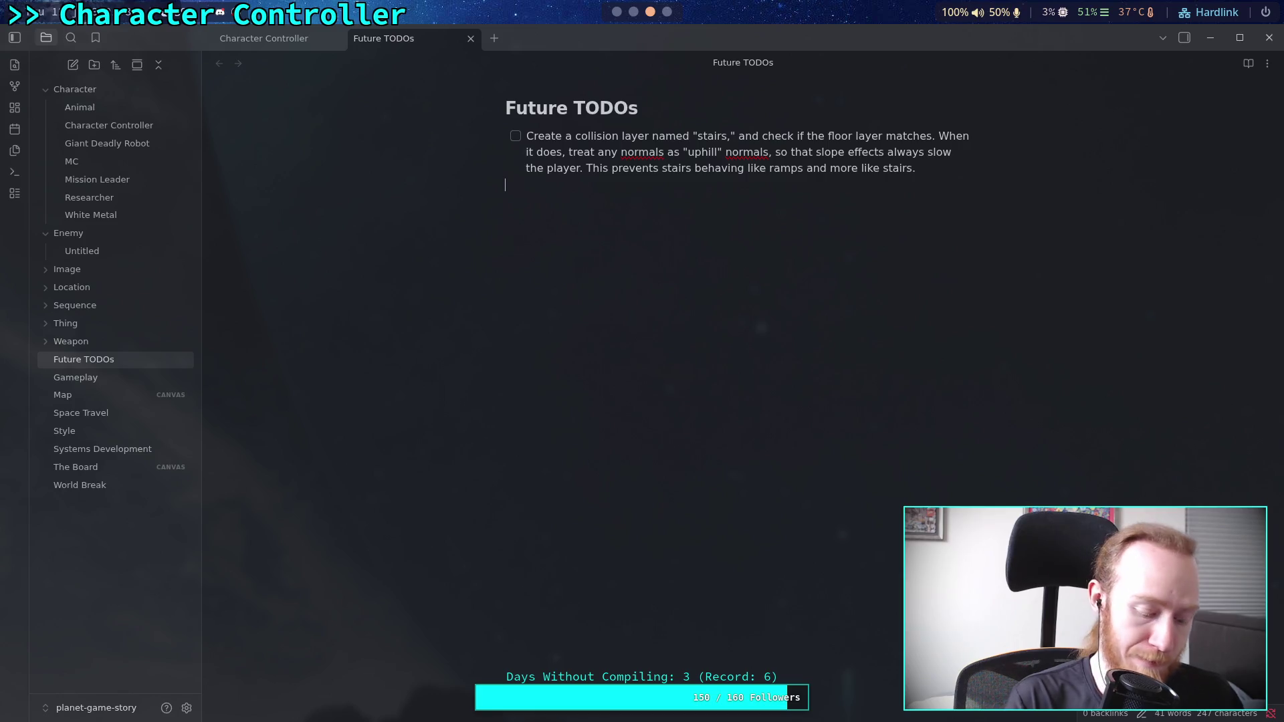
- Back in CharacterController.gd's ground force code, run the game to test the blue ramps, then stop it
click(619, 12)
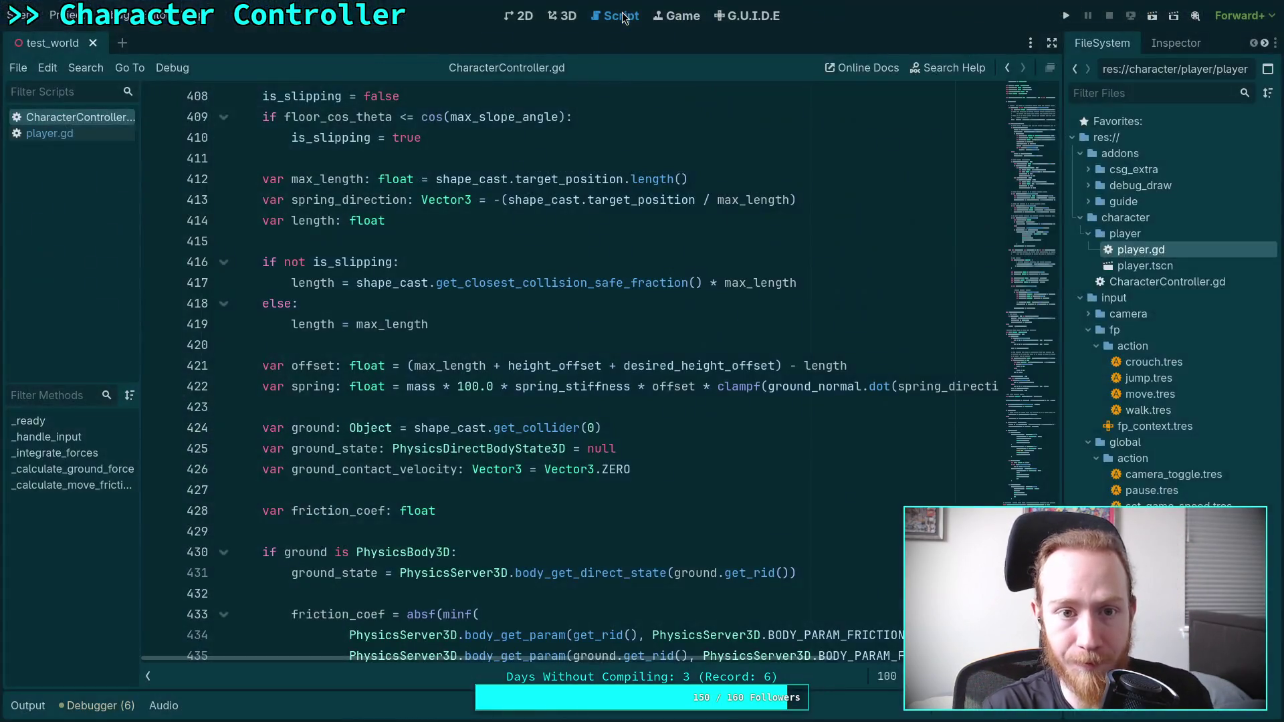
click(690, 489)
scroll(662, 441, down, 2)
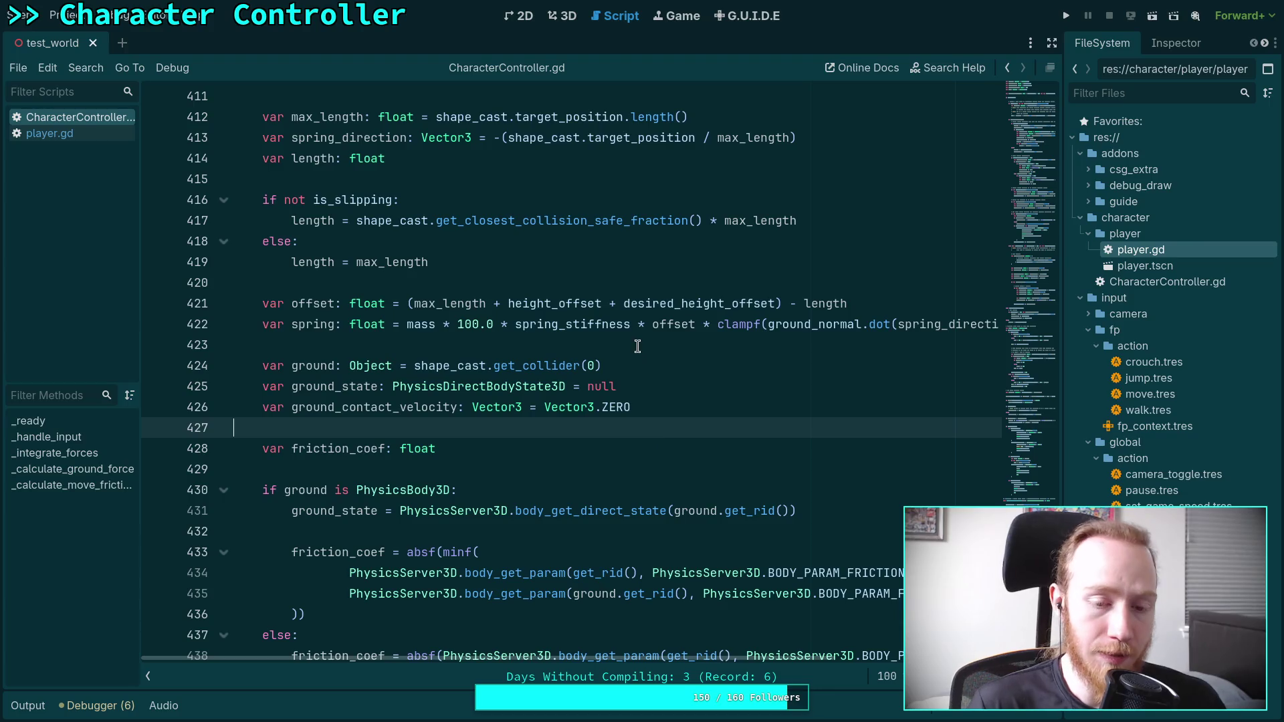
scroll(658, 438, down, 6)
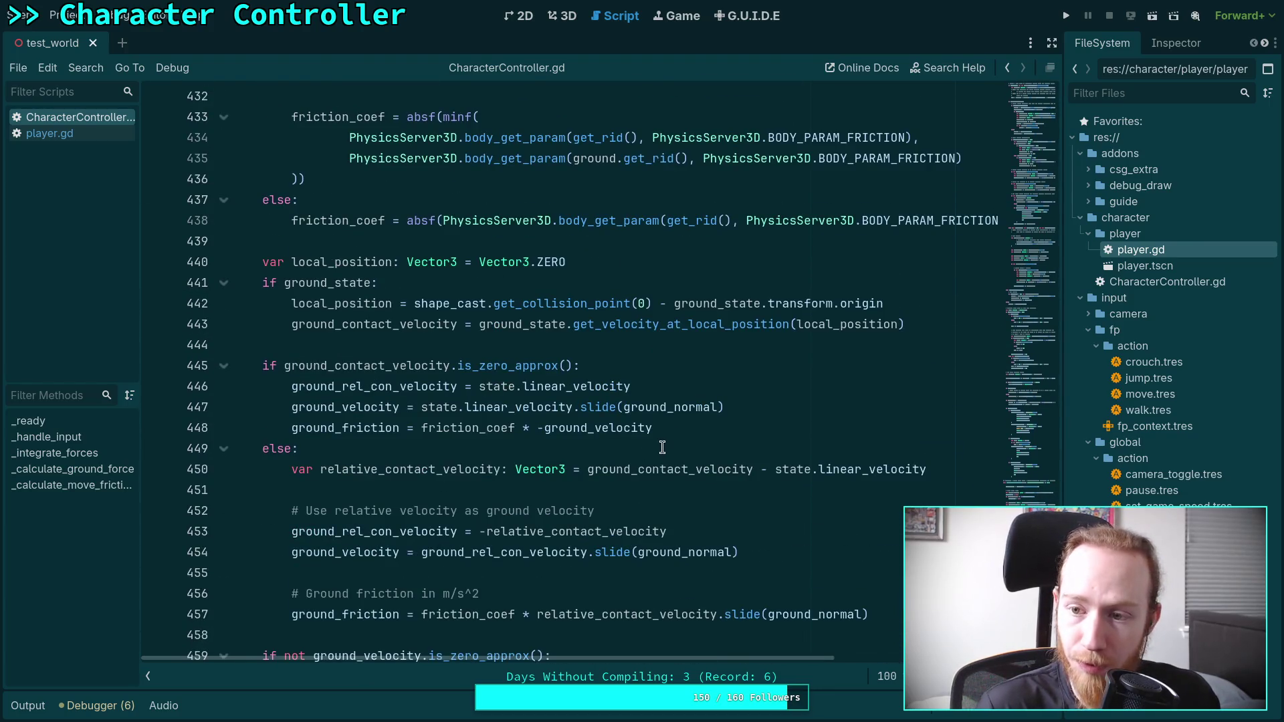
key(F5)
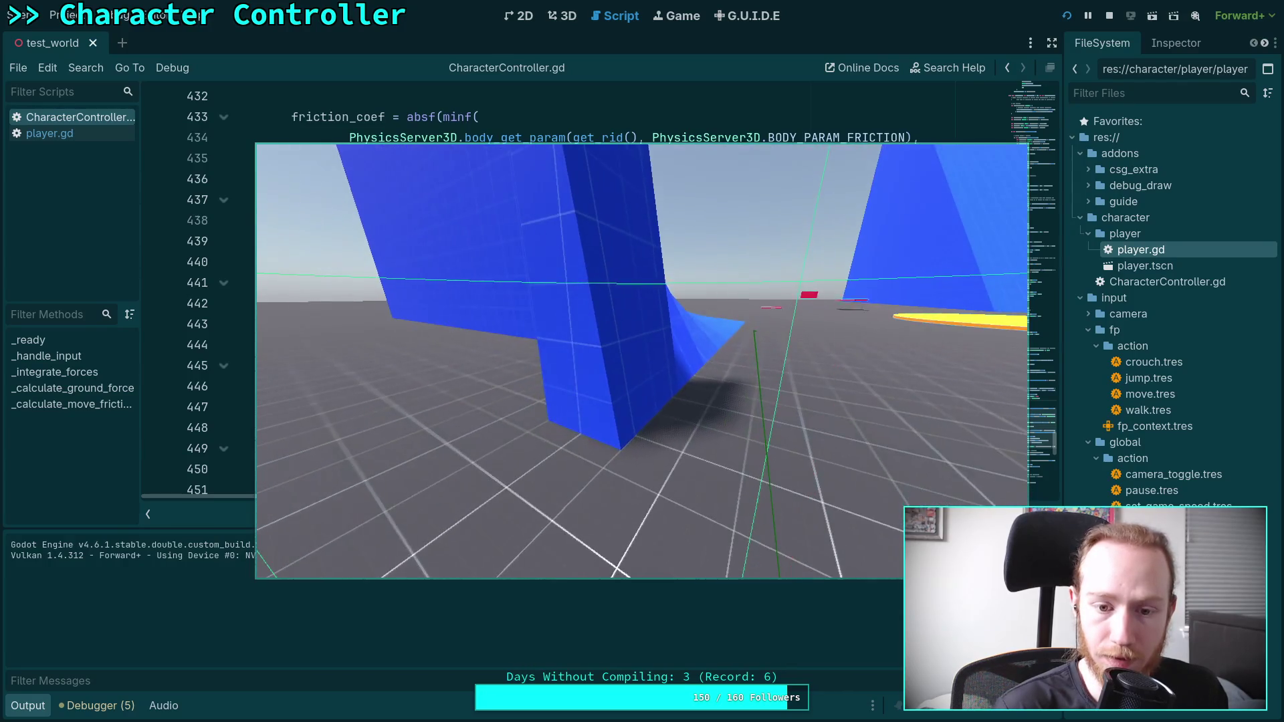
key(F8)
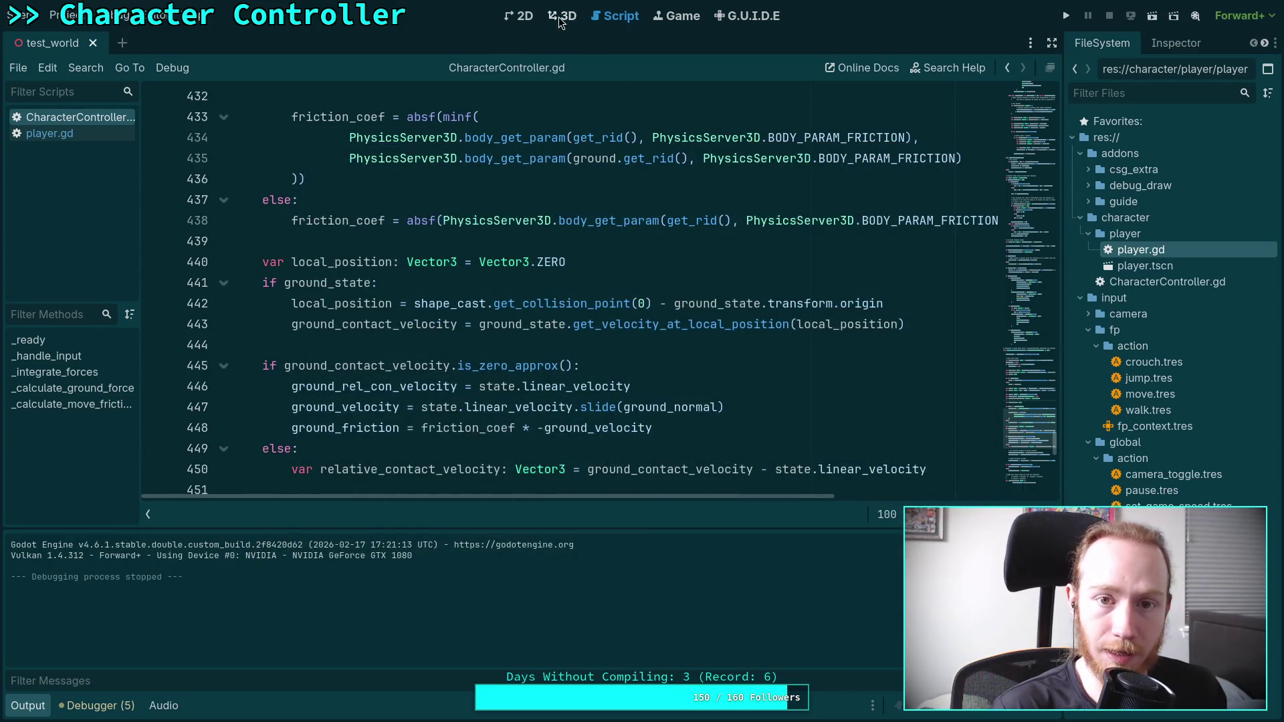
- Fly the 3D viewport camera over the floor and through the blue ramp to inspect it
click(562, 15)
right_click(573, 333)
key(w)
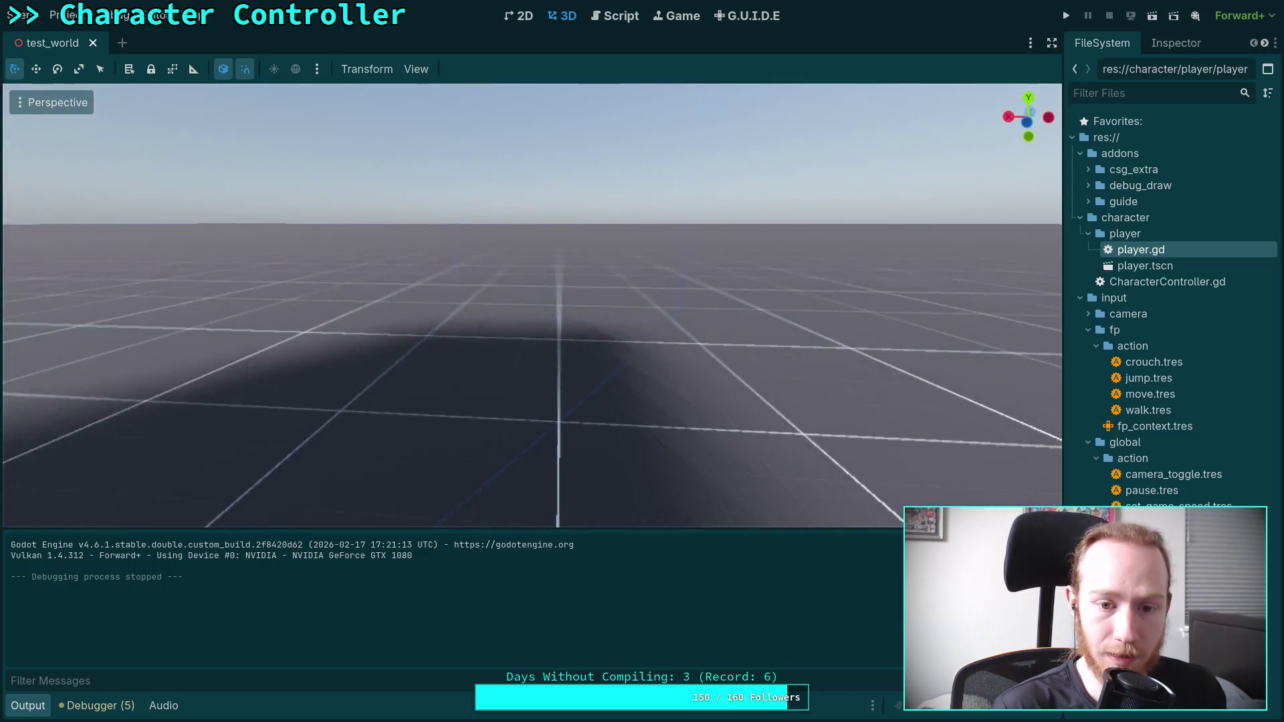
right_click(243, 278)
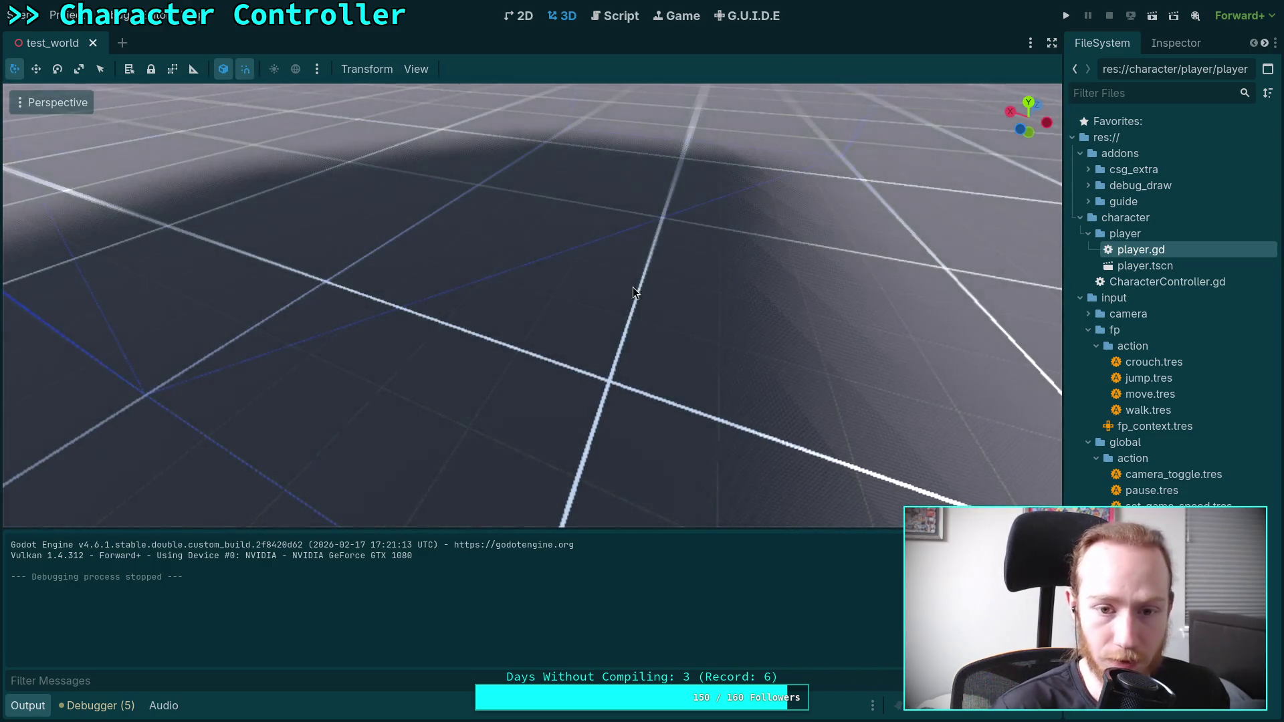
right_click(636, 286)
right_click(256, 198)
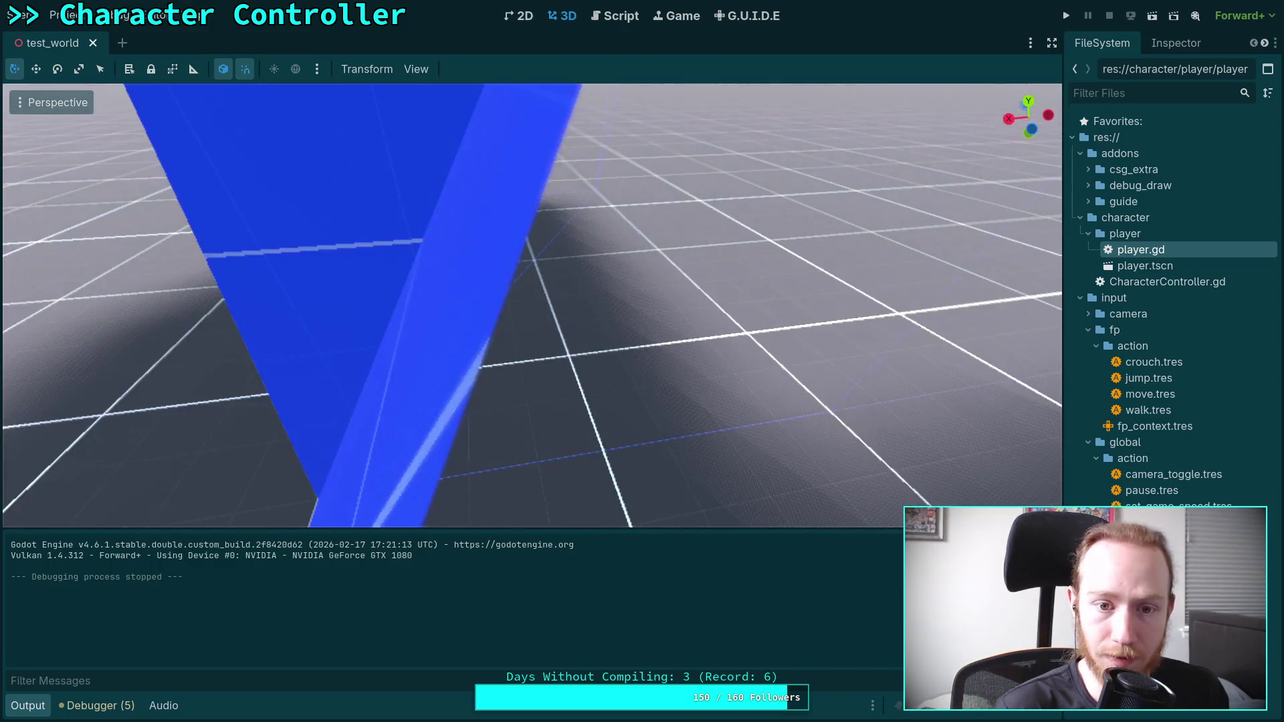
right_click(256, 198)
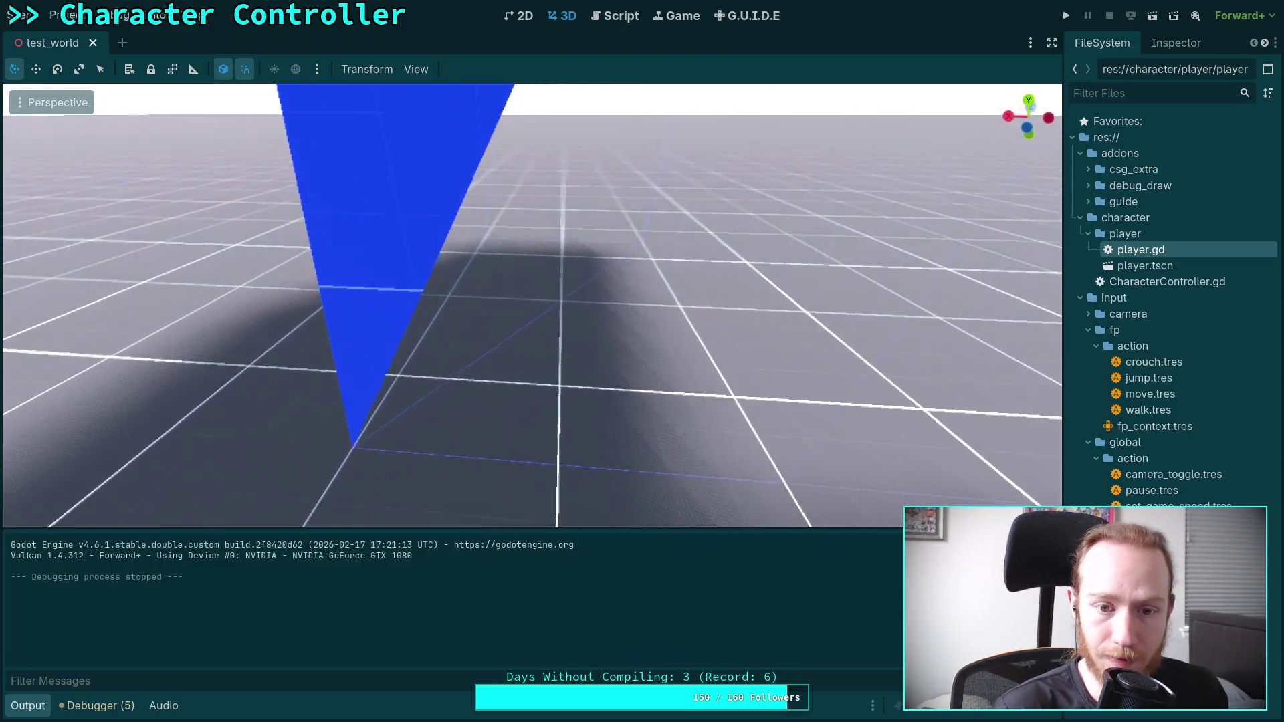
key(w)
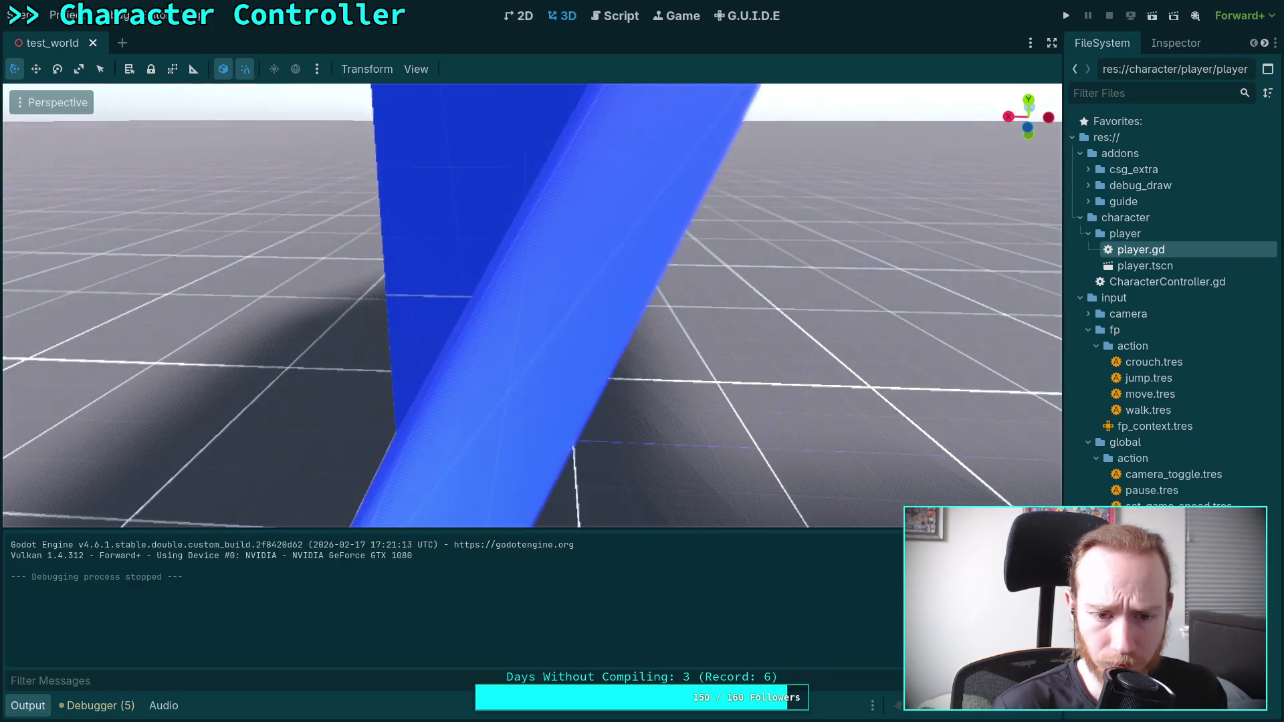
key(w)
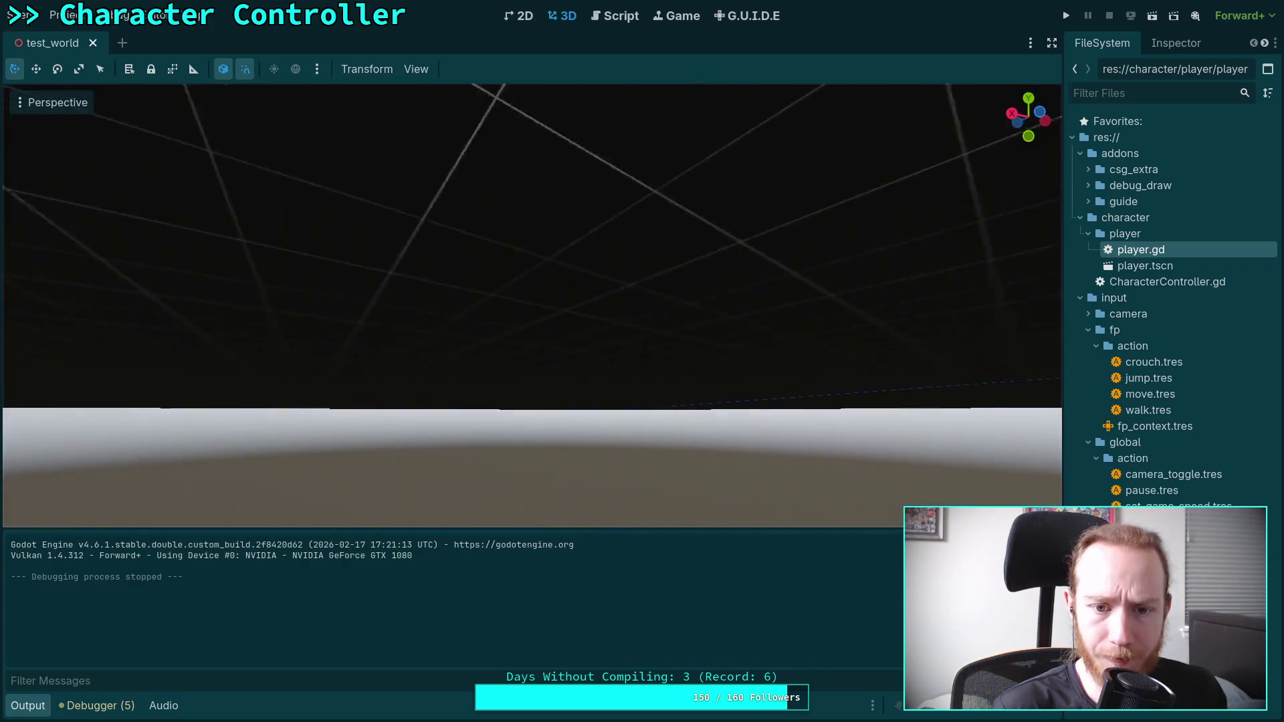
key(s)
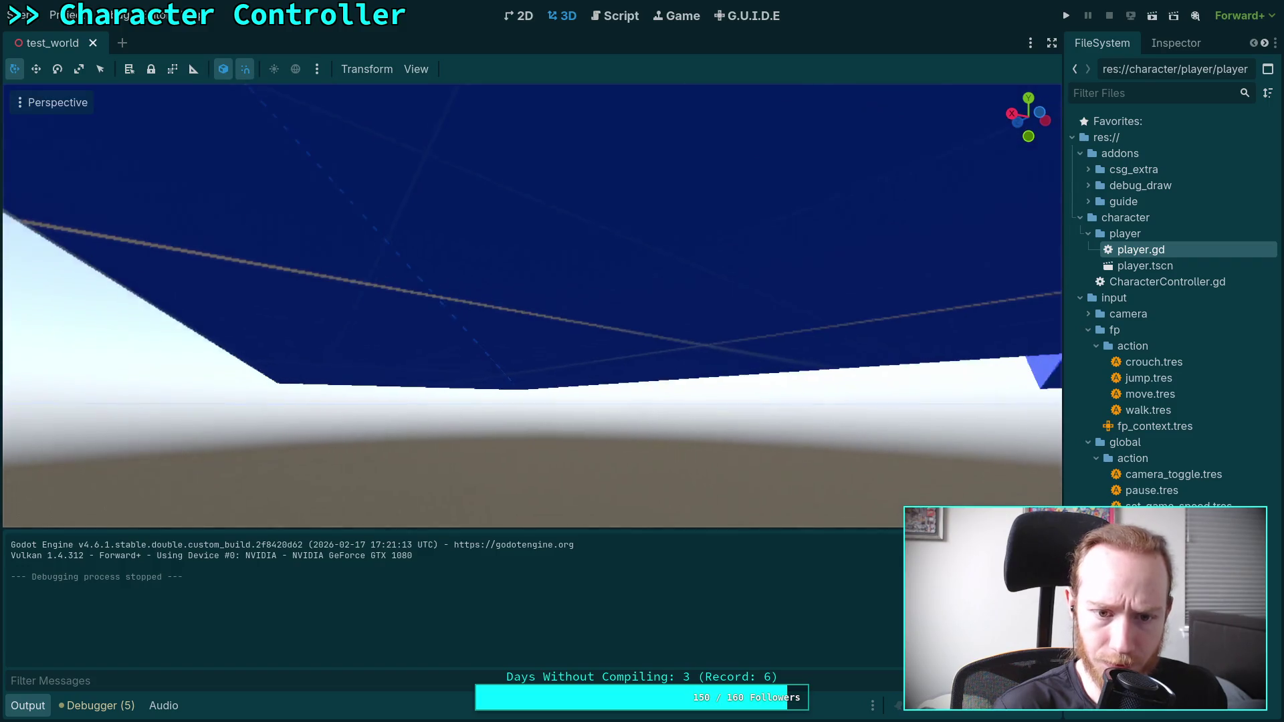
key(s)
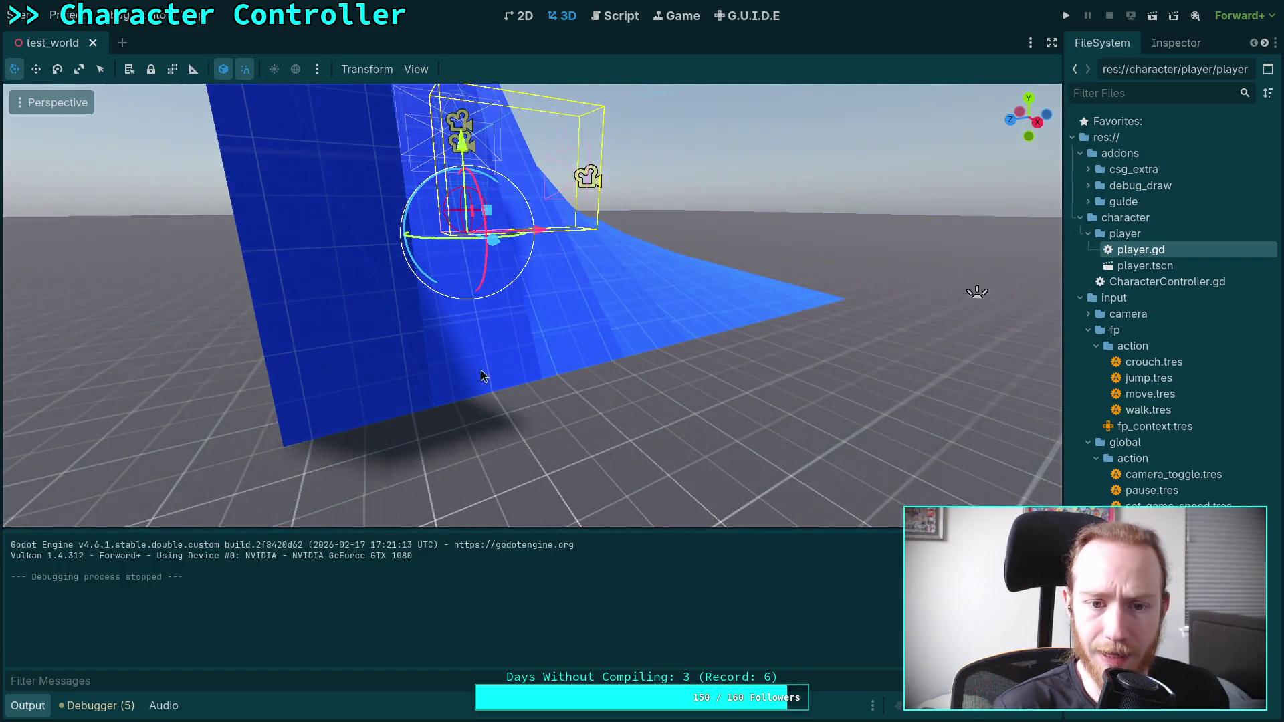
- Select the Ramp node in the Scene dock, then return to CharacterController.gd
click(1177, 44)
click(1110, 47)
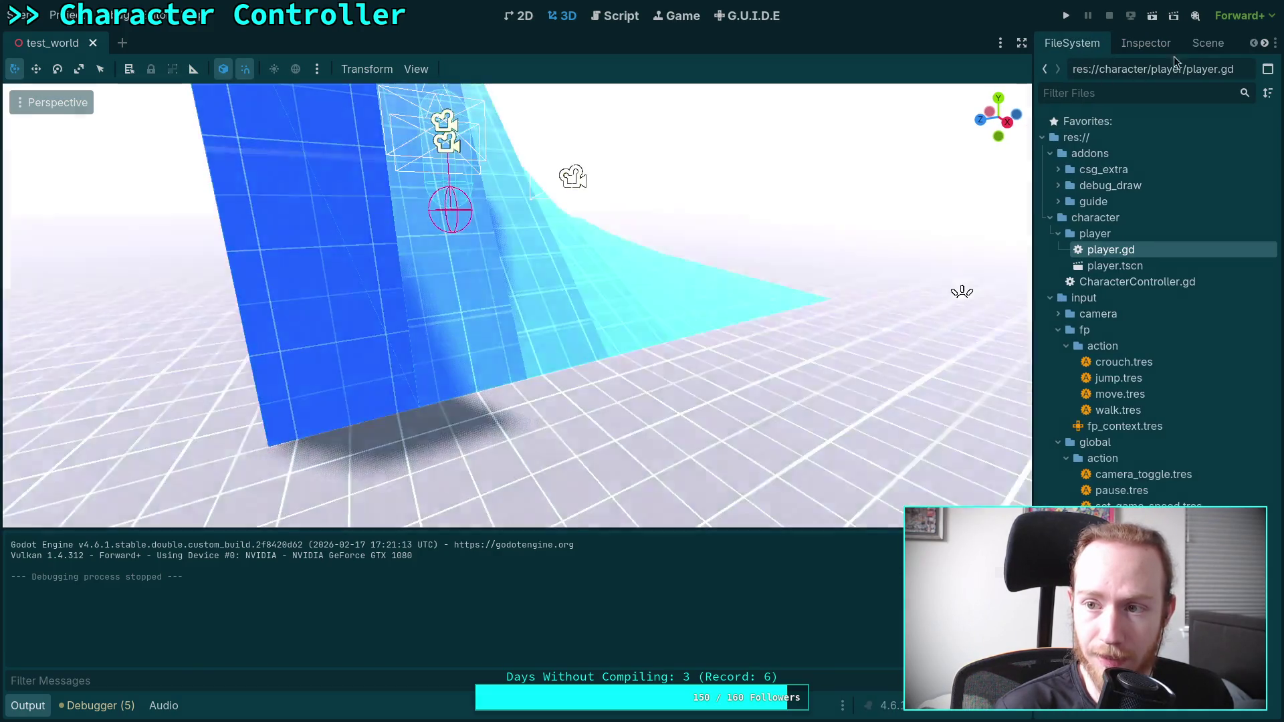
click(1208, 42)
click(1085, 178)
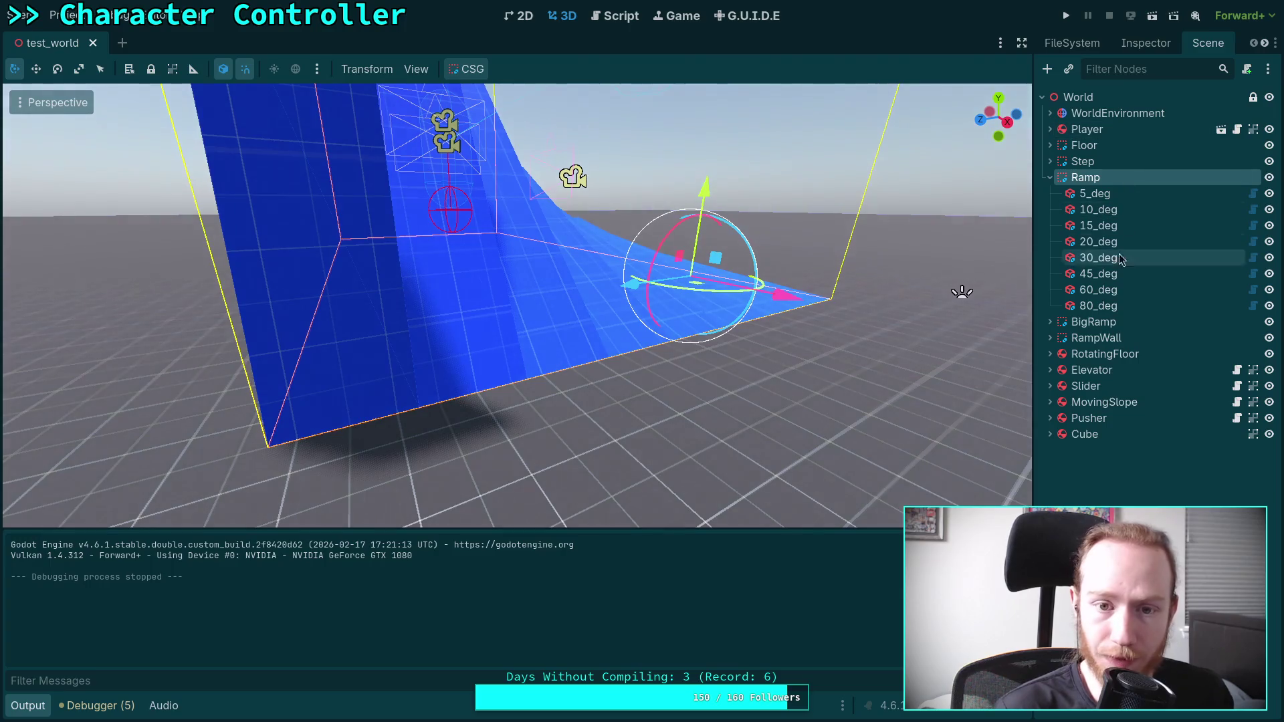
click(1050, 178)
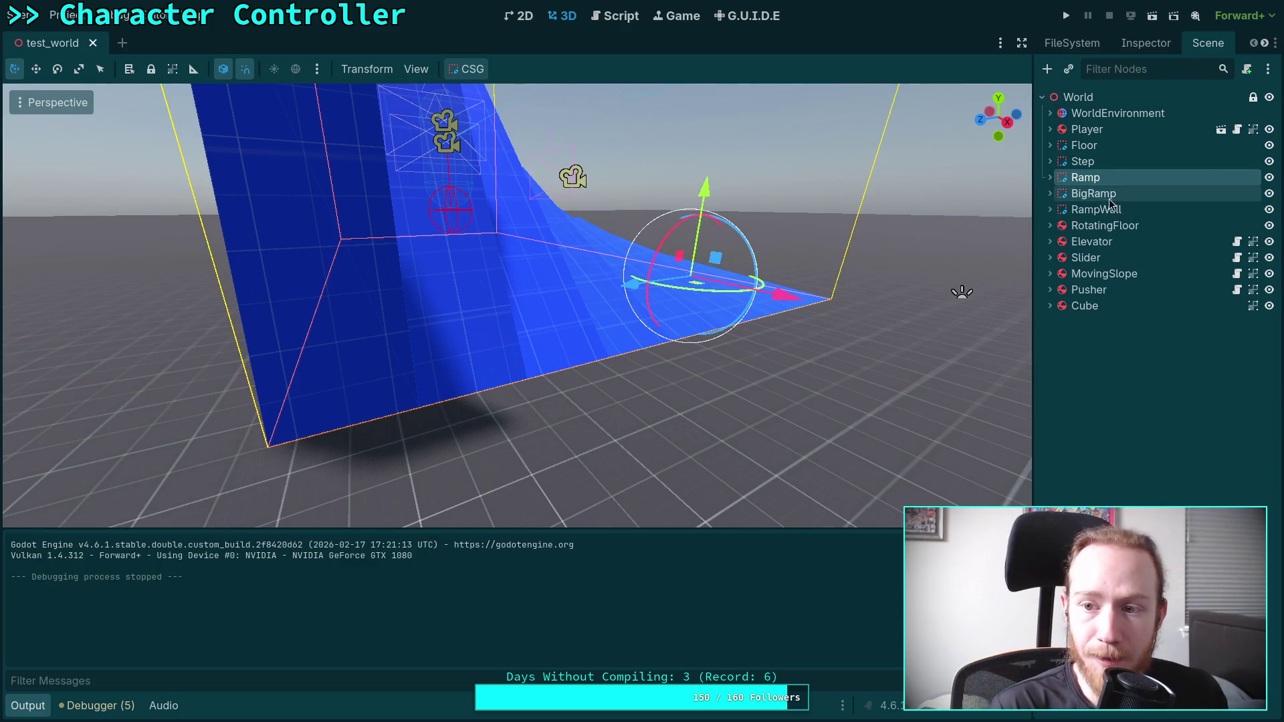
click(1101, 151)
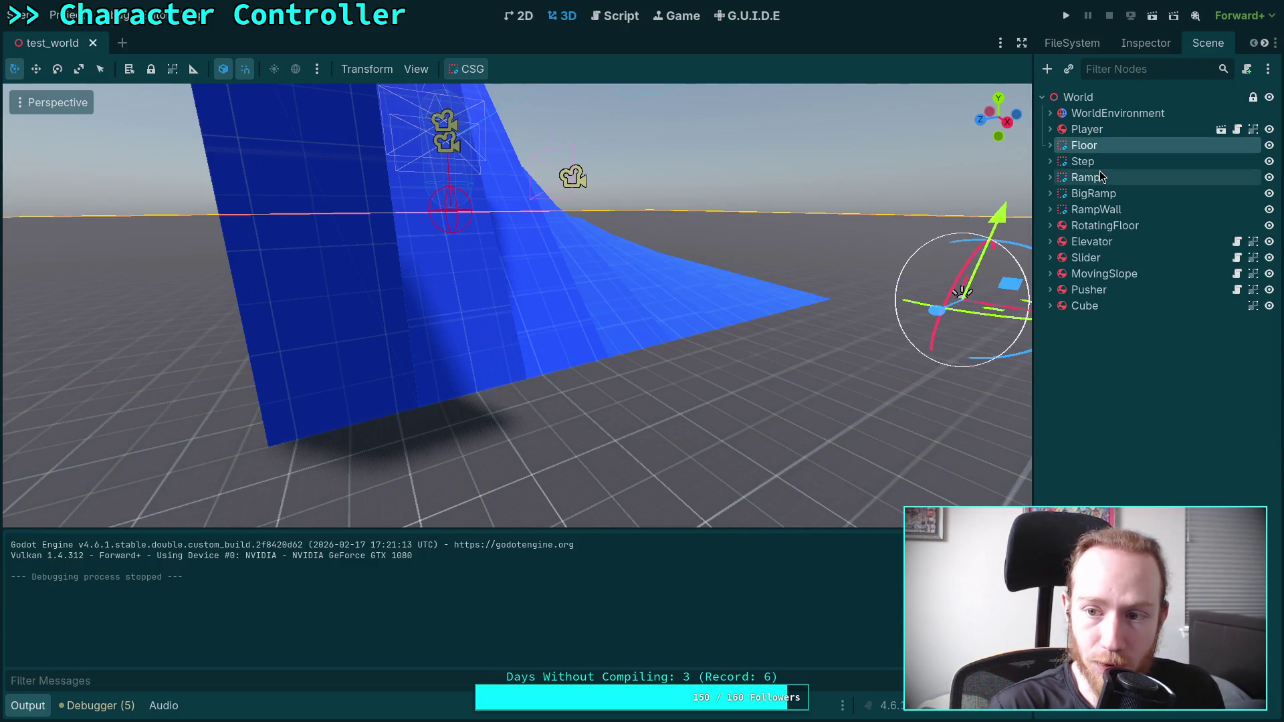
click(1091, 177)
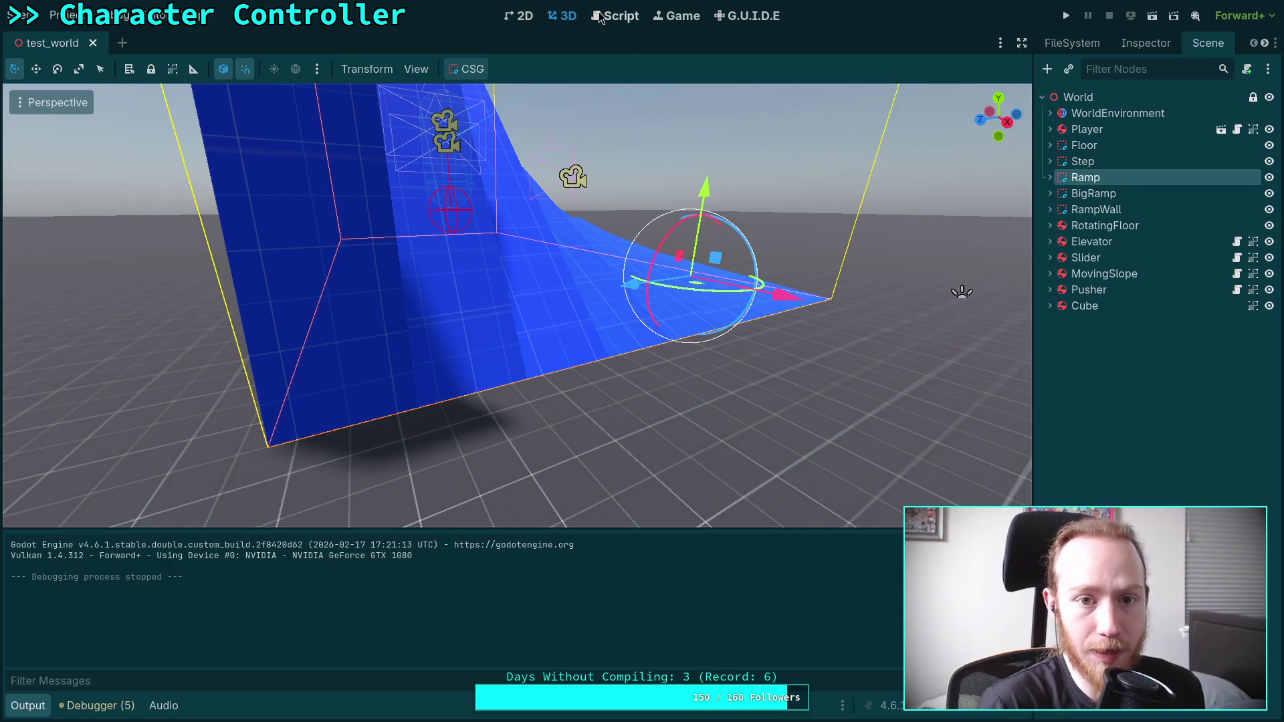
click(622, 17)
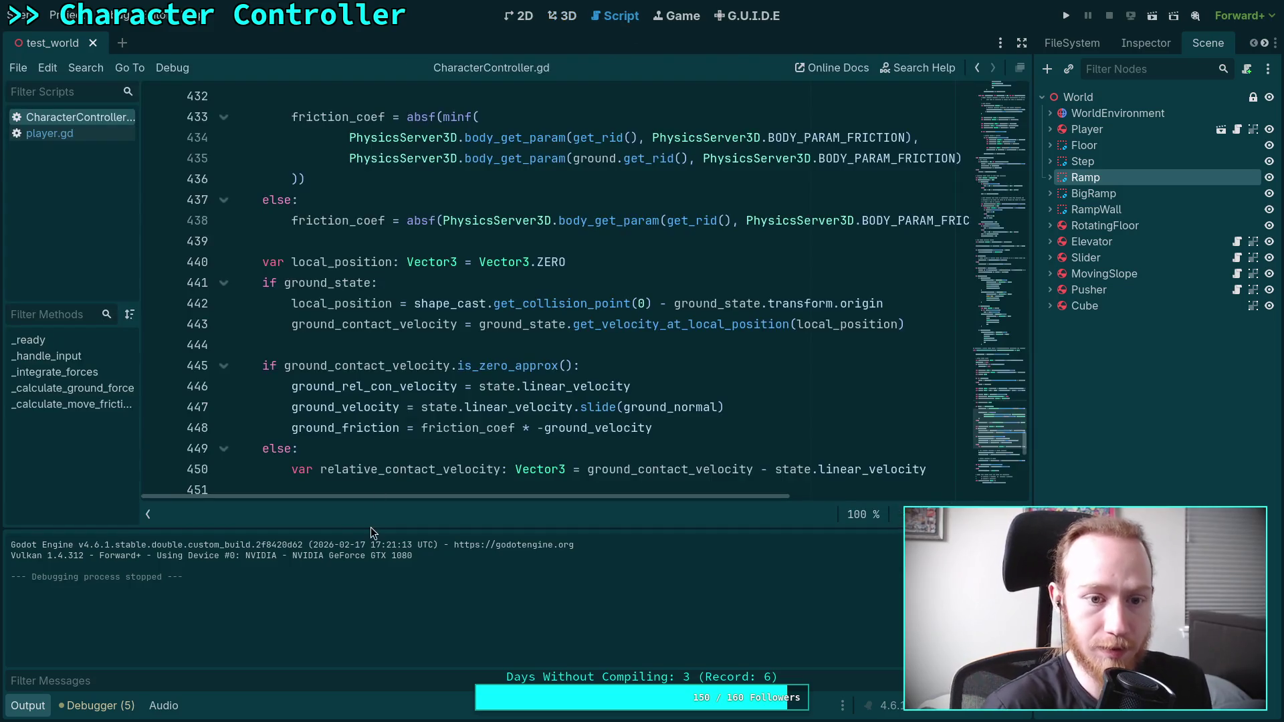
- Collapse the Output panel and add a new line under is_slipping = true in _calculate_ground_force
click(30, 706)
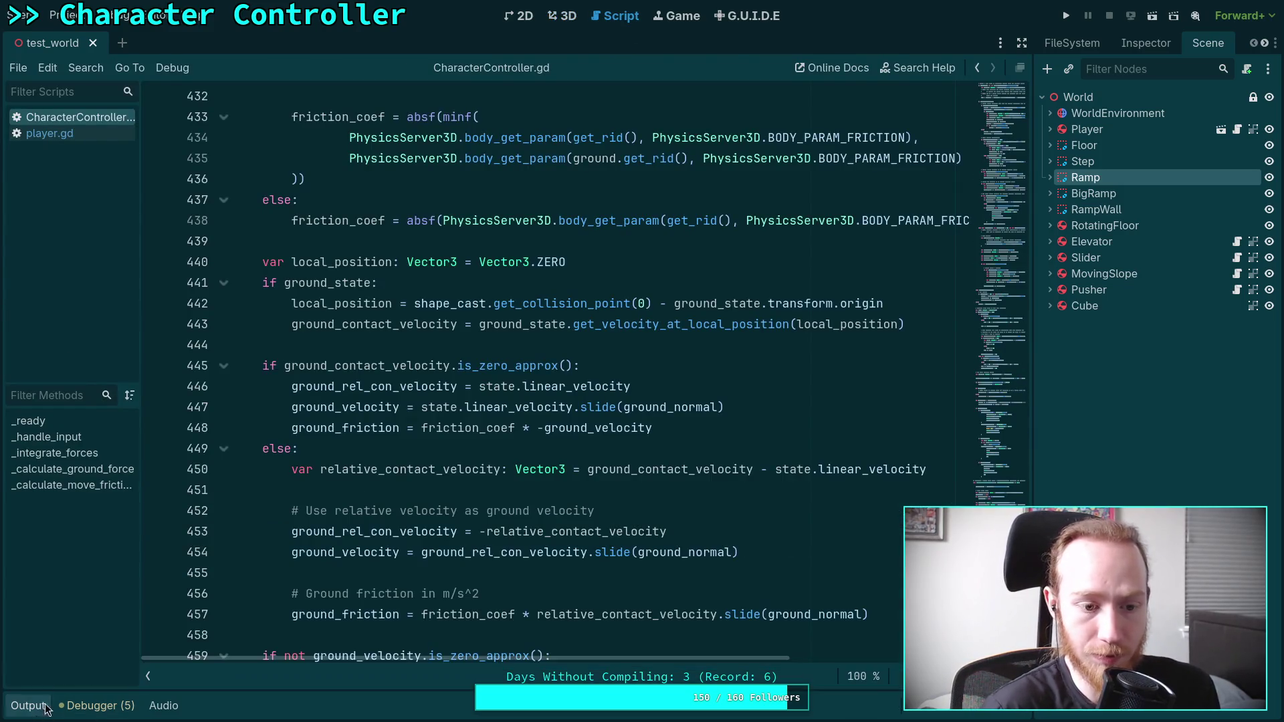
scroll(420, 512, up, 1)
scroll(419, 512, up, 1)
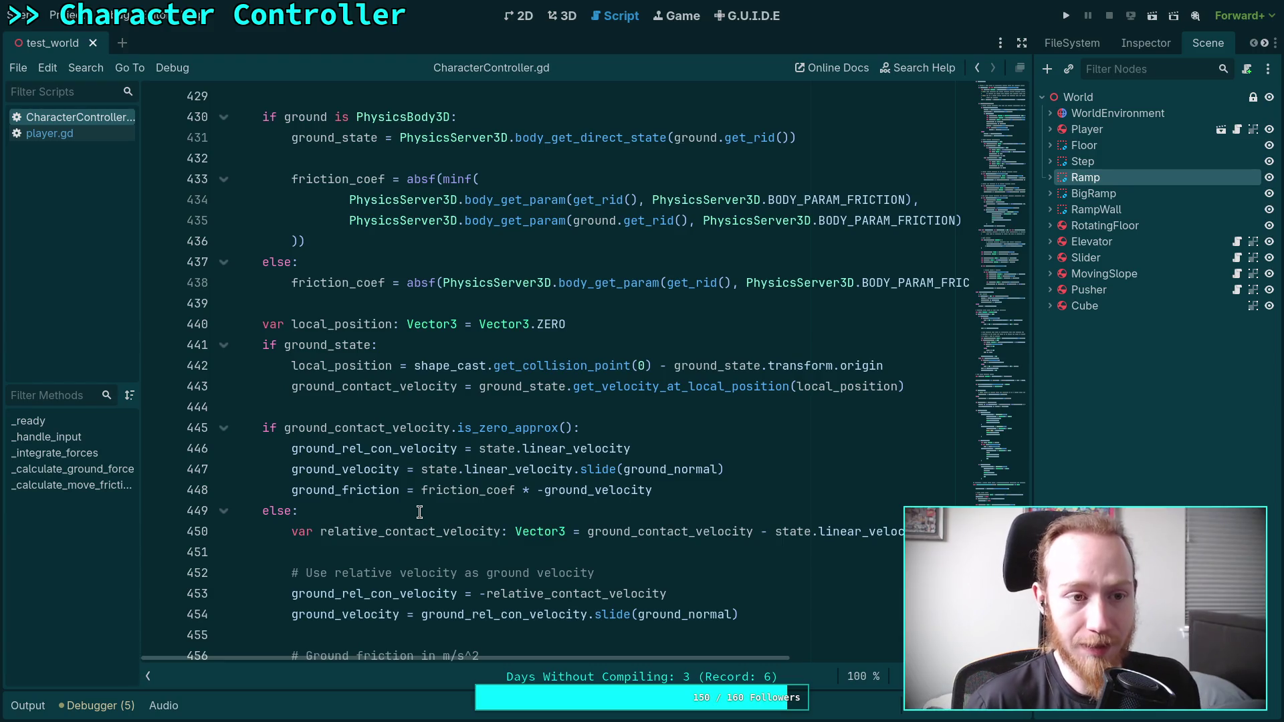
scroll(419, 513, up, 9)
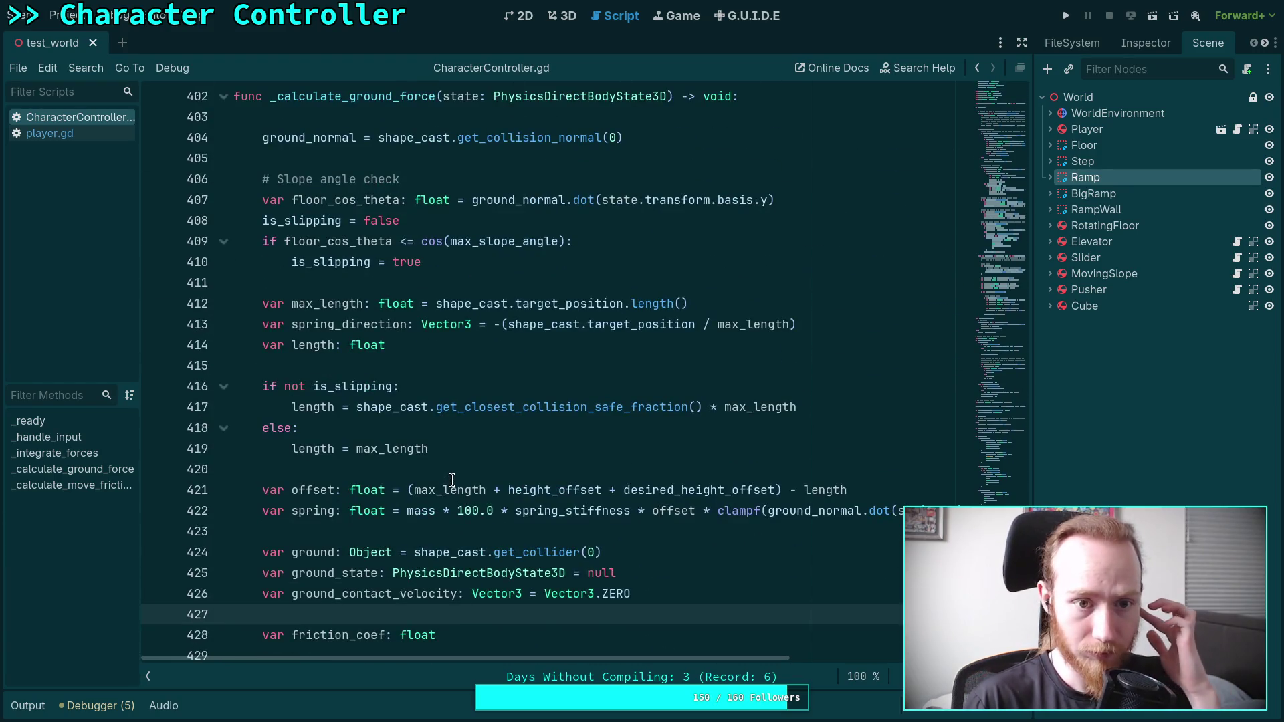
scroll(452, 480, up, 5)
scroll(652, 458, down, 2)
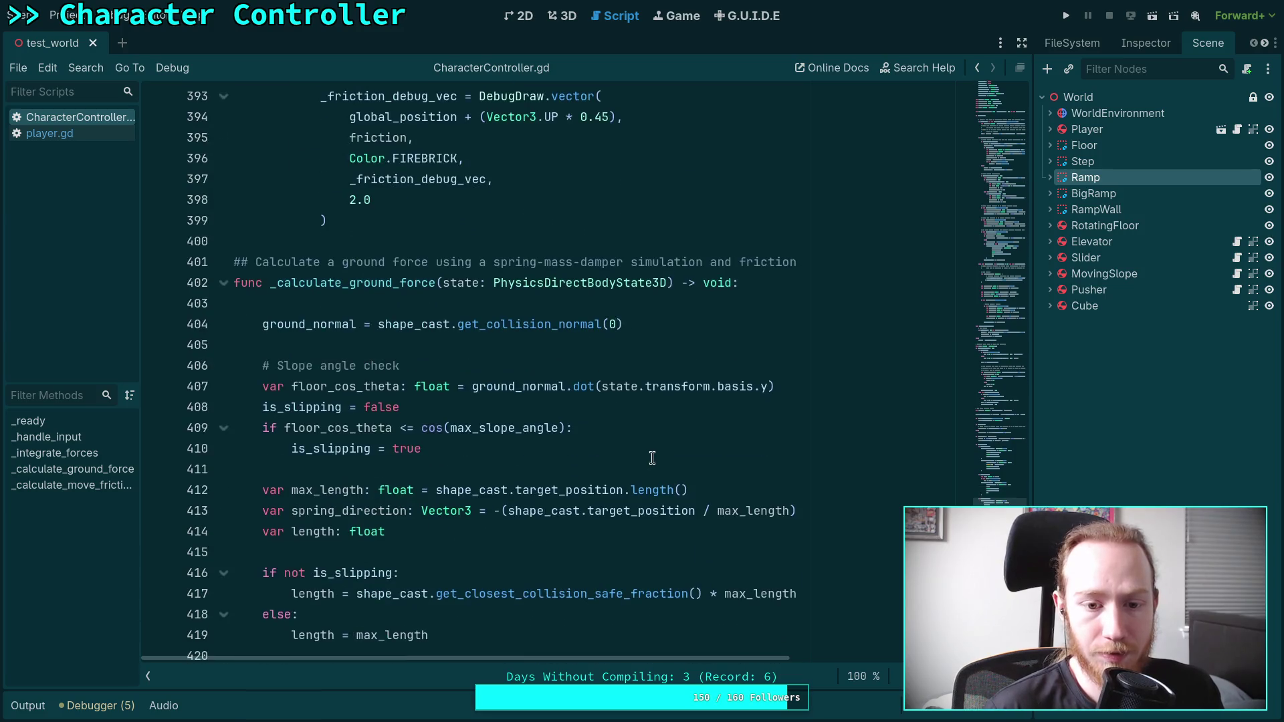
scroll(618, 415, down, 2)
click(580, 323)
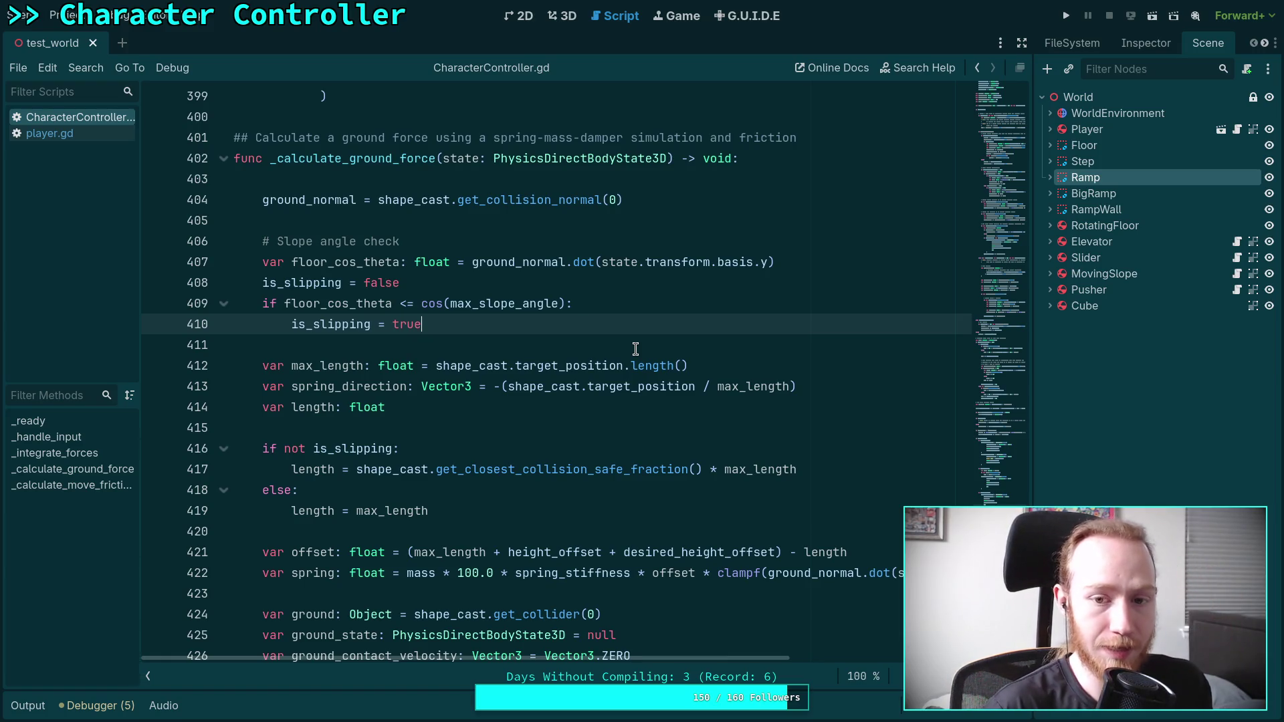
key(Return)
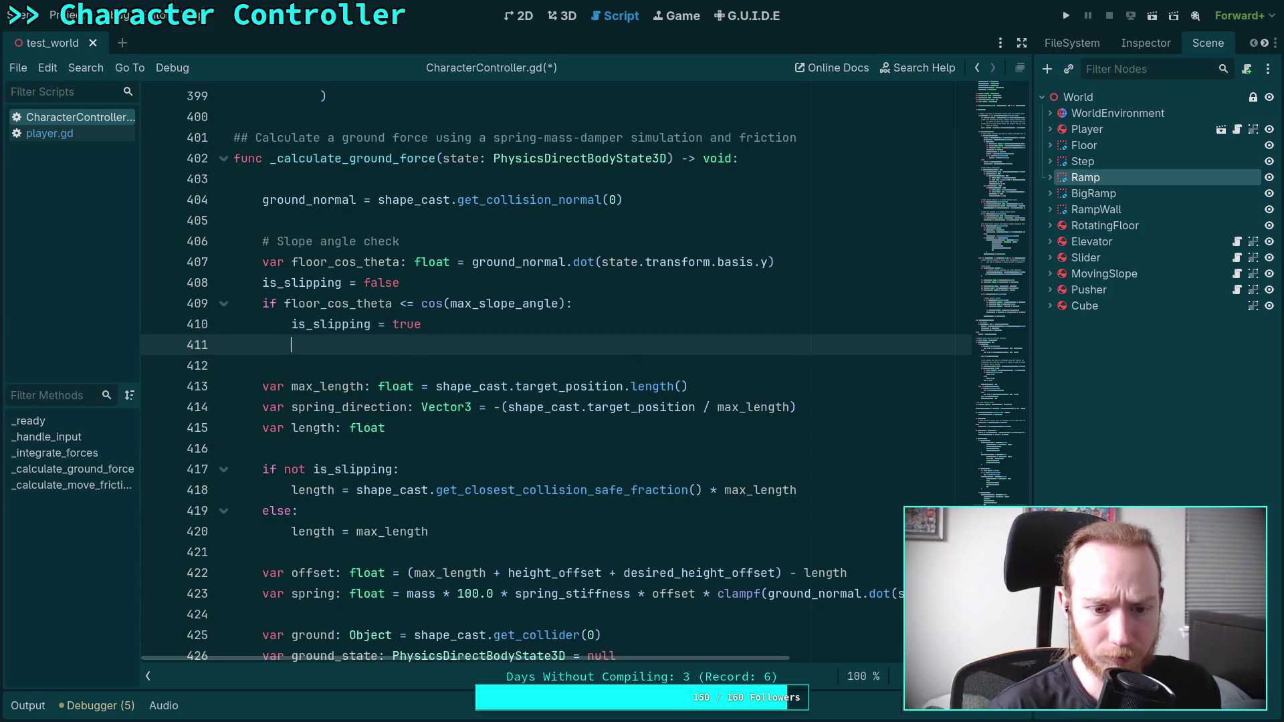
- Review the length calculation lines and the get_closest_collision_safe_fraction call
drag(459, 538, 235, 495)
click(478, 501)
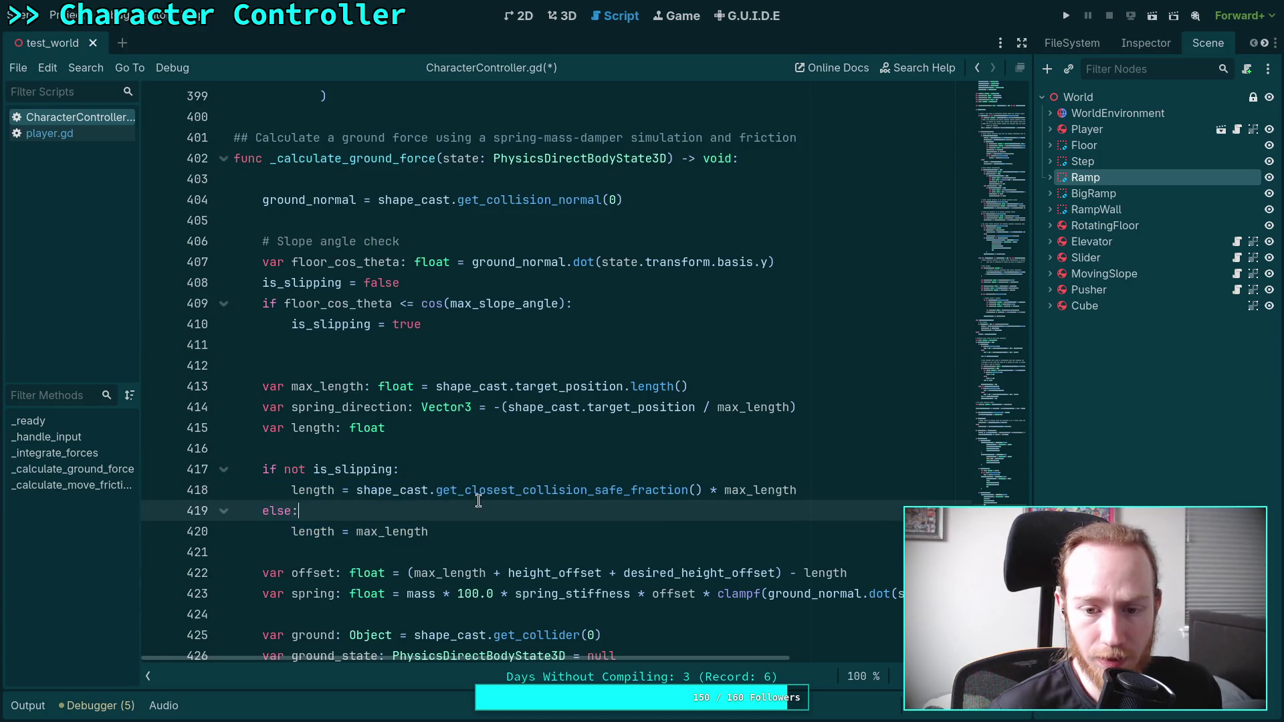
double_click(542, 490)
click(323, 488)
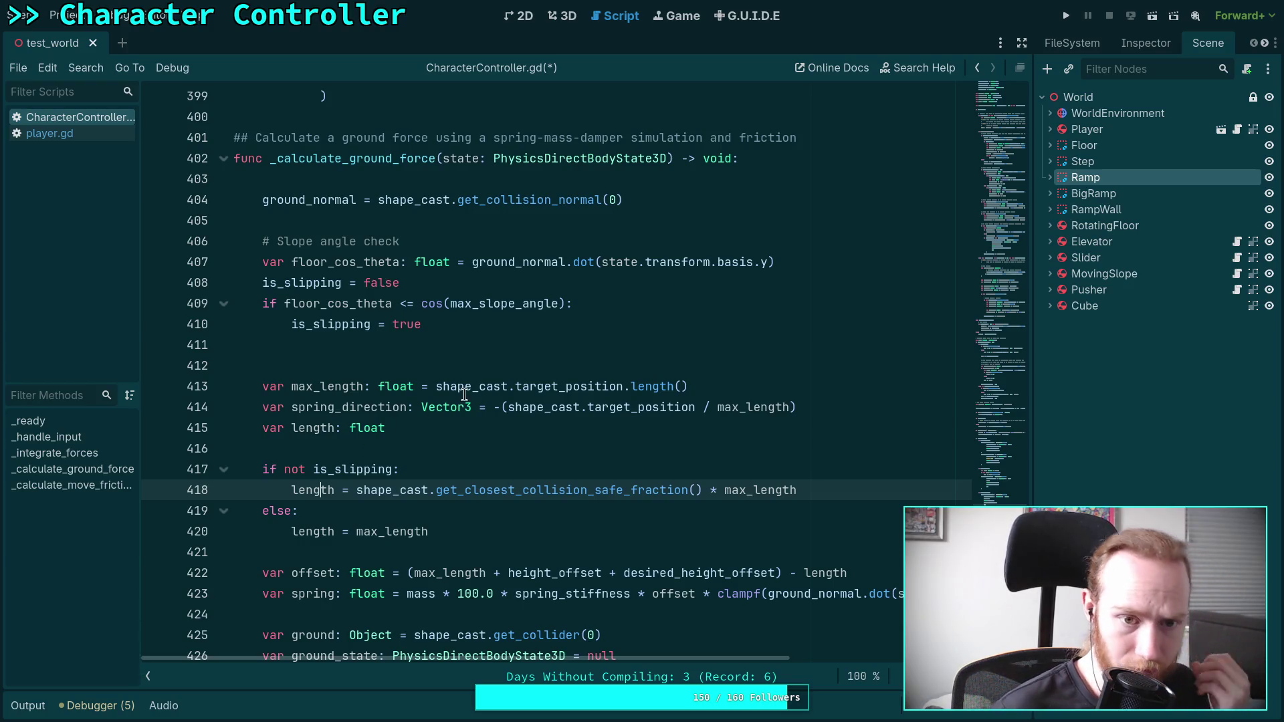
- Add the comment '# Ignore this contact and recast for a better surface' in the slipping branch
click(574, 345)
key(Return)
text(# Recast)
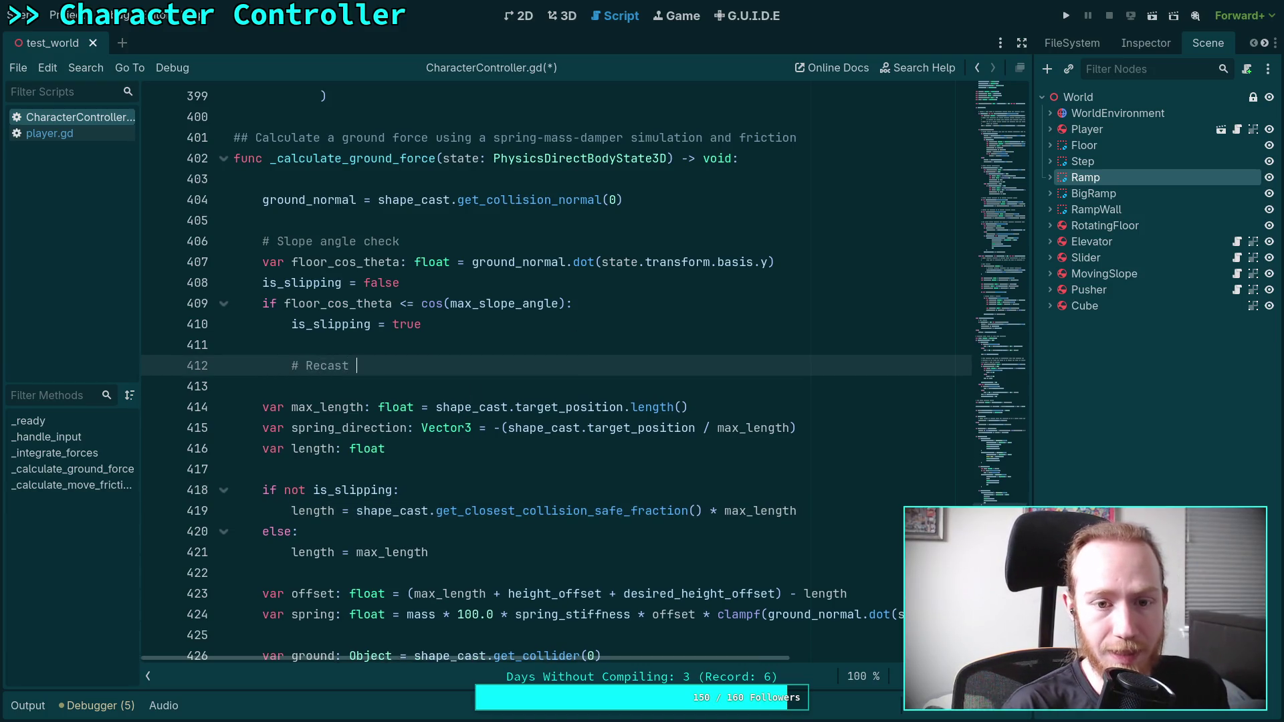
key(ctrl+BackSpace)
text(If)
text(nore)
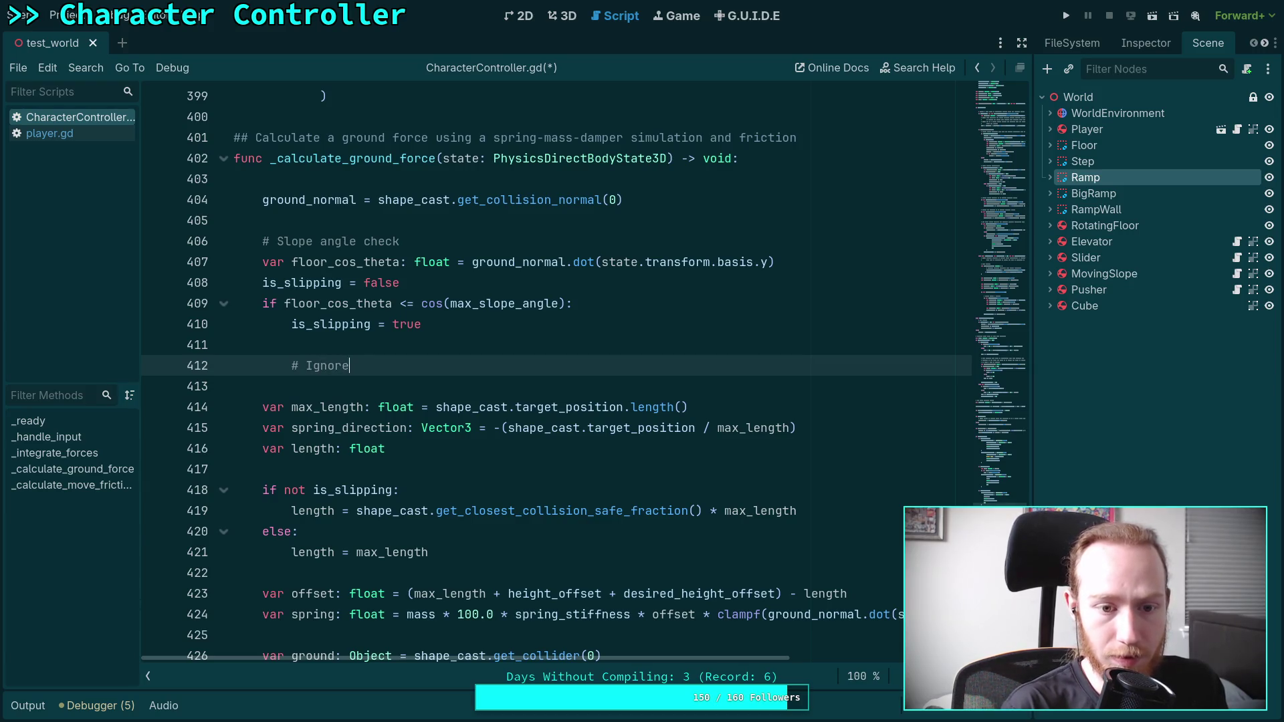
text(this)
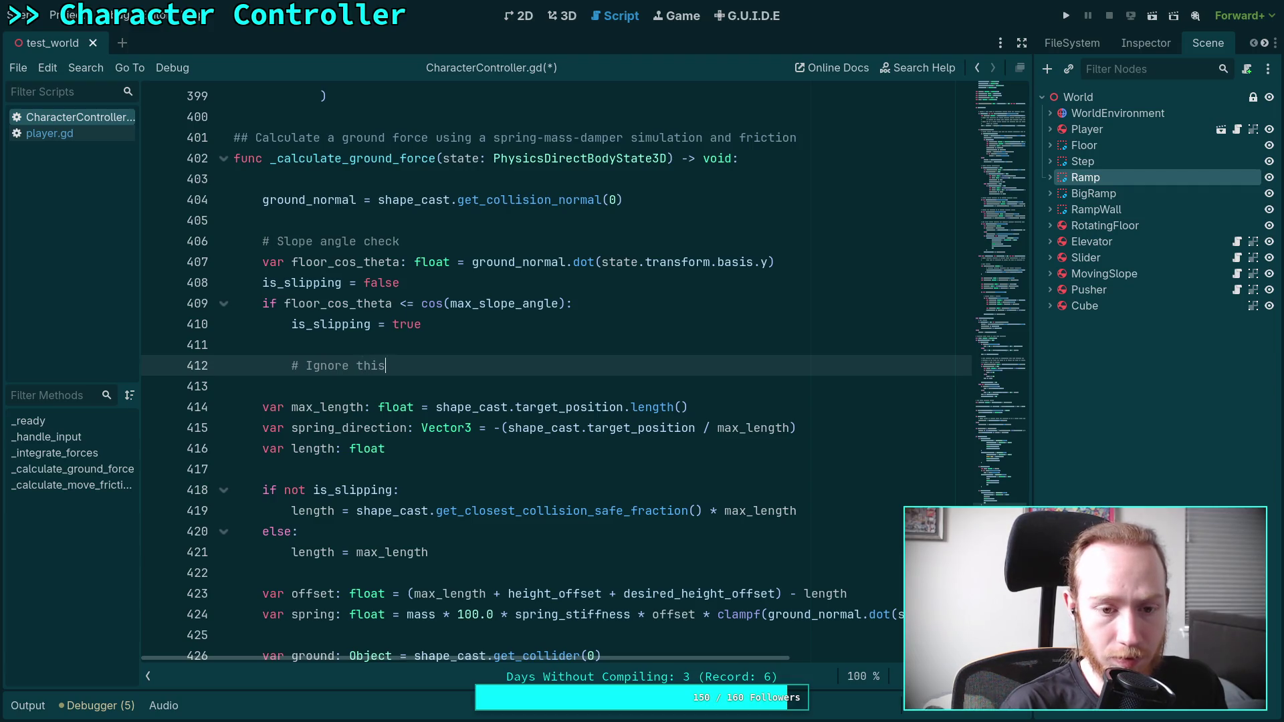
text(contantt and recast for a bettersp)
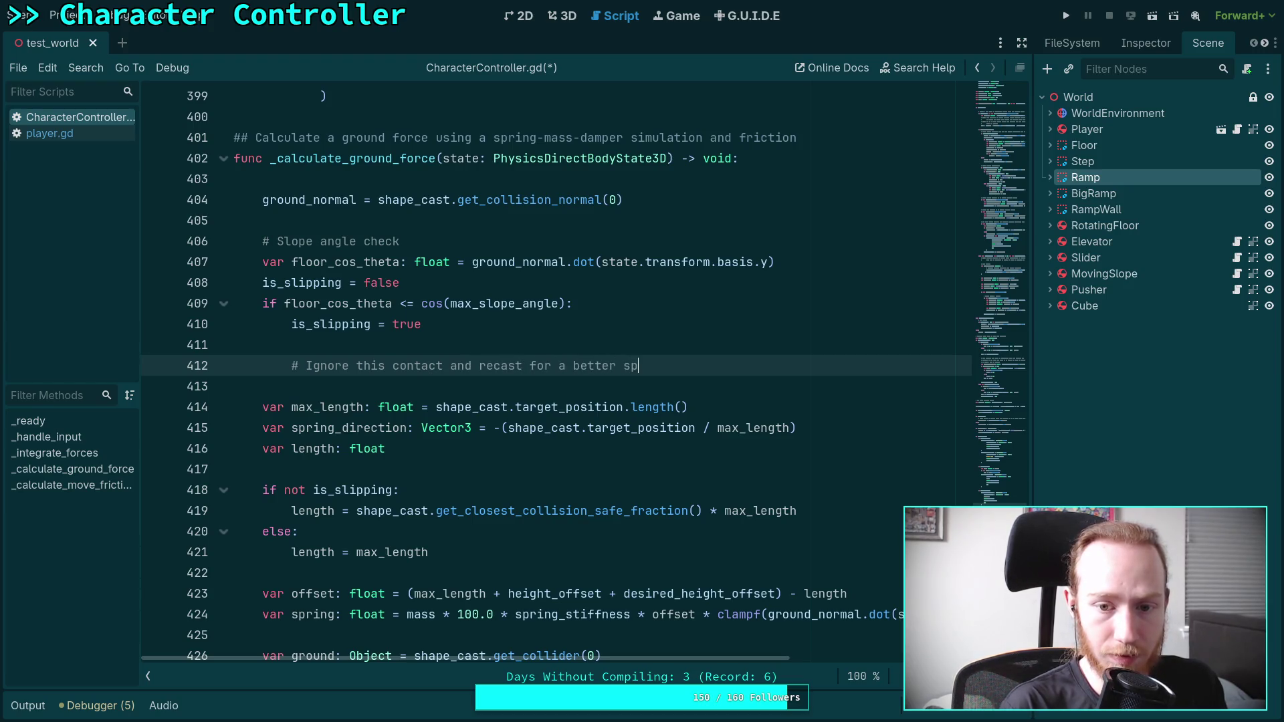
key(BackSpace)
text(urface)
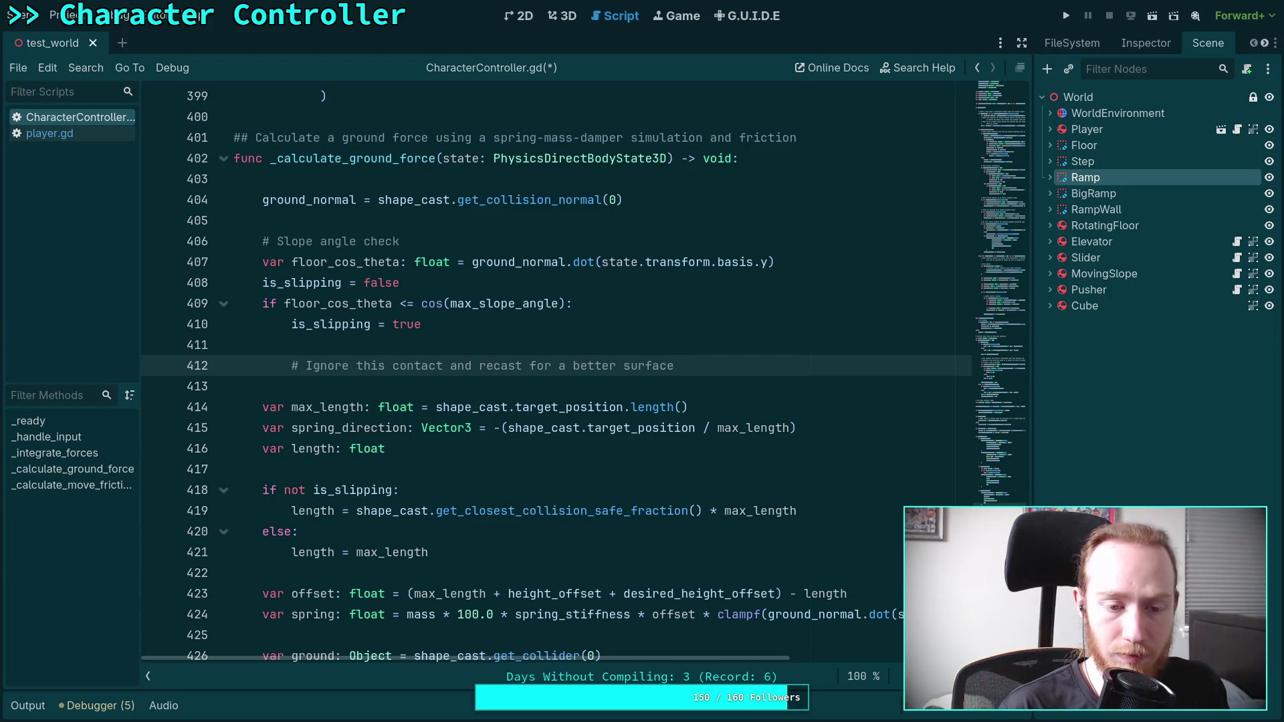
key(Return)
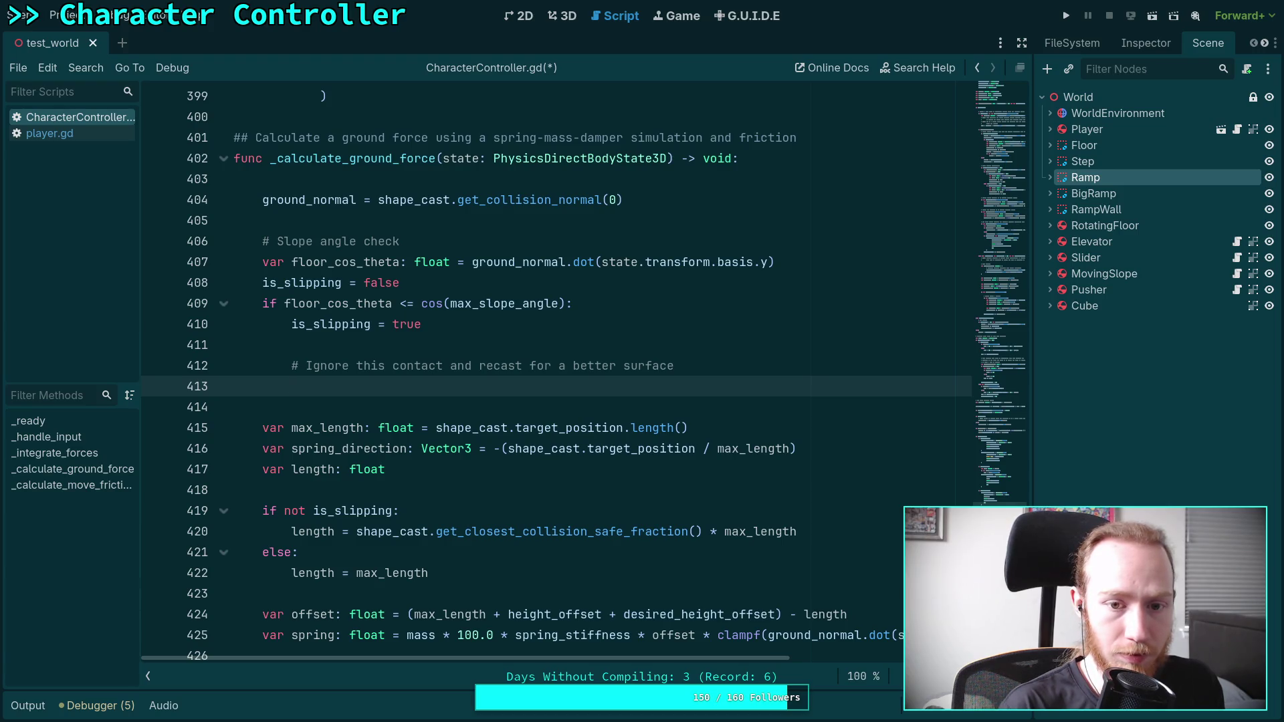
- Add var to_ignore: RID = shape_cast.get_collider_rid(0)
text(var)
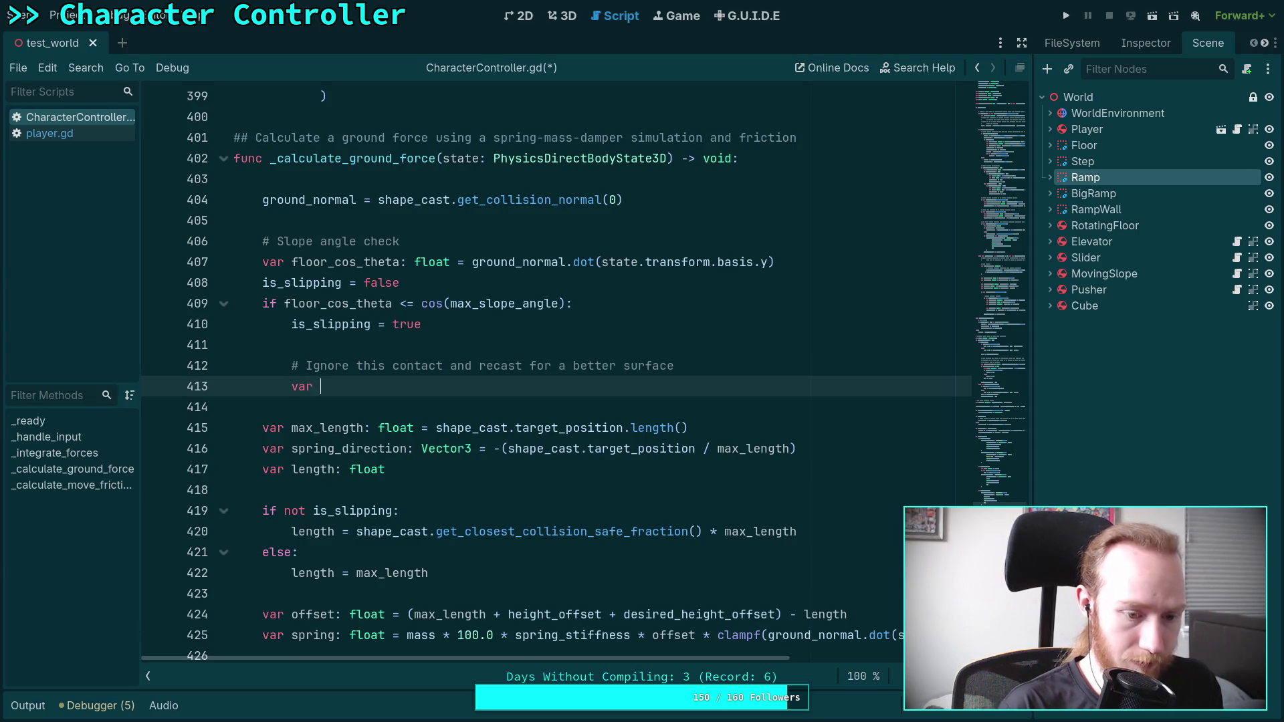
text( i)
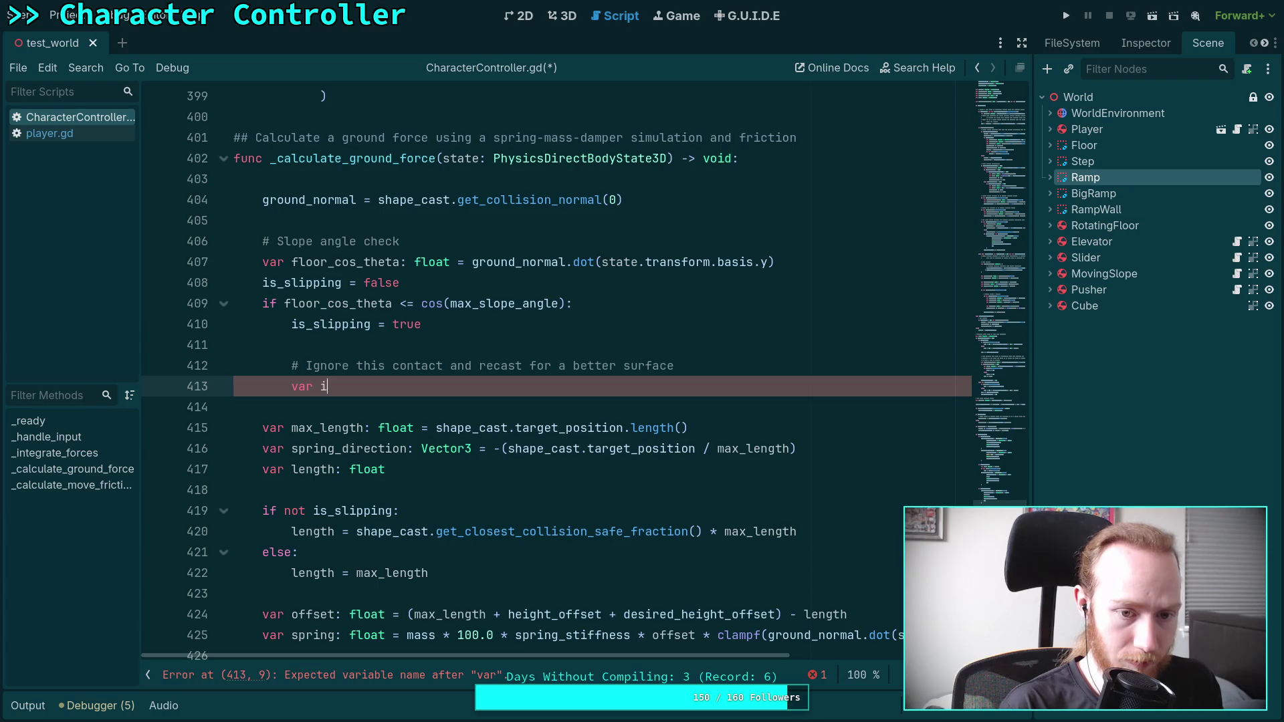
key(BackSpace)
text(to_ign)
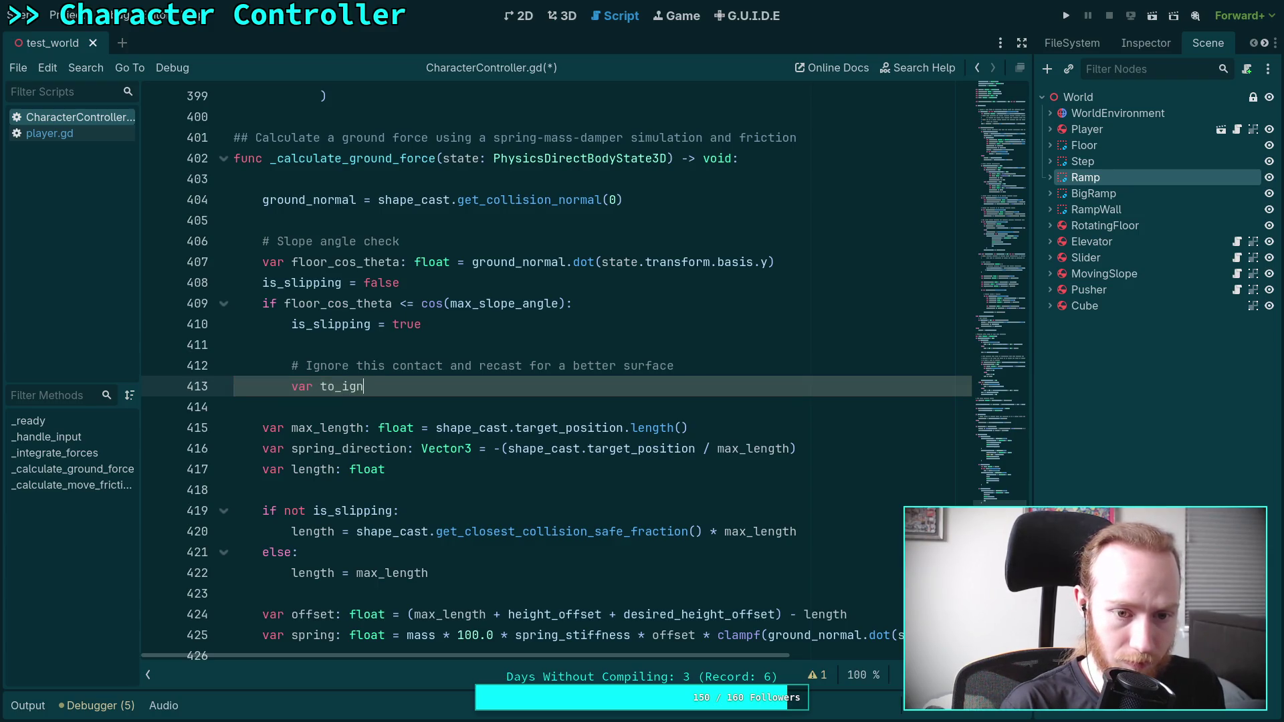
text(ore: RID = )
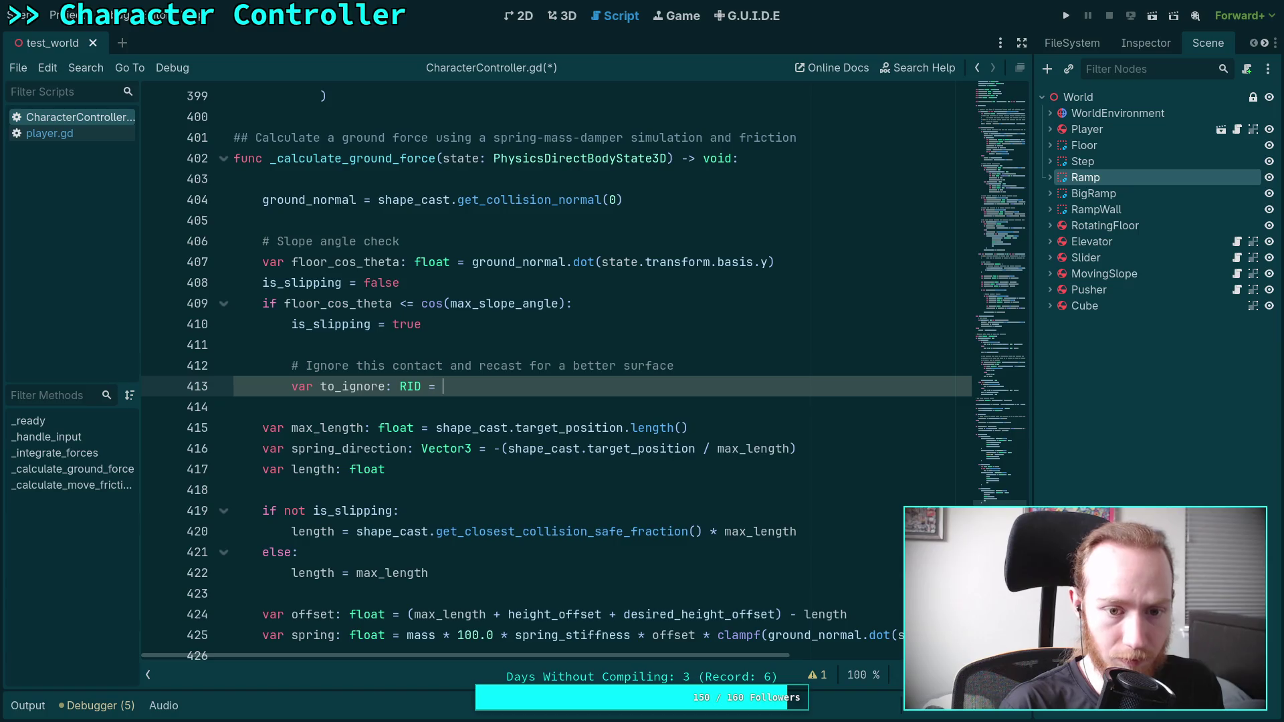
text(shape_cast.get)
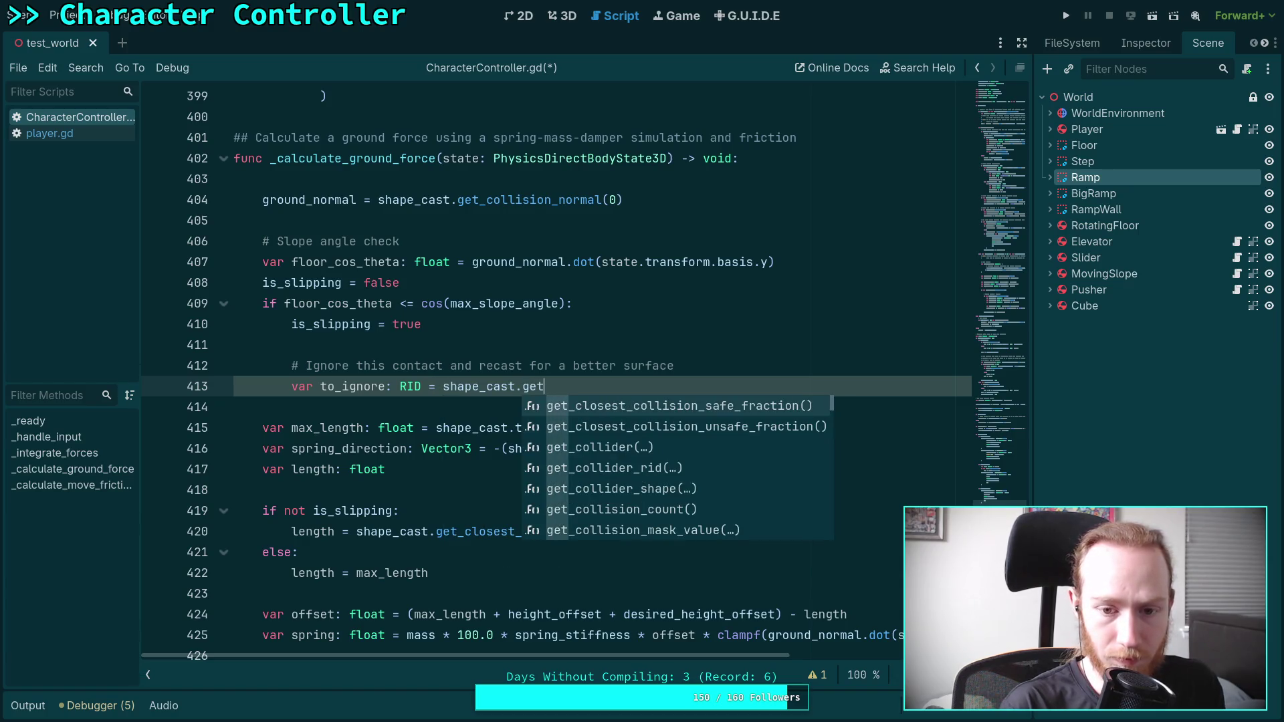
text(_ri)
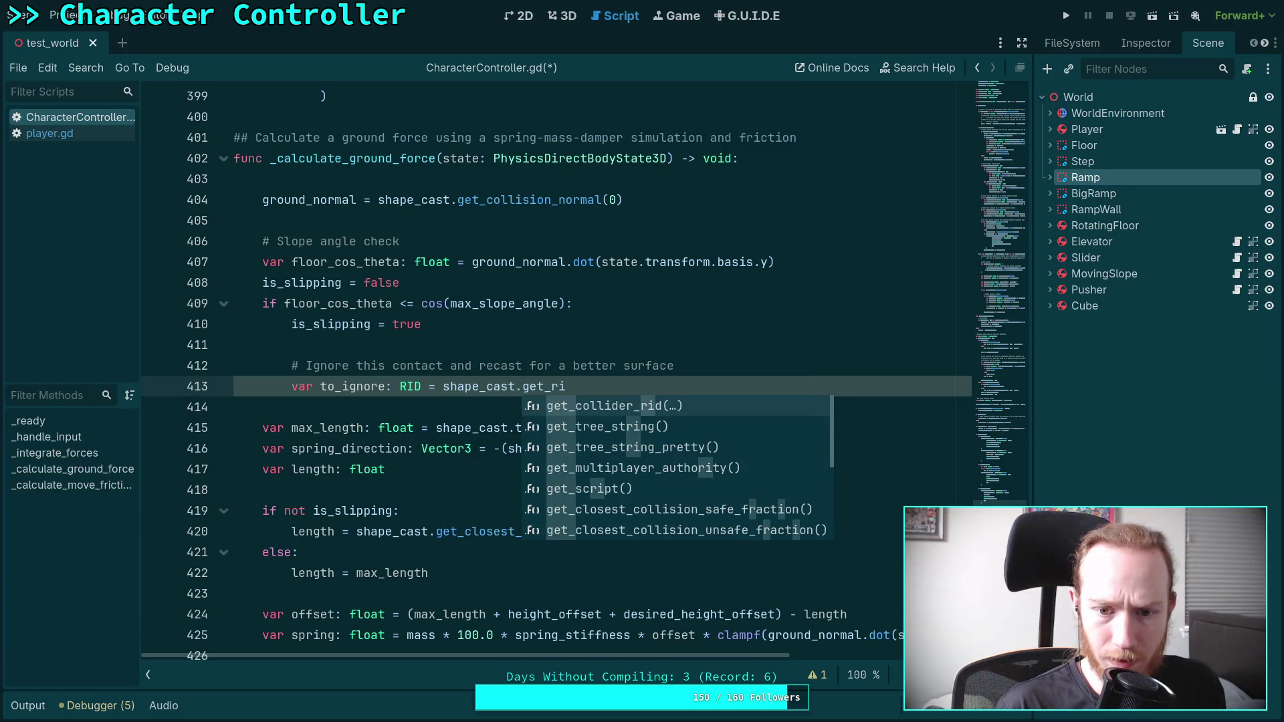
key(Return)
text(0)
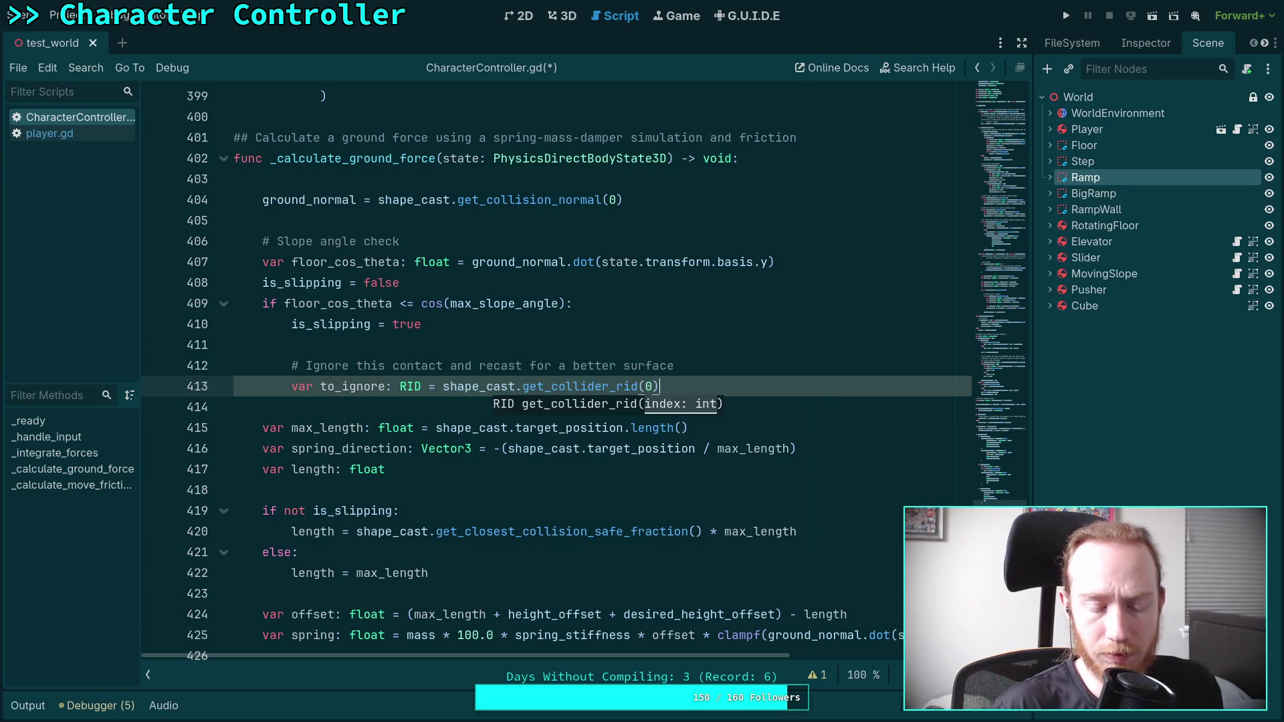
key(End)
key(Return)
- Add shape_cast.add_exception_rid(to_ignore) on the next line
text(shape_cast.)
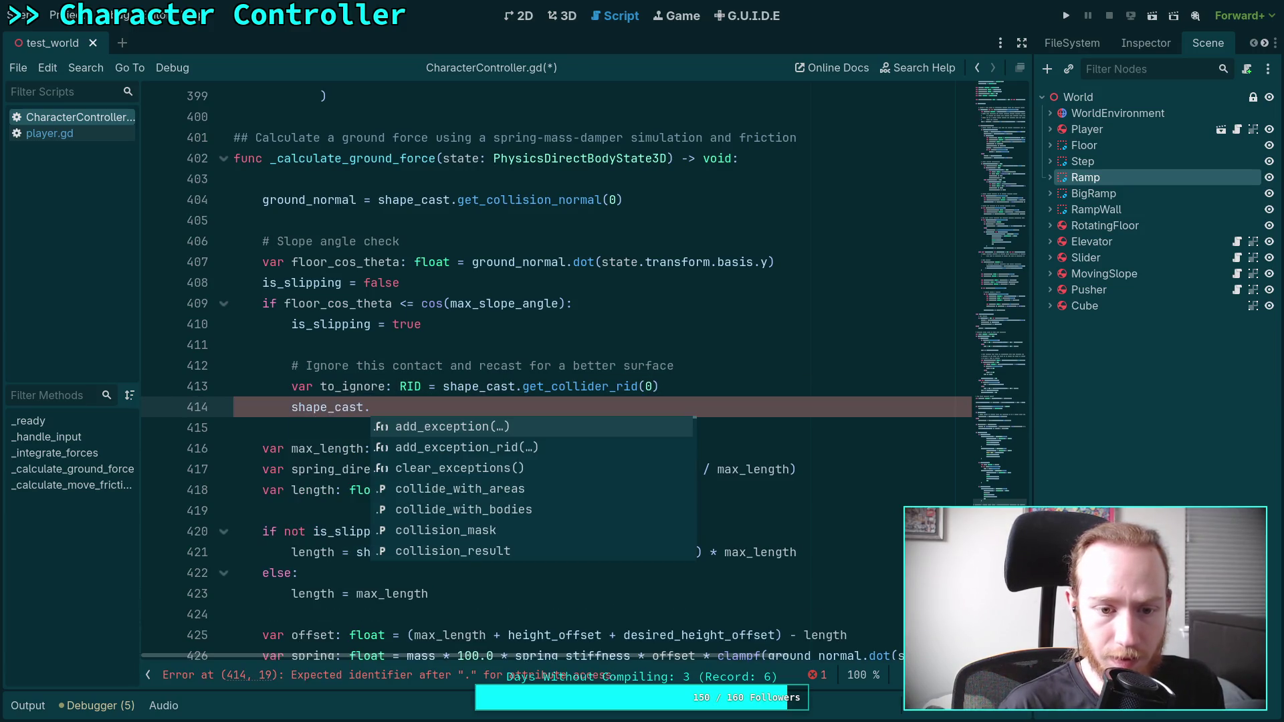
key(Down)
key(Return)
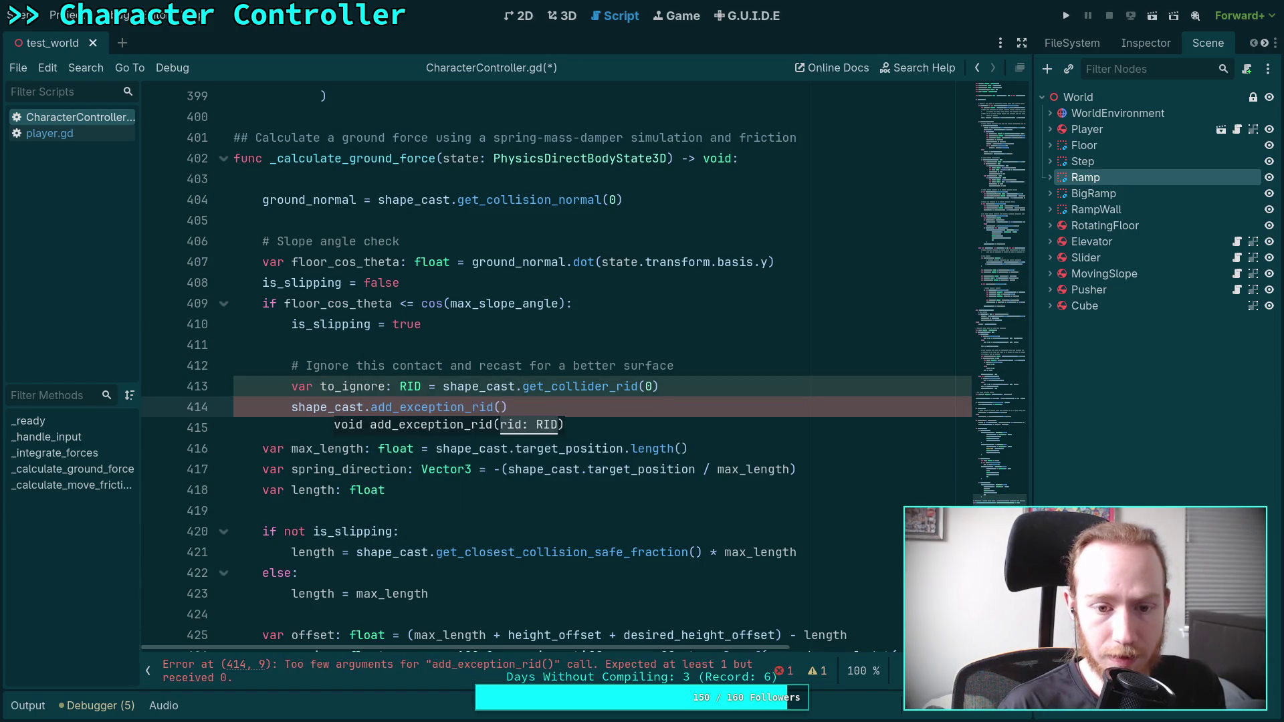
key(Left)
key(BackSpace)
key(BackSpace)
key(BackSpace)
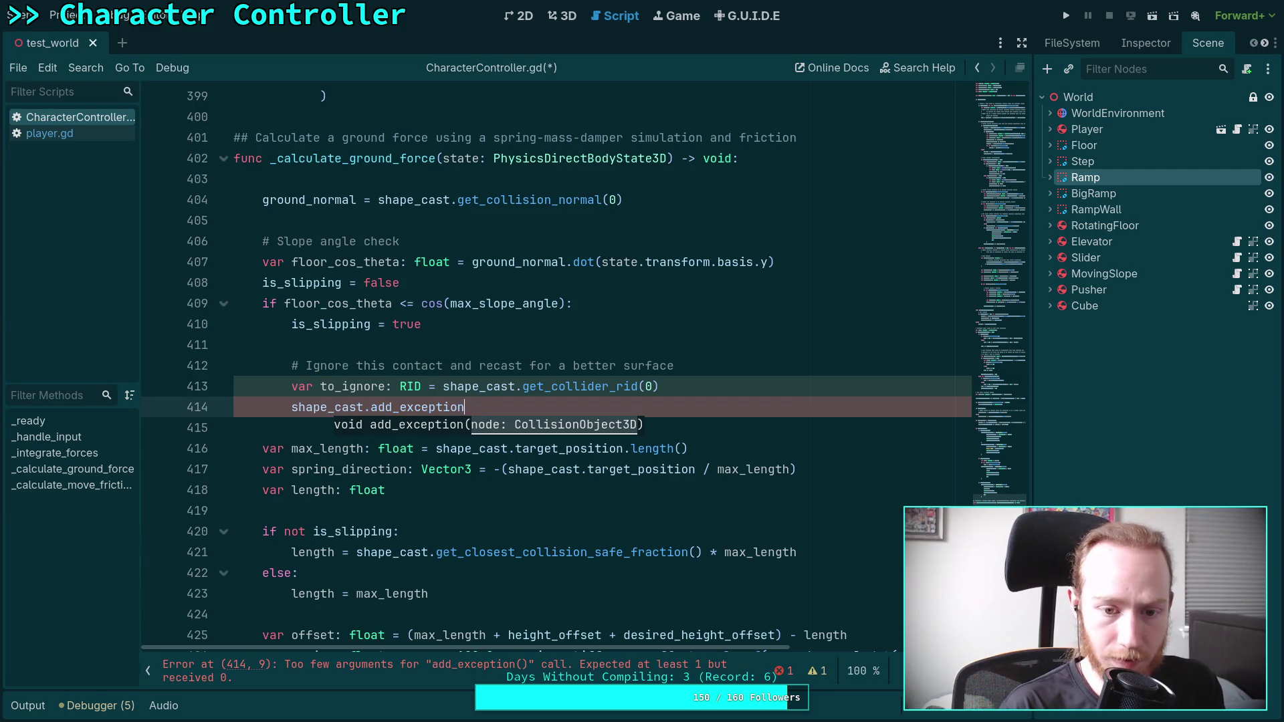
text(_rid(to_)
key(Return)
key(End)
key(Return)
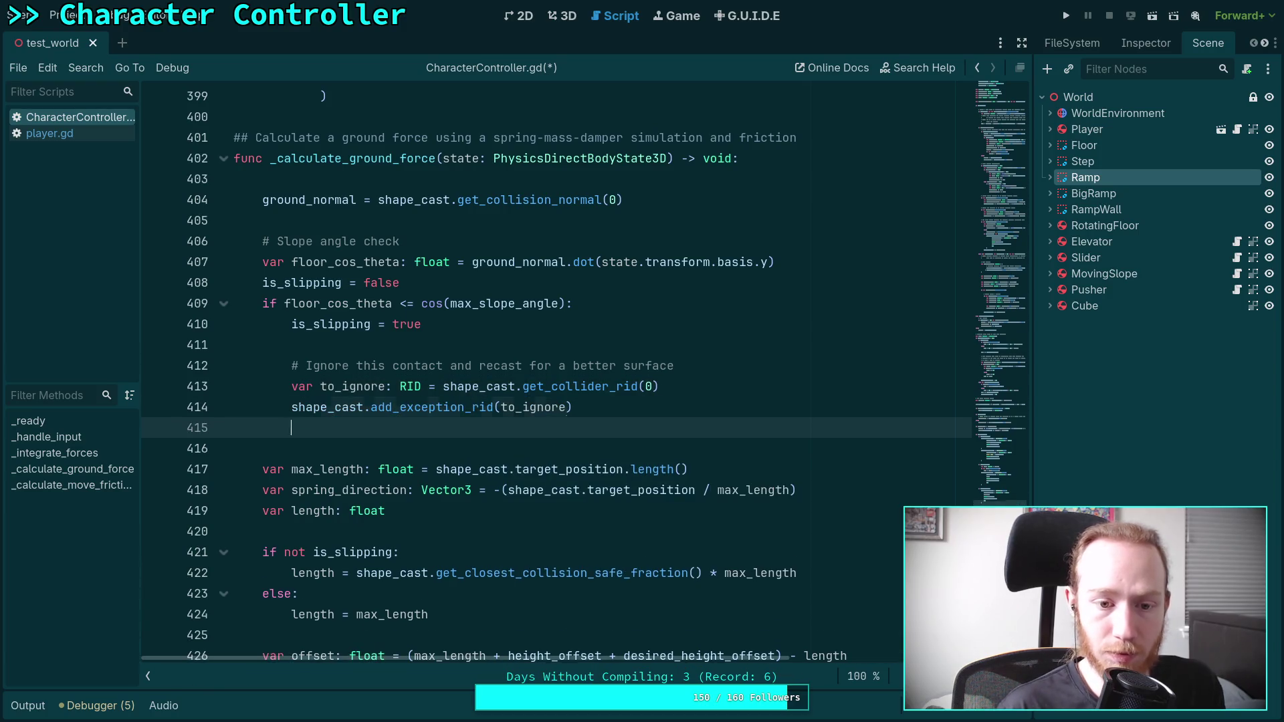
- Add a shape_cast.force_shapecast_update() call to recast the shape
text(sha)
key(Return)
text(.exc)
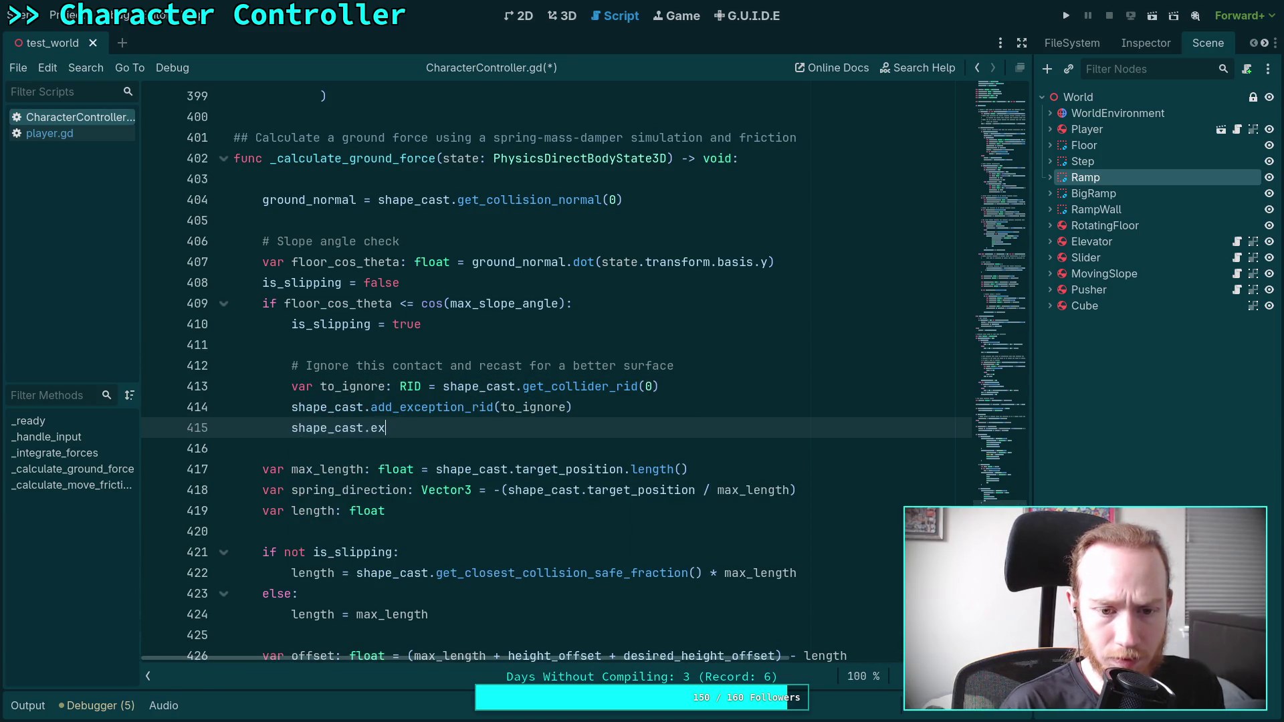
key(Down)
key(Down)
key(Down)
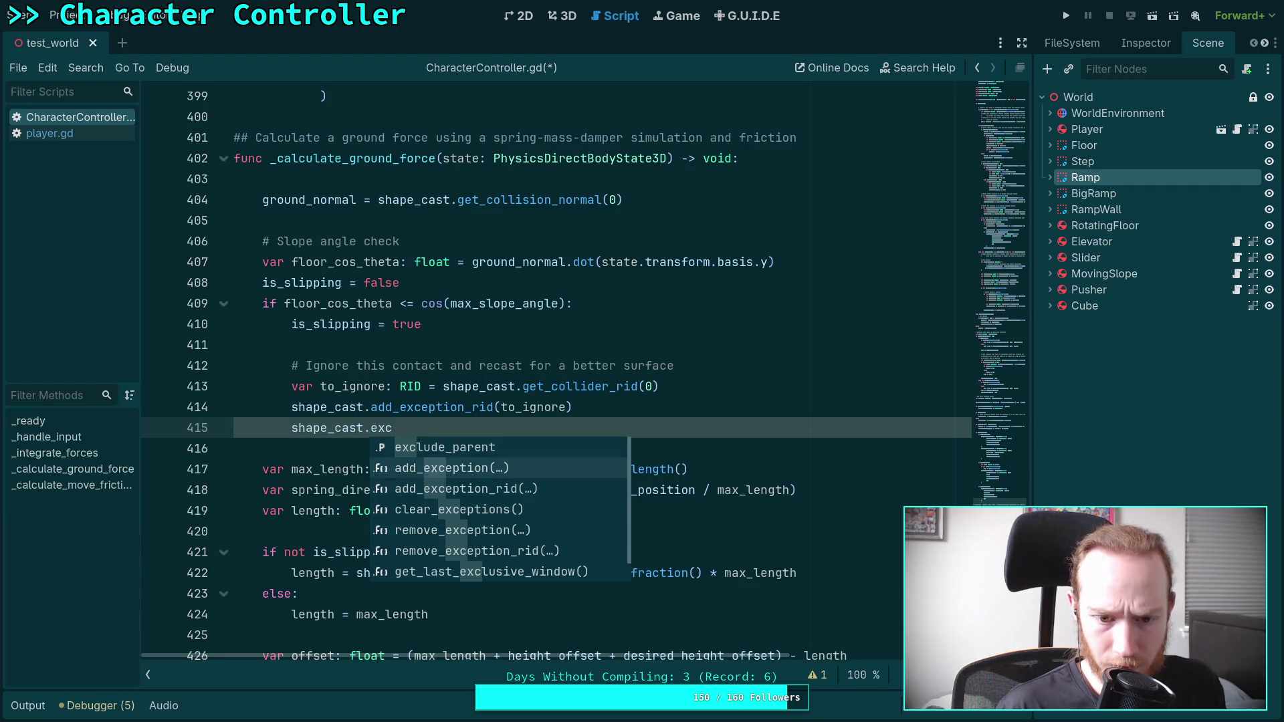
click(590, 365)
drag(638, 424, 686, 415)
key(Right)
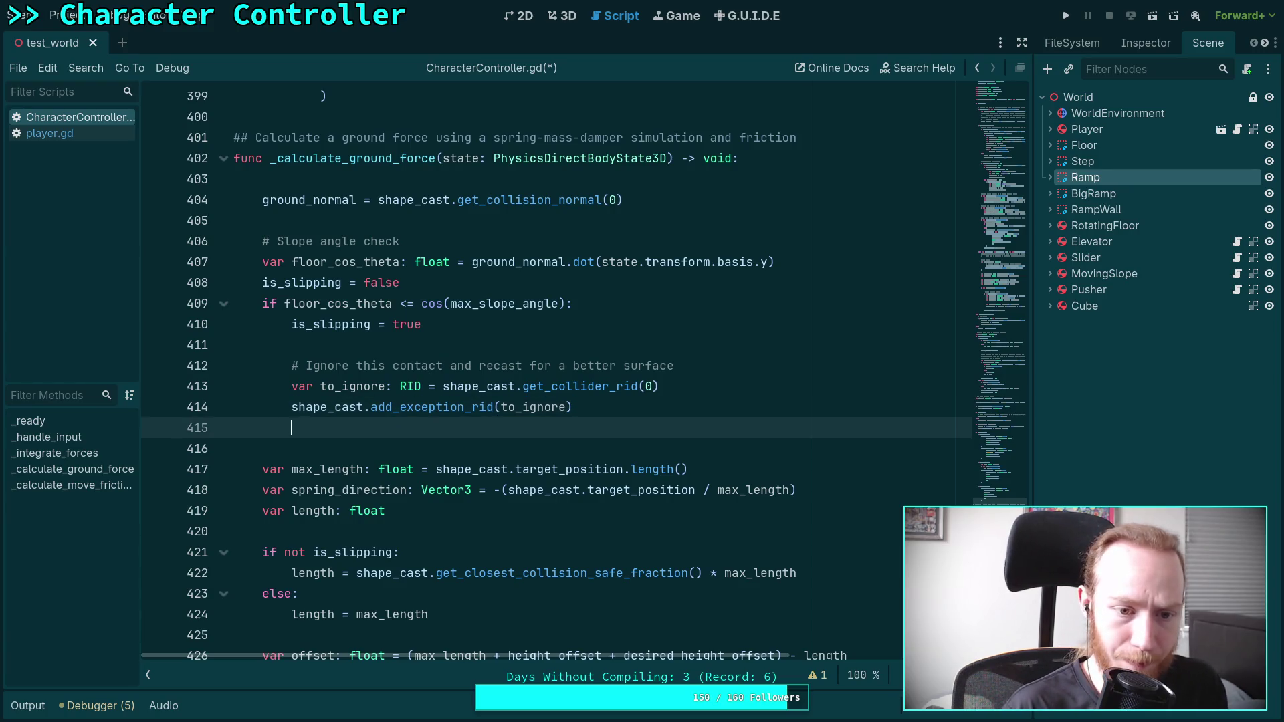
key(BackSpace)
key(BackSpace)
key(BackSpace)
text(.for)
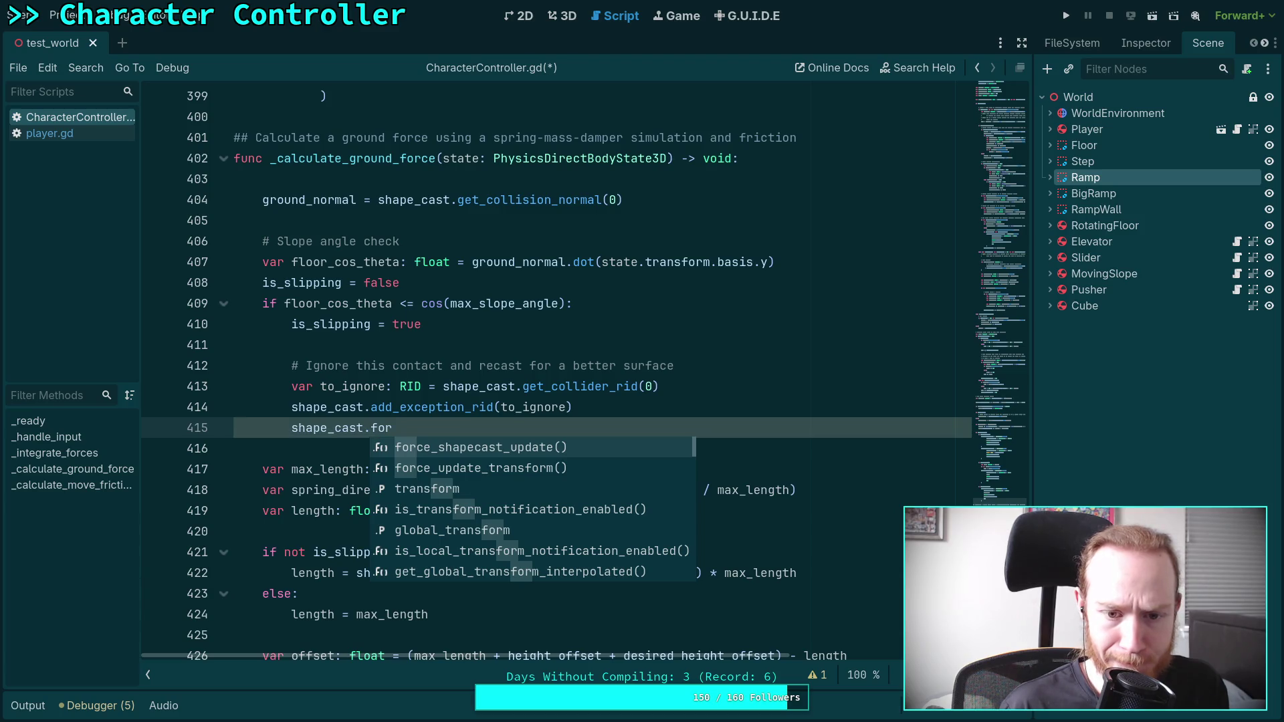
key(Return)
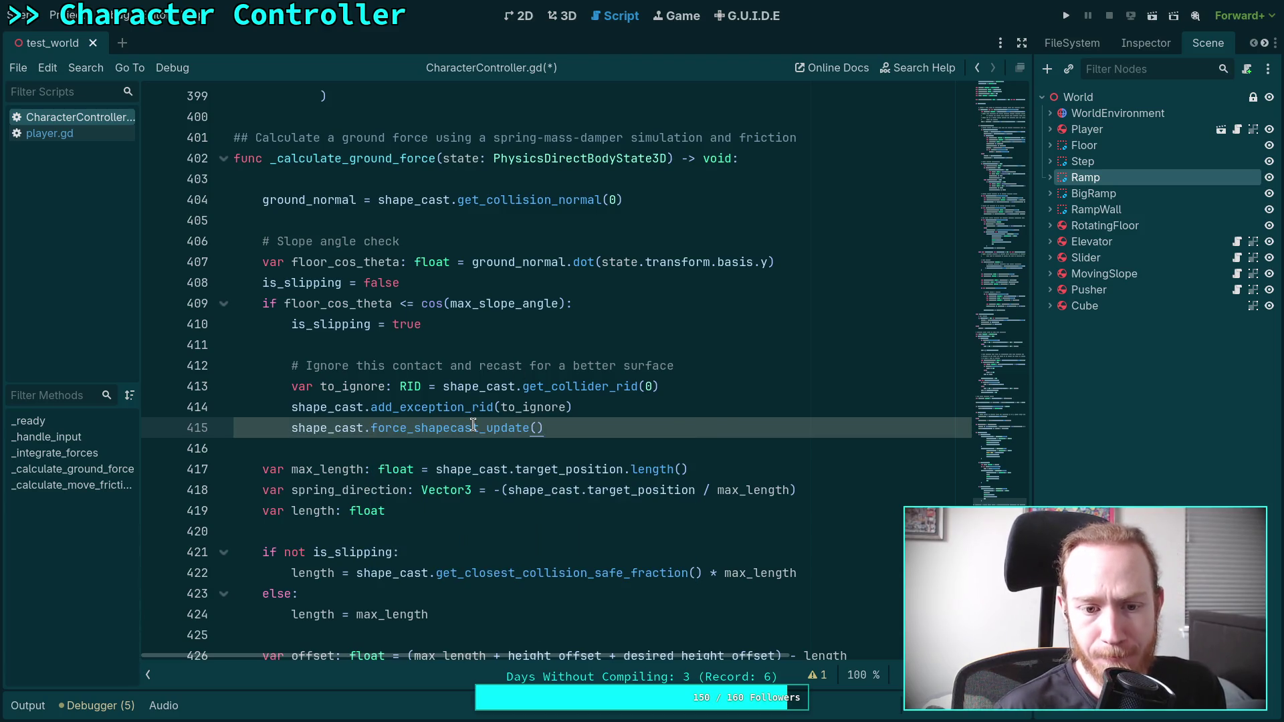
mouse_move(473, 425)
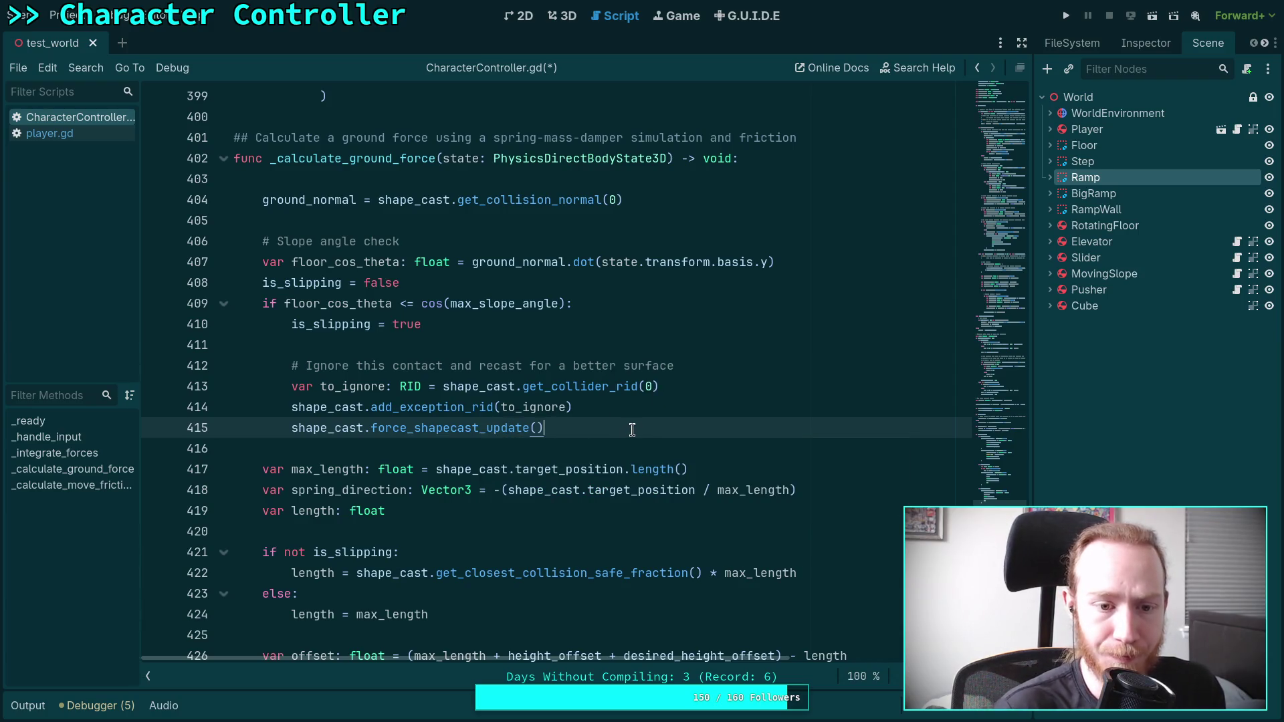
key(Return)
key(Return)
- Add an if shape_cast.is_colliding(): check below the recast
text(ground_normal)
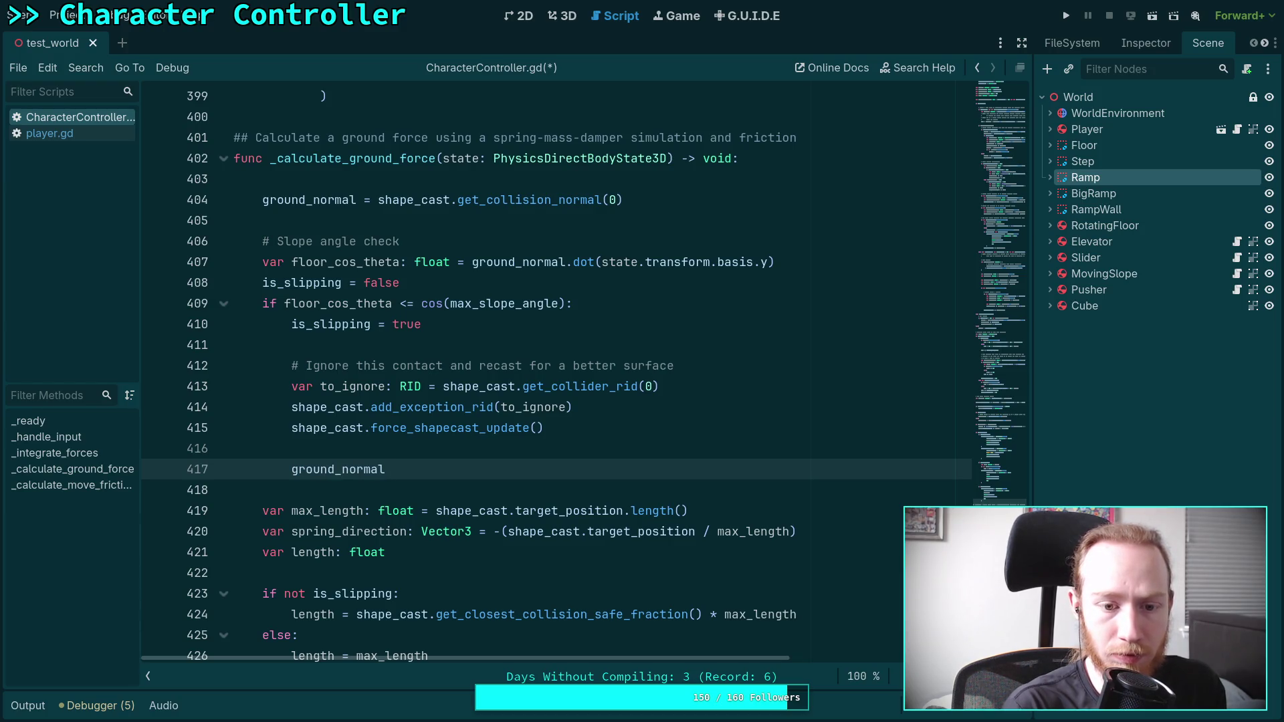
key(BackSpace)
key(BackSpace)
key(BackSpace)
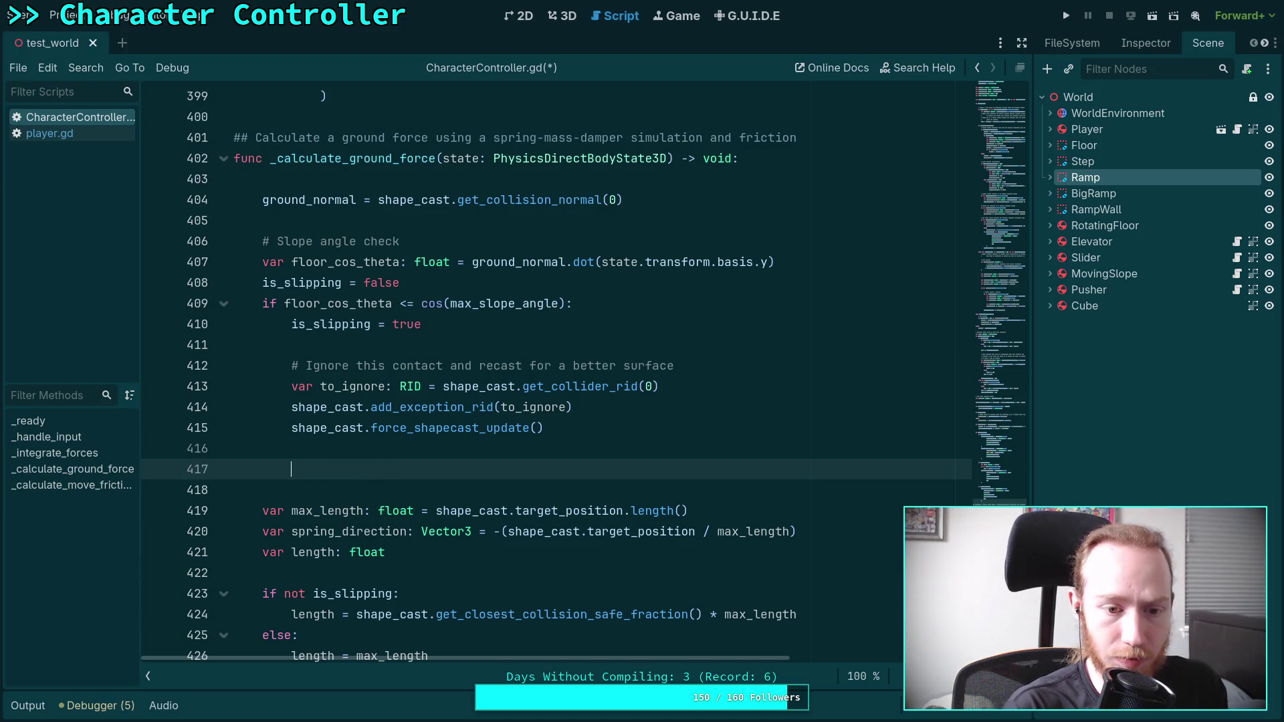
text(if )
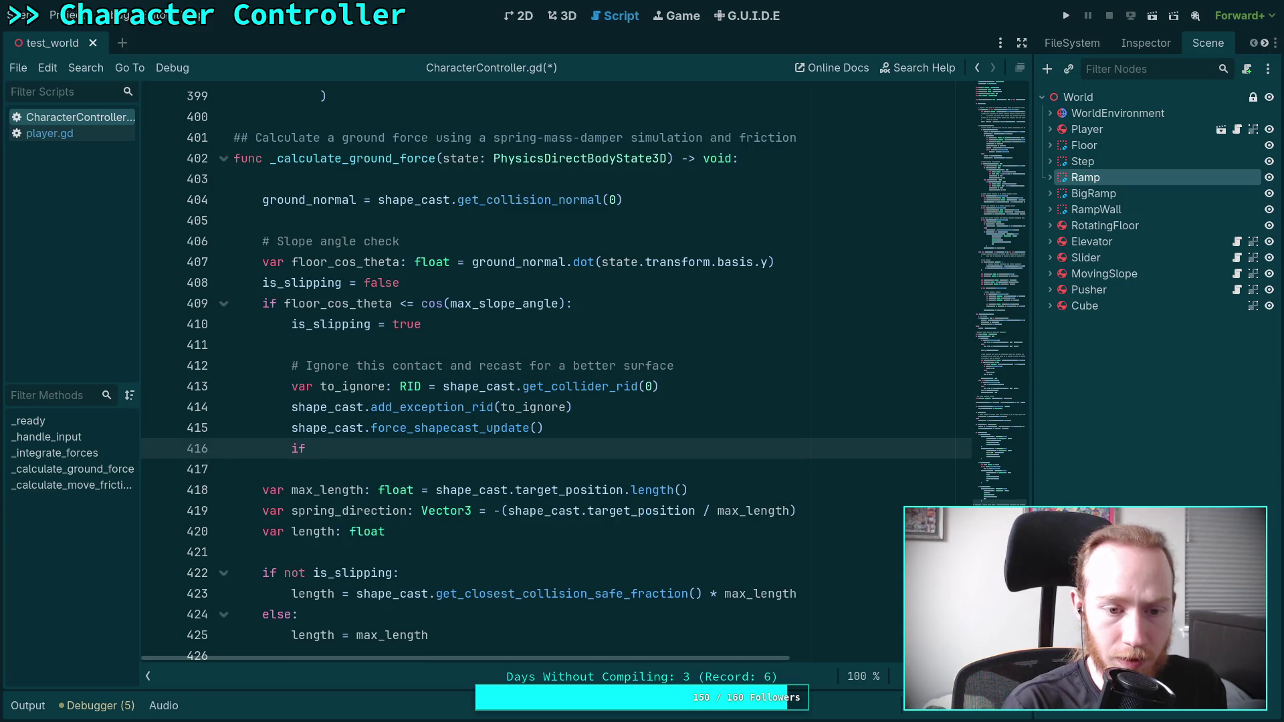
text(sha)
key(Return)
text(.is)
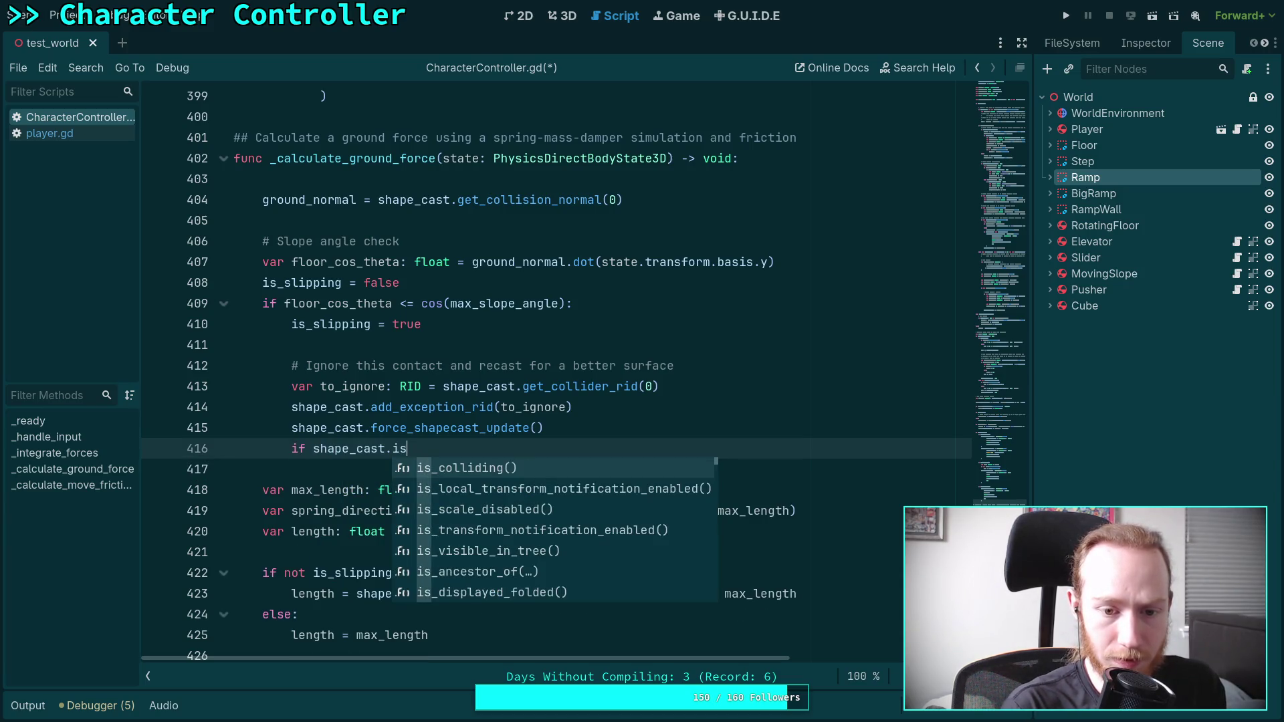
key(Return)
text(:)
key(Return)
- Inside the check, set ground_normal = shape_cast.get_collision_normal(0)
text(grou)
key(Return)
key(BackSpace)
key(BackSpace)
key(BackSpace)
key(BackSpace)
key(BackSpace)
text(nor)
key(Return)
text(=)
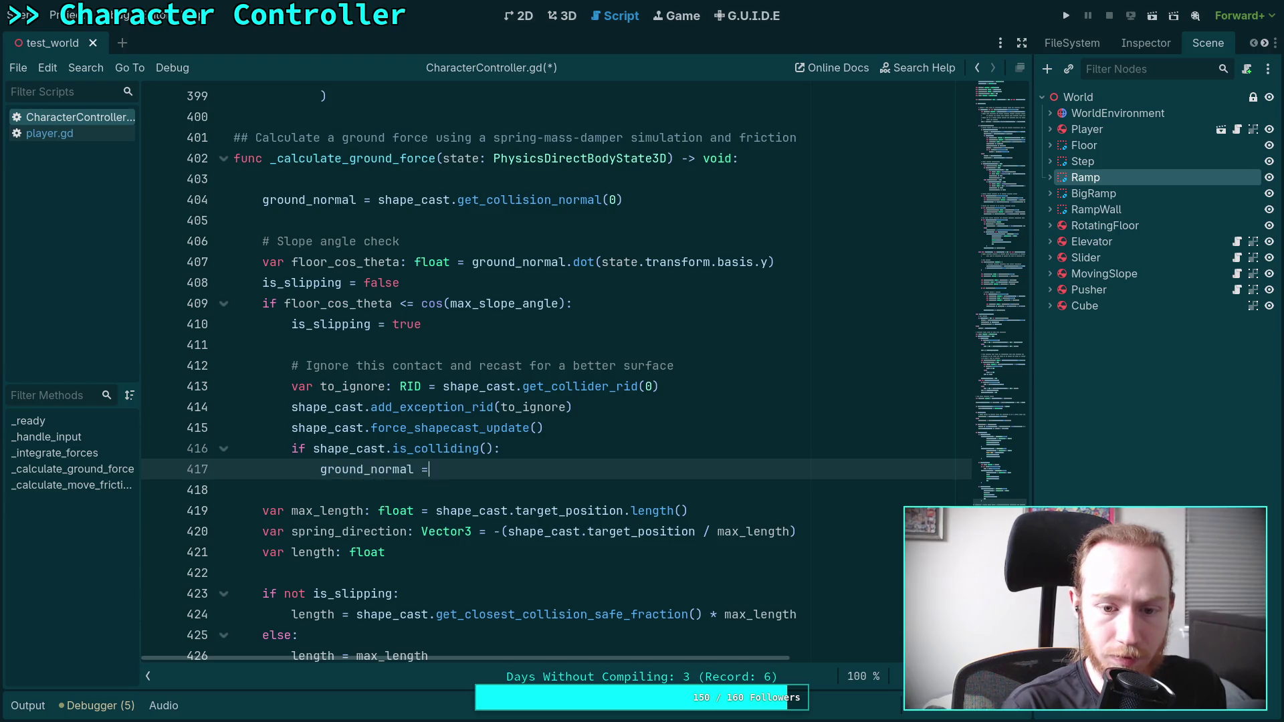
text( shape_cast.get_coll)
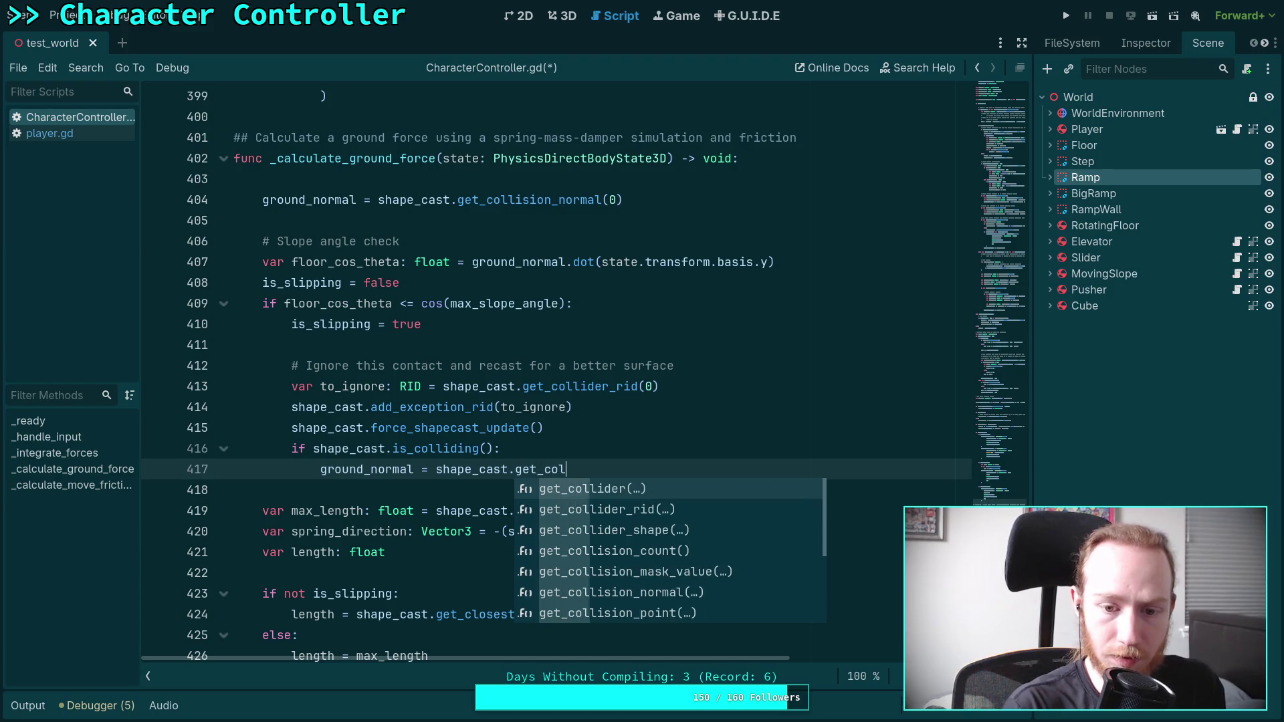
key(Down)
key(Down)
key(Down)
key(Down)
key(Down)
key(Return)
text(0))
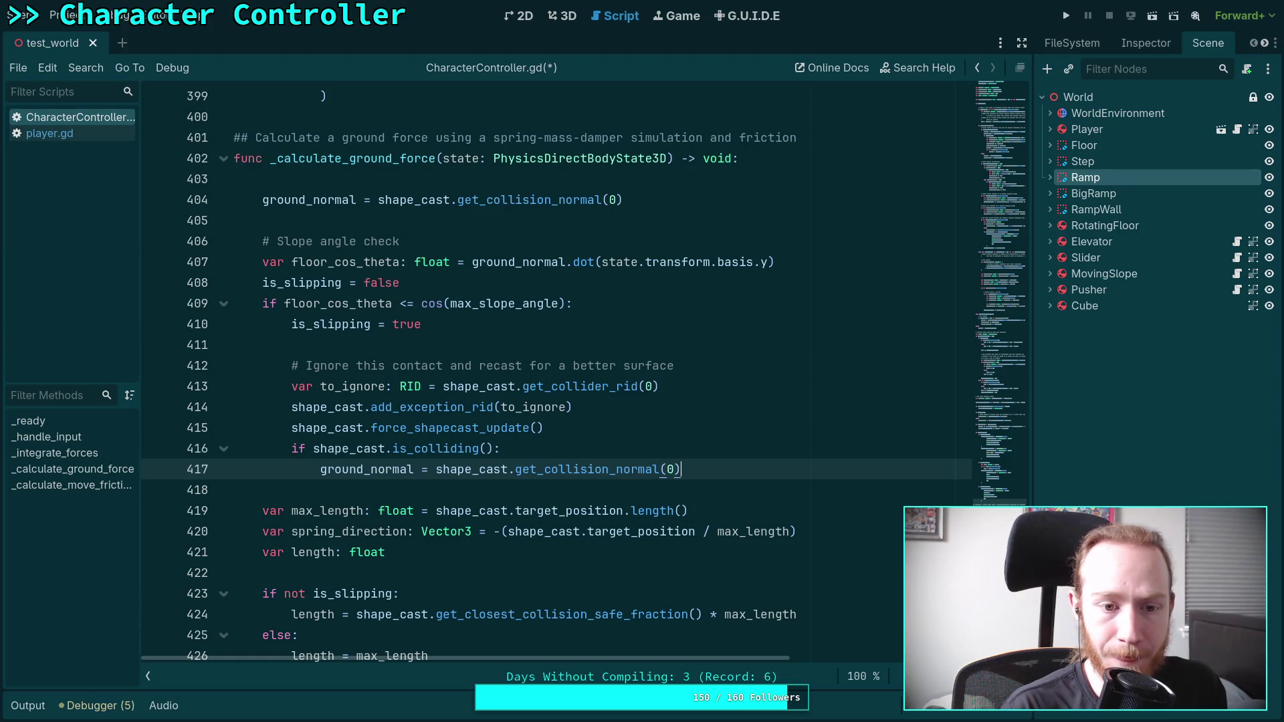
key(Return)
scroll(578, 371, down, 1)
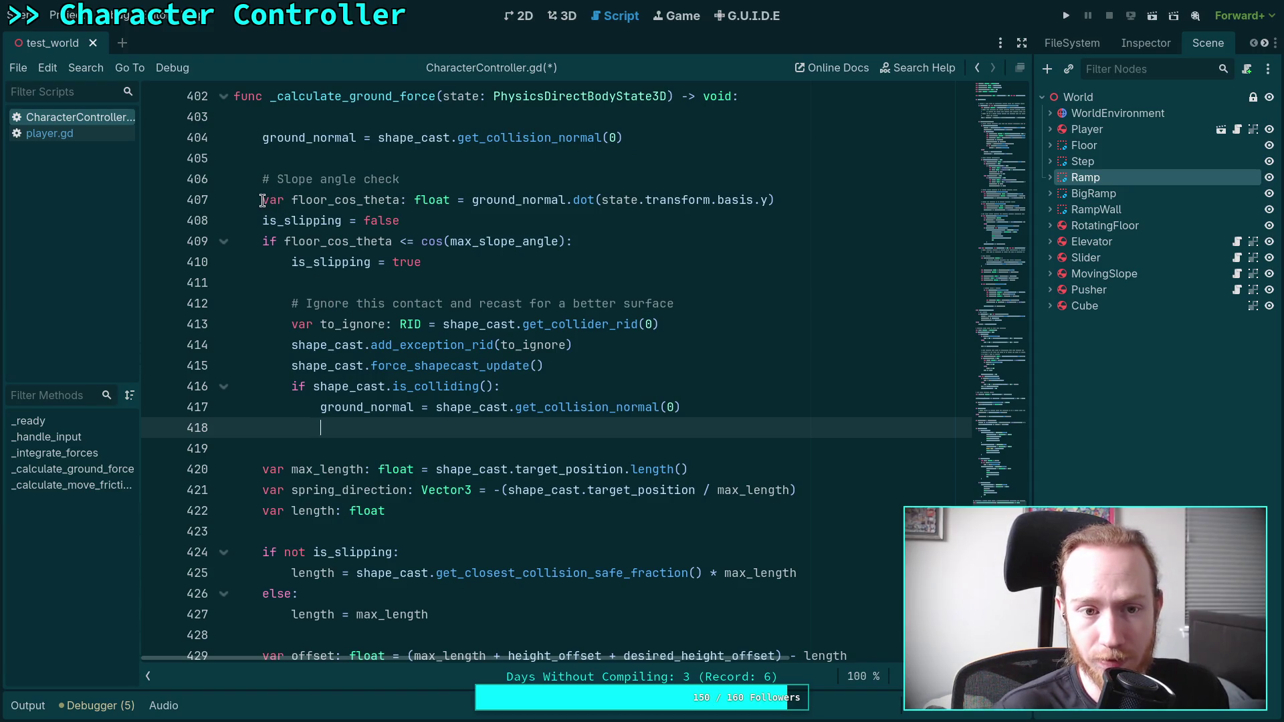
- Review the slope-angle lines and the is_slipping length branch at lines 424–427
drag(262, 200, 414, 221)
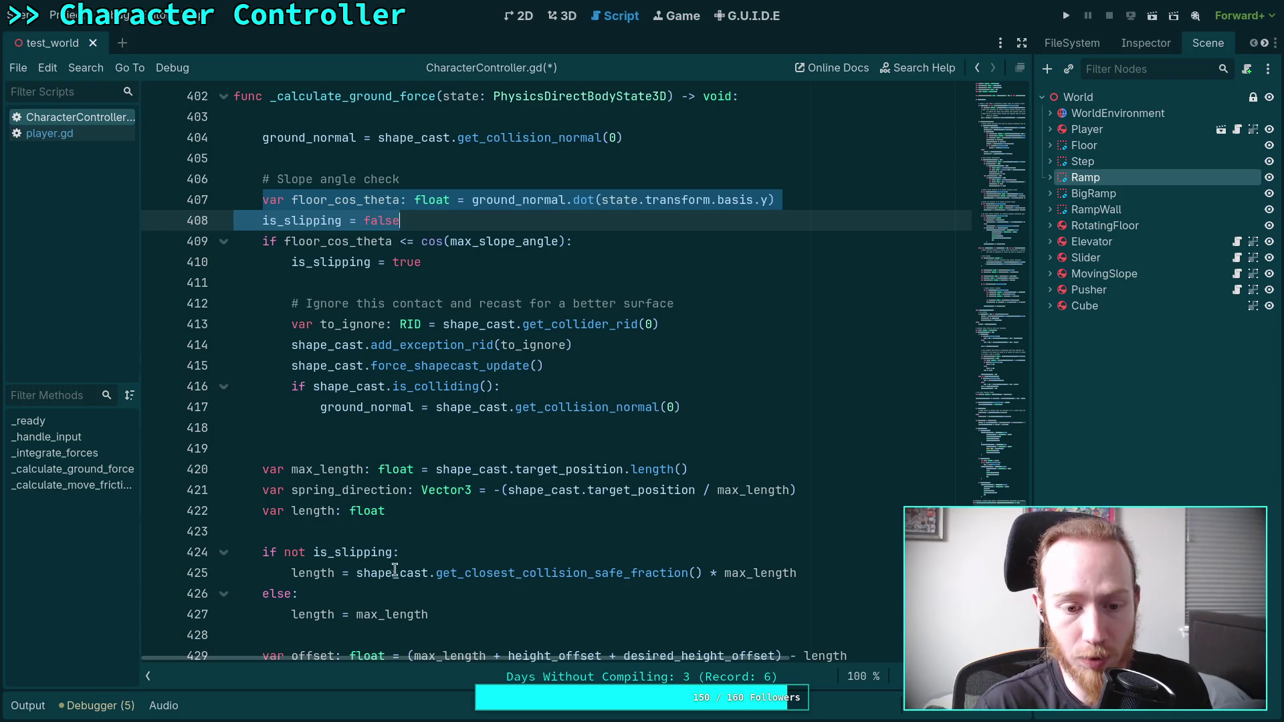
mouse_move(466, 606)
mouse_down()
mouse_move(287, 572)
mouse_move(263, 551)
mouse_up()
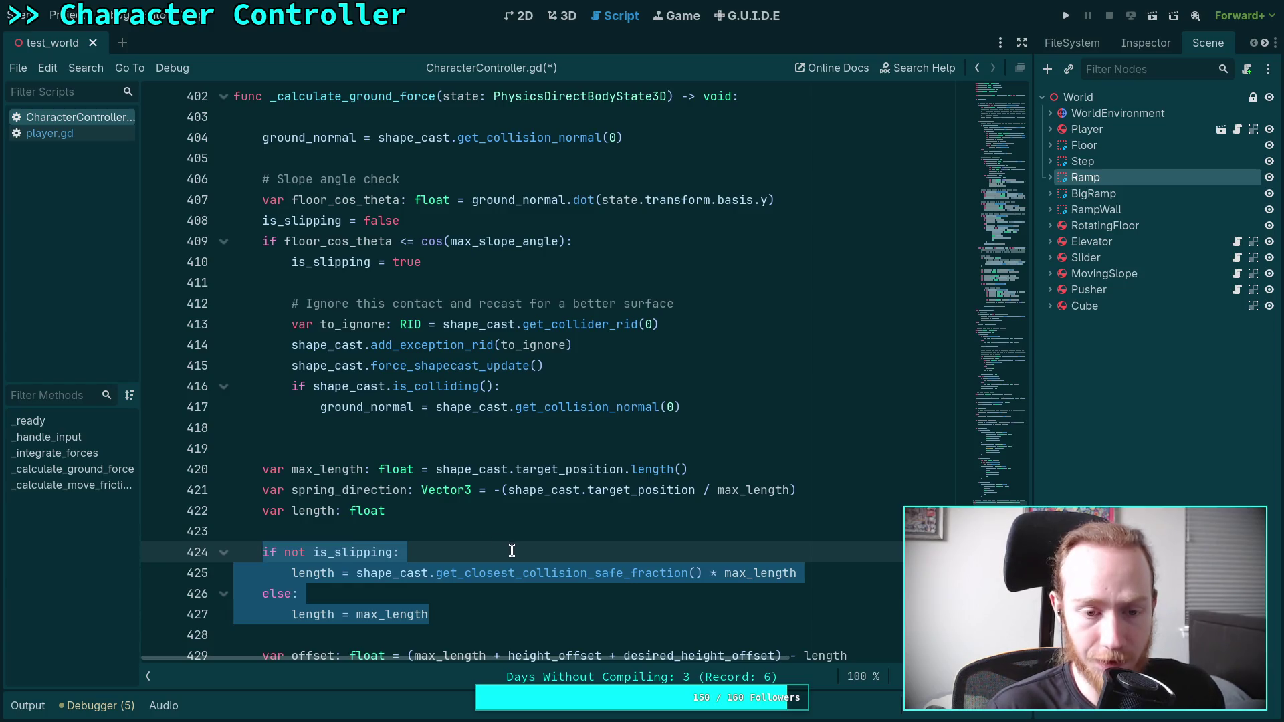
click(466, 599)
scroll(461, 575, down, 1)
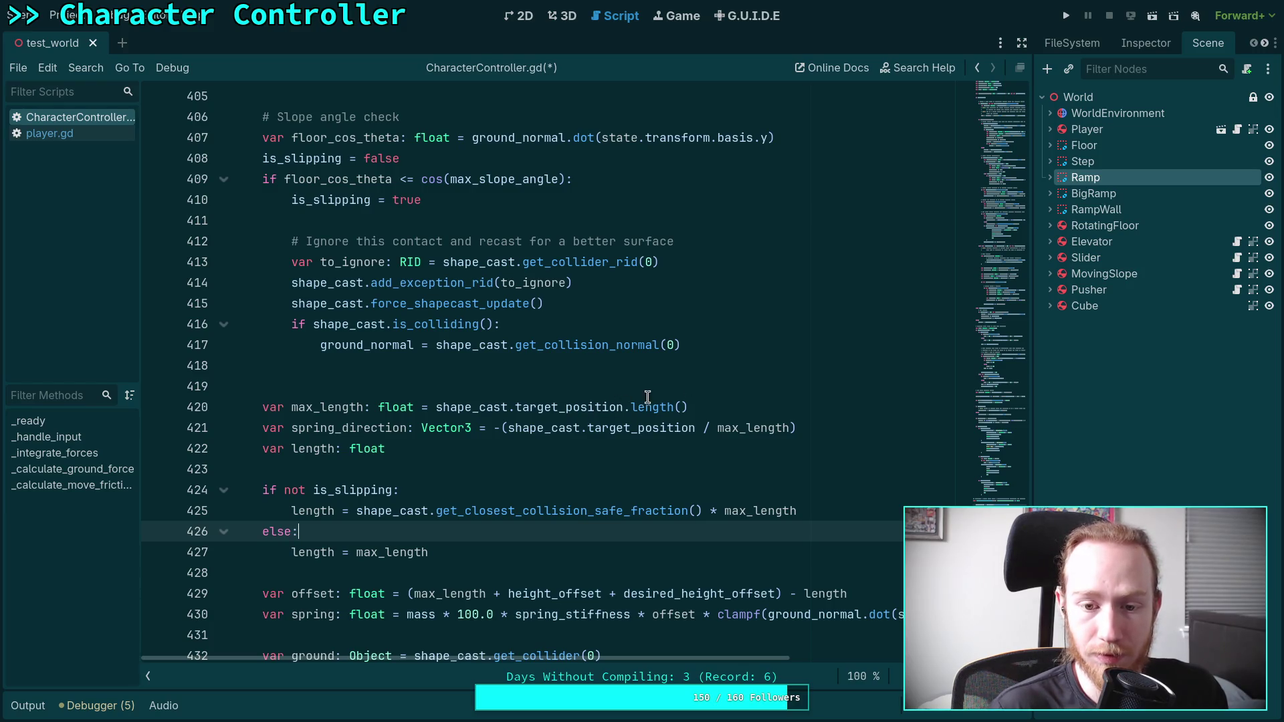
- Cut the slope-angle check and recast block and paste it below the length declaration
mouse_move(730, 357)
mouse_down()
mouse_move(424, 324)
mouse_move(235, 117)
mouse_up()
key(ctrl+c)
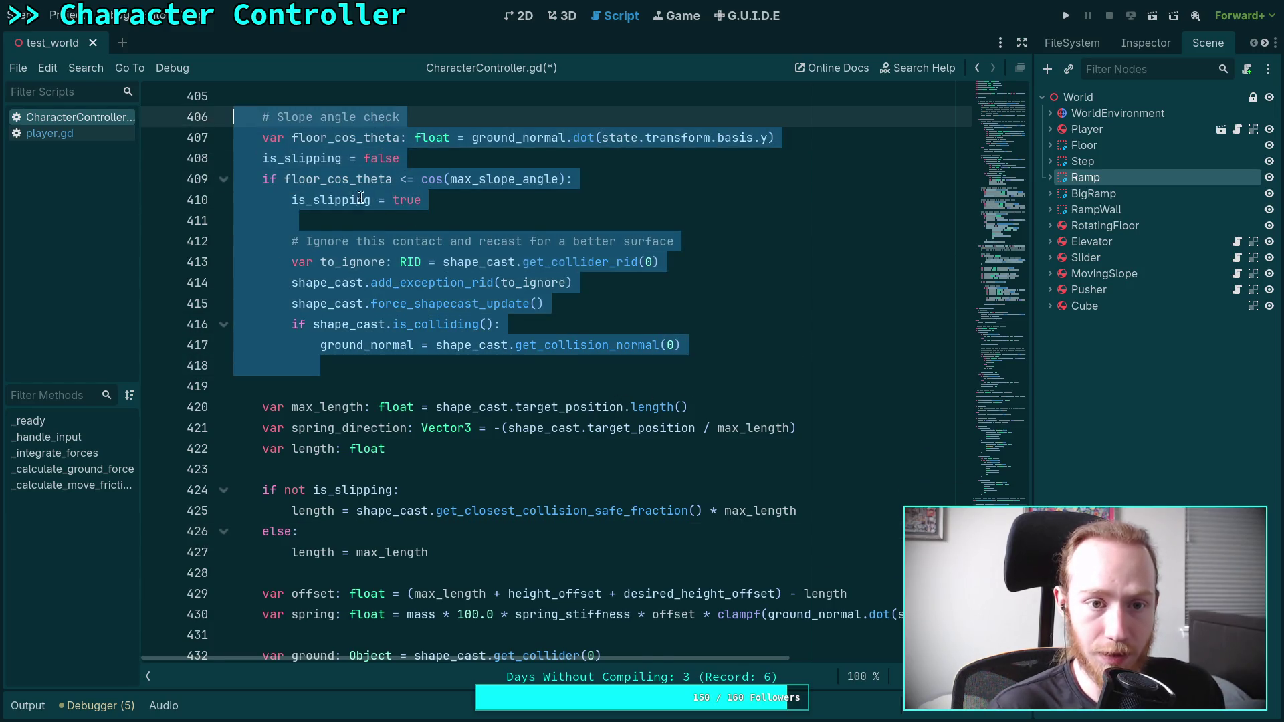
scroll(585, 305, up, 1)
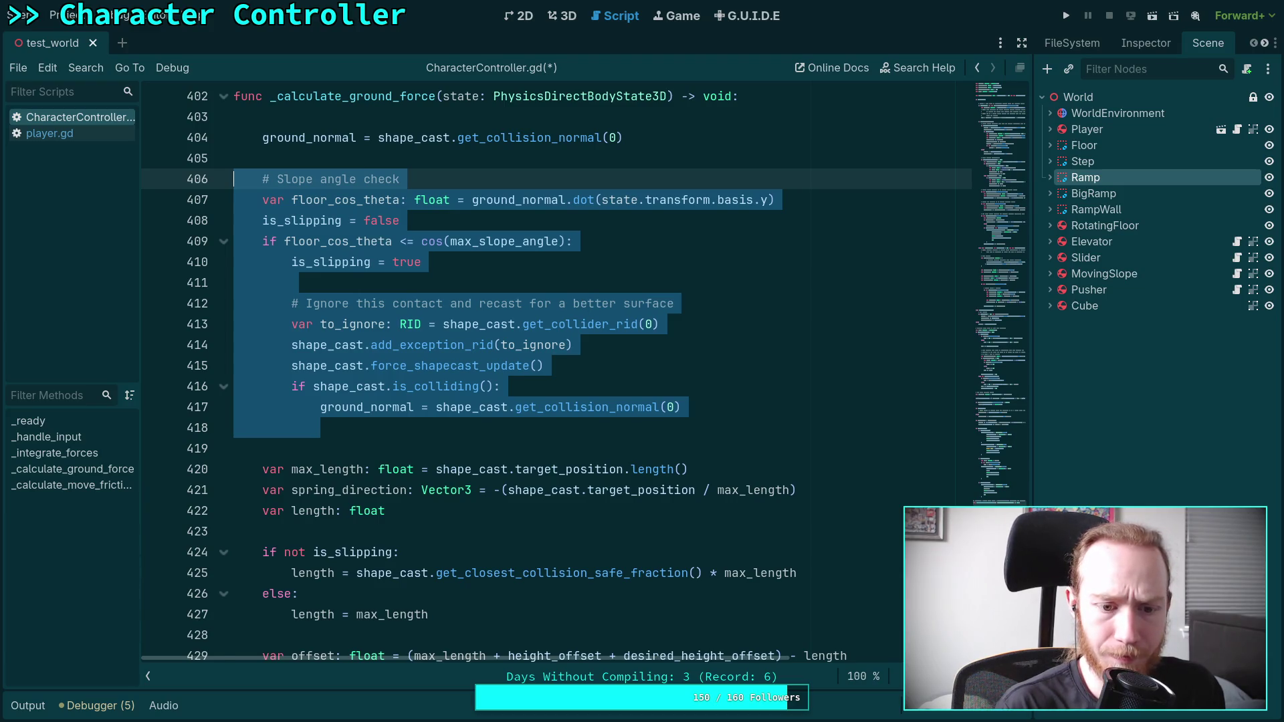
key(BackSpace)
key(BackSpace)
key(BackSpace)
click(539, 239)
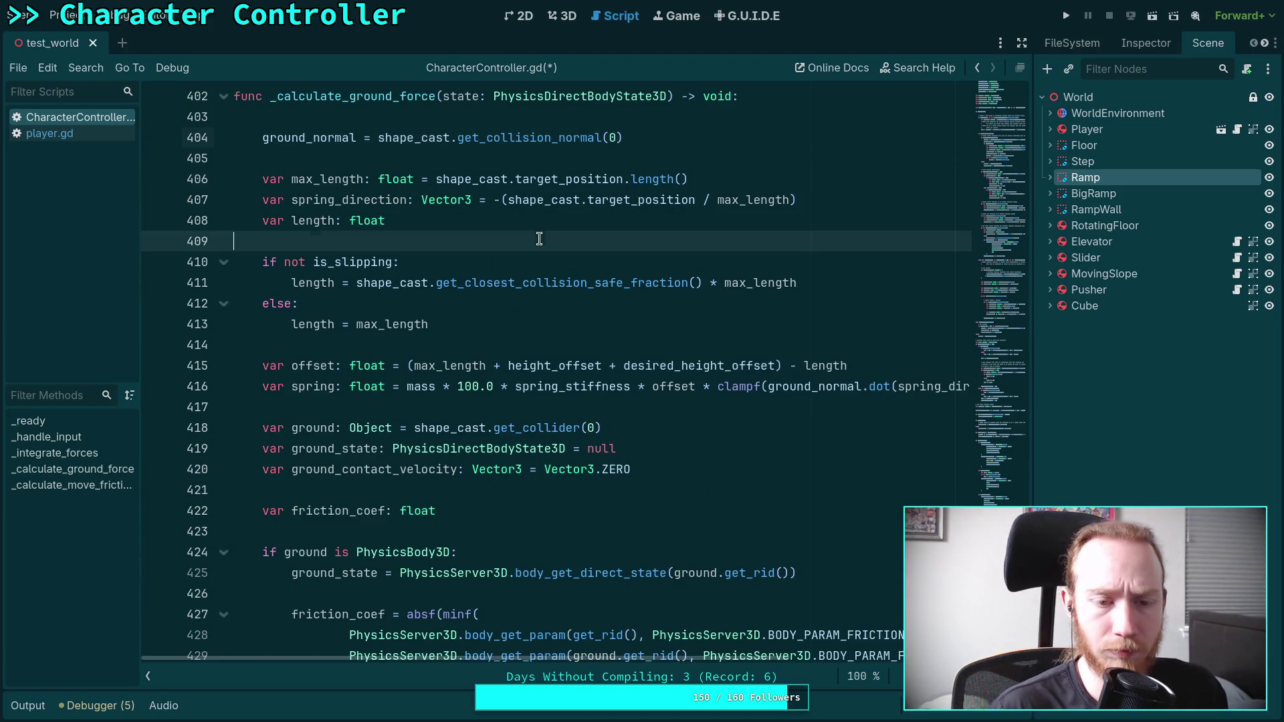
key(Return)
key(Return)
key(Up)
key(ctrl+v)
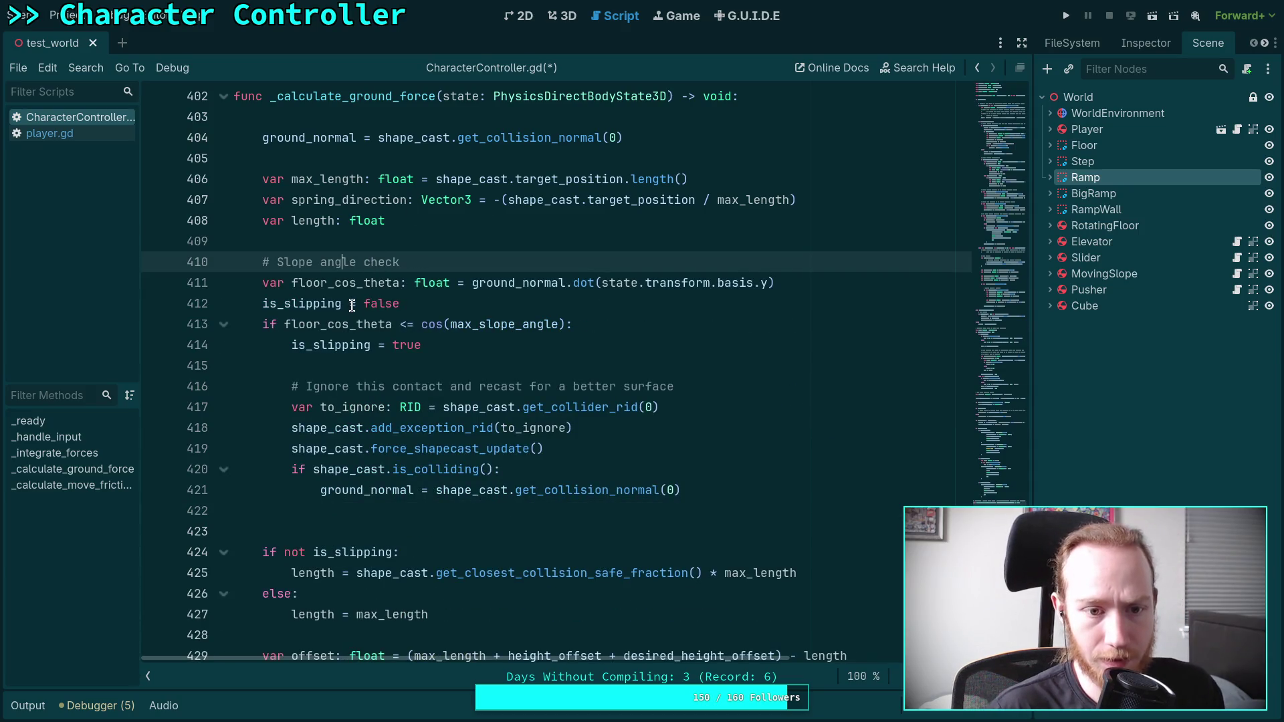
scroll(400, 364, down, 1)
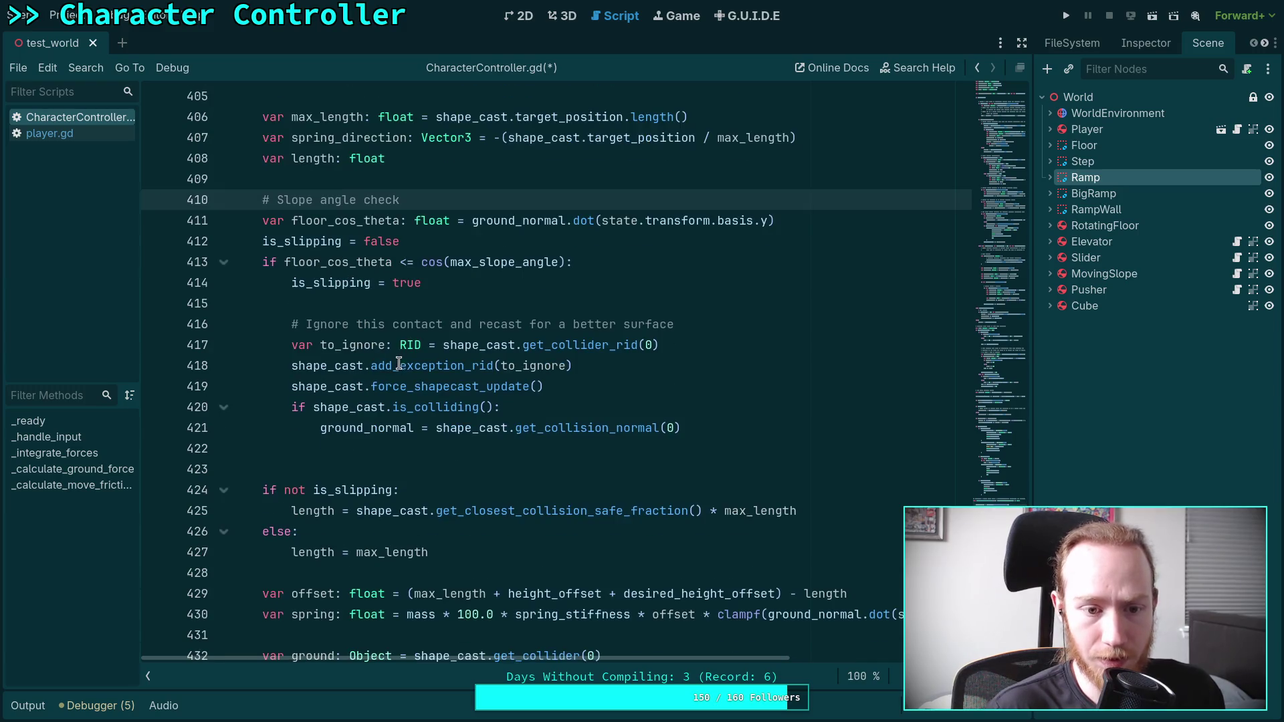
- Paste the floor_cos_theta calculation into the is_colliding block, indented
click(757, 422)
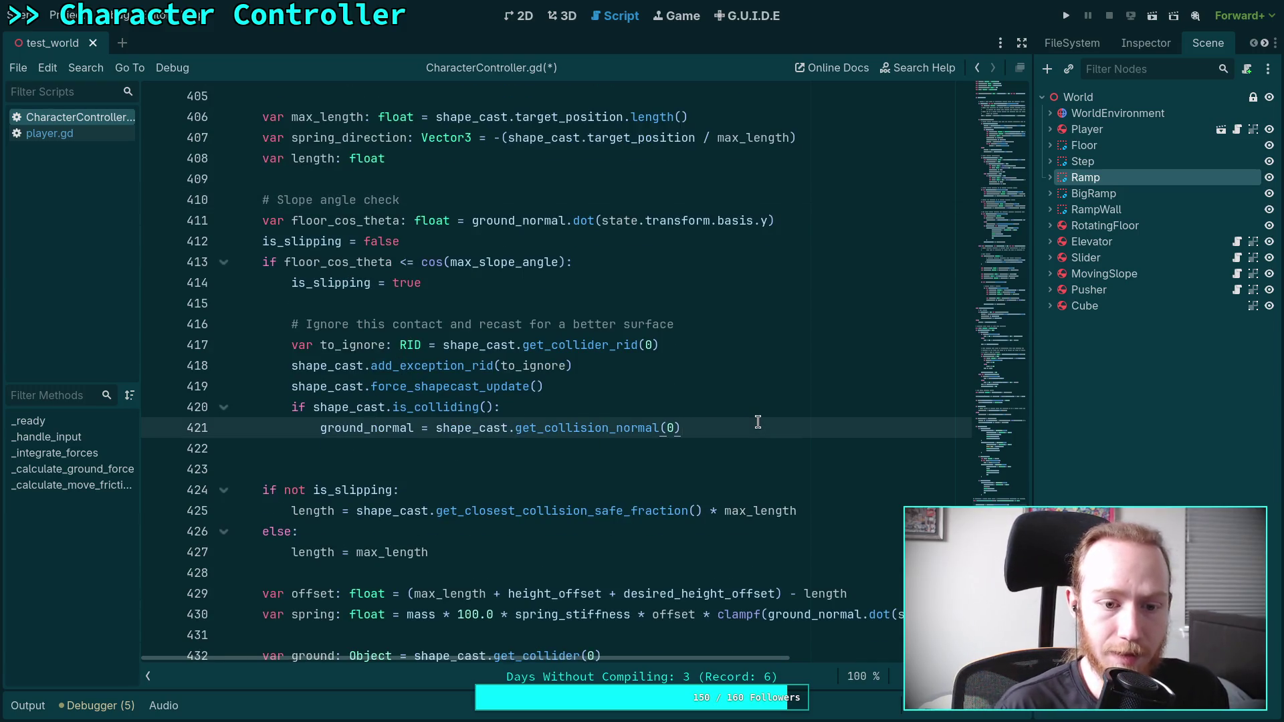
key(Return)
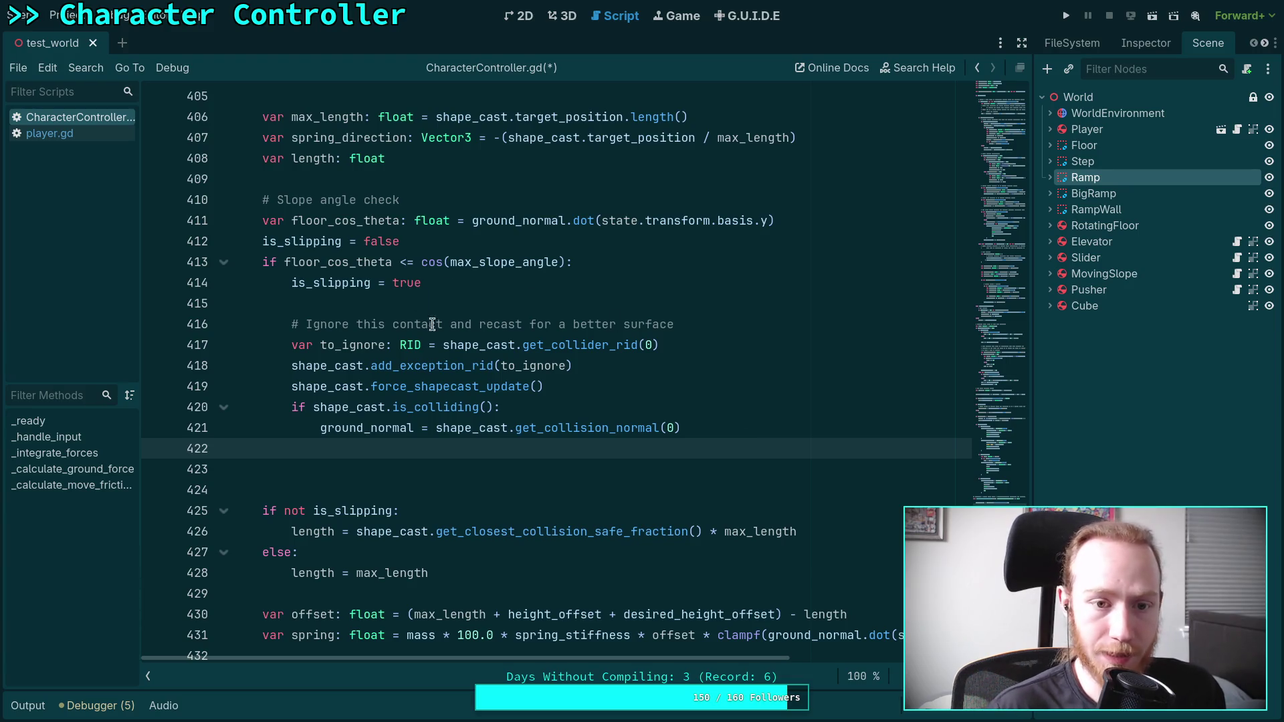
key(Return)
text(gl)
key(BackSpace)
key(BackSpace)
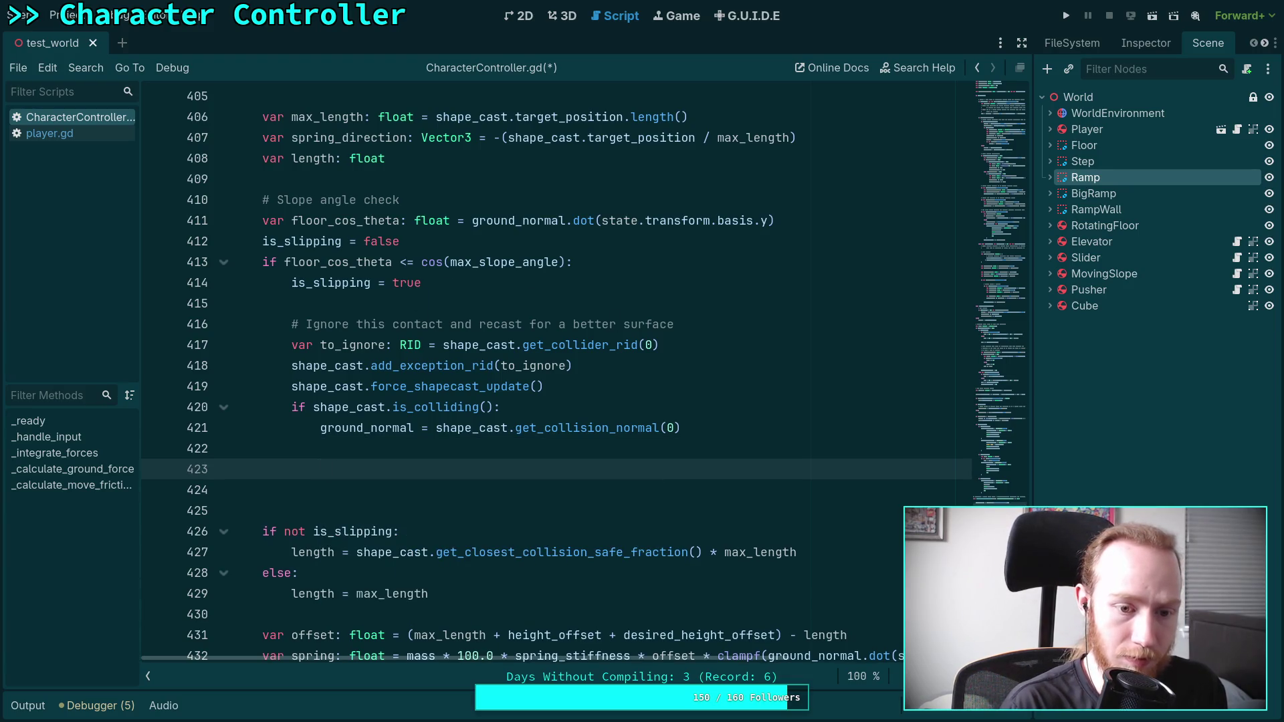
click(386, 221)
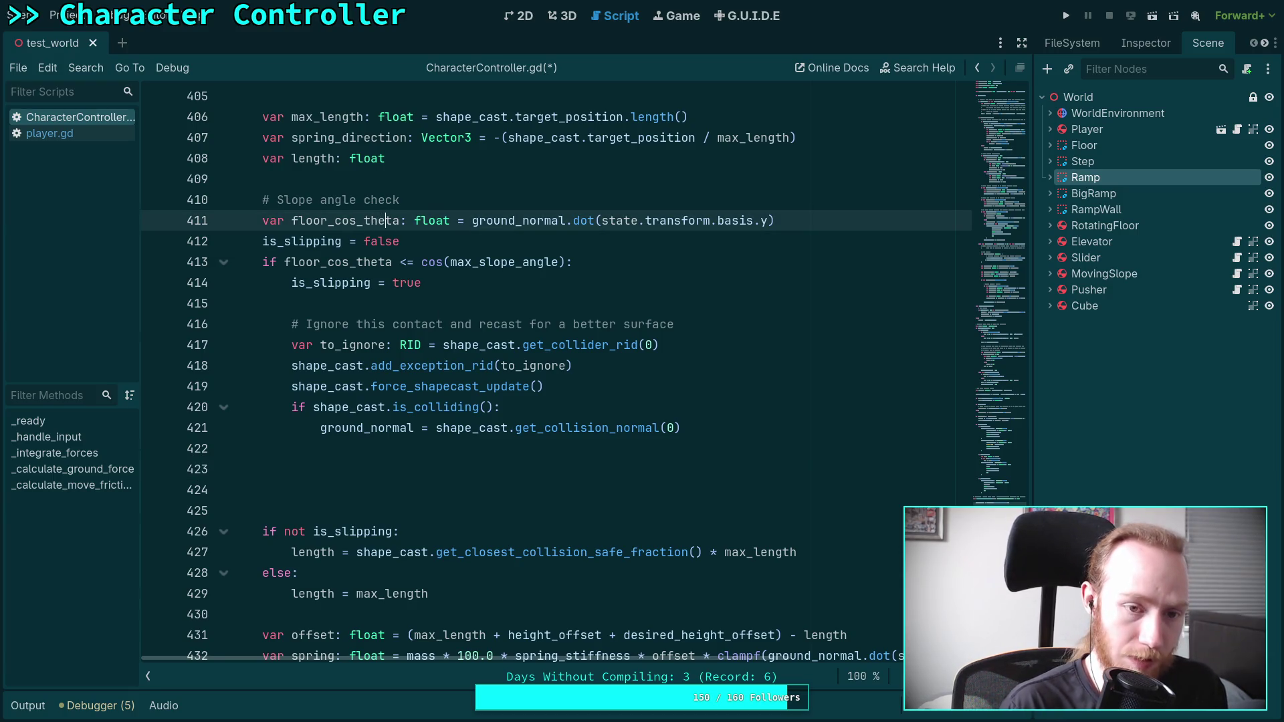
key(Down)
key(Down)
key(Down)
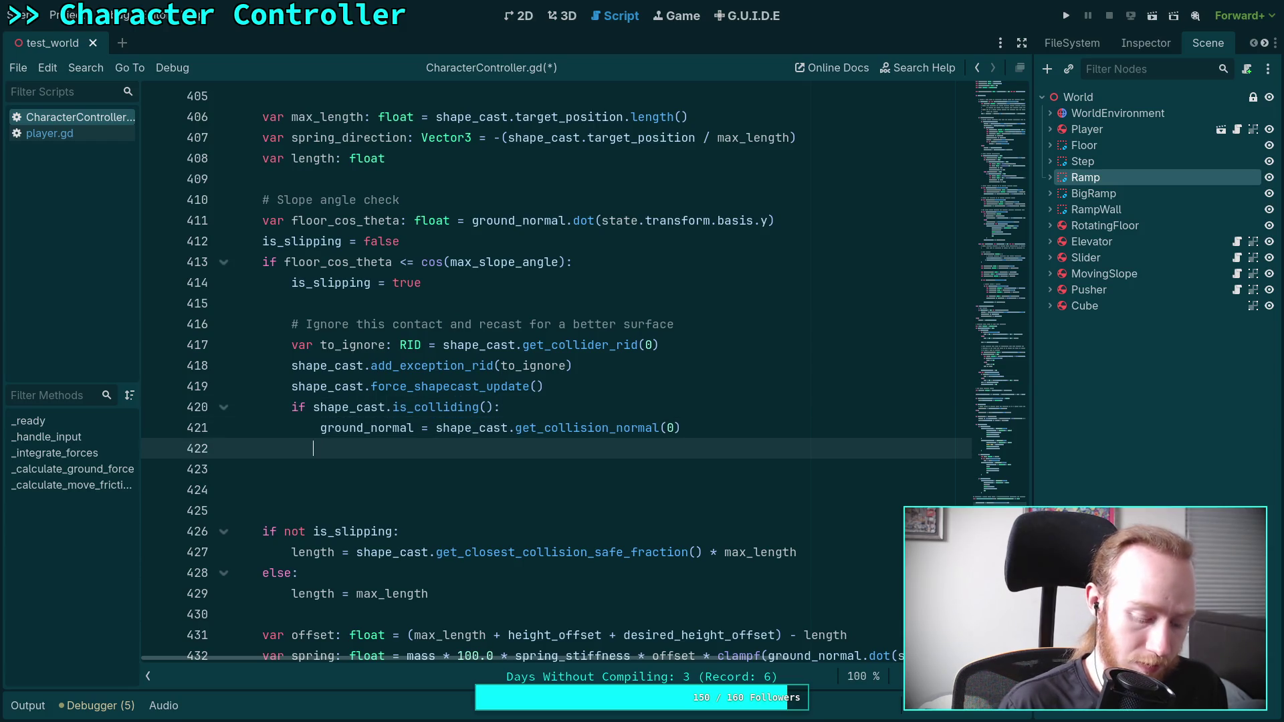
key(Return)
text(var floor_cos_theta: float = ground_normal.dot(state.transform.basis.y))
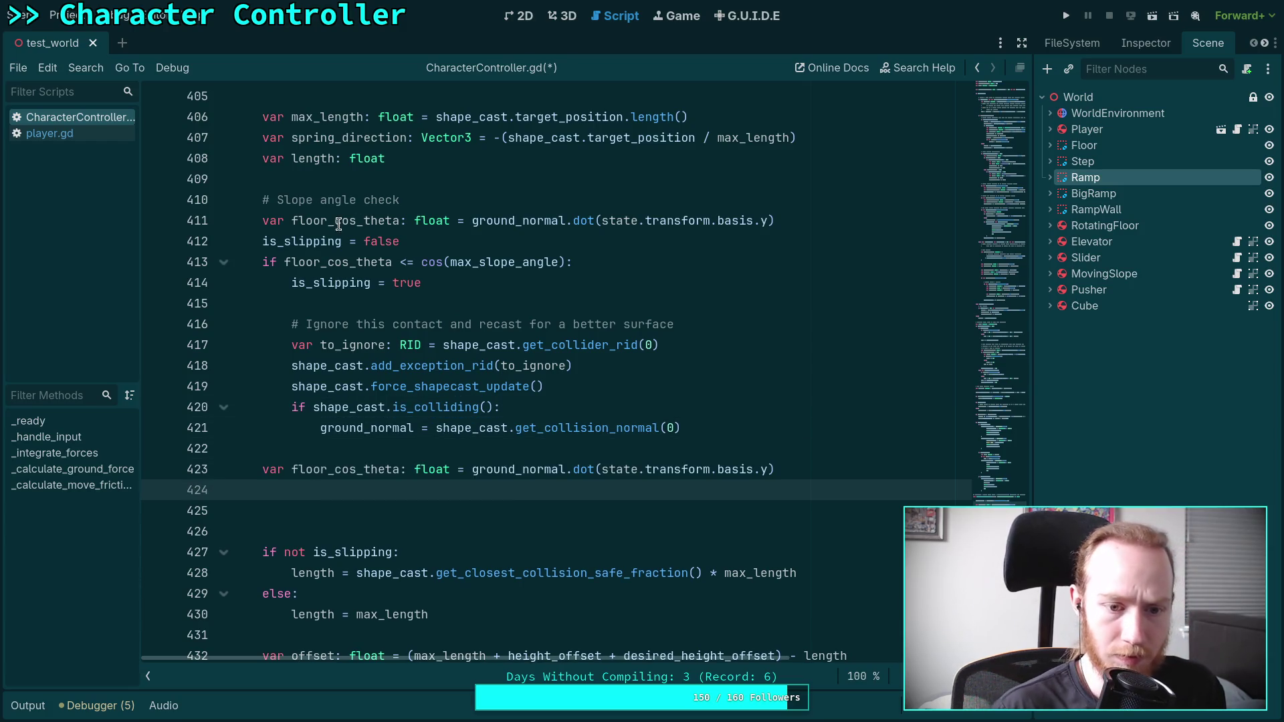
key(Up)
key(Tab)
key(Tab)
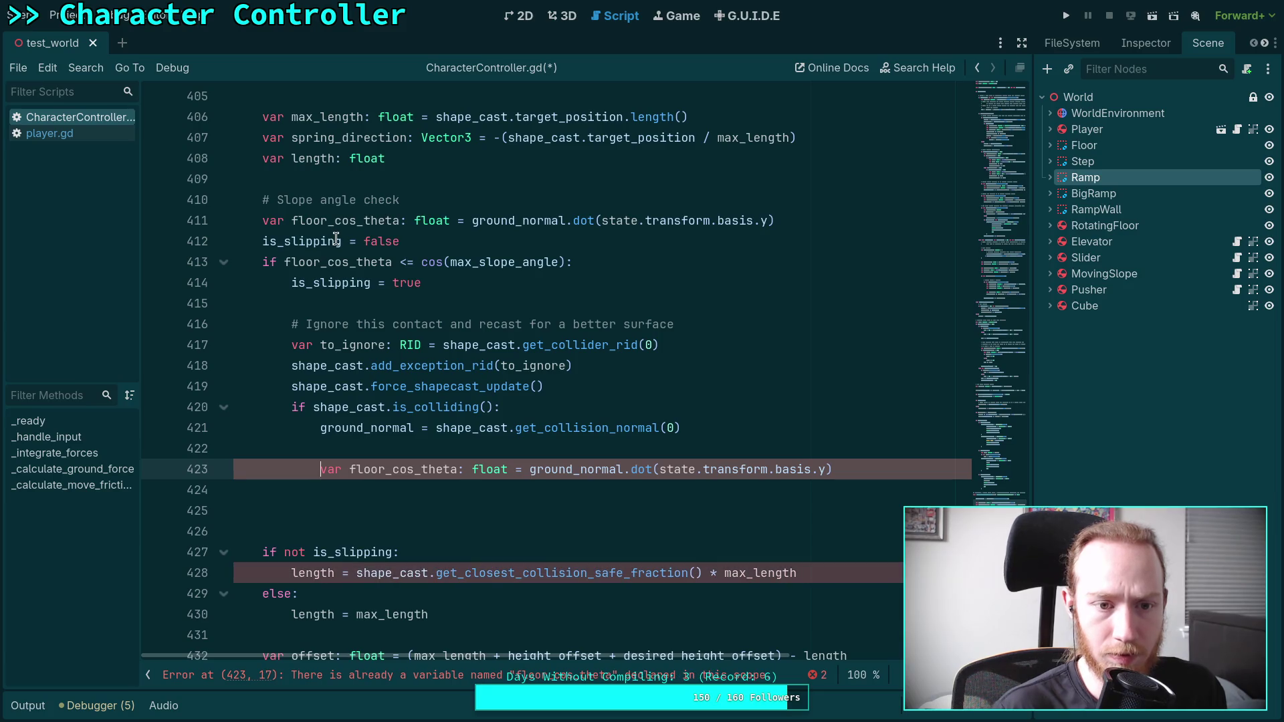
- Copy the slope condition below it, indent it, and change <= to >
click(336, 238)
click(369, 265)
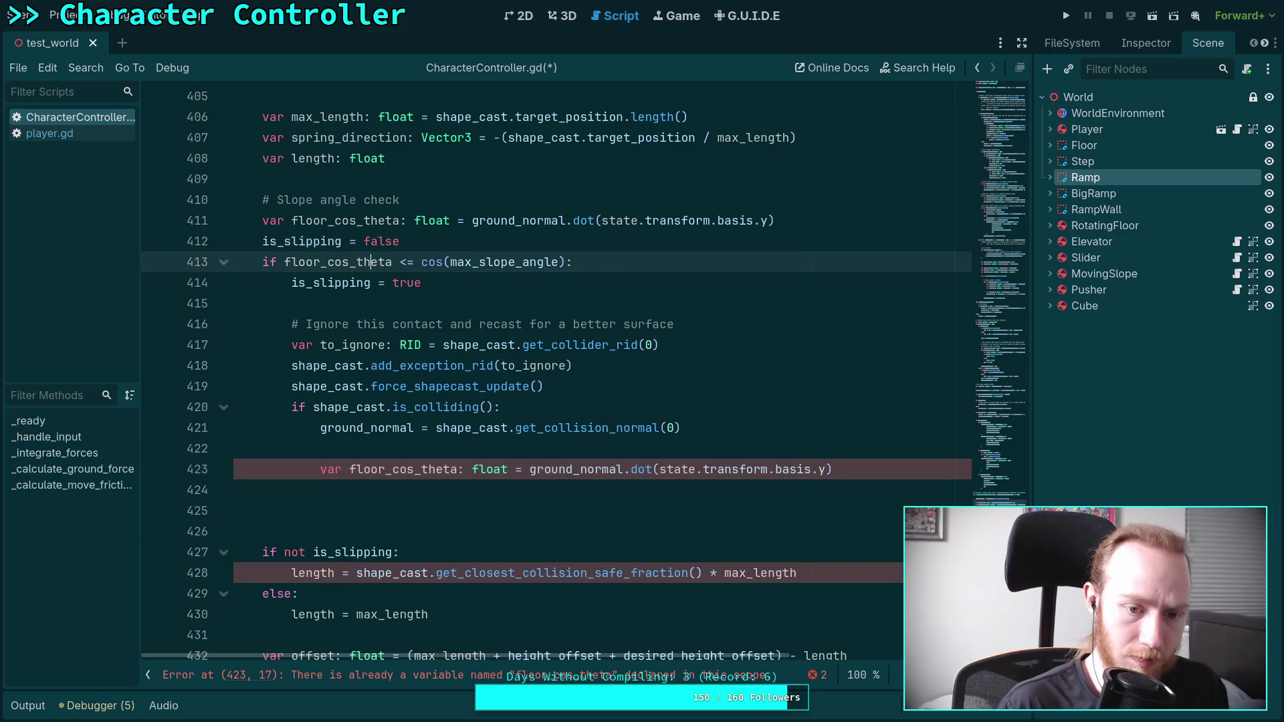
key(ctrl+c)
key(Down)
key(Down)
key(Down)
key(ctrl+v)
key(Up)
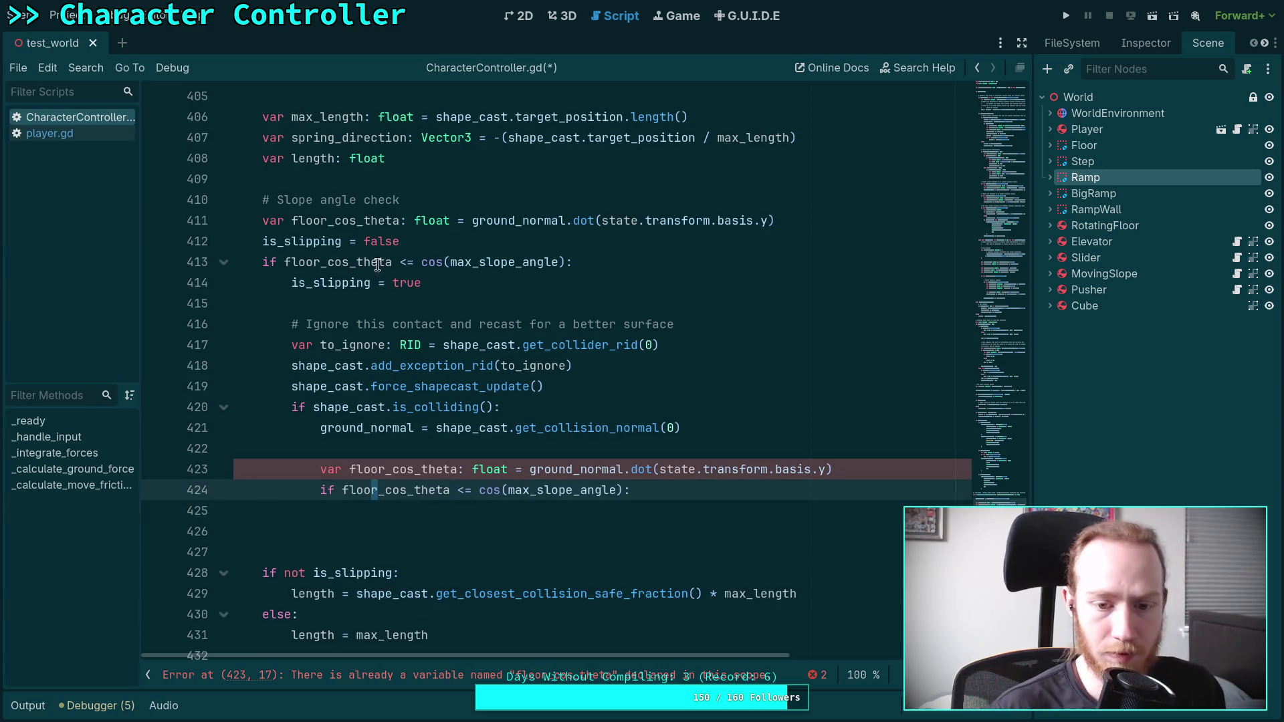
key(Home)
key(Tab)
key(Tab)
click(683, 501)
key(Tab)
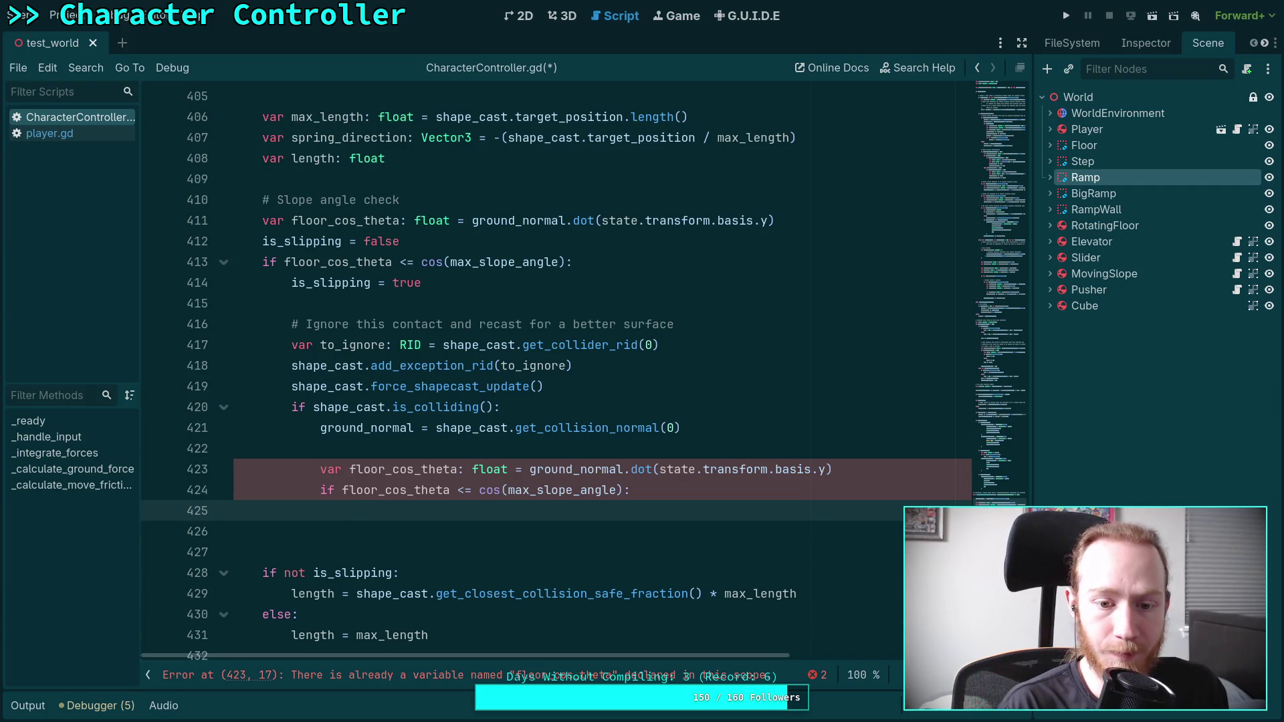
double_click(464, 489)
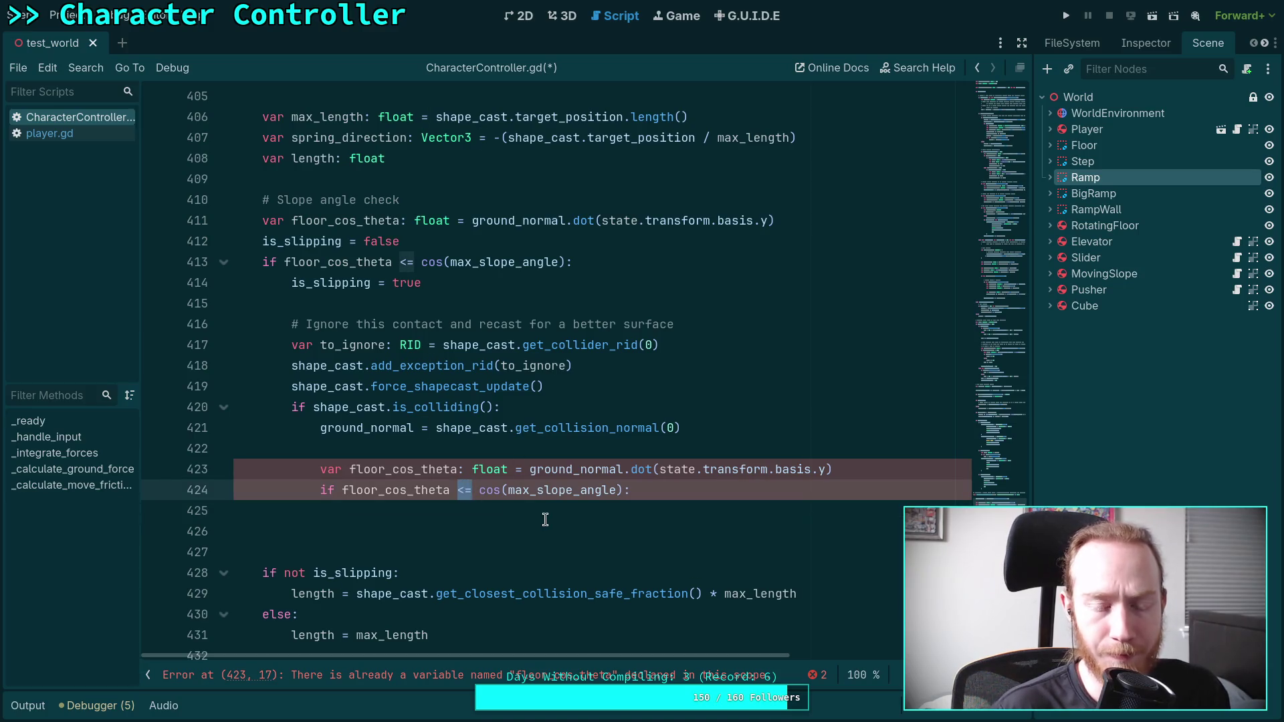
text(>)
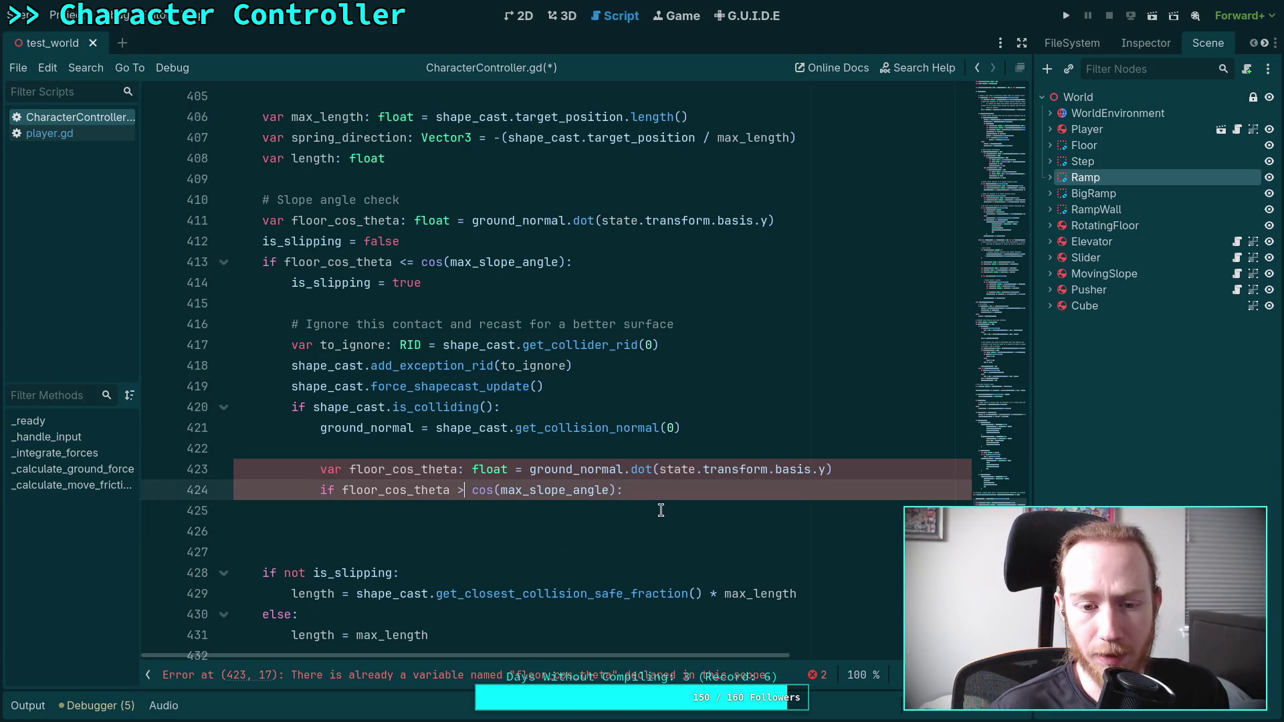
- Copy the contact length calculation, drop the unfinished length assignment, and add a line after floor_cos_theta
click(664, 510)
text(le)
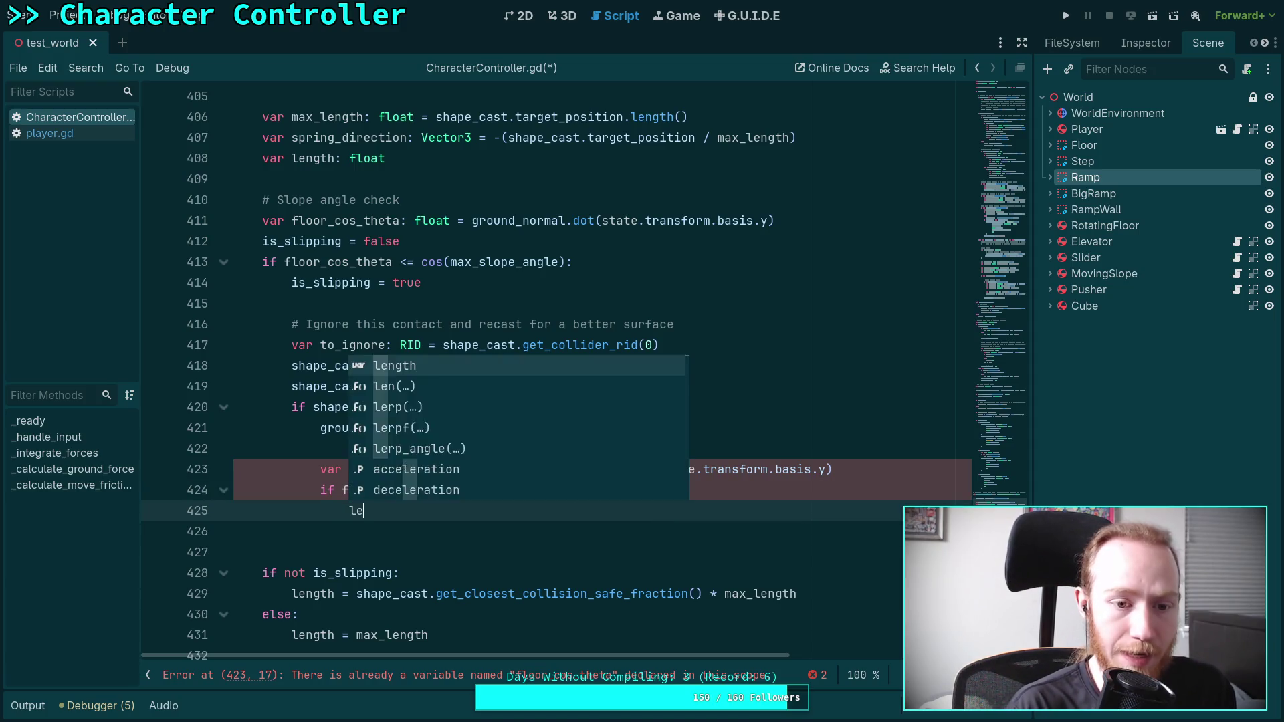
text(ngth =)
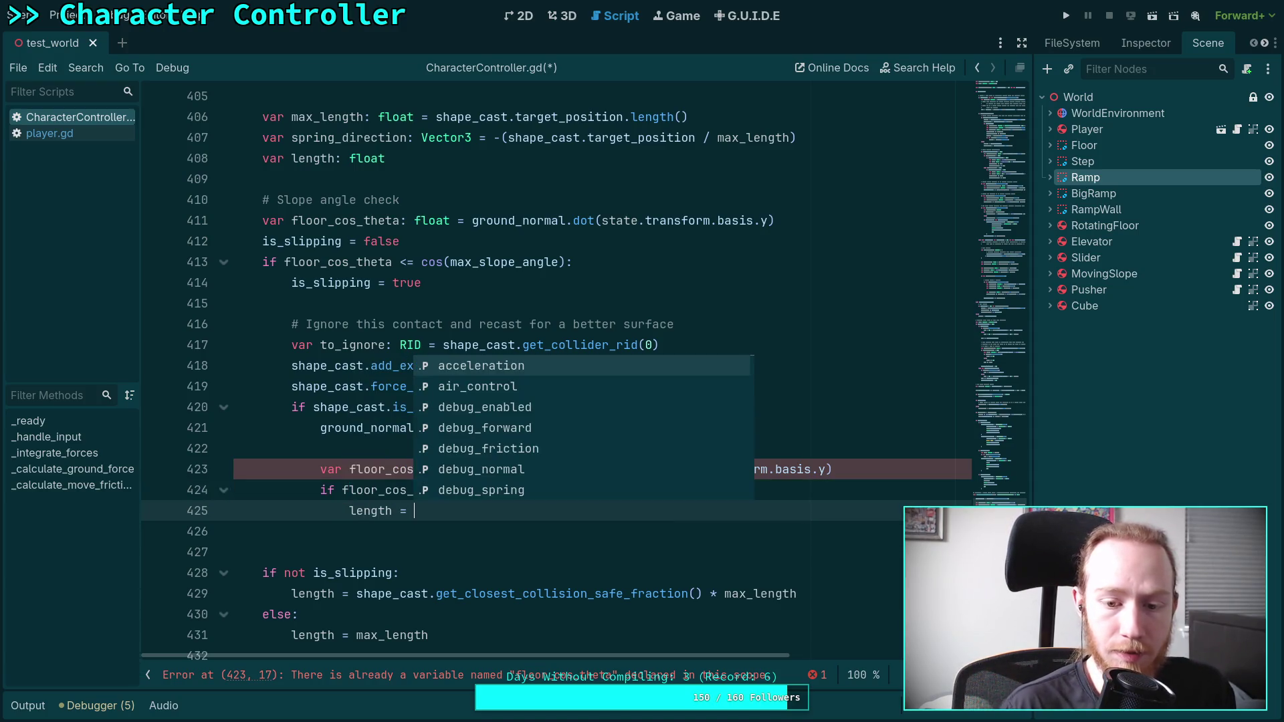
drag(291, 593, 809, 595)
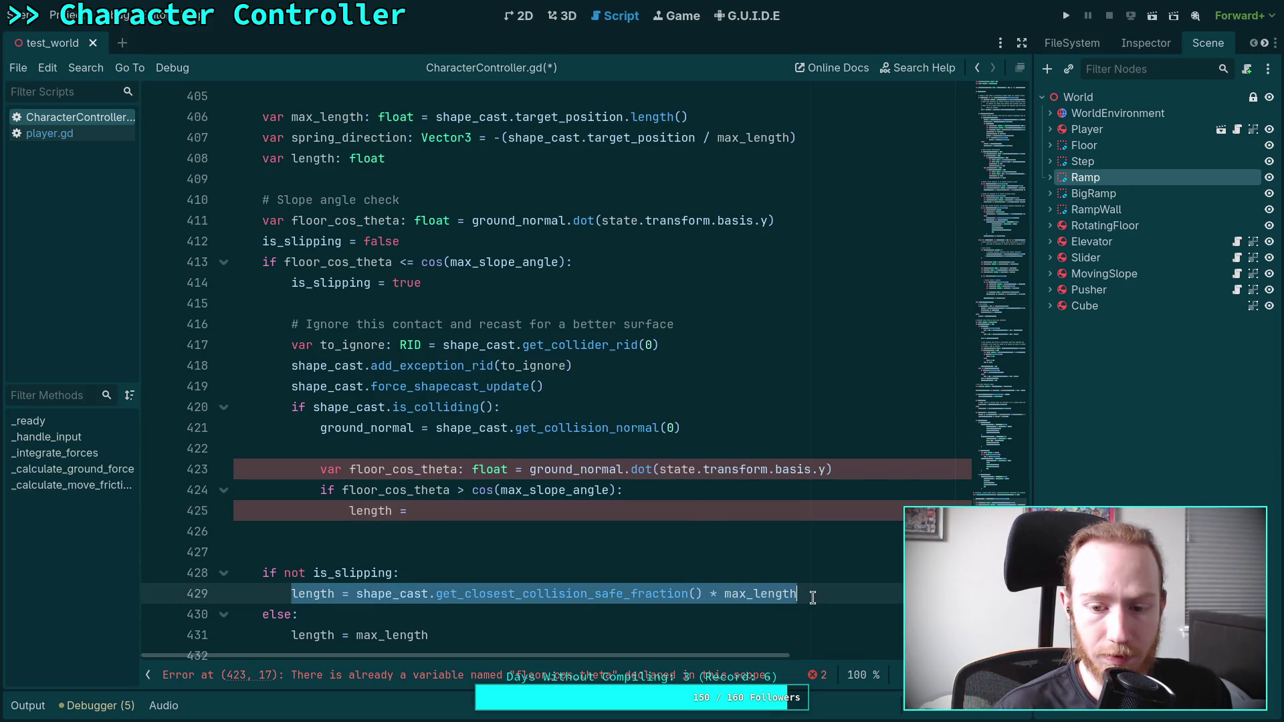
right_click(703, 594)
click(717, 500)
click(589, 510)
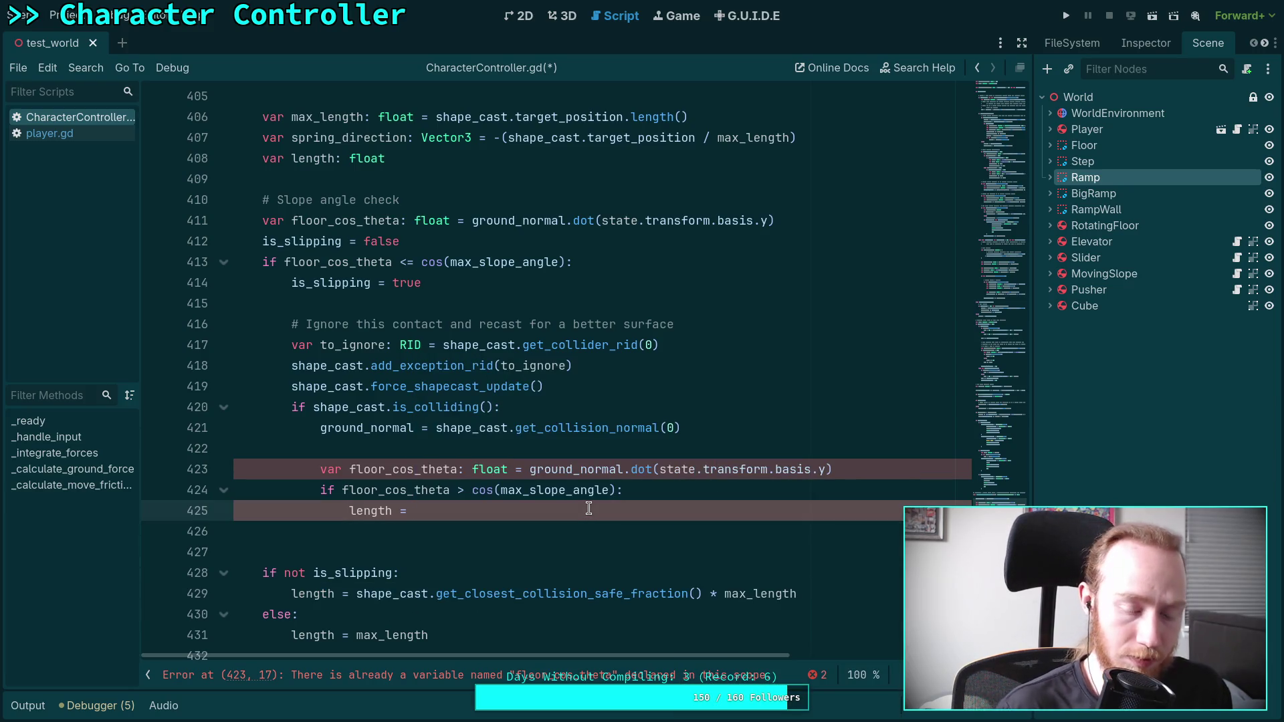
key(ctrl+BackSpace)
key(ctrl+BackSpace)
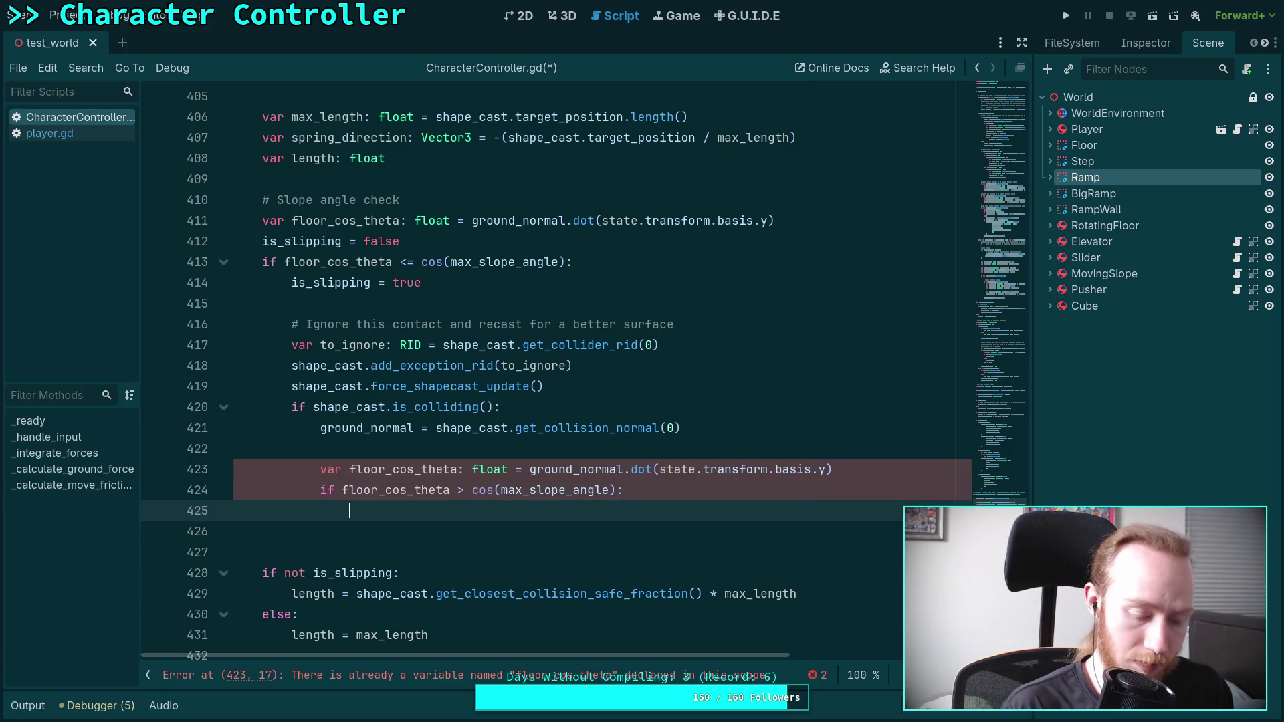
click(497, 254)
click(583, 509)
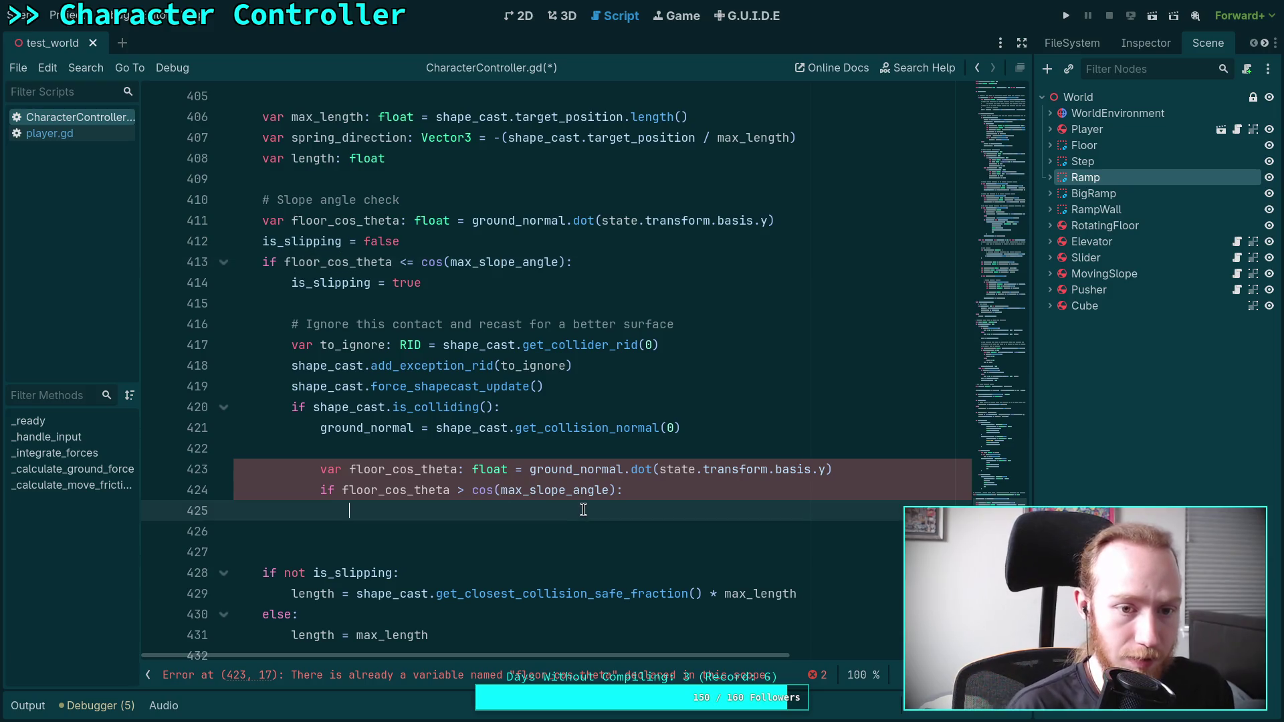
click(803, 217)
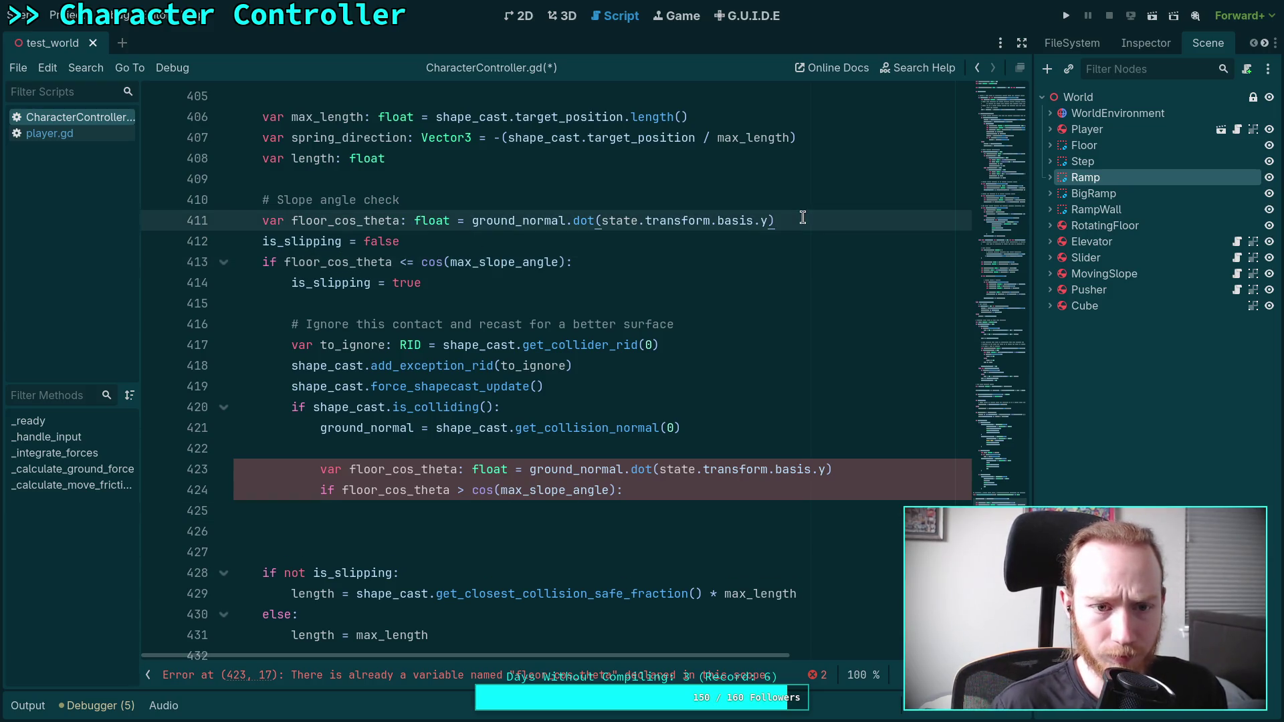
key(Return)
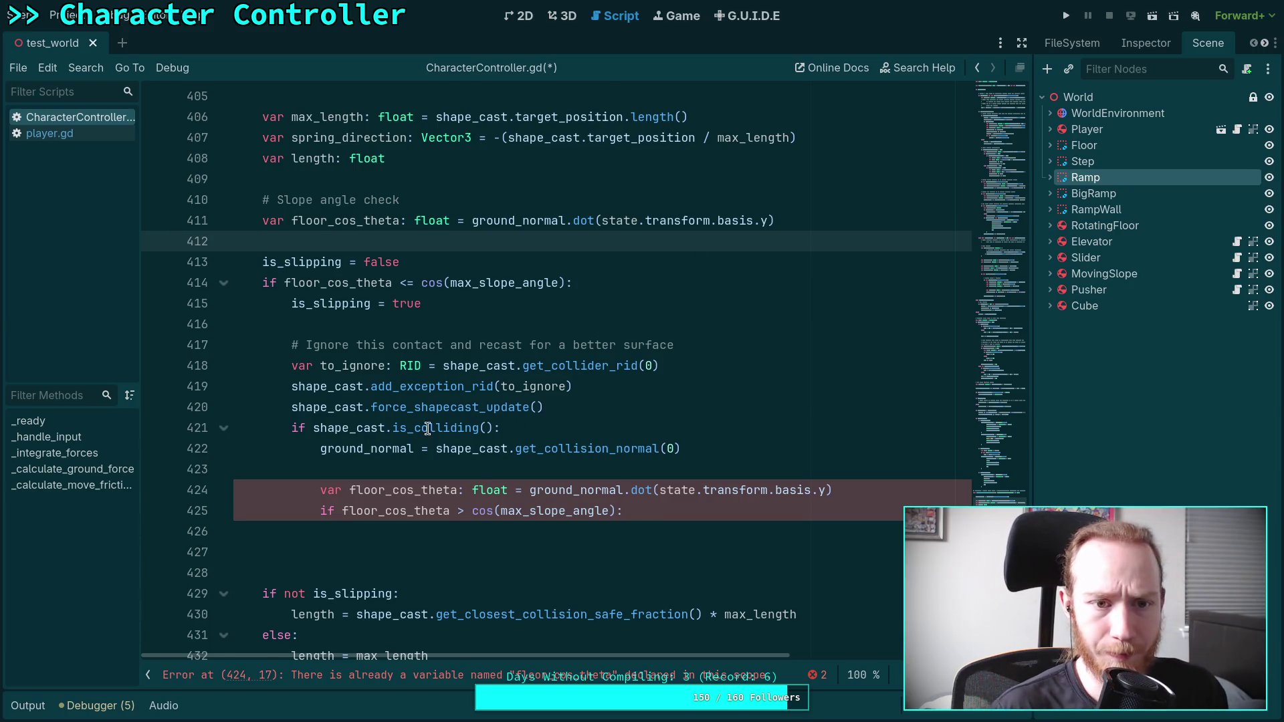
scroll(428, 428, up, 1)
scroll(494, 310, down, 2)
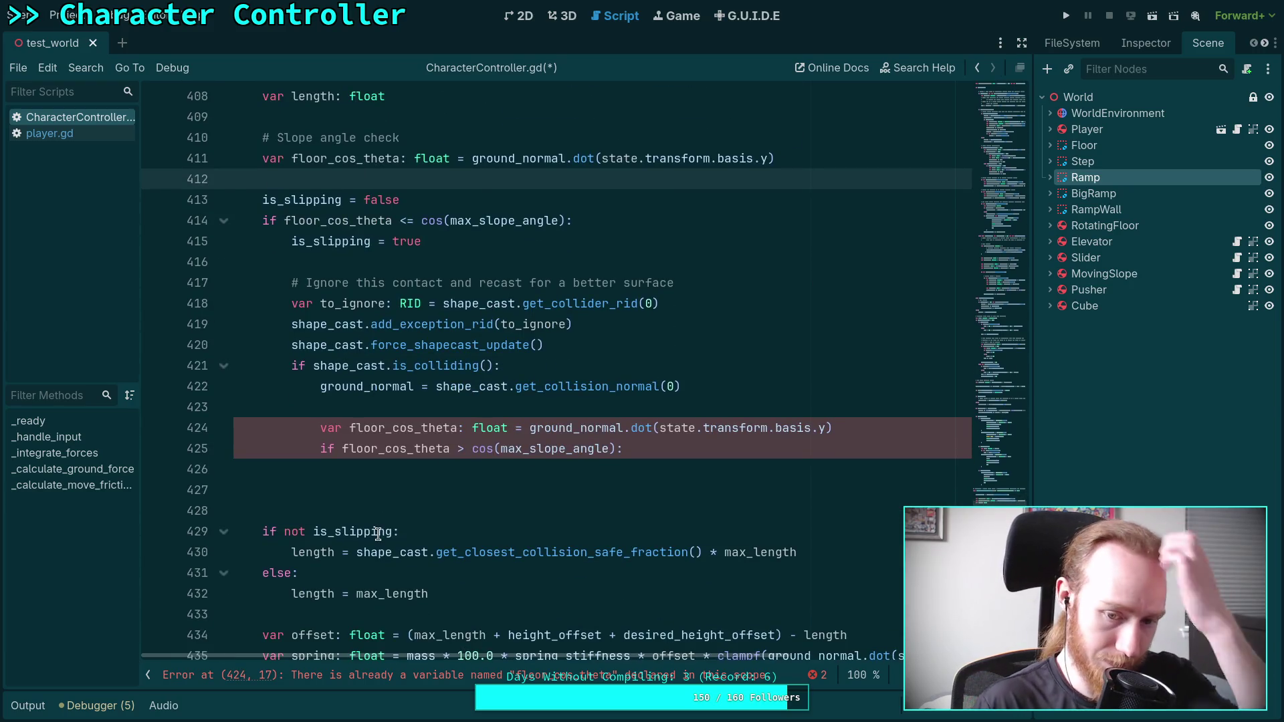
- Move the steep-slope check block above the length variables and add a blank line under it
drag(292, 137, 435, 448)
scroll(553, 442, up, 3)
key(alt+Up)
key(alt+Up)
key(alt+Up)
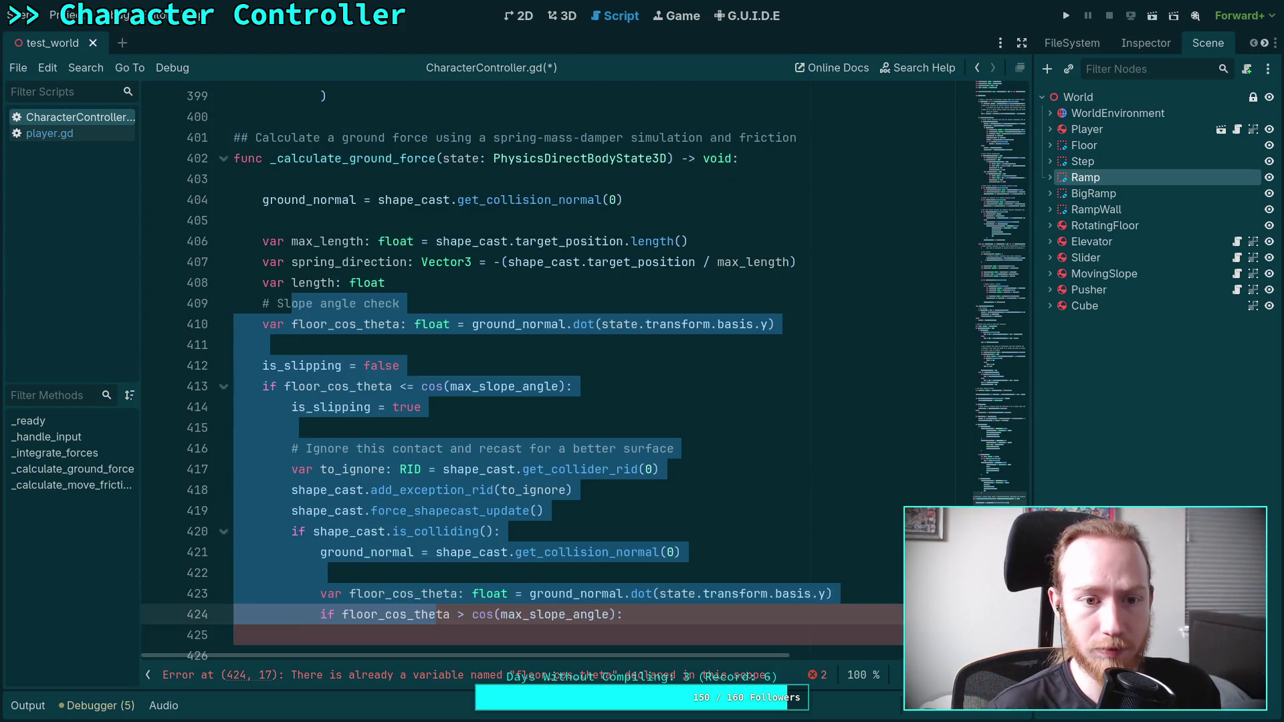
key(End)
key(Return)
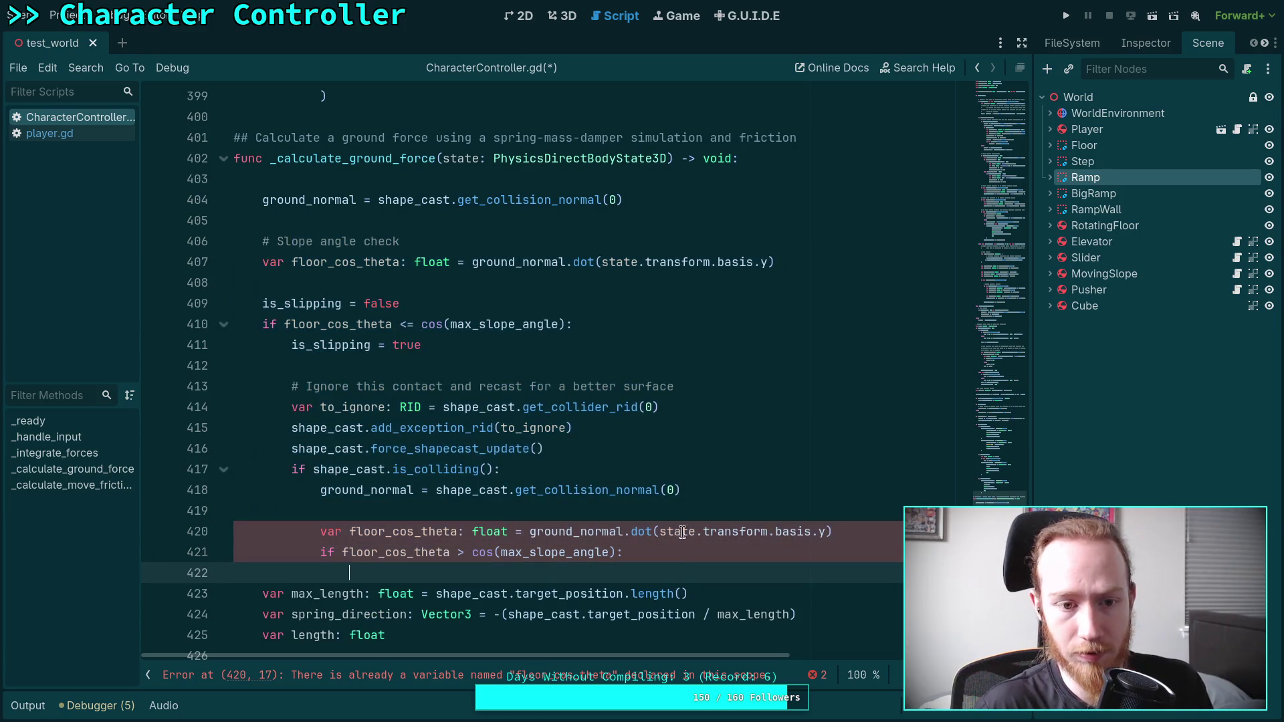
- Declare var use_contact_length: bool = true below is_slipping = false
click(566, 302)
key(Return)
text(var use_c)
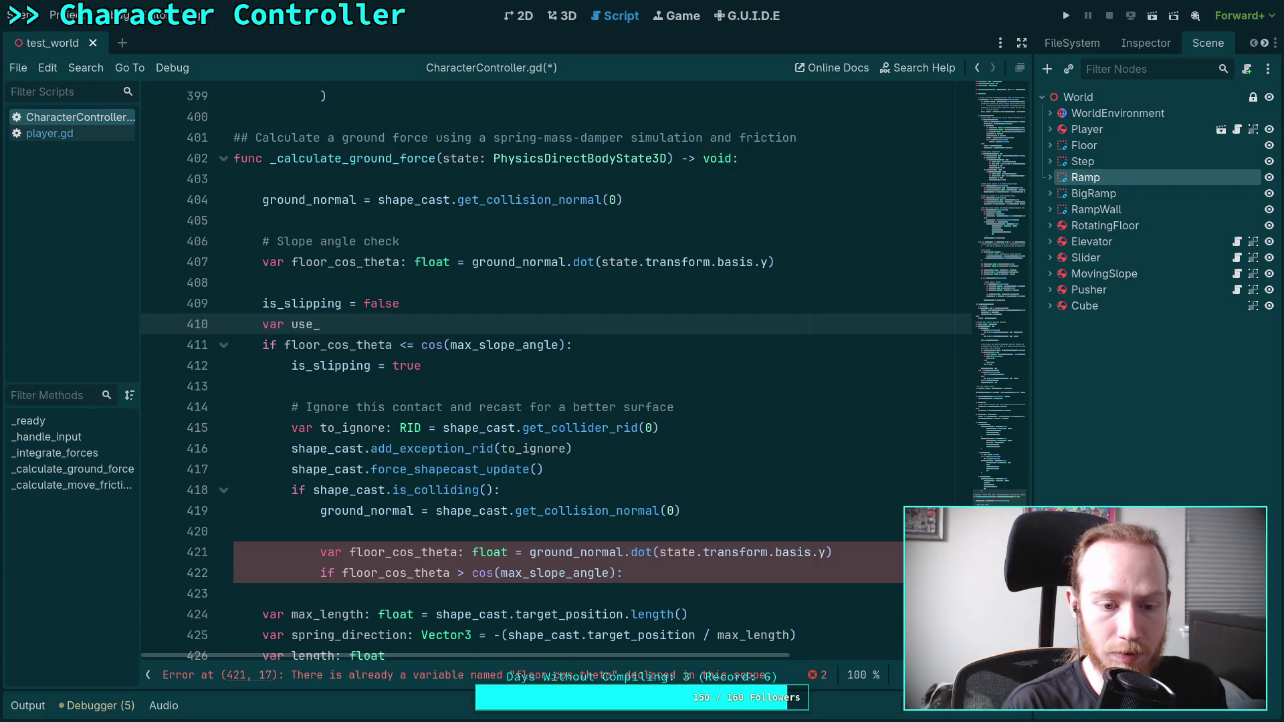
text(ont)
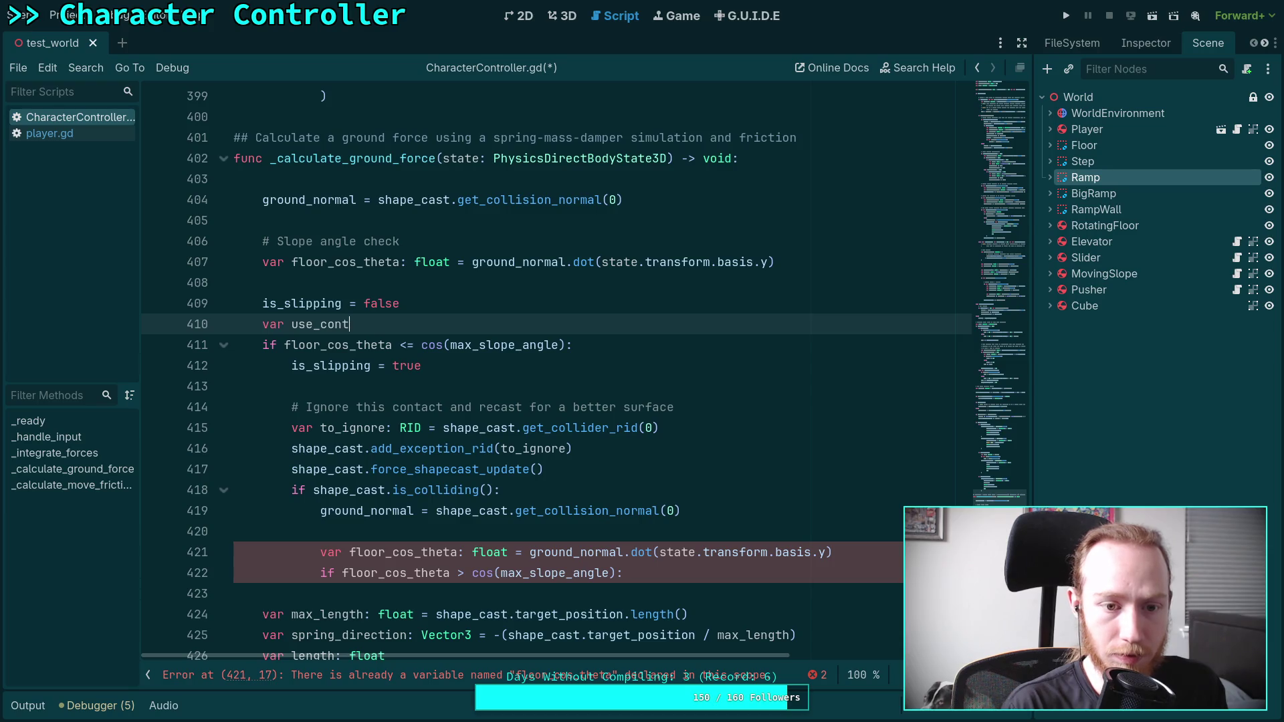
text(act_length)
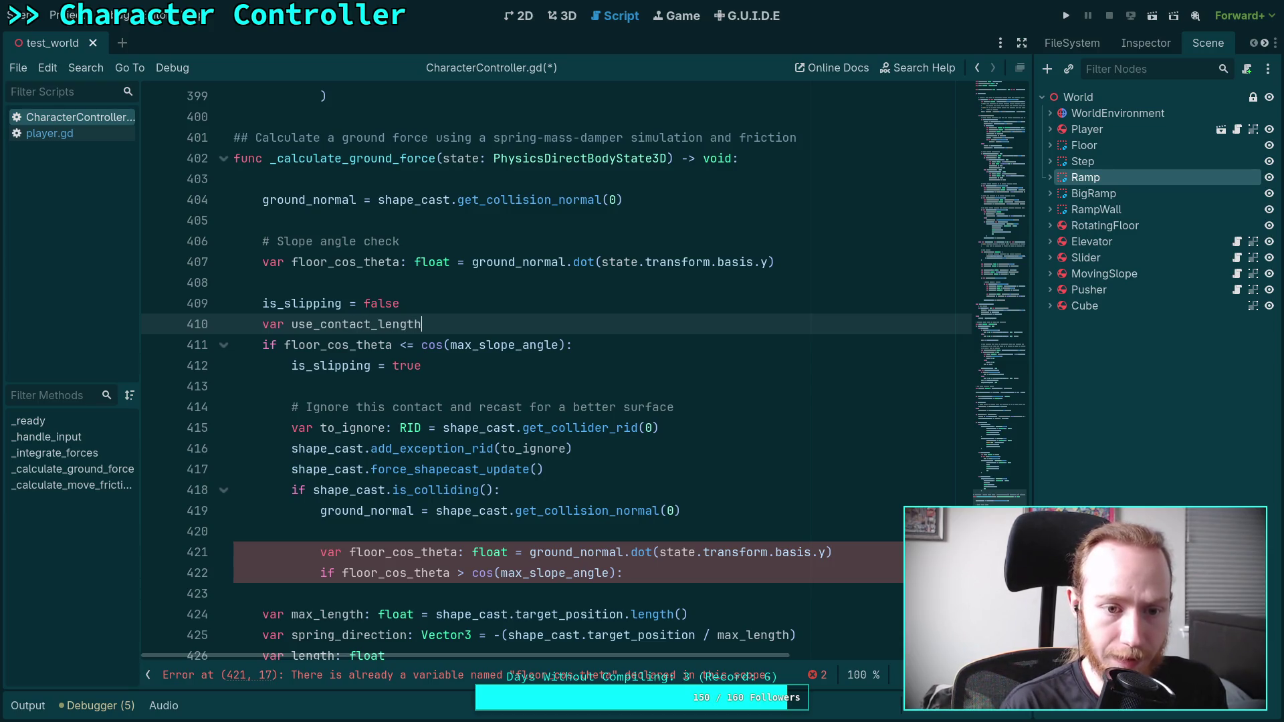
text(: bo)
text(l = true)
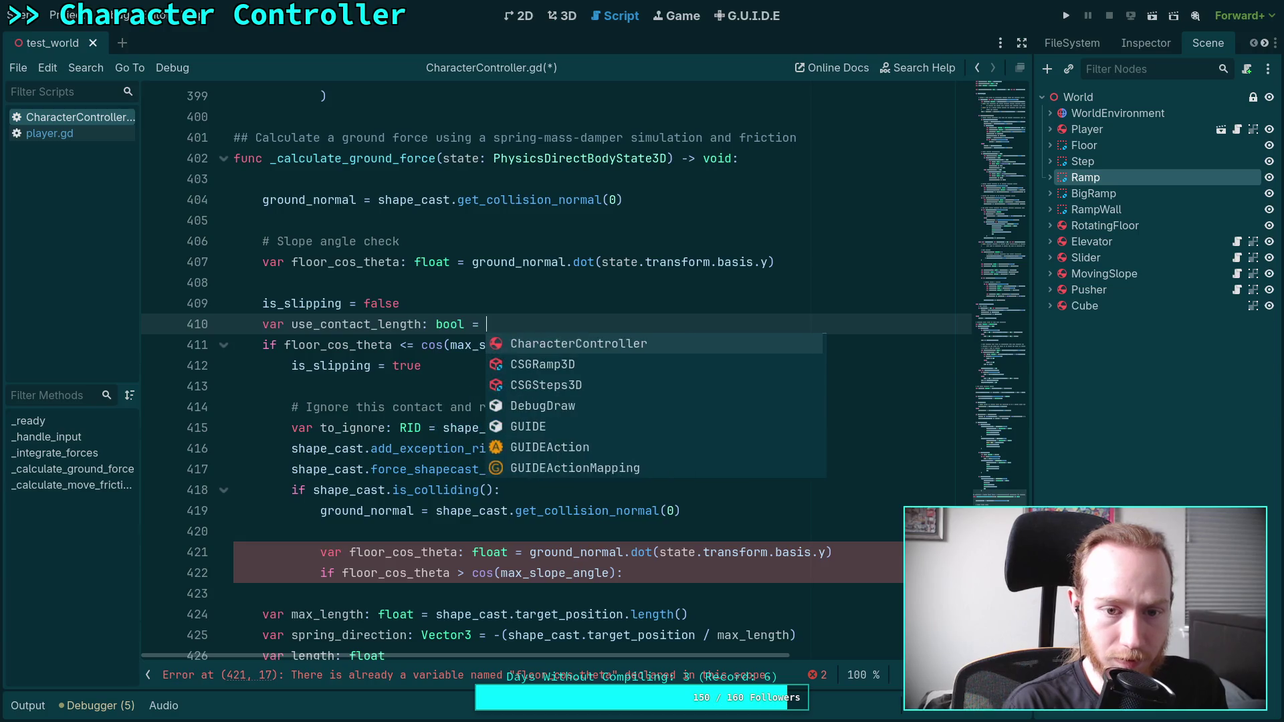
- Set use_contact_length = false inside the steep-slope branch
scroll(546, 307, down, 2)
scroll(547, 307, down, 1)
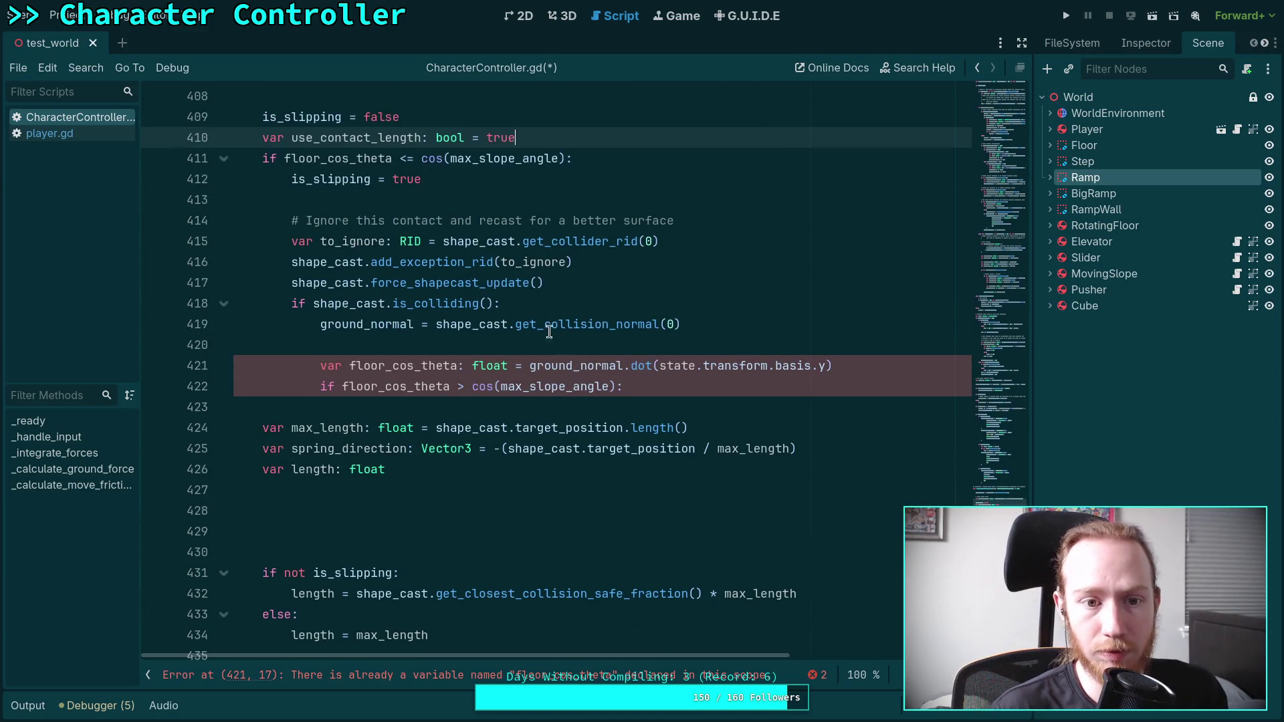
click(539, 170)
click(704, 392)
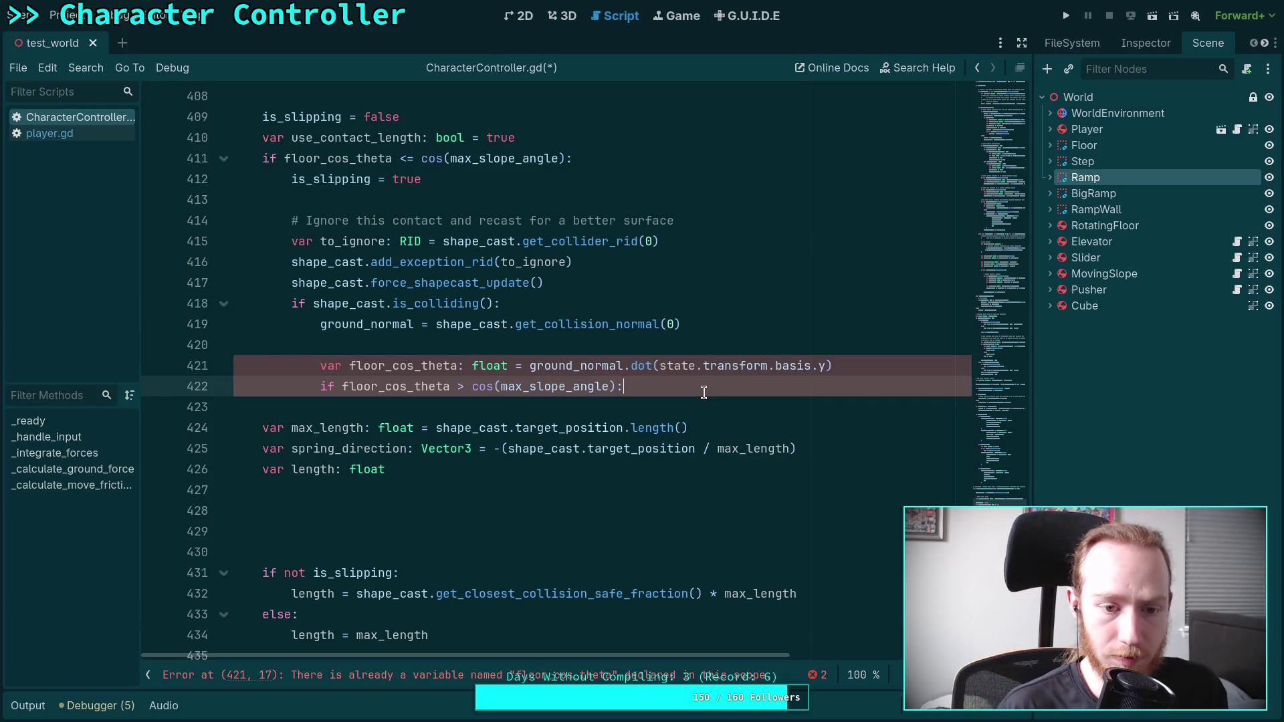
click(608, 158)
key(Return)
text(us)
key(Return)
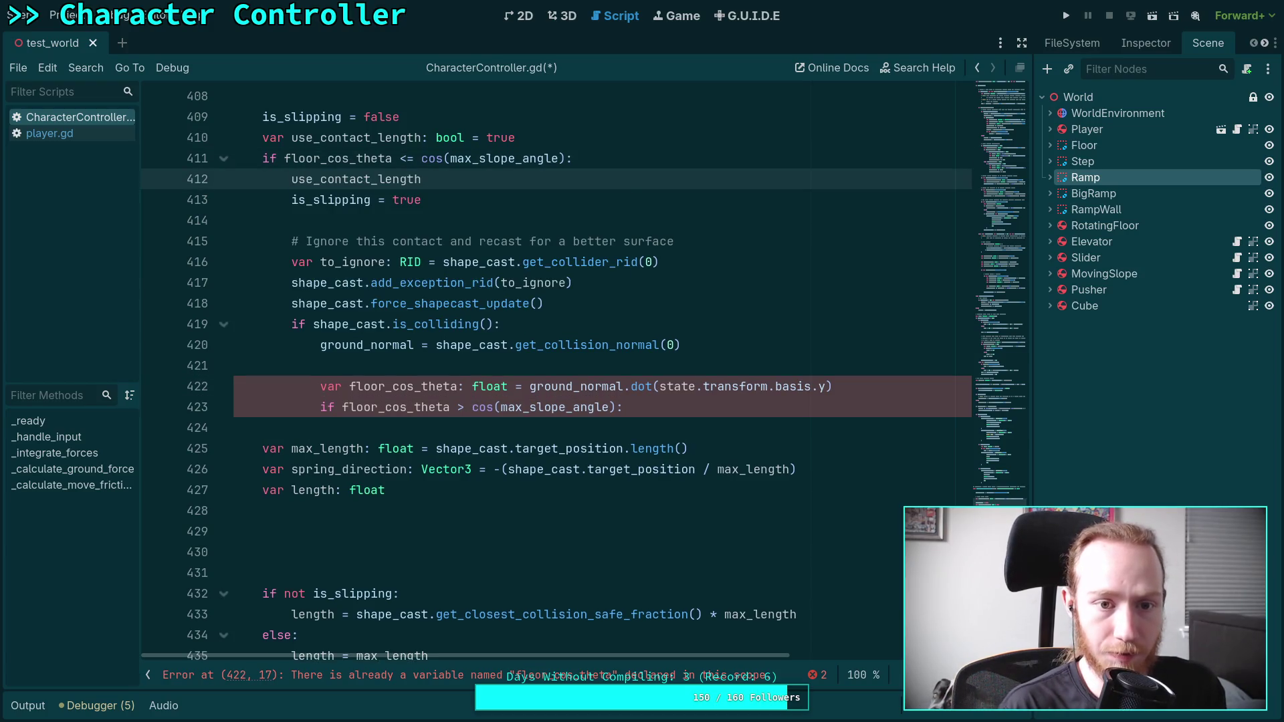
- Set use_contact_length = true inside the walkable-surface recast check
click(688, 402)
key(Return)
text(use)
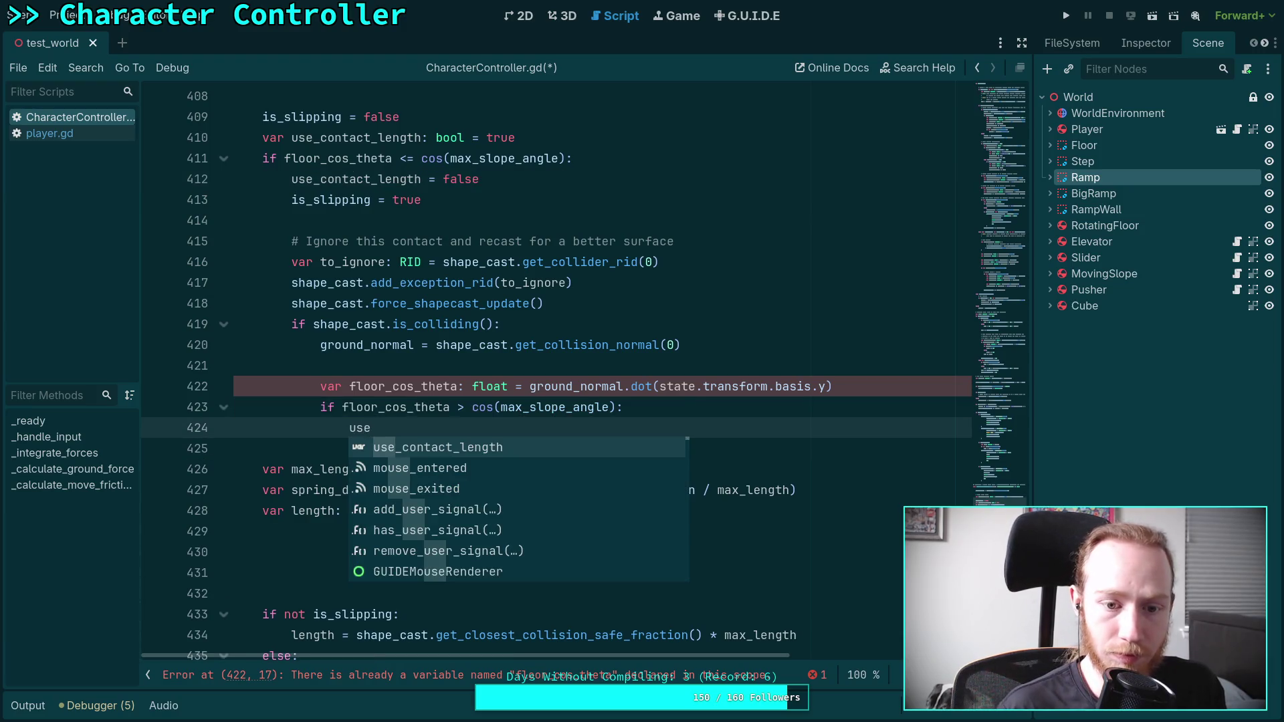
key(Return)
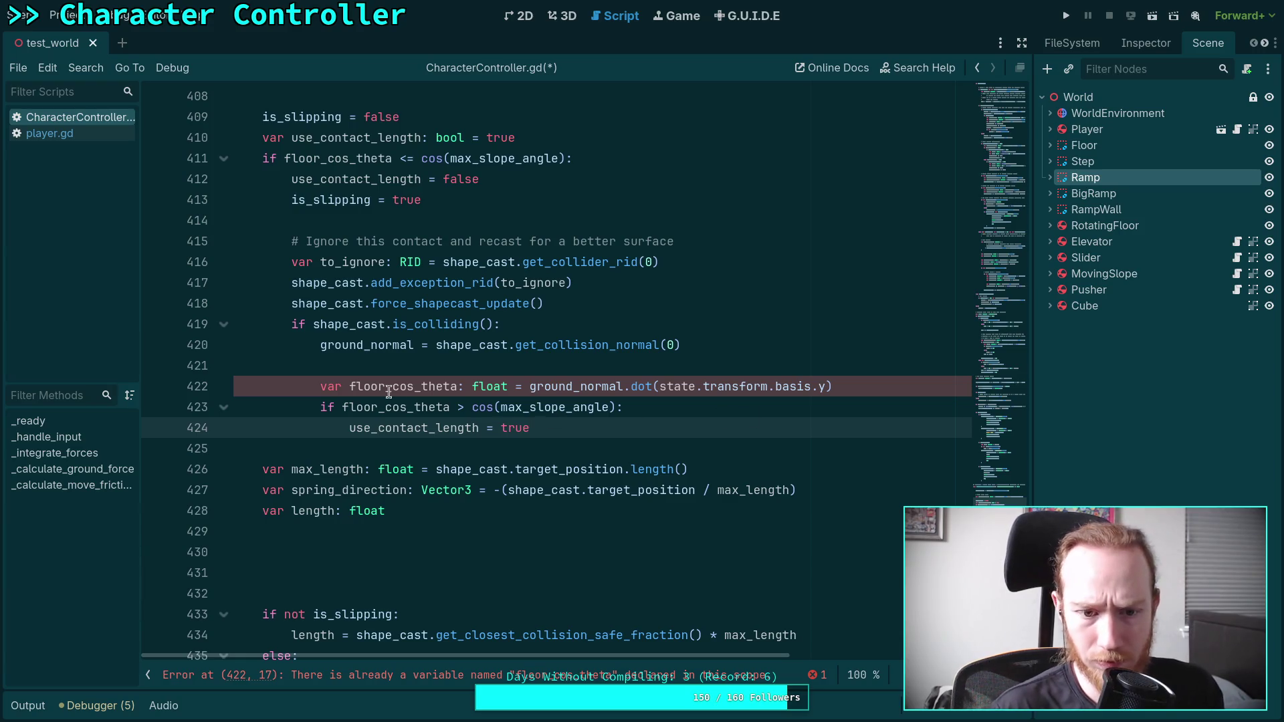
- Make line 422 reassign floor_cos_theta by deleting 'var' and ': float'
double_click(330, 386)
key(Delete)
key(Delete)
drag(428, 387, 479, 387)
key(BackSpace)
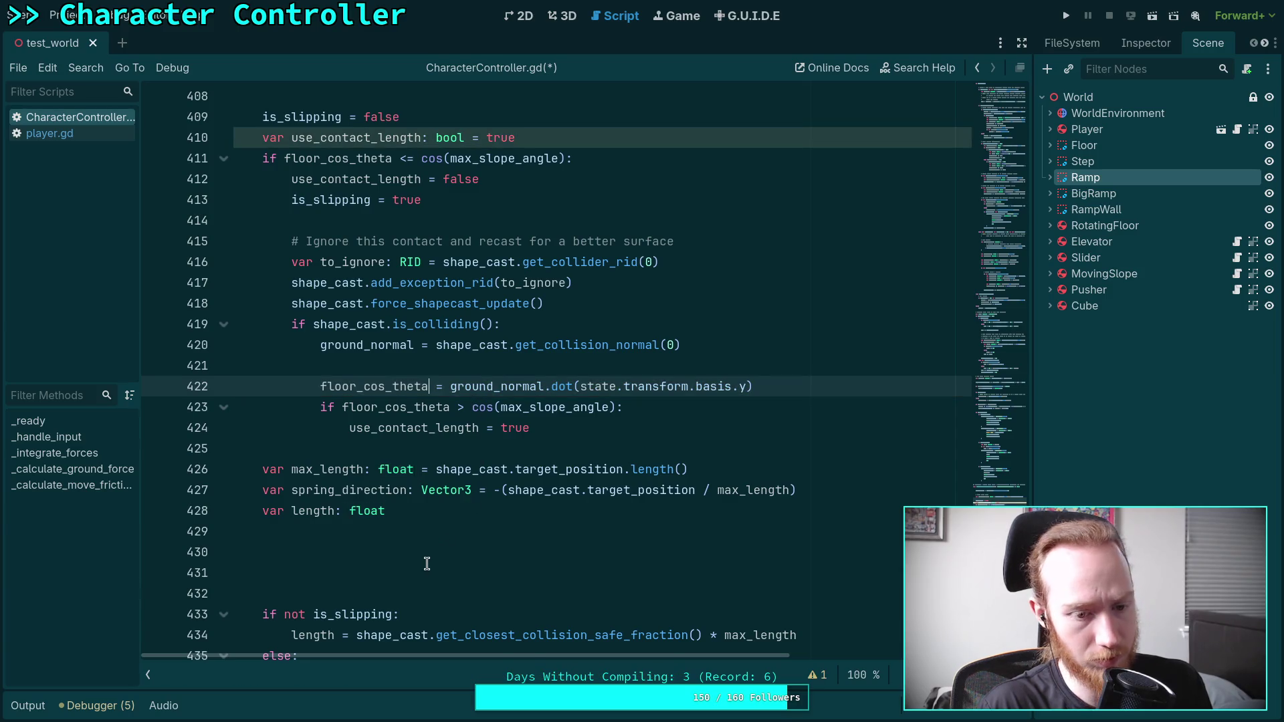
- Delete the extra blank lines after var length
click(426, 564)
drag(496, 588, 487, 536)
key(BackSpace)
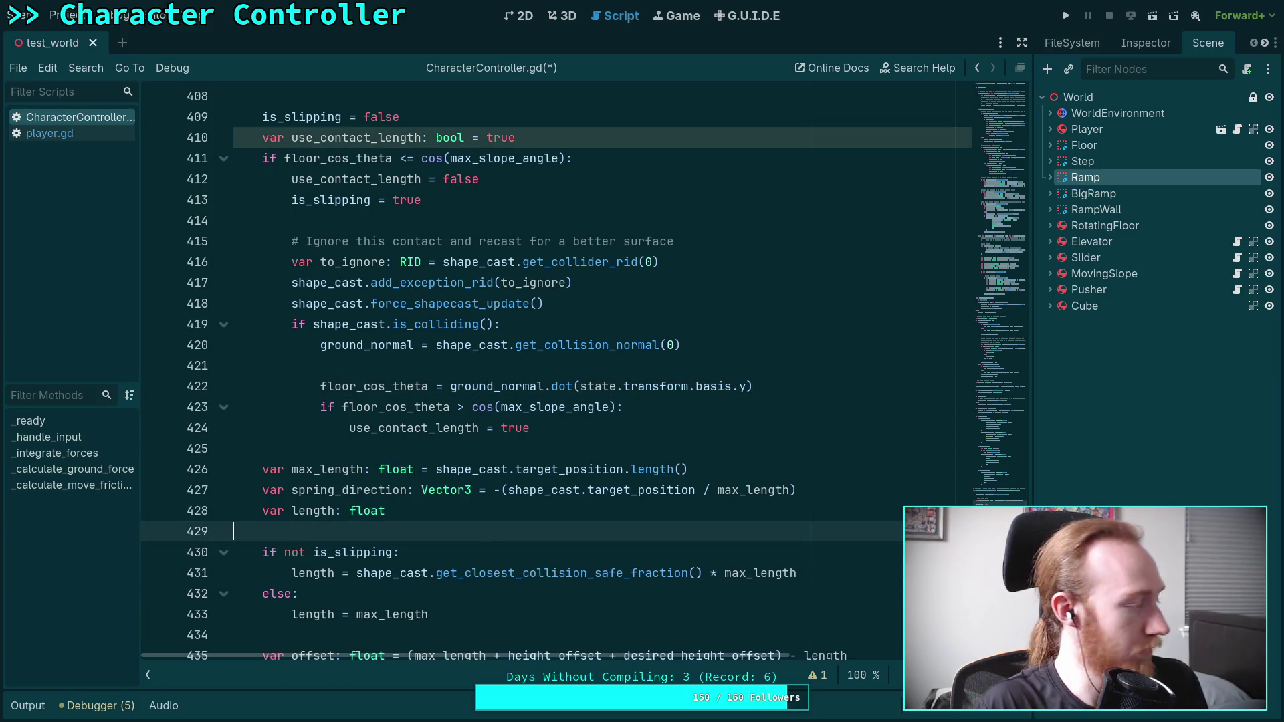
scroll(482, 530, down, 1)
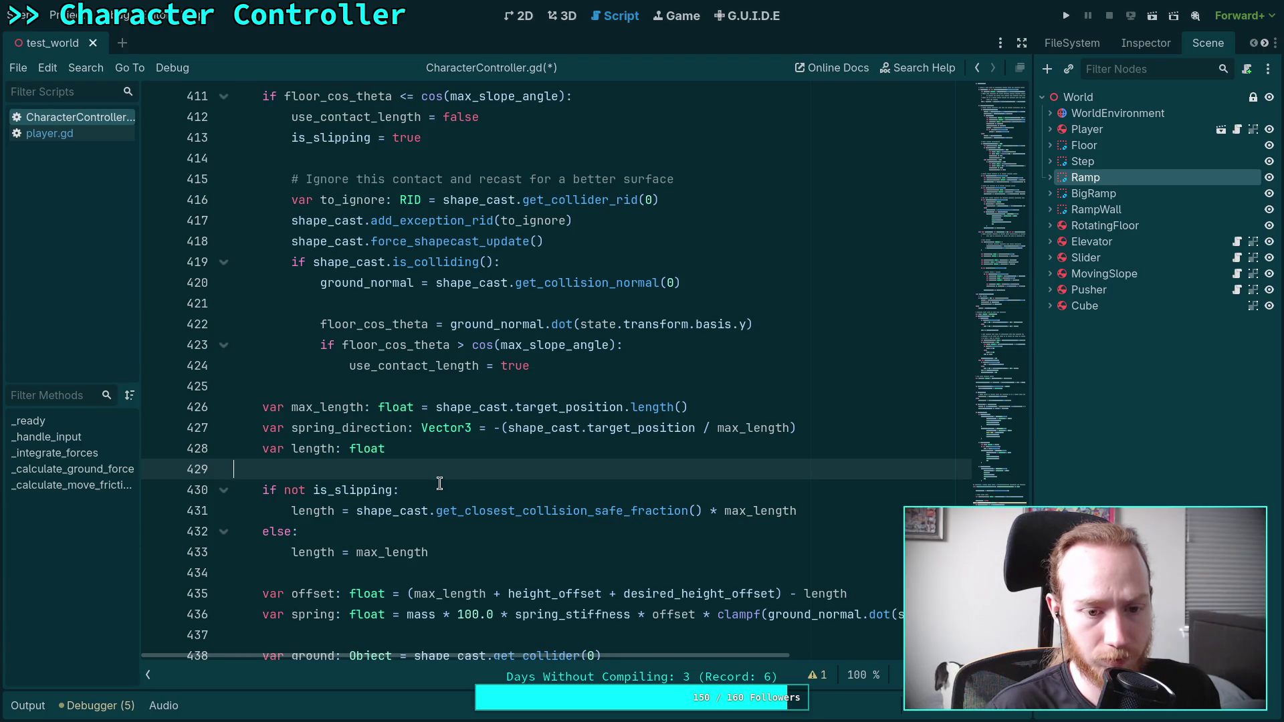
- Replace 'not is_slipping' with use_contact_length in the if condition on line 430
drag(286, 489, 389, 484)
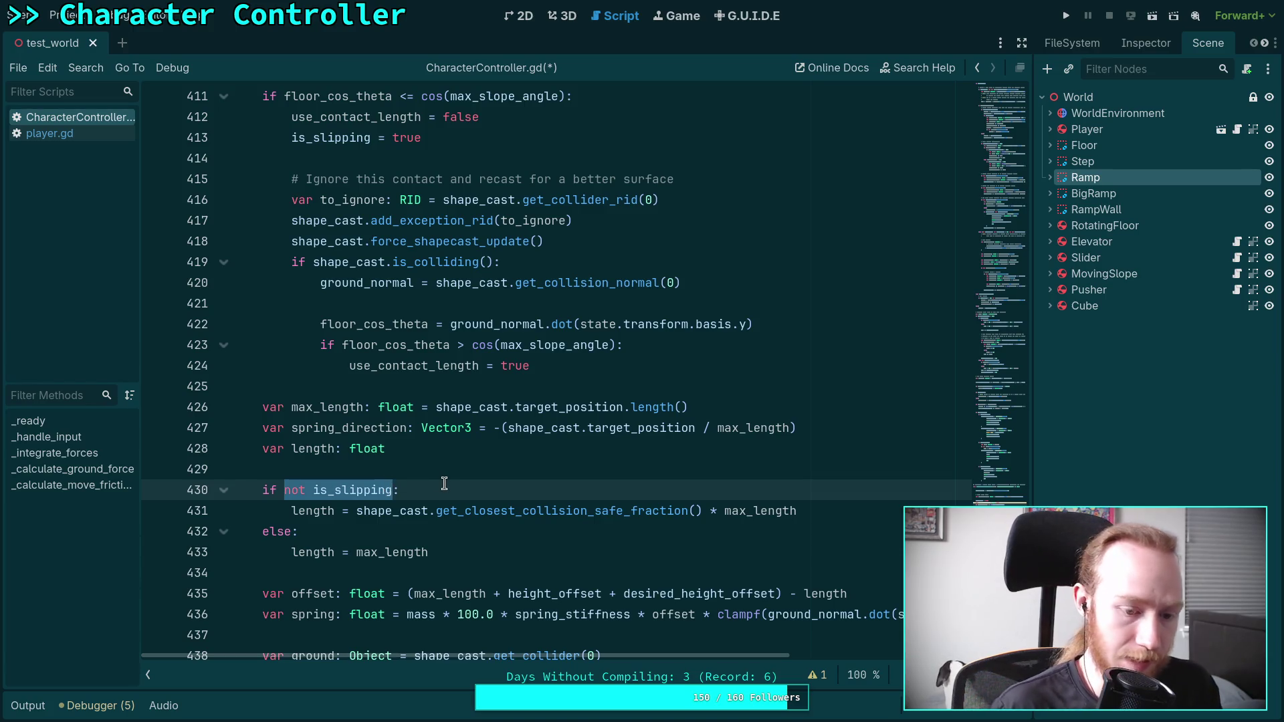
text(use_contact)
key(Return)
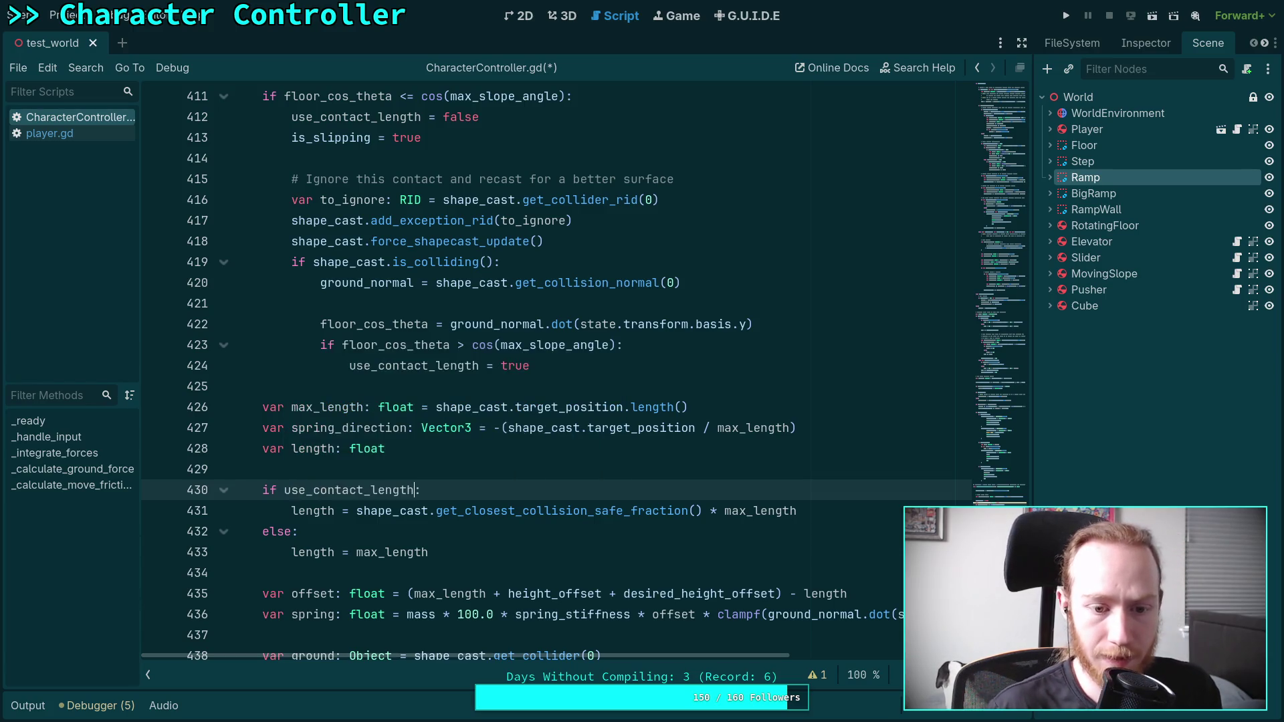
click(446, 553)
click(444, 469)
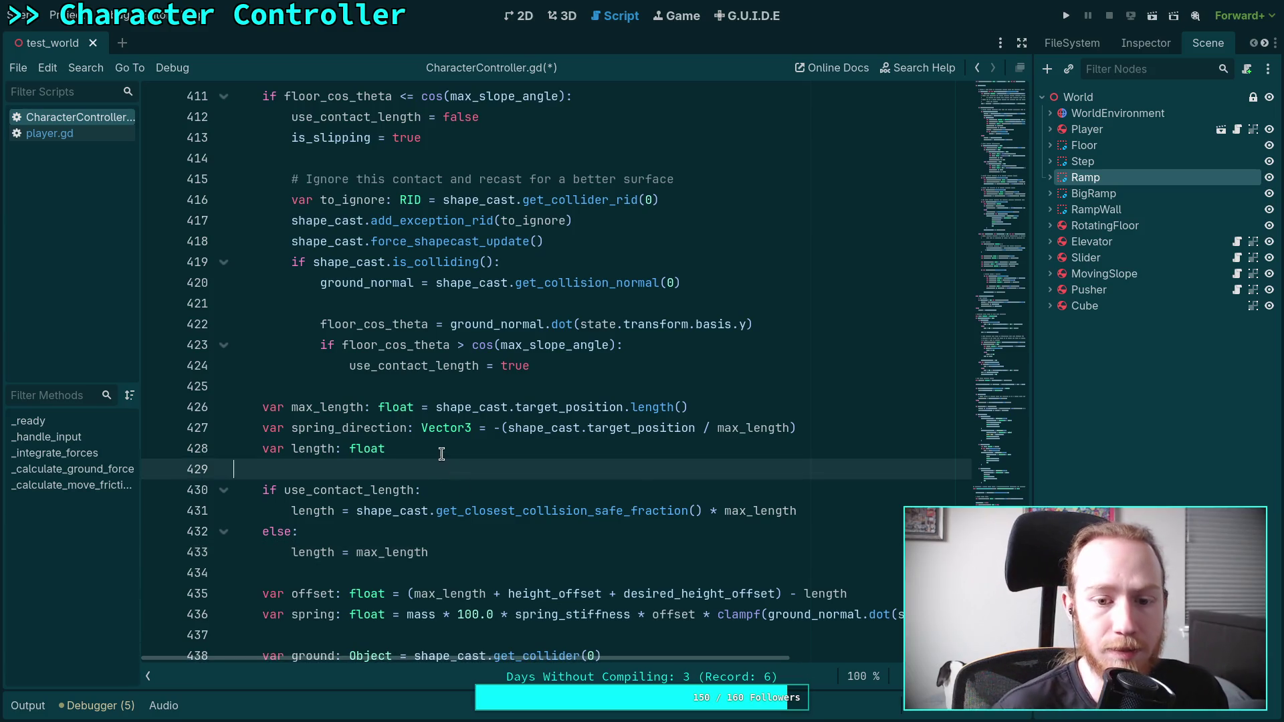
scroll(434, 462, up, 1)
scroll(400, 412, up, 1)
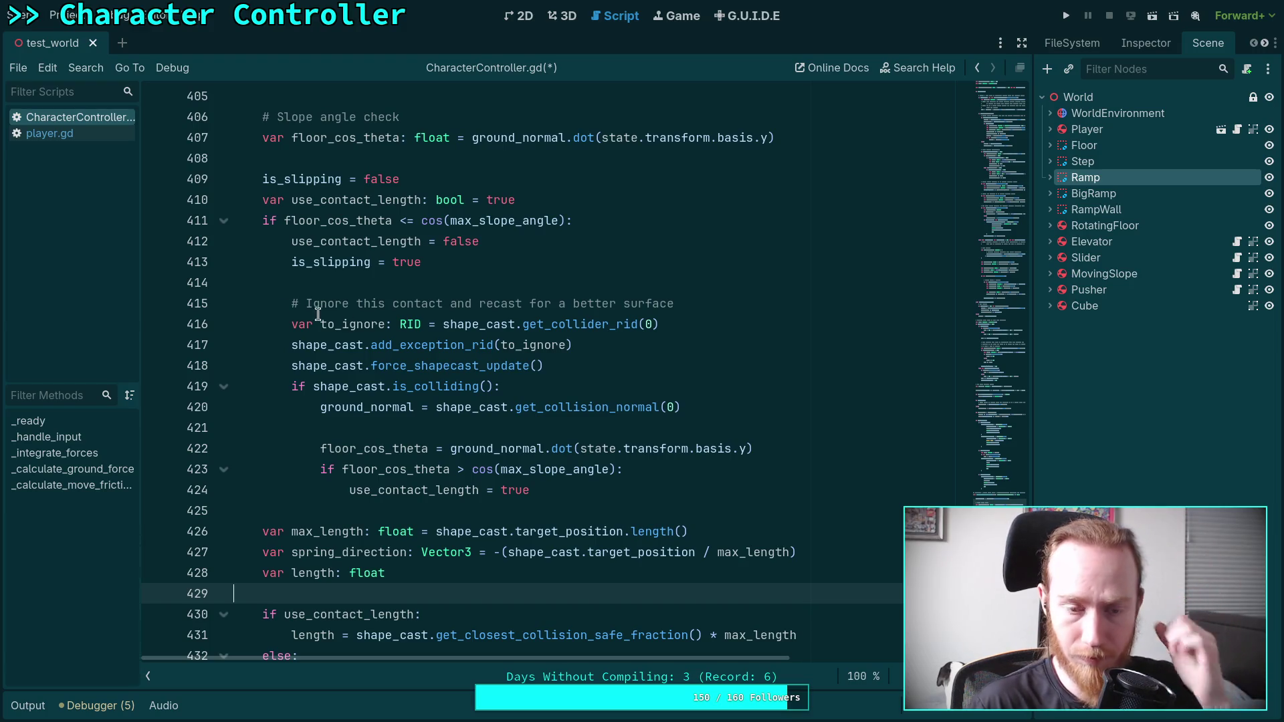
- Add shape_cast.remove_exception_rid(to_ignore) after the recast block and save the script
mouse_move(429, 353)
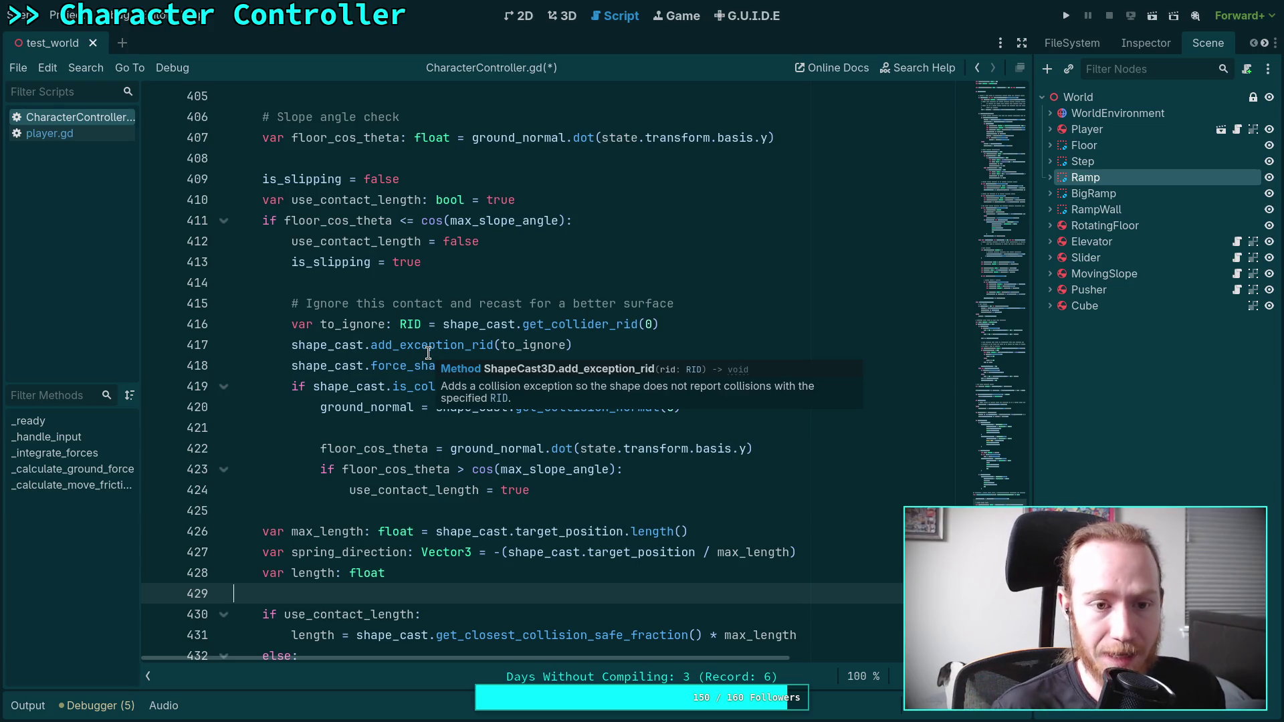
click(340, 510)
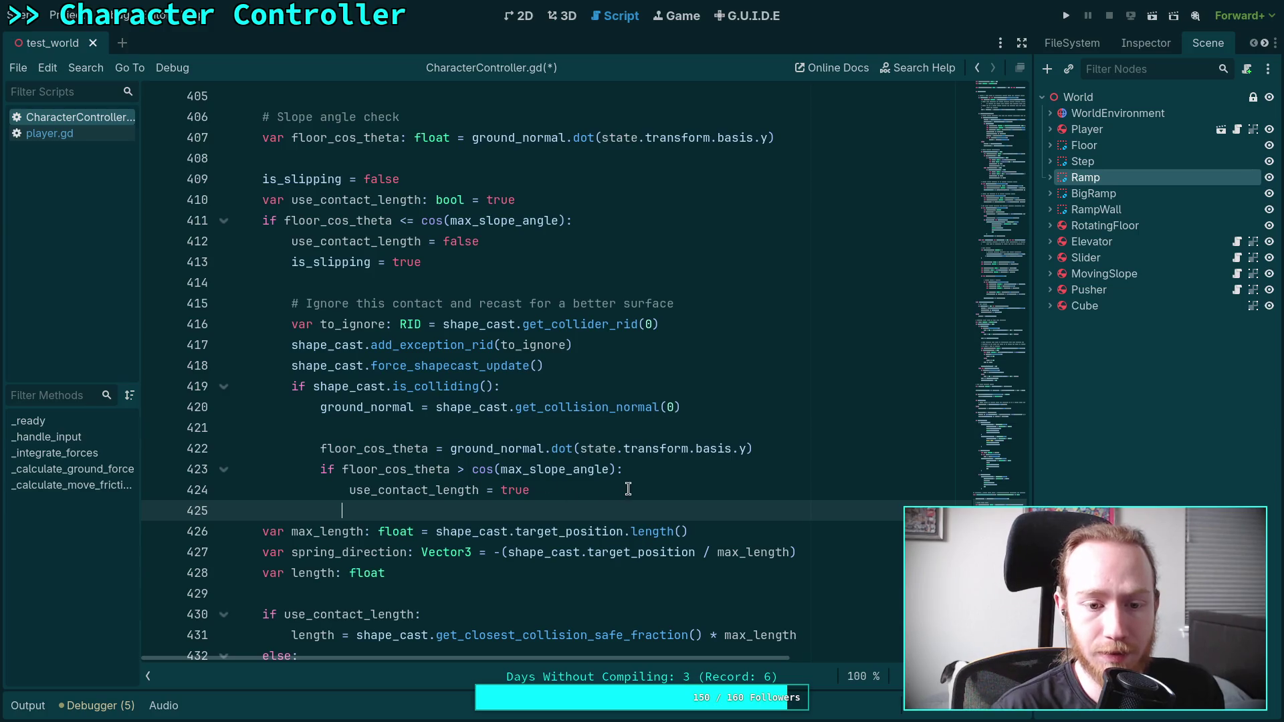
key(BackSpace)
key(Return)
key(Up)
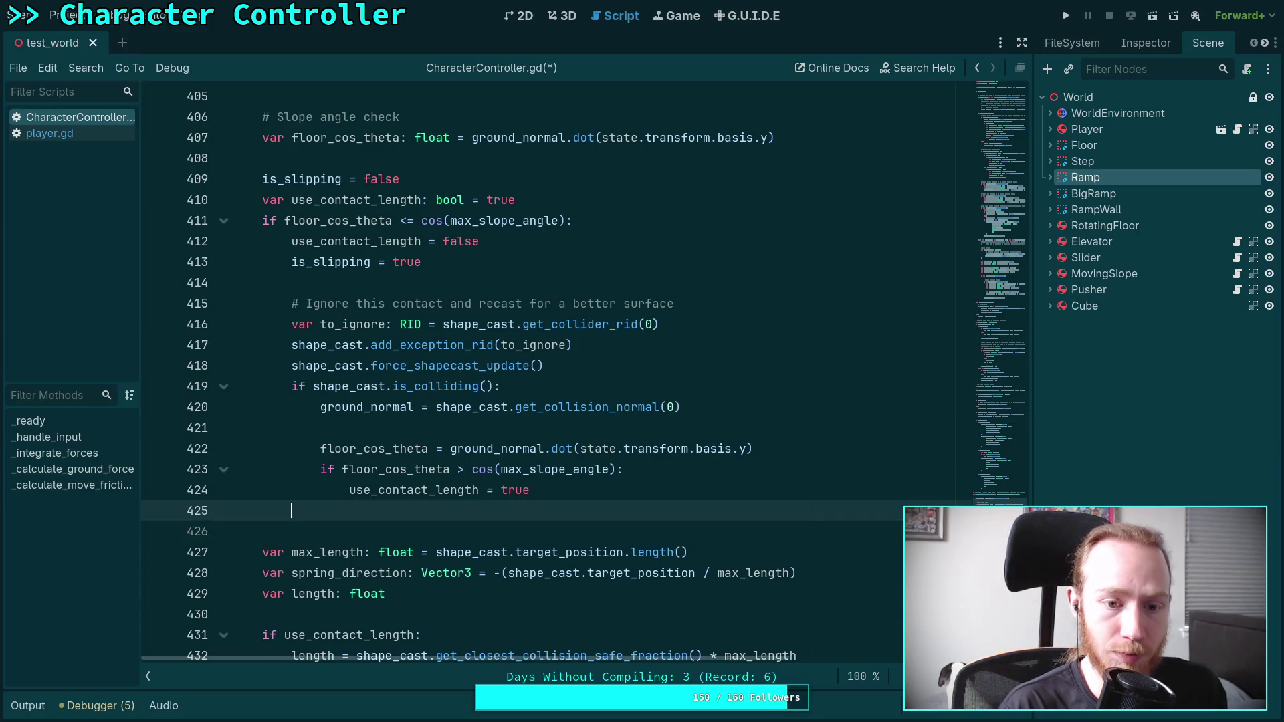
text(shape_cast.rem)
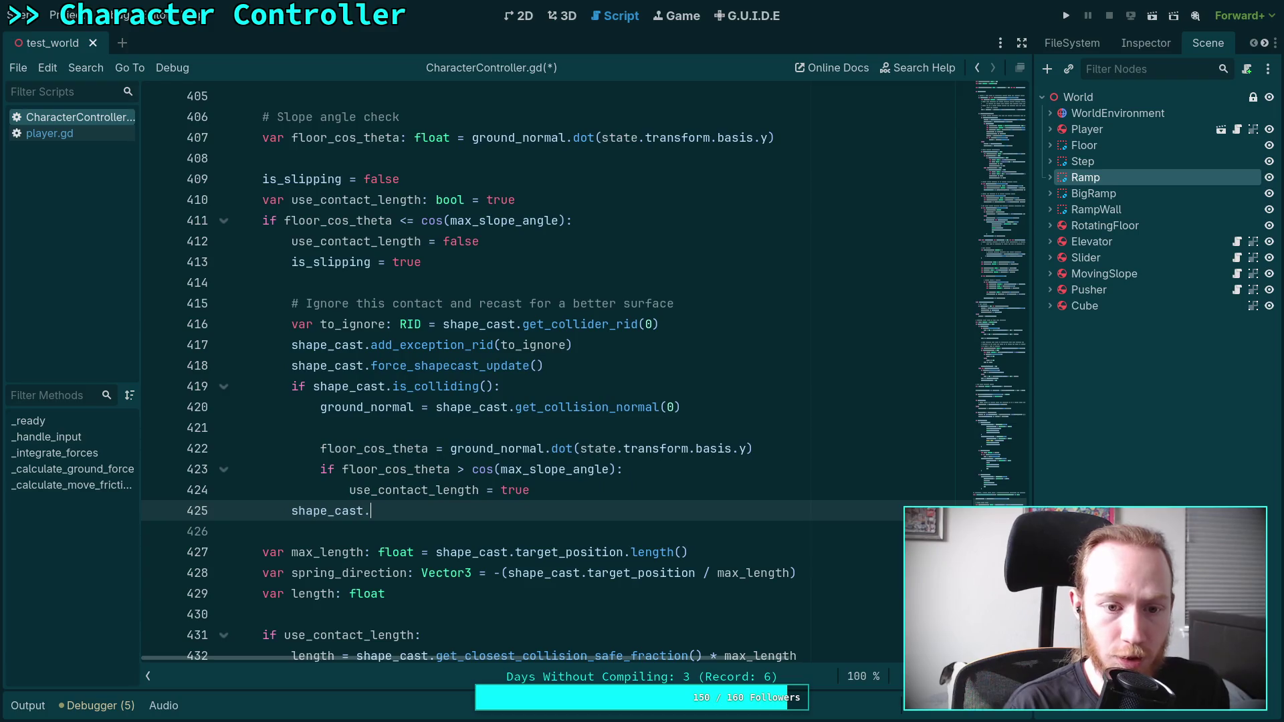
key(Return)
key(BackSpace)
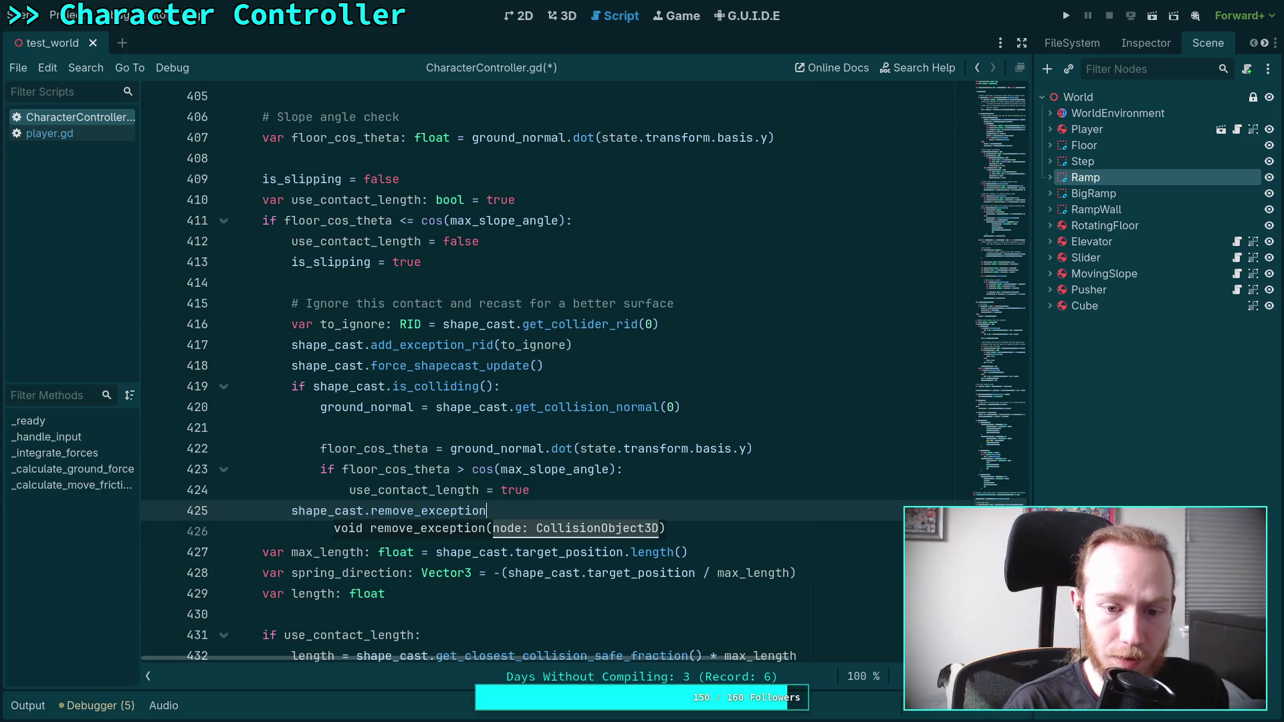
key(Return)
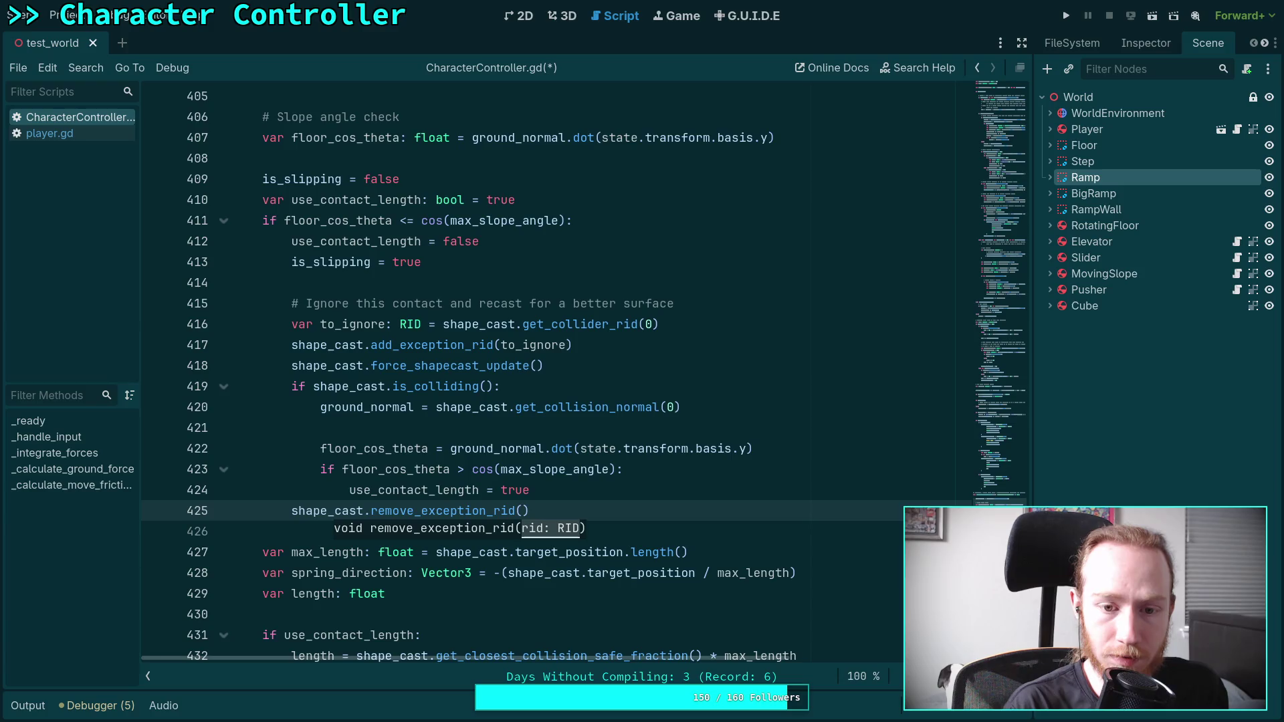
text(to_)
key(Return)
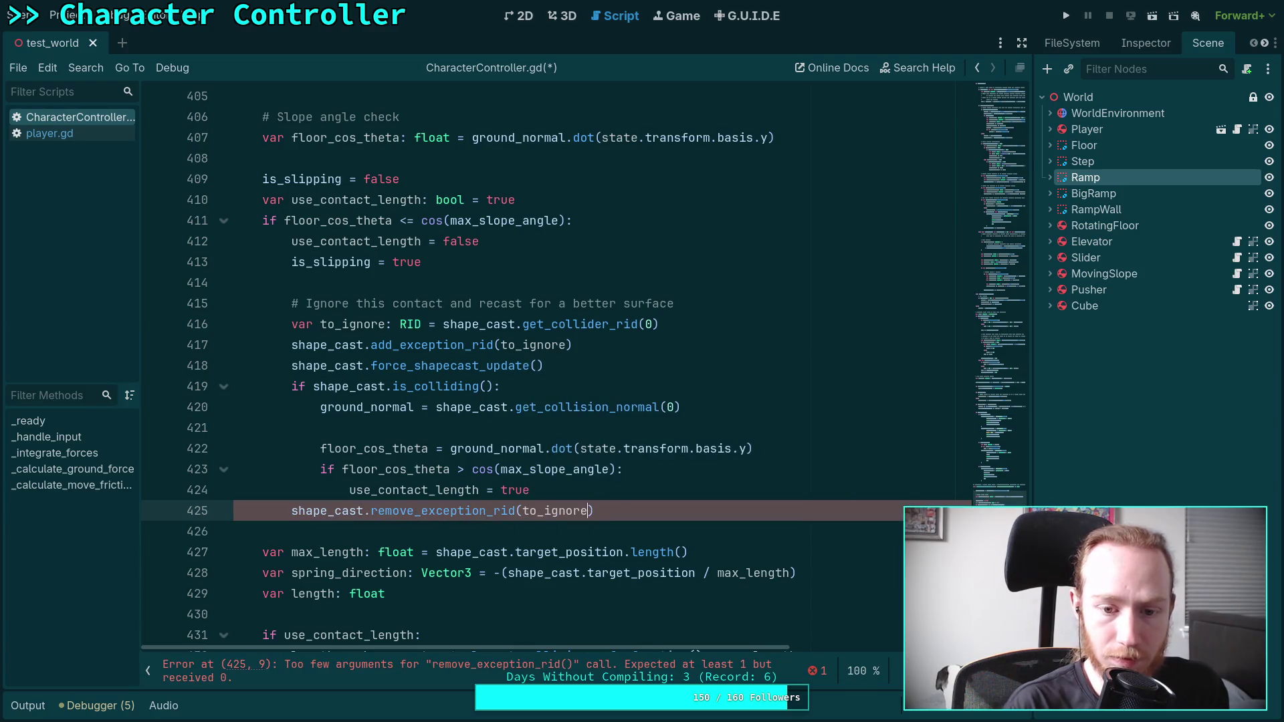
key(ctrl+s)
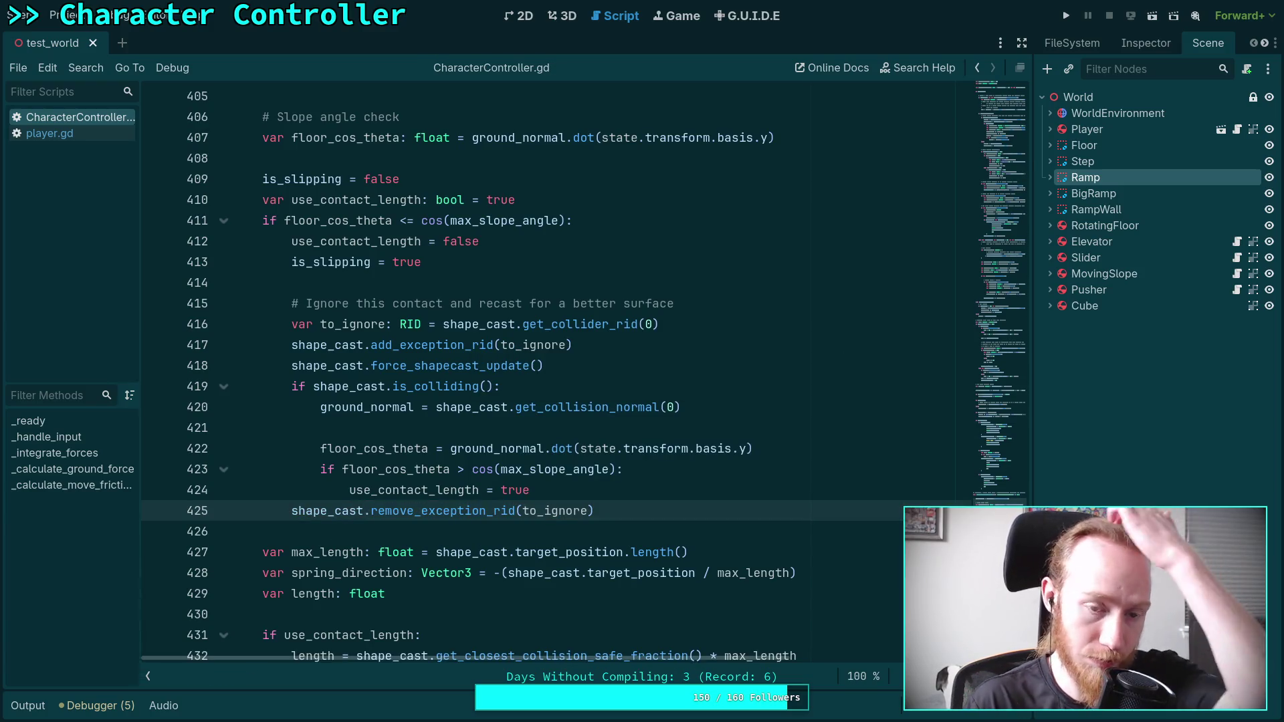
- Add a blank line after use_contact_length = true, save, and run the project
click(563, 524)
scroll(568, 536, down, 1)
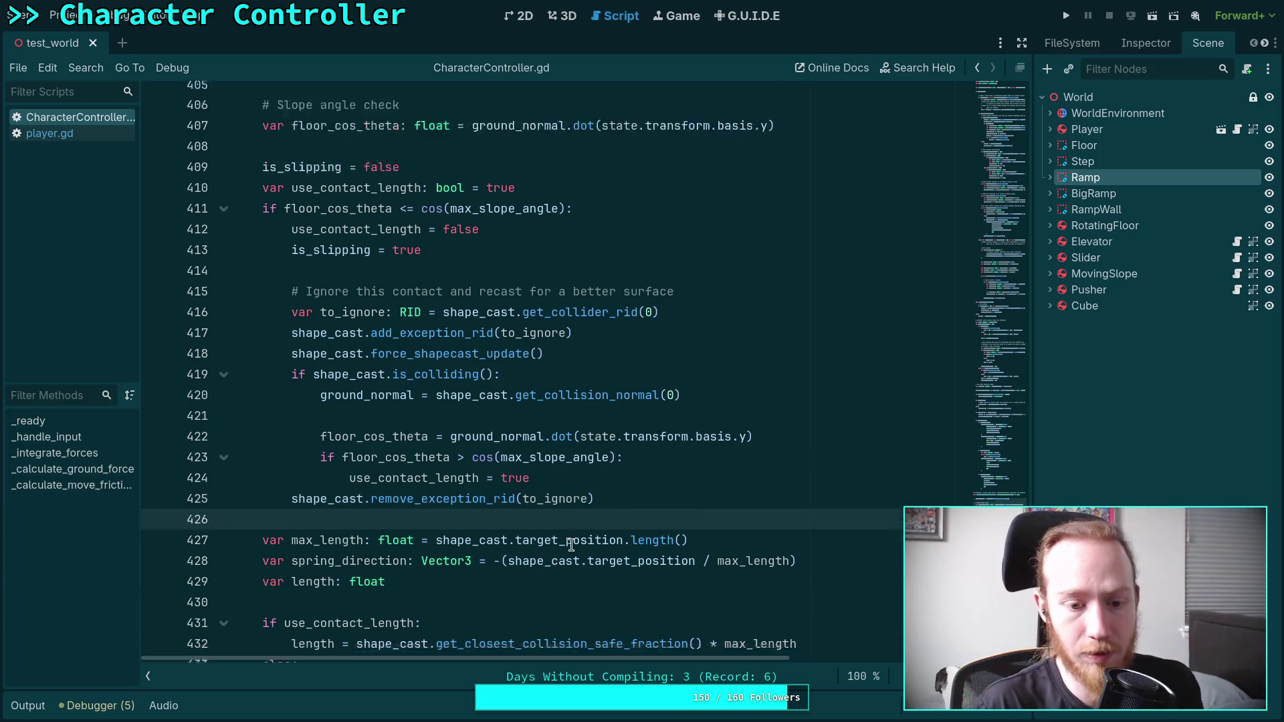
click(439, 428)
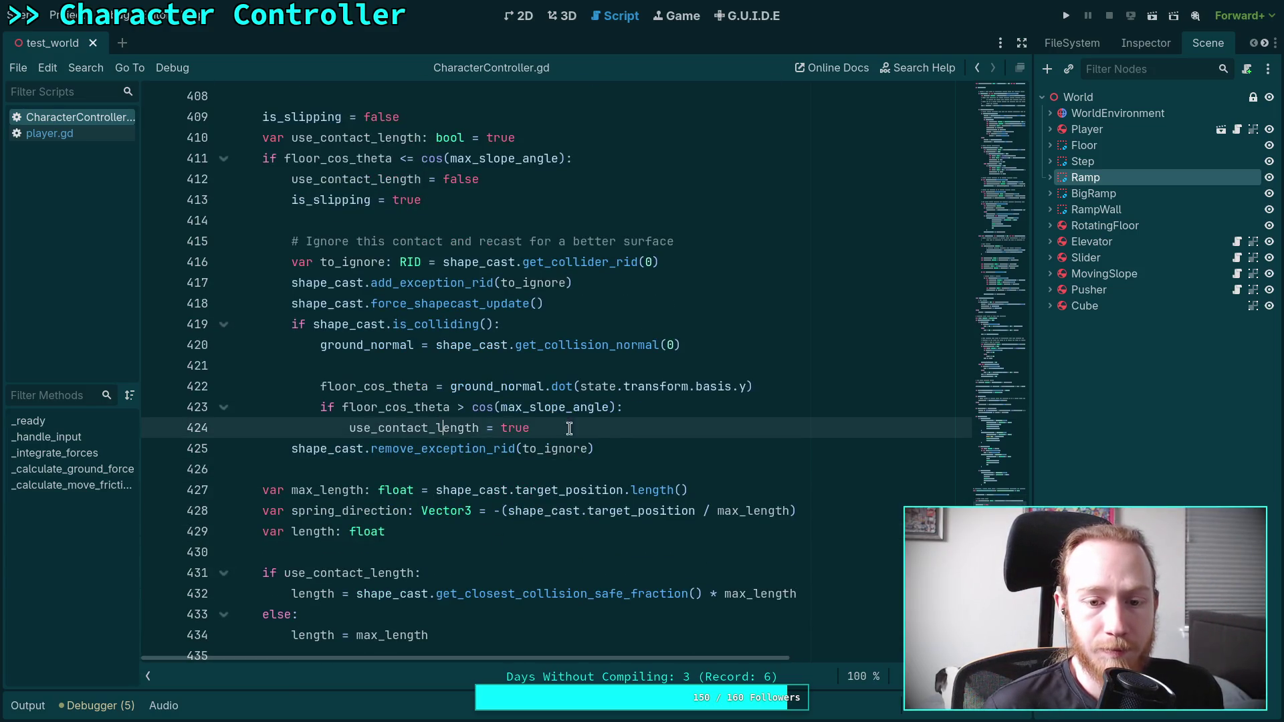
key(Return)
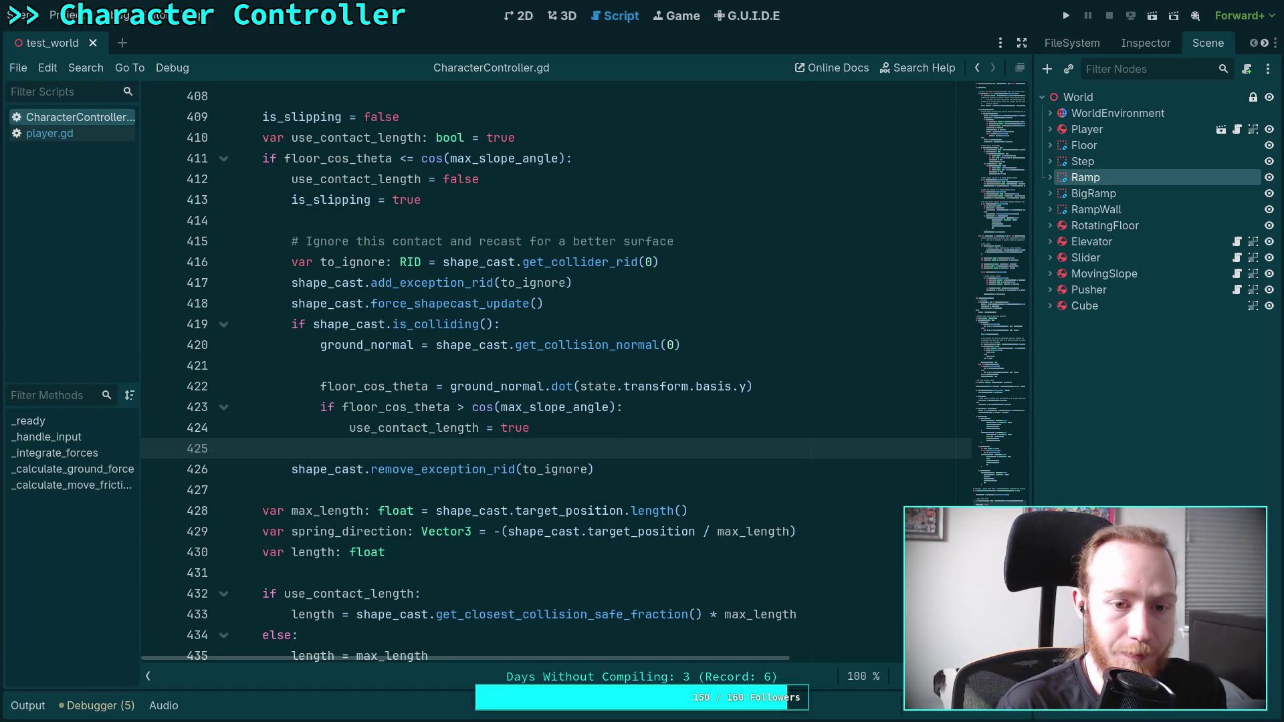
key(ctrl+s)
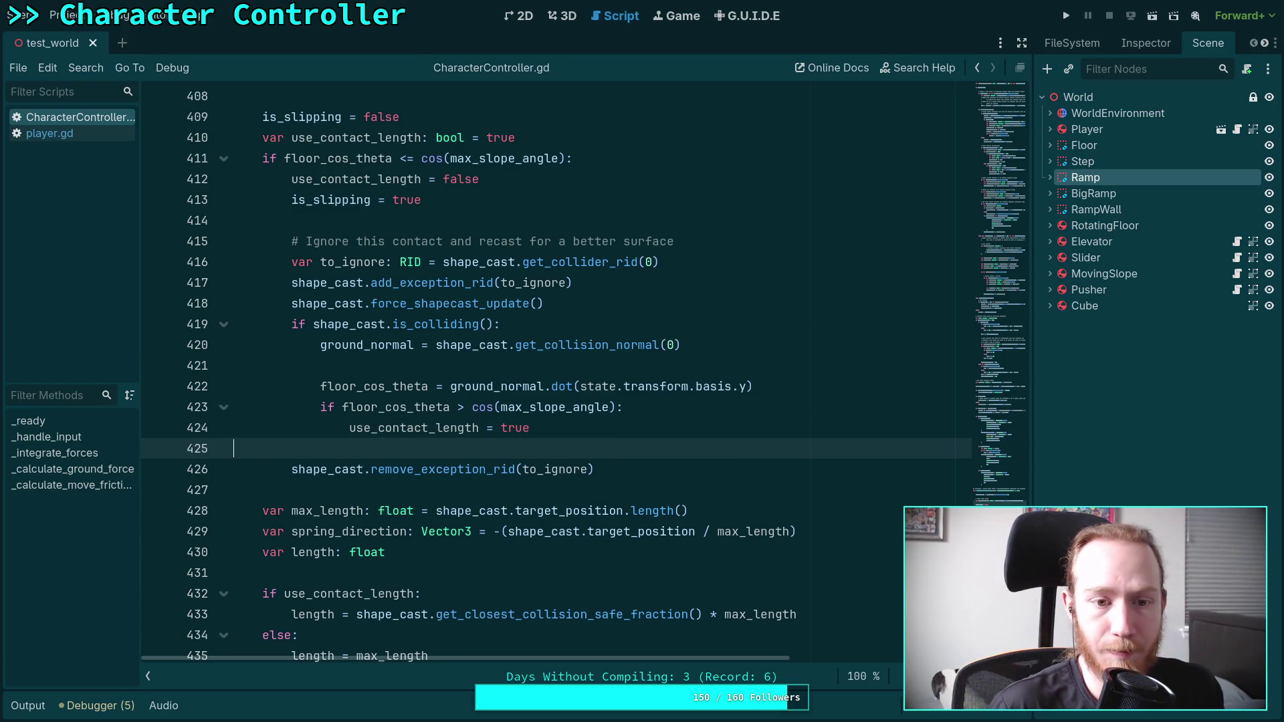
click(1066, 16)
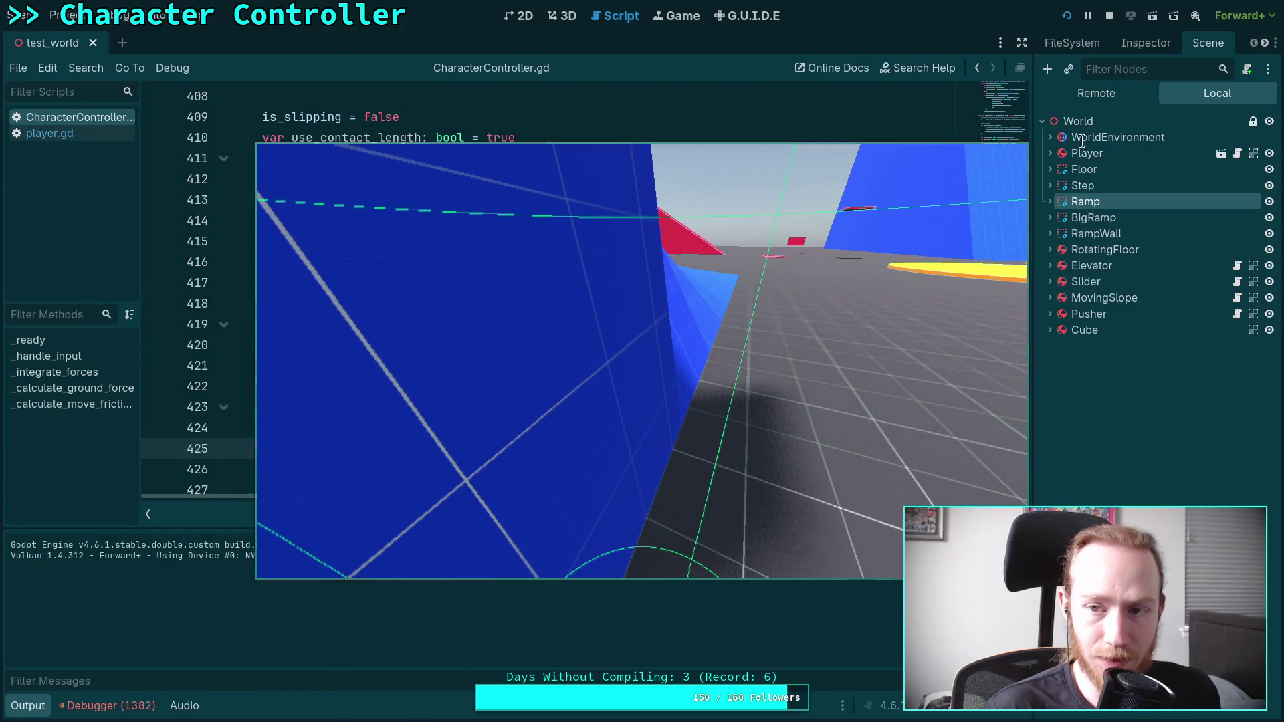
- Stop the running test_world game after testing the ramps
click(1108, 17)
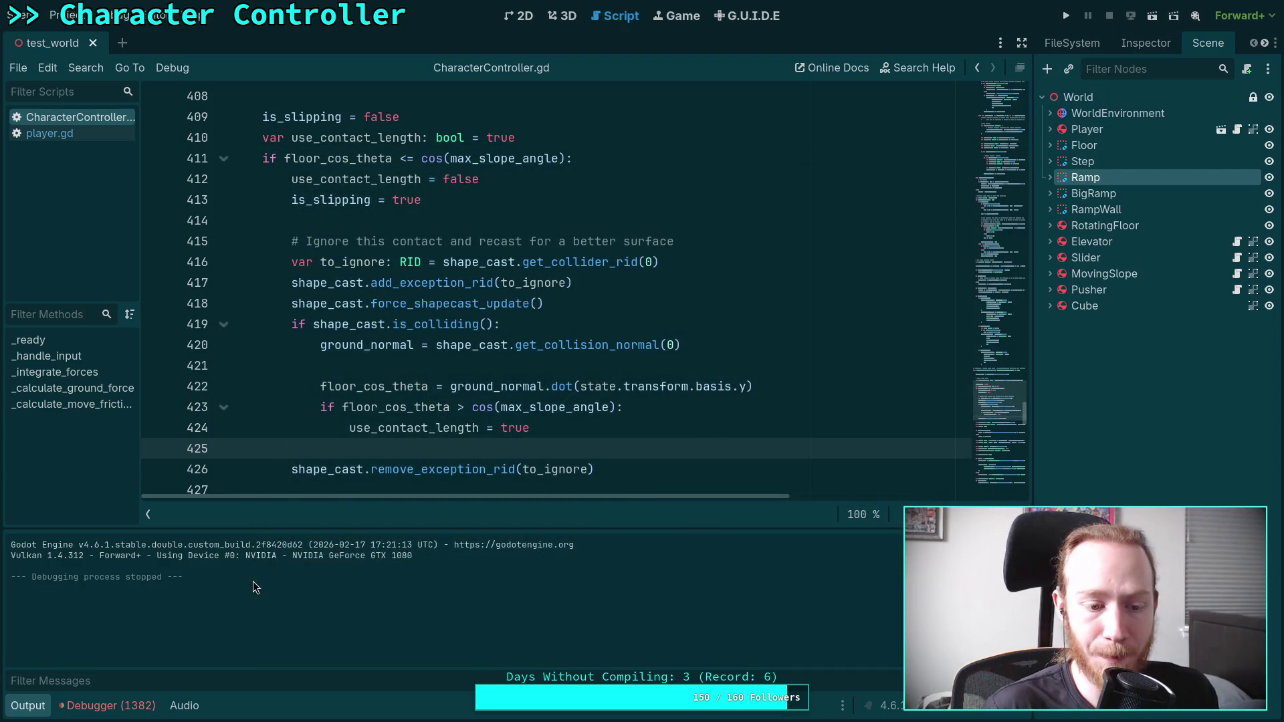
- Jump from the Debugger's Errors list to the CharacterController.gd:440 error, then hide the panel
click(107, 707)
click(137, 540)
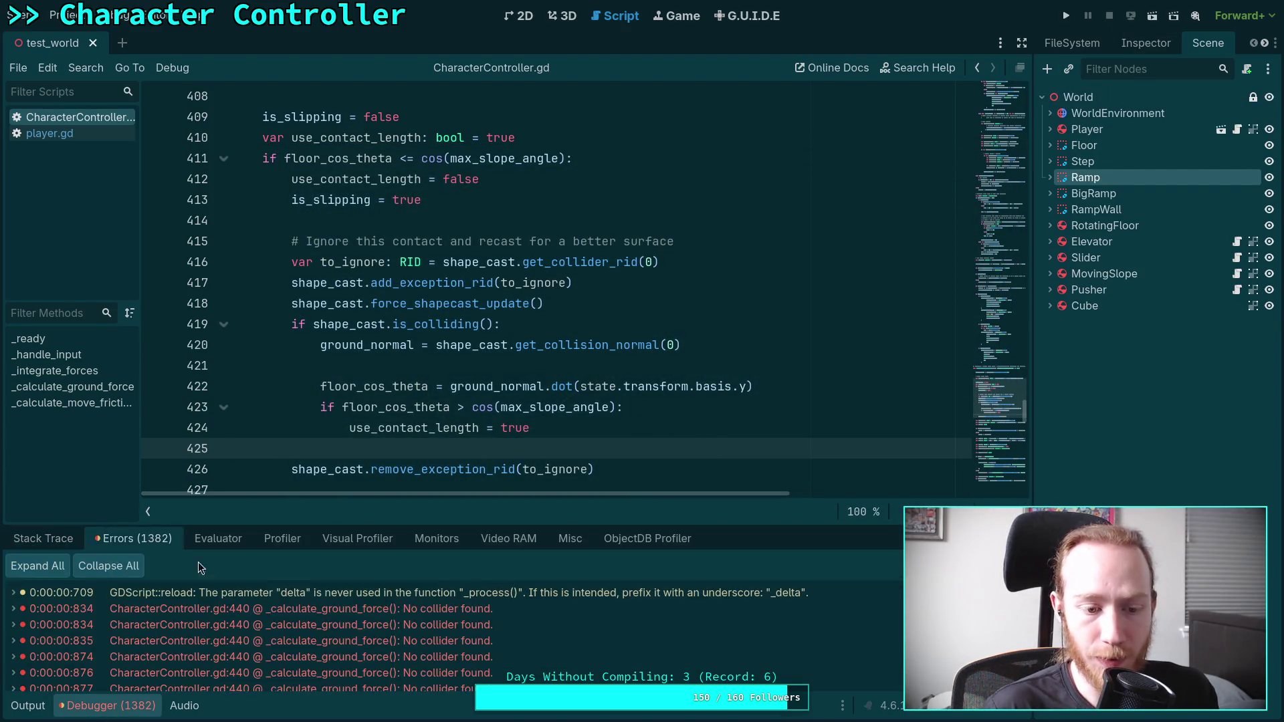
double_click(460, 610)
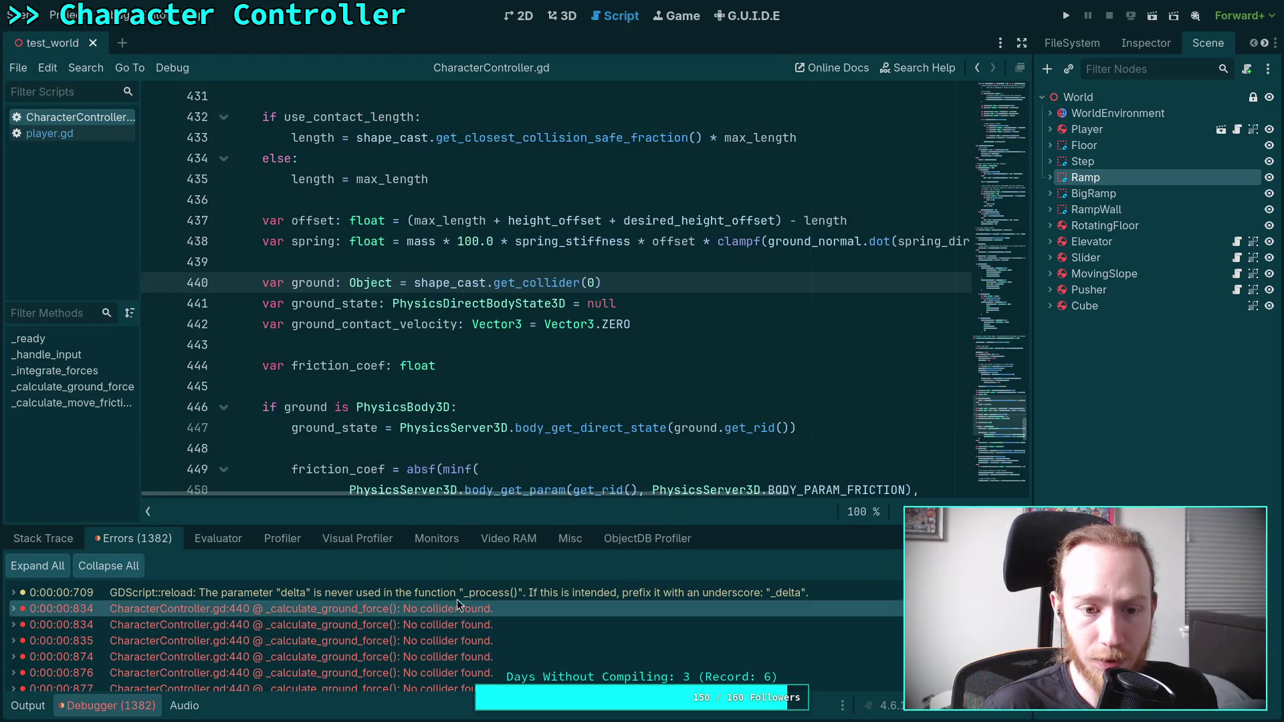
scroll(474, 363, up, 9)
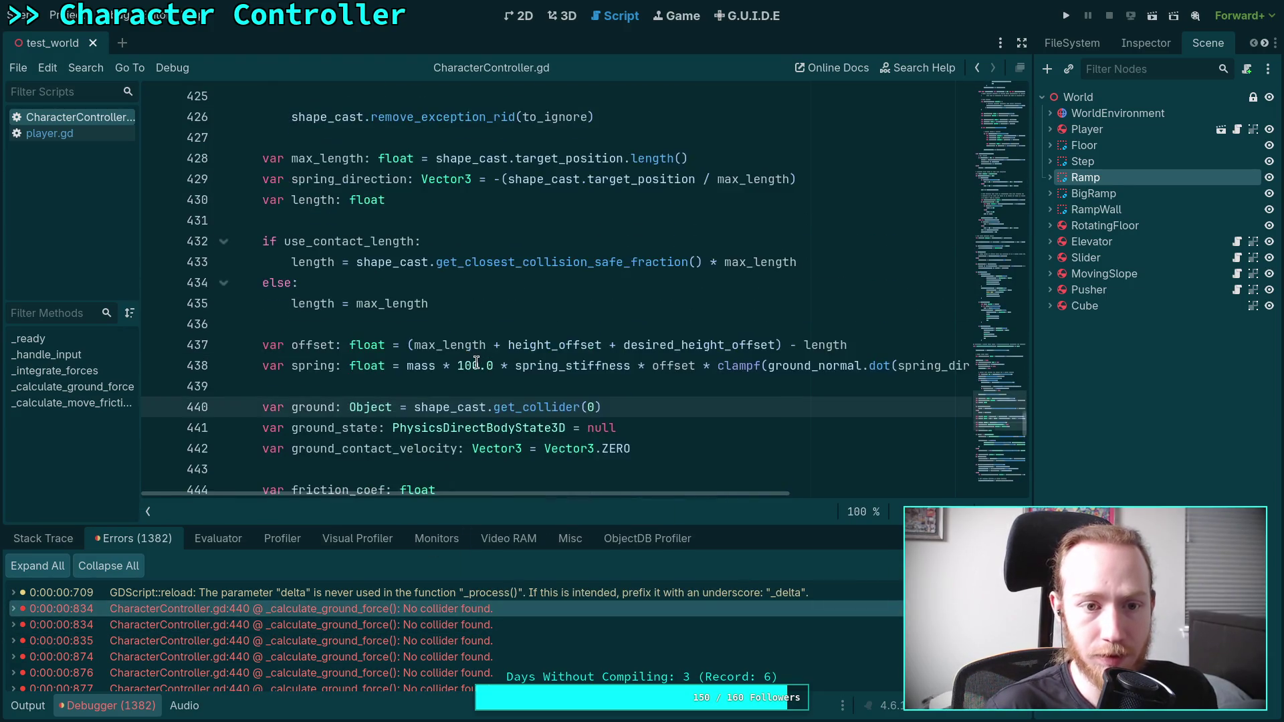
scroll(483, 354, up, 1)
scroll(484, 355, down, 2)
click(86, 710)
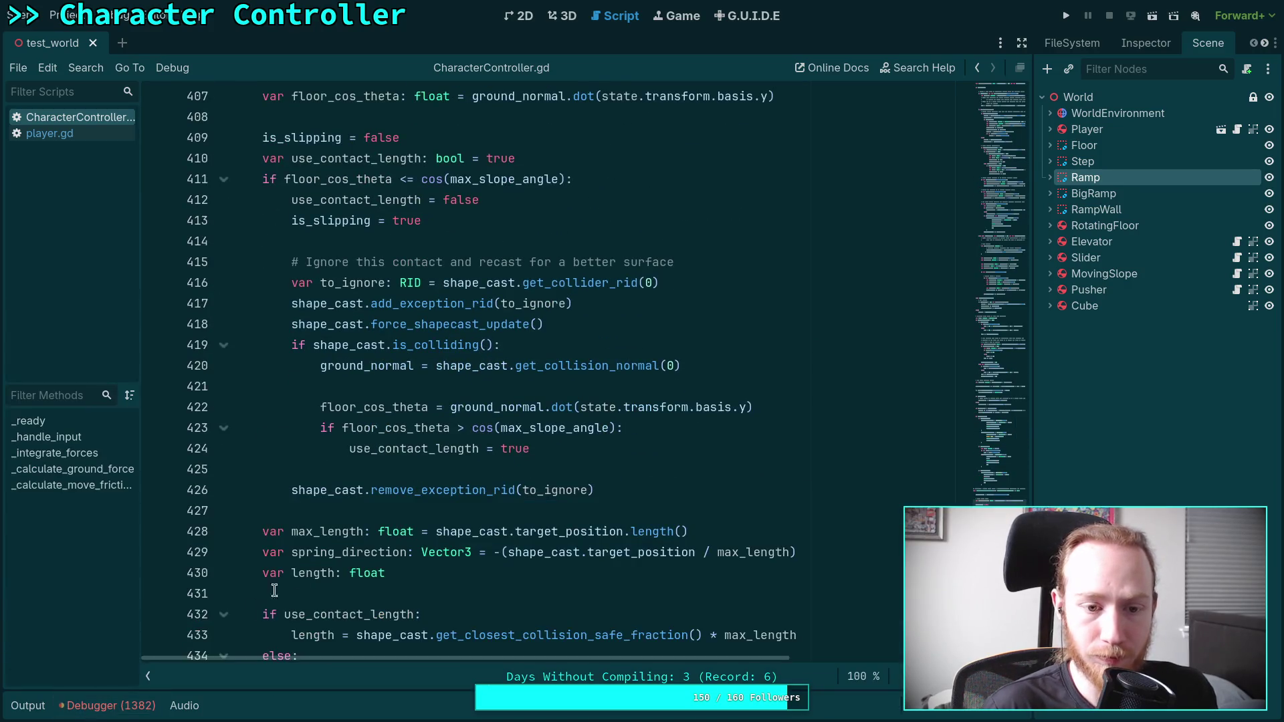
- Highlight ground, get_collider and shape_cast to inspect their uses near line 440
scroll(502, 406, up, 1)
scroll(535, 405, down, 1)
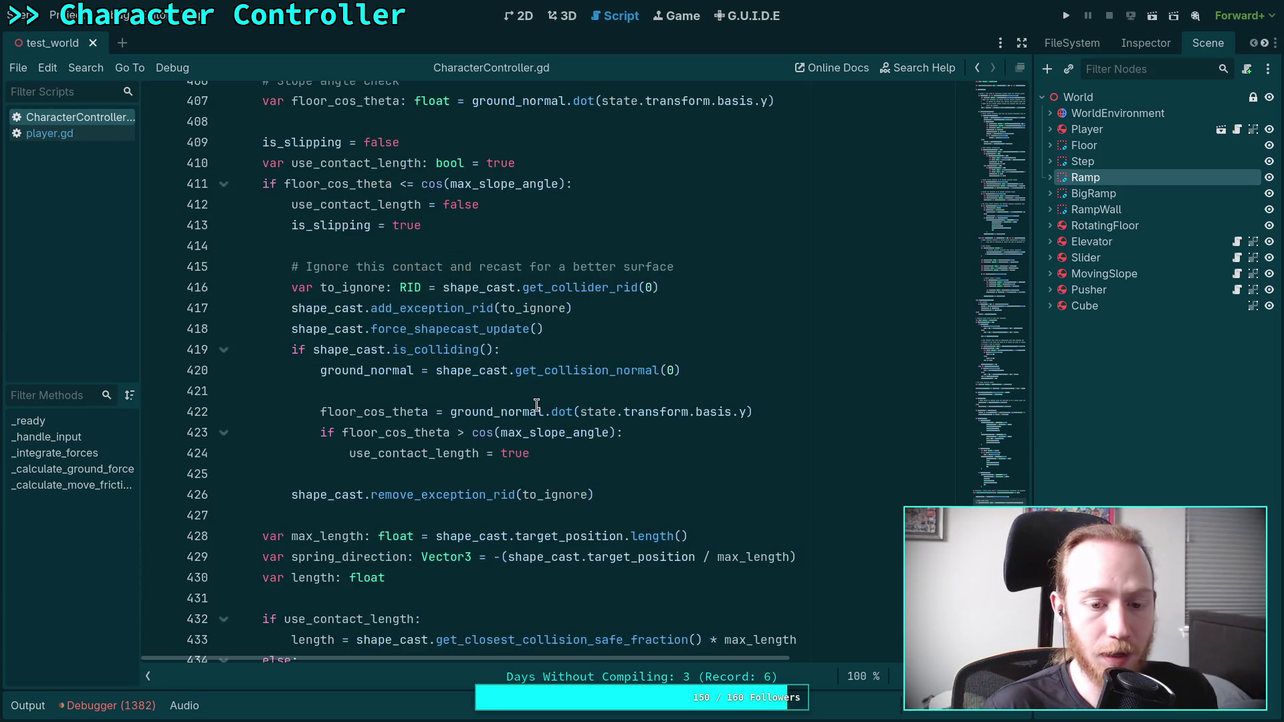
scroll(537, 401, down, 6)
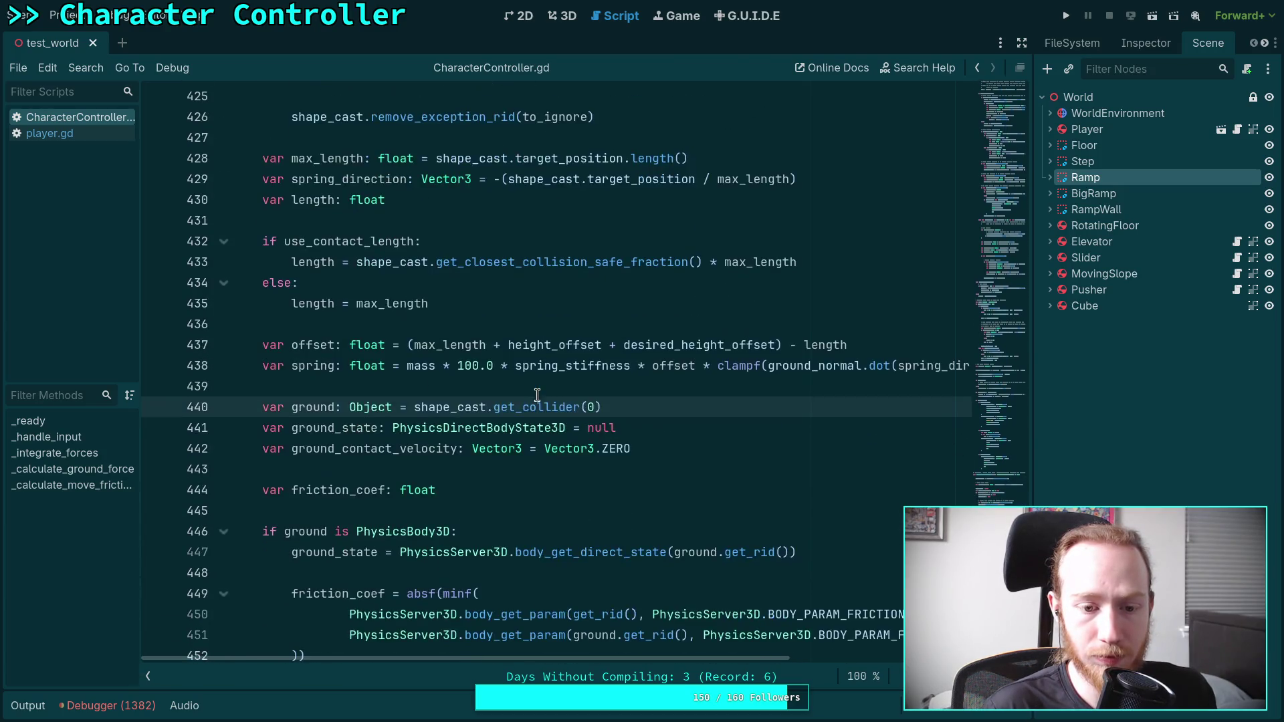
double_click(314, 407)
scroll(494, 345, down, 1)
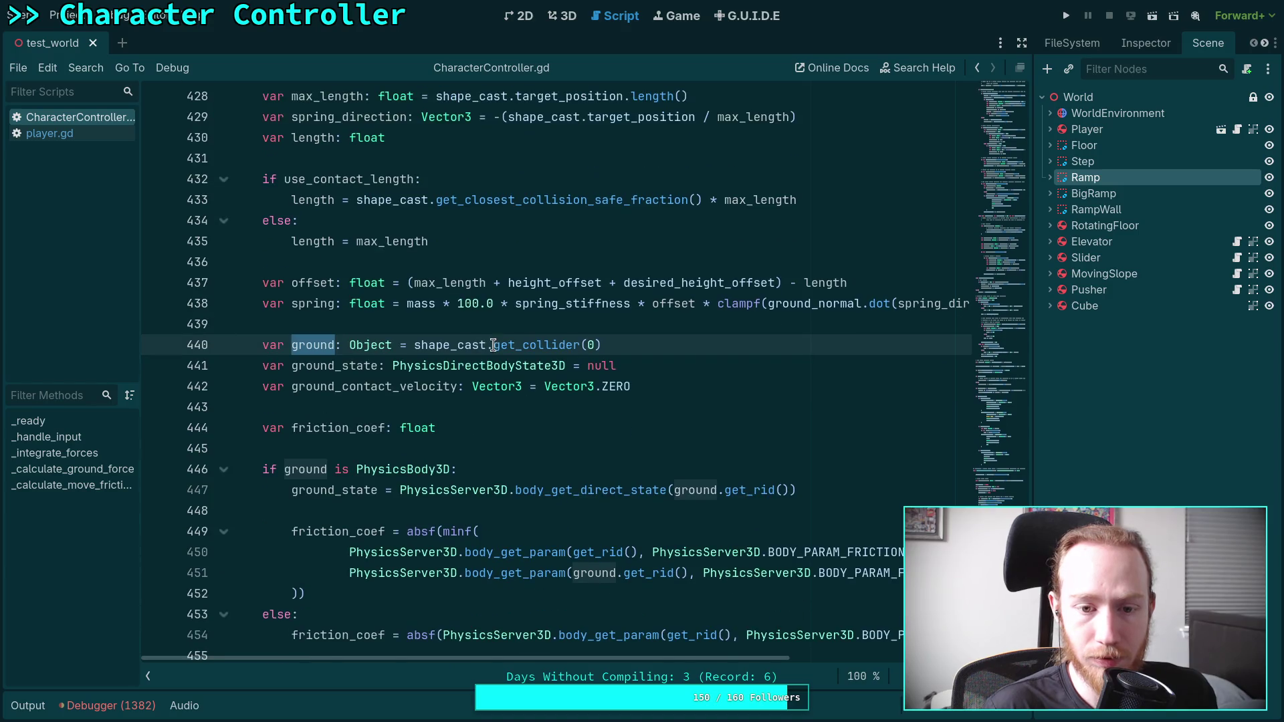
double_click(535, 344)
double_click(450, 344)
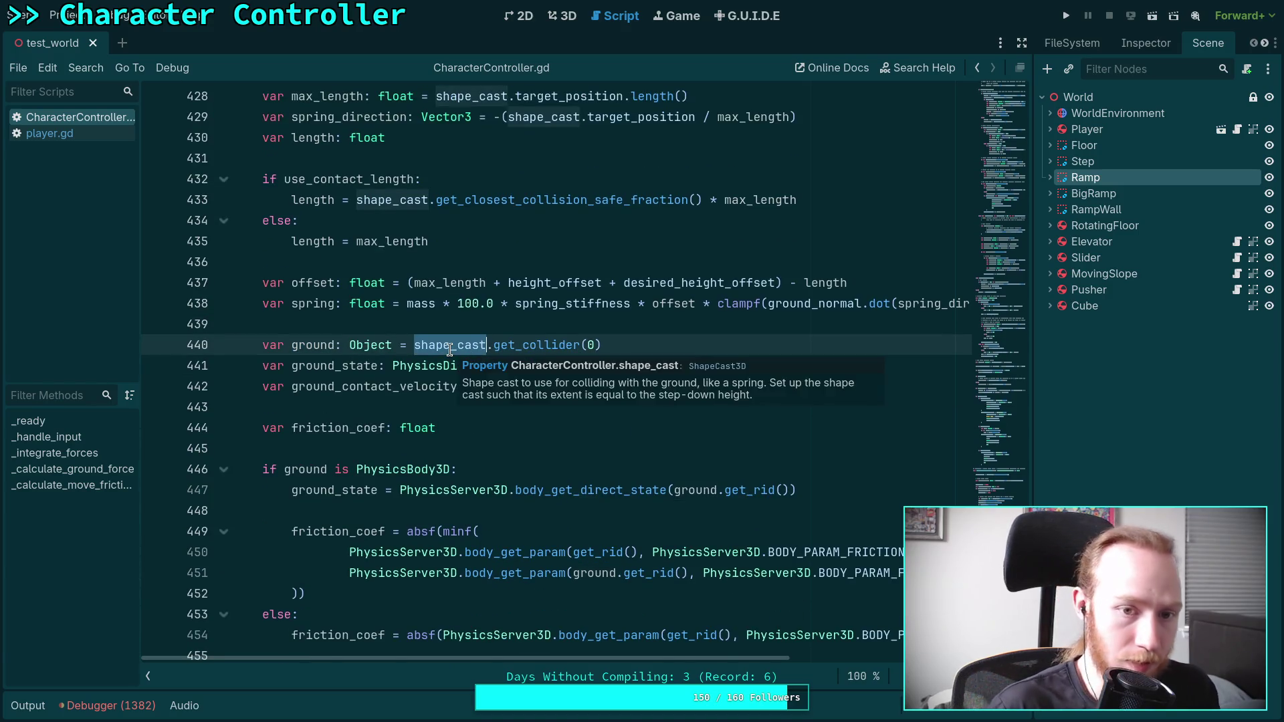
- Search the script for shape_cast and scroll through the surrounding code
key(ctrl+f)
scroll(612, 396, down, 9)
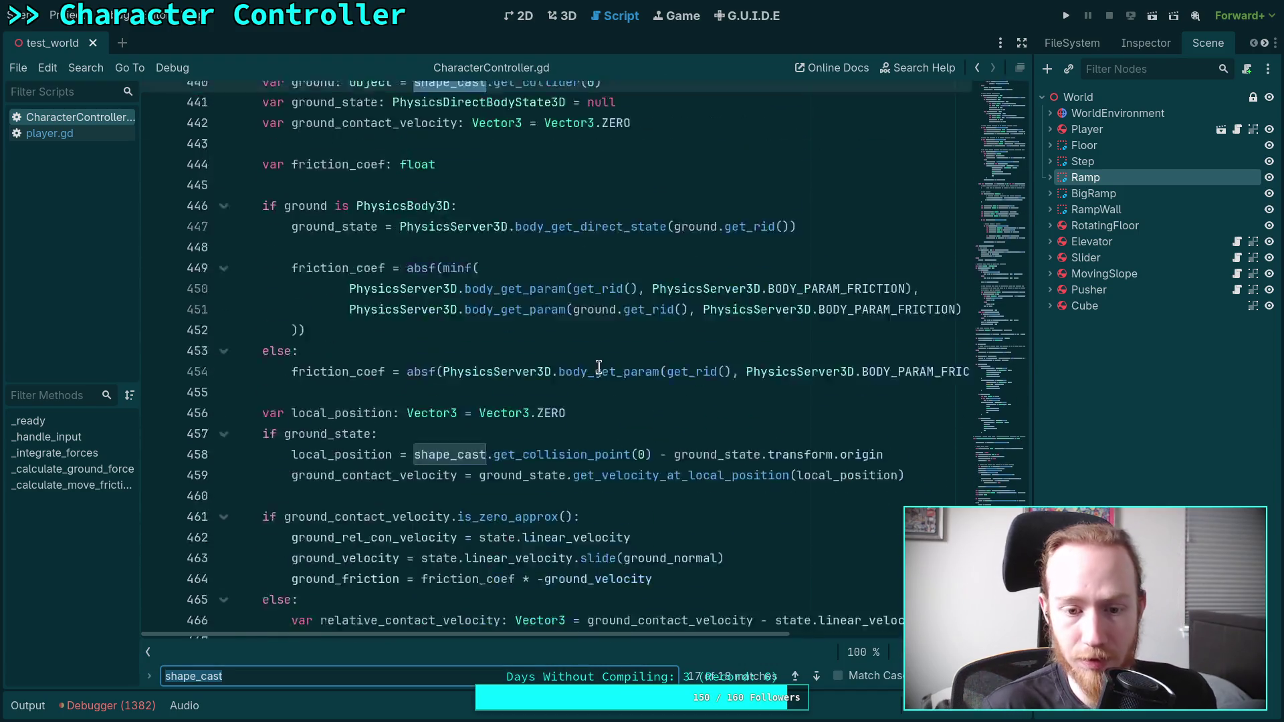
scroll(613, 396, up, 2)
scroll(612, 388, down, 8)
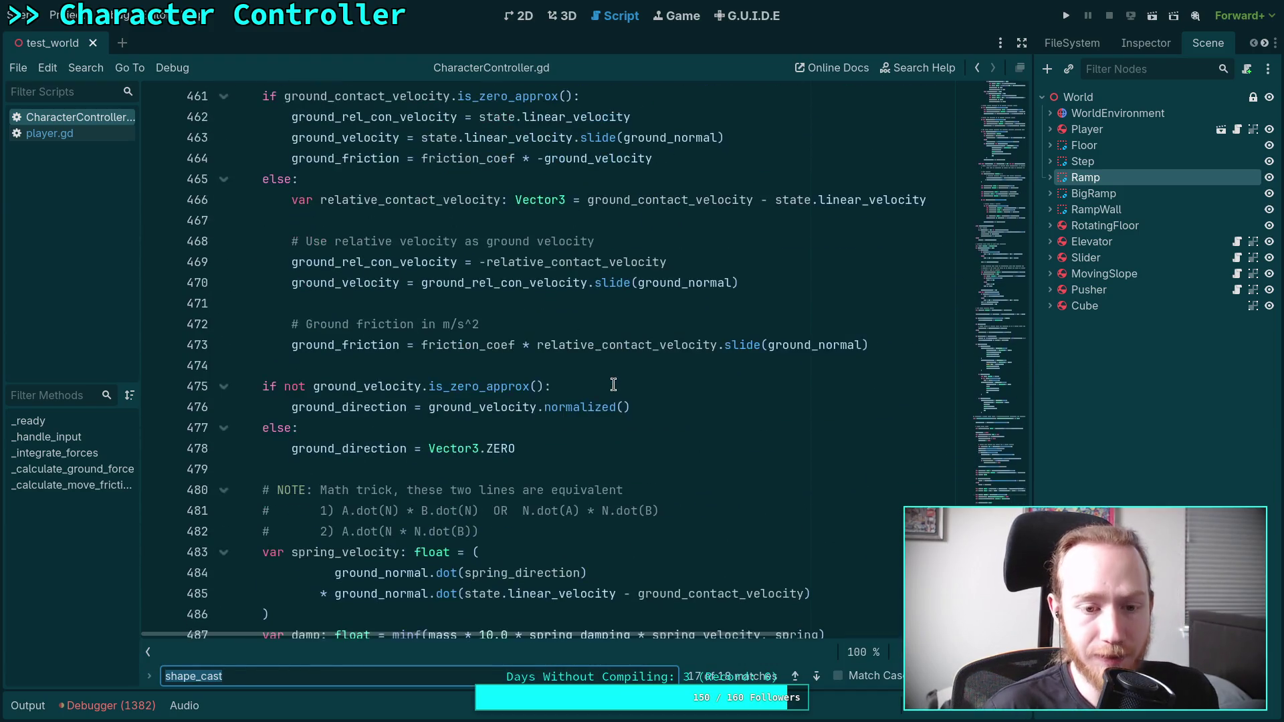
scroll(615, 376, up, 10)
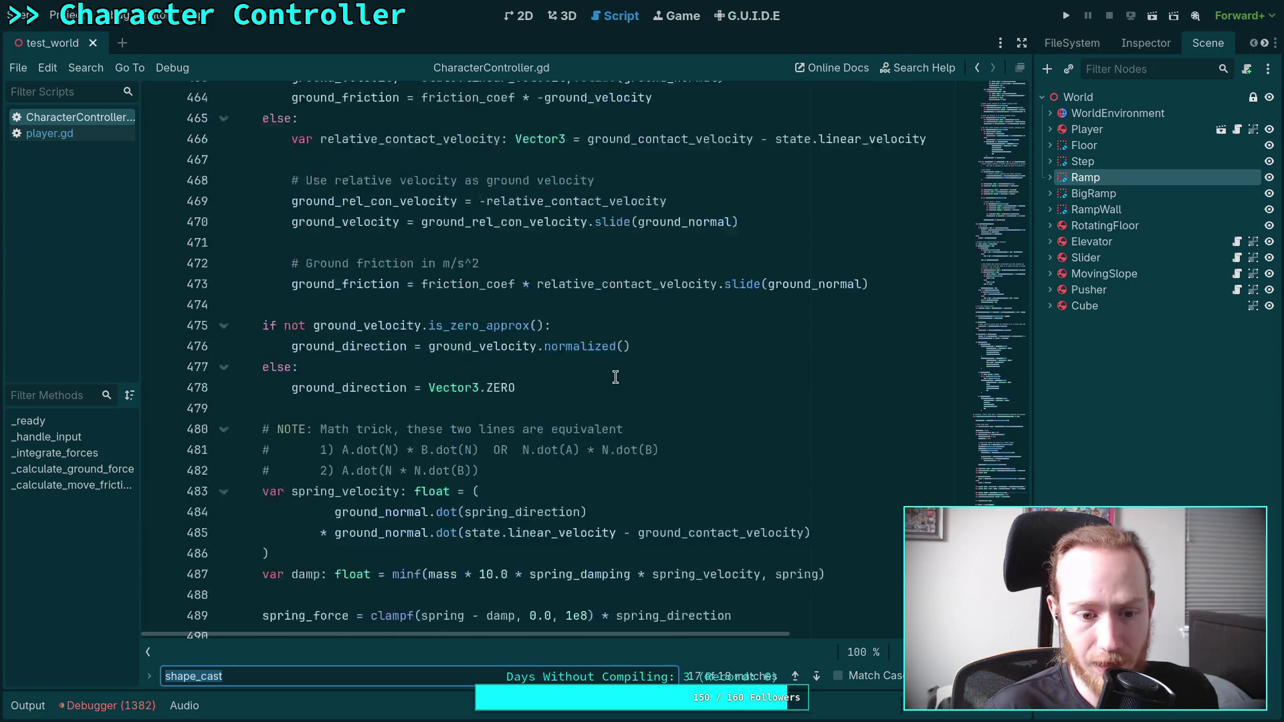
scroll(604, 367, up, 2)
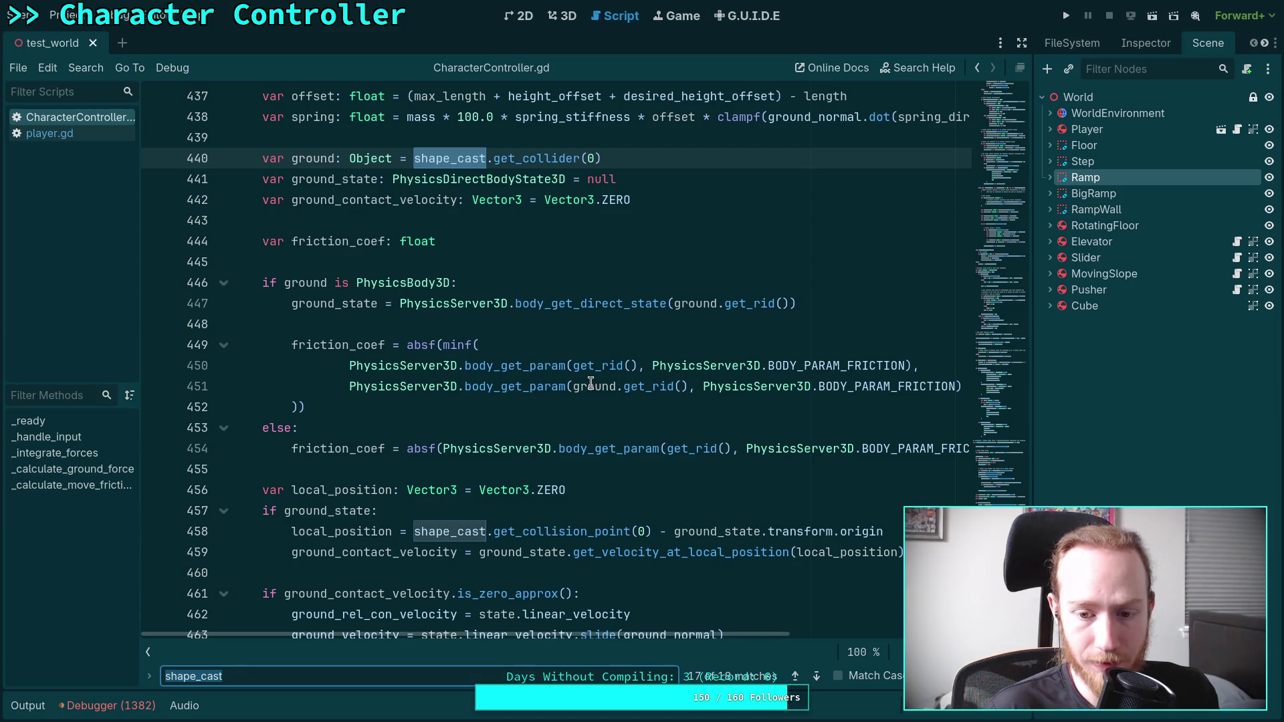
scroll(591, 383, up, 6)
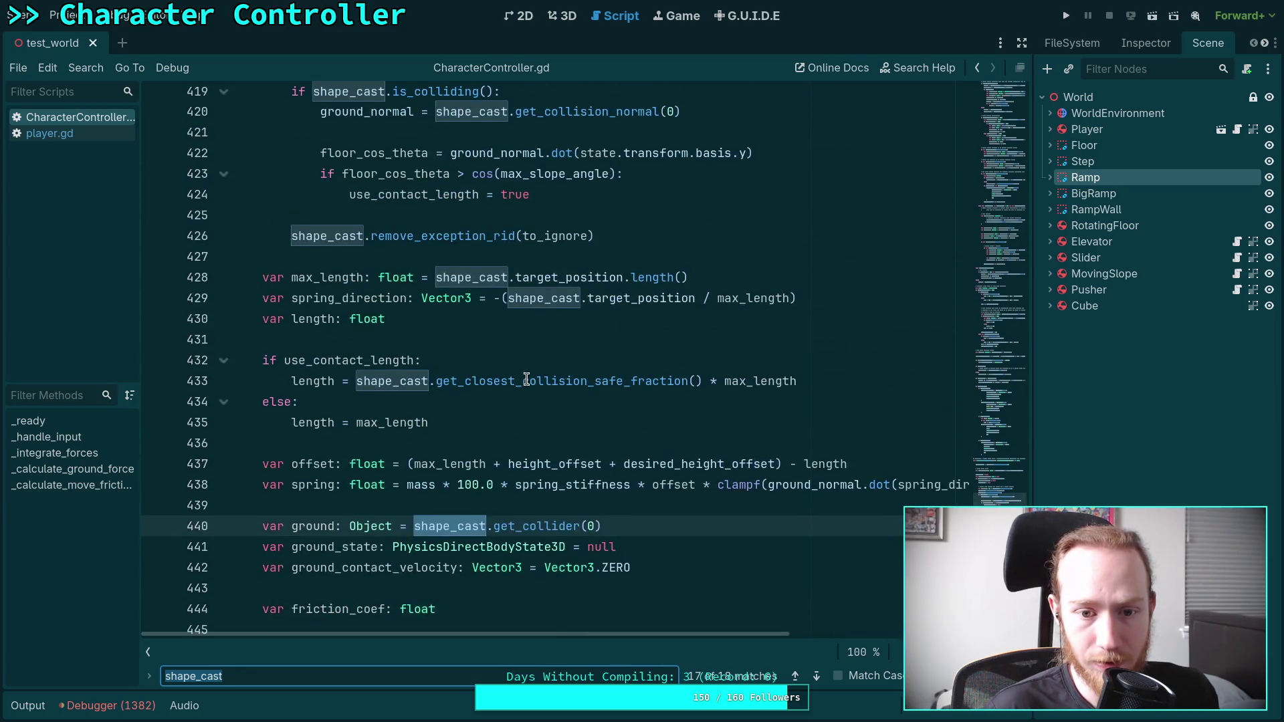
scroll(566, 384, up, 2)
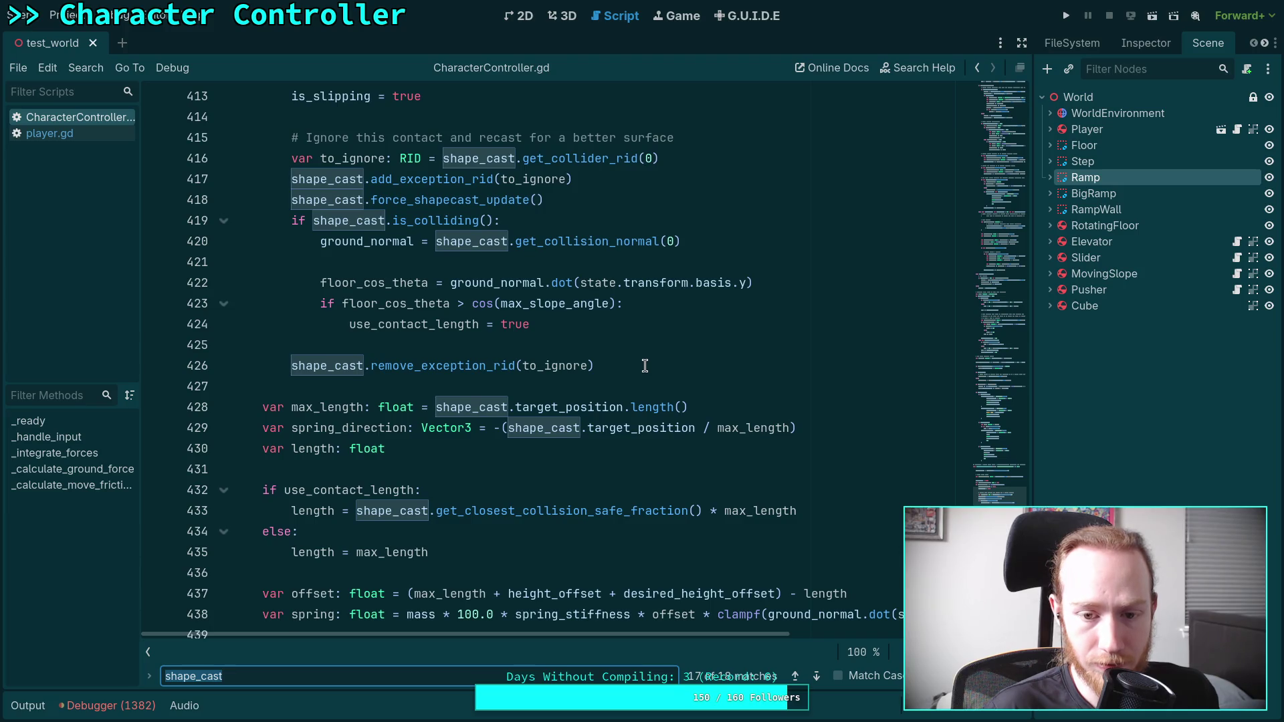
scroll(644, 366, up, 3)
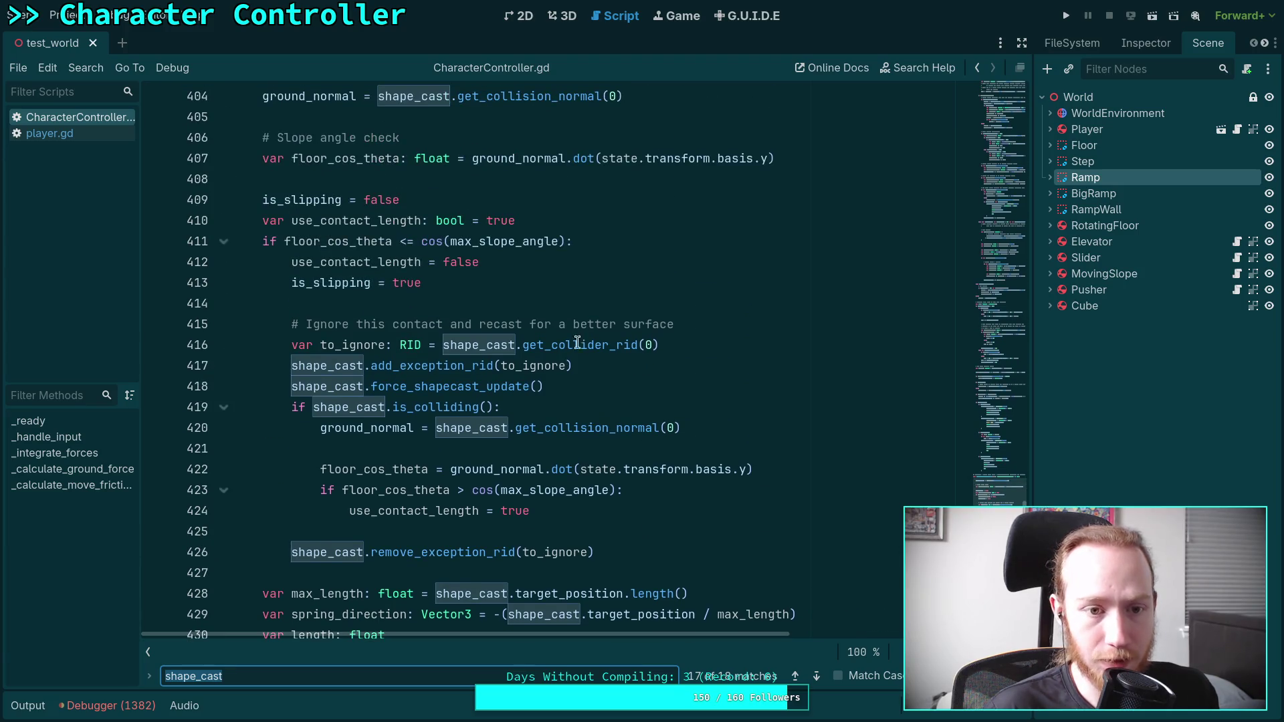
scroll(662, 268, down, 5)
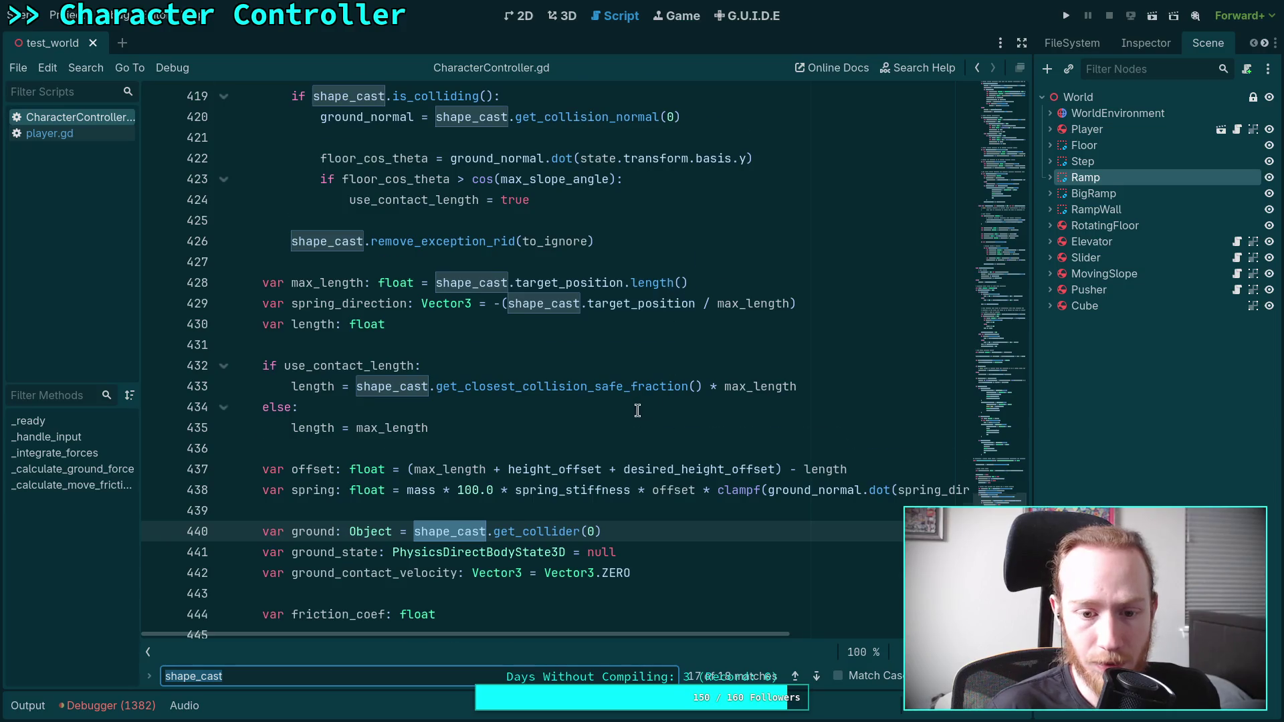
scroll(453, 460, down, 1)
- Move the ground declaration from line 440 up to line 404 near the function start
click(319, 469)
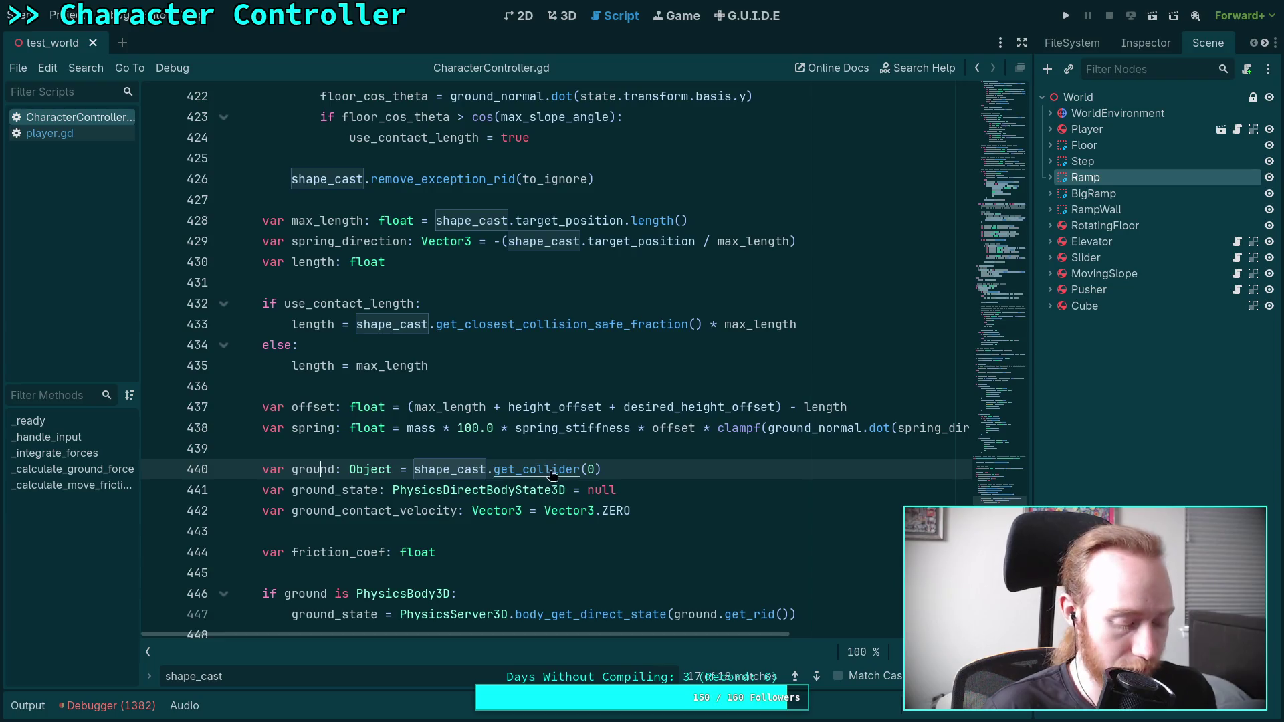
key(ctrl+shift+k)
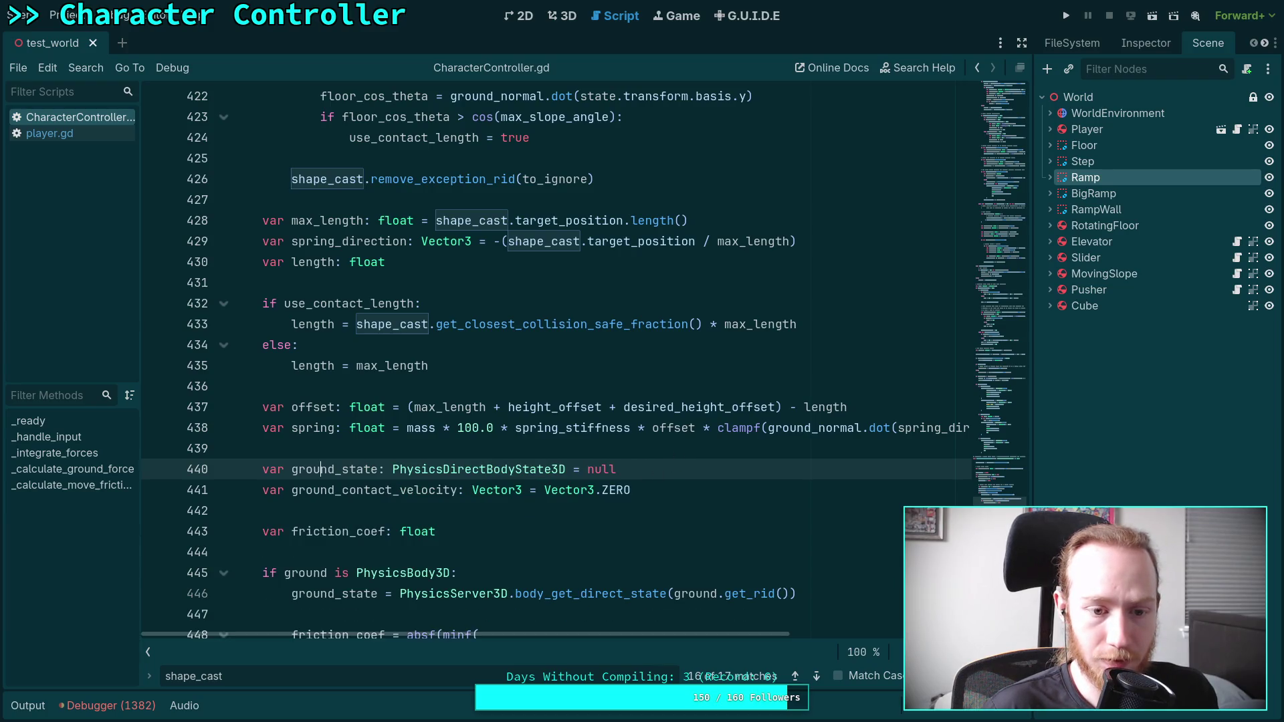
scroll(670, 443, up, 9)
click(666, 269)
key(Return)
key(ctrl+v)
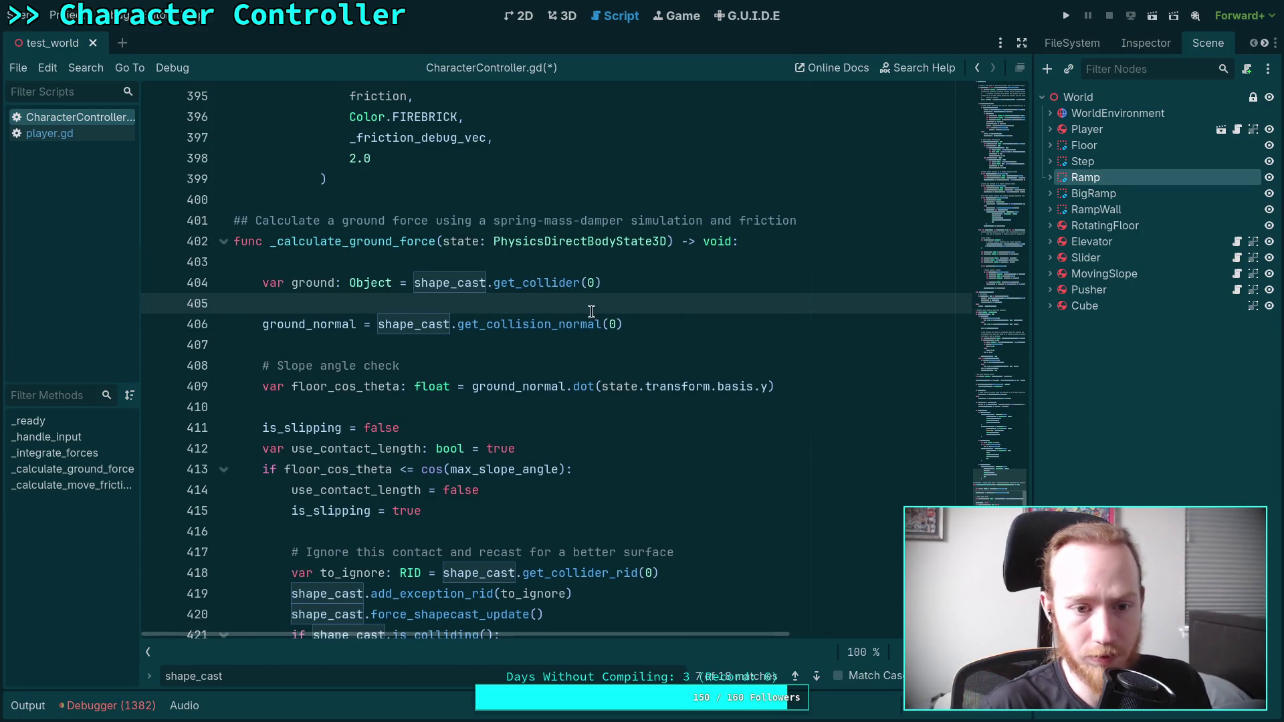
key(BackSpace)
scroll(677, 339, down, 7)
scroll(602, 381, up, 5)
- Step through the remaining shape_cast matches in the script
key(F3)
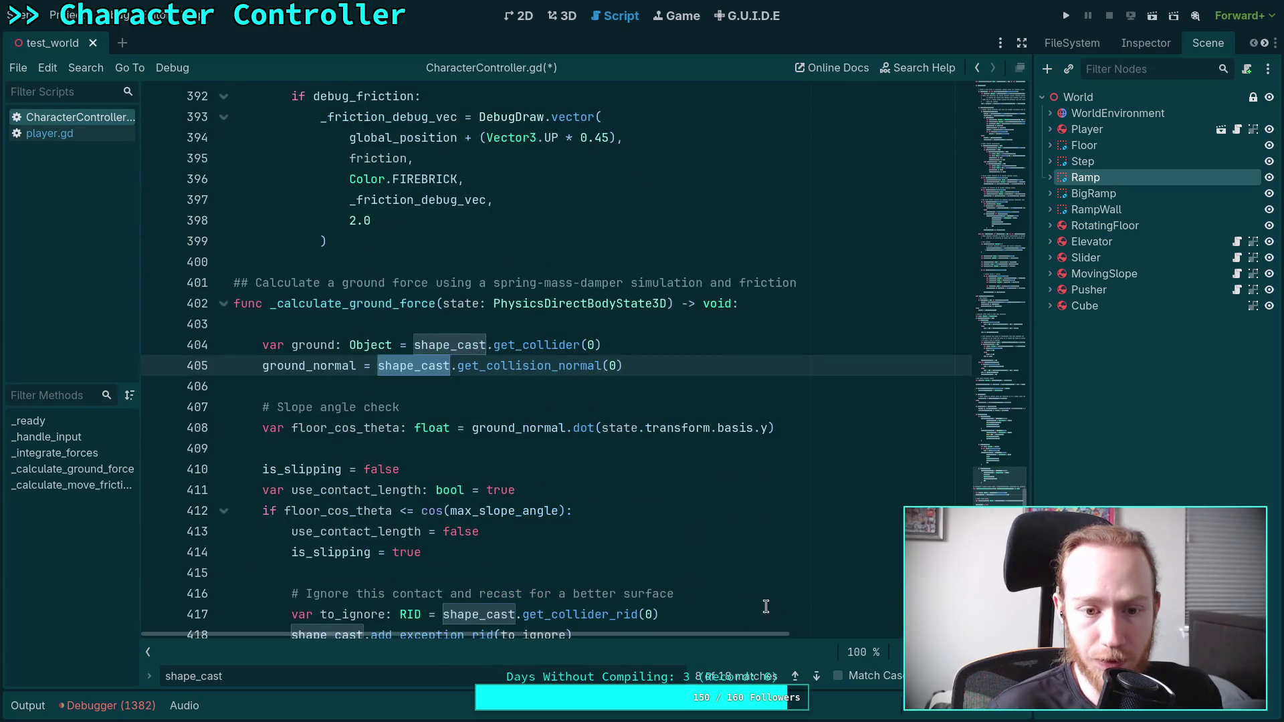
click(816, 676)
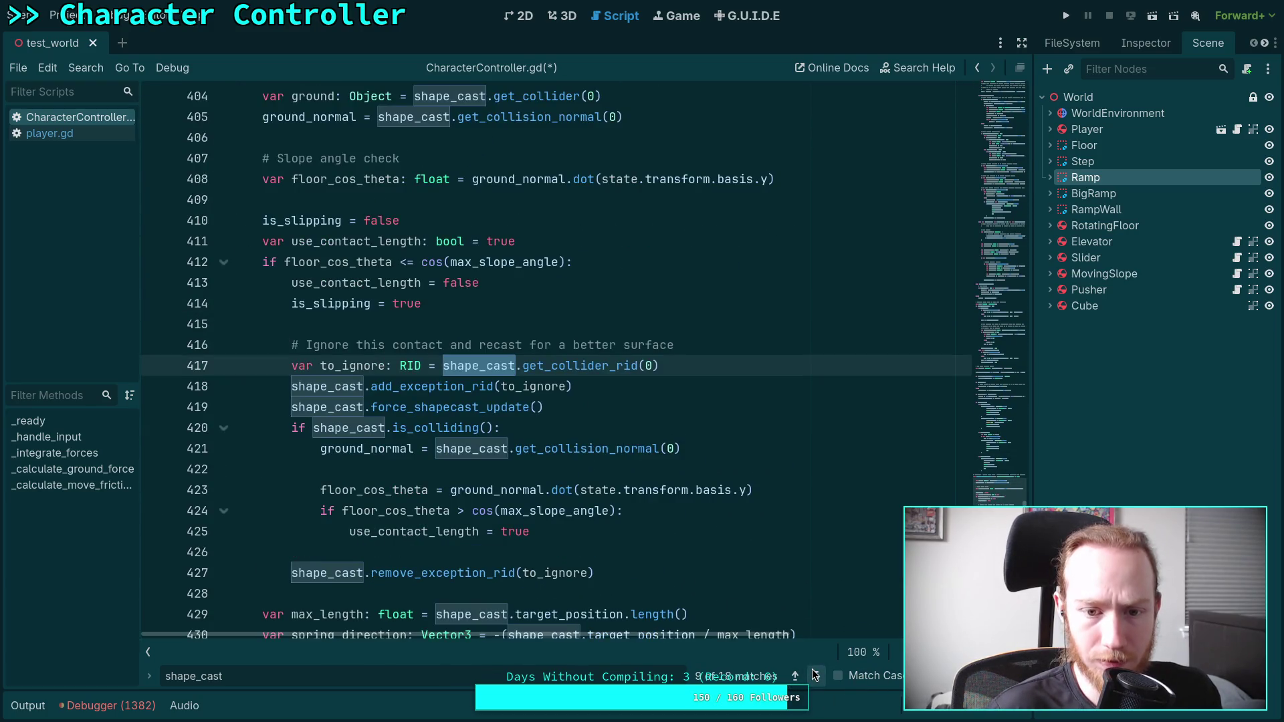
click(816, 676)
click(816, 675)
click(816, 676)
click(816, 675)
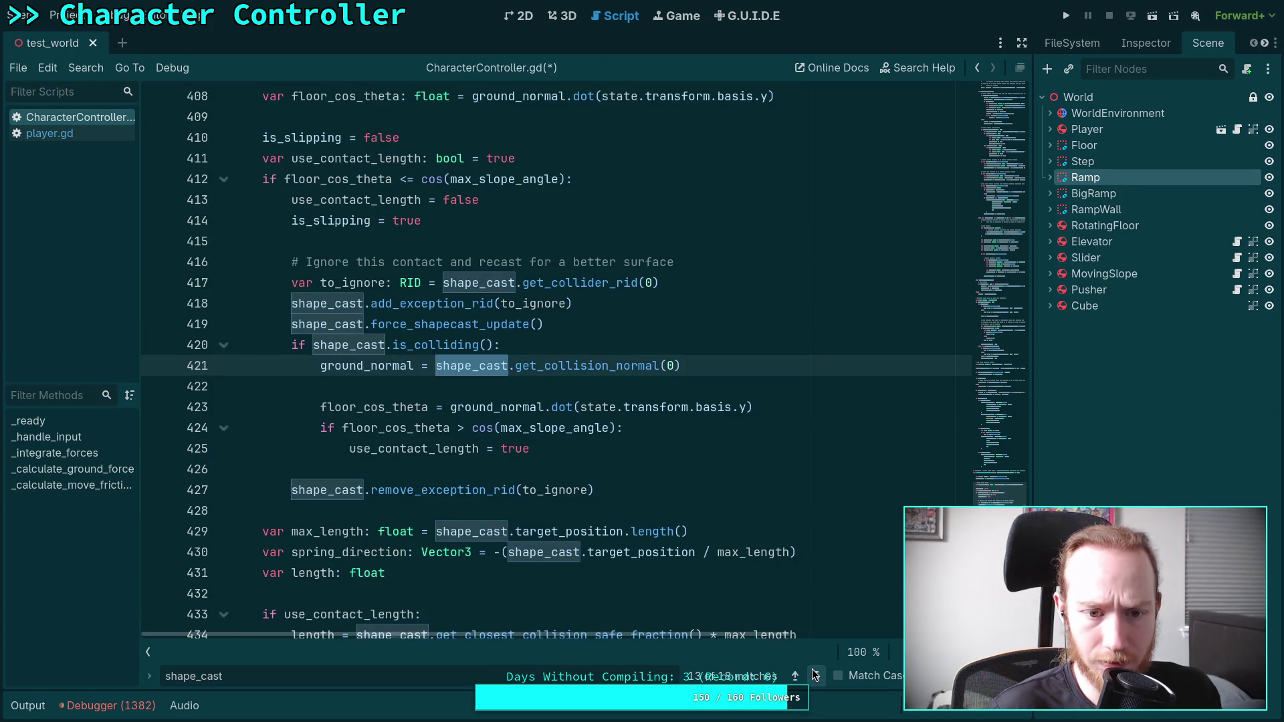
click(816, 675)
click(816, 675)
click(816, 676)
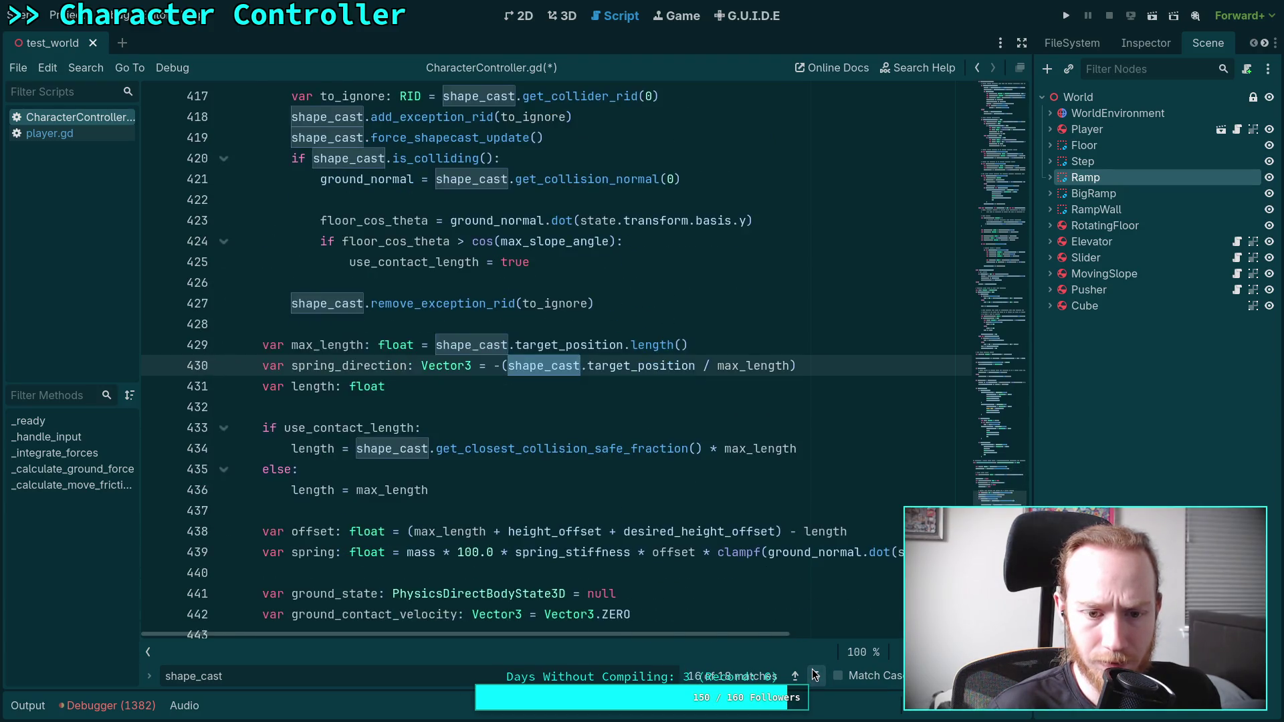
click(816, 676)
scroll(528, 440, up, 1)
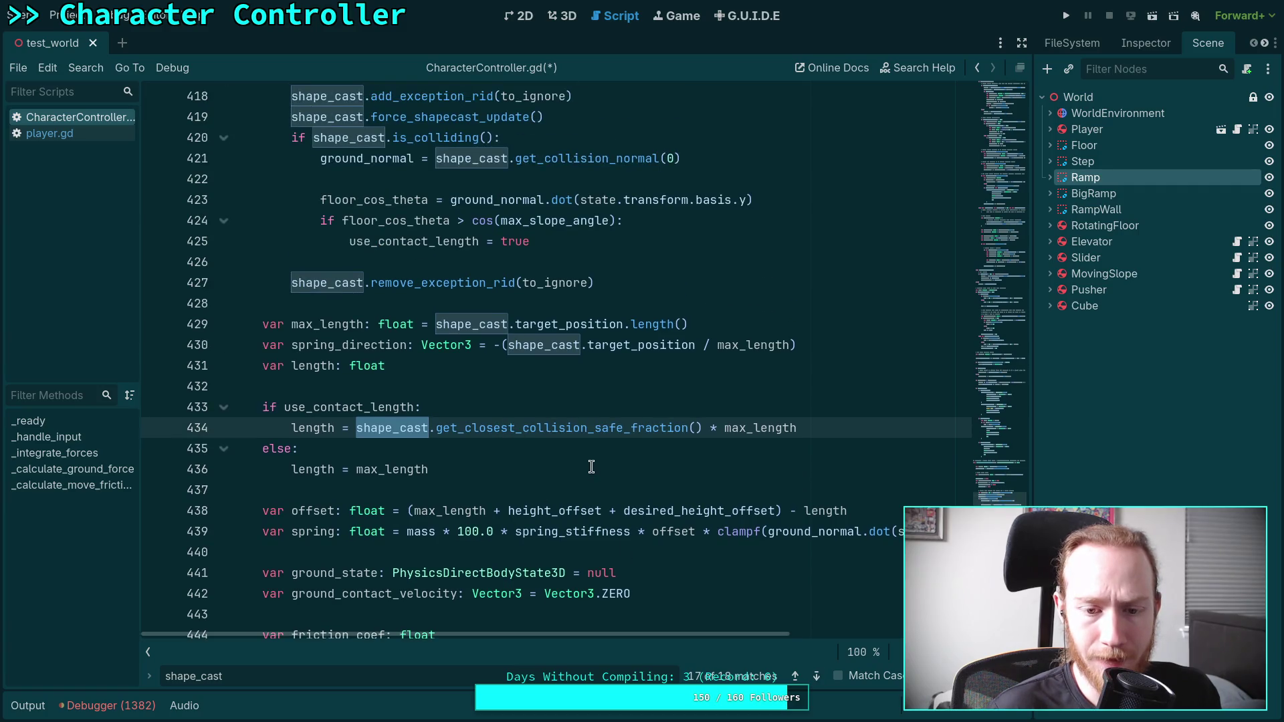
scroll(572, 454, down, 4)
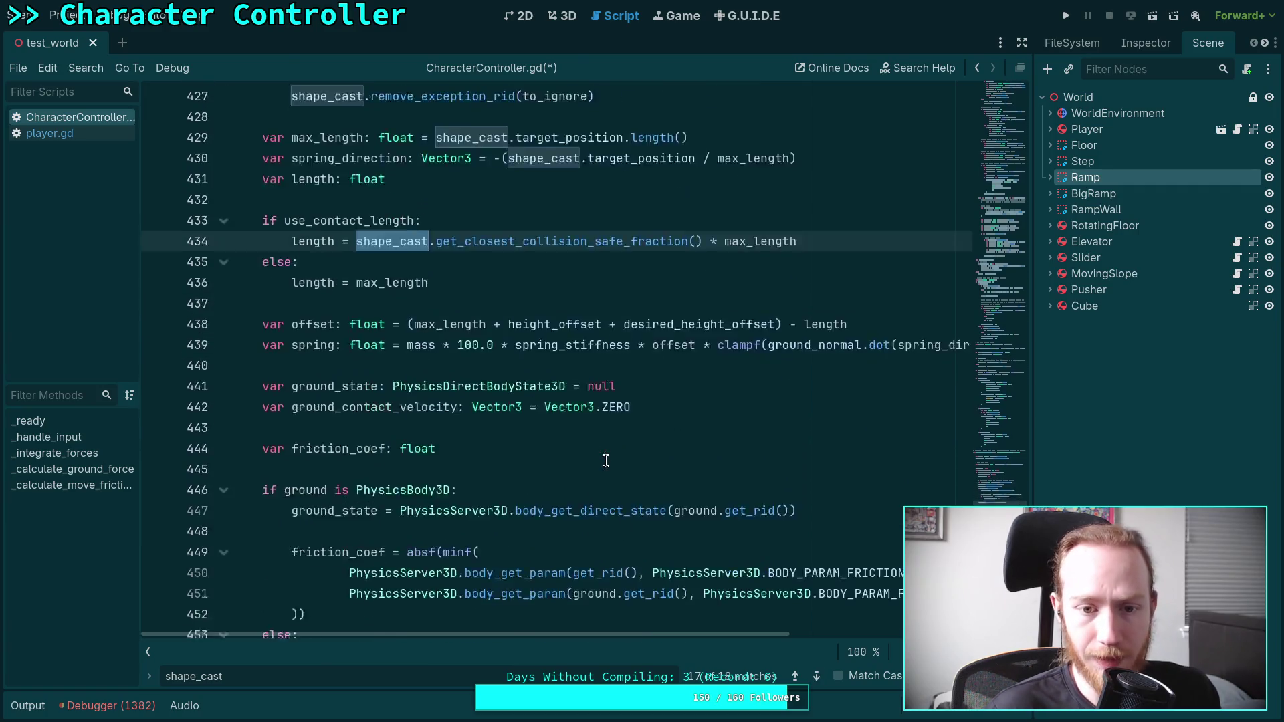
scroll(607, 458, down, 4)
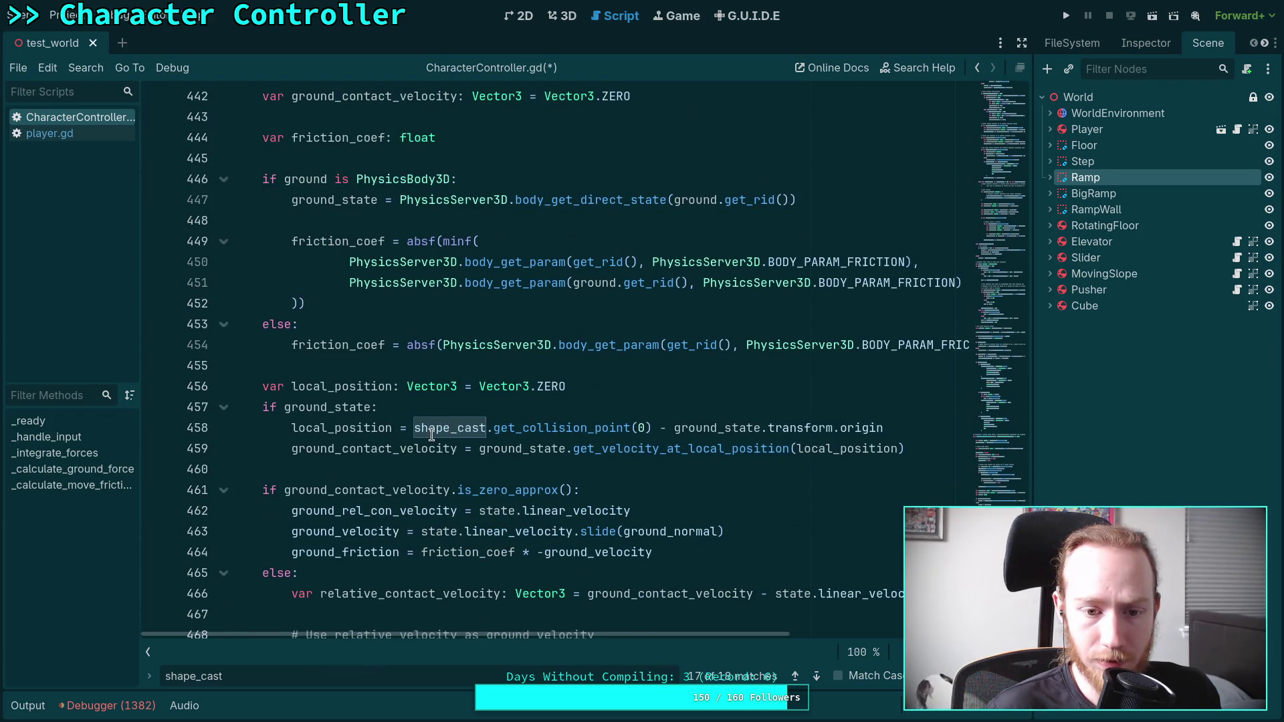
- Select the get_collision_point call on line 458 and return to the ground collider line
drag(414, 428, 659, 431)
key(ctrl+c)
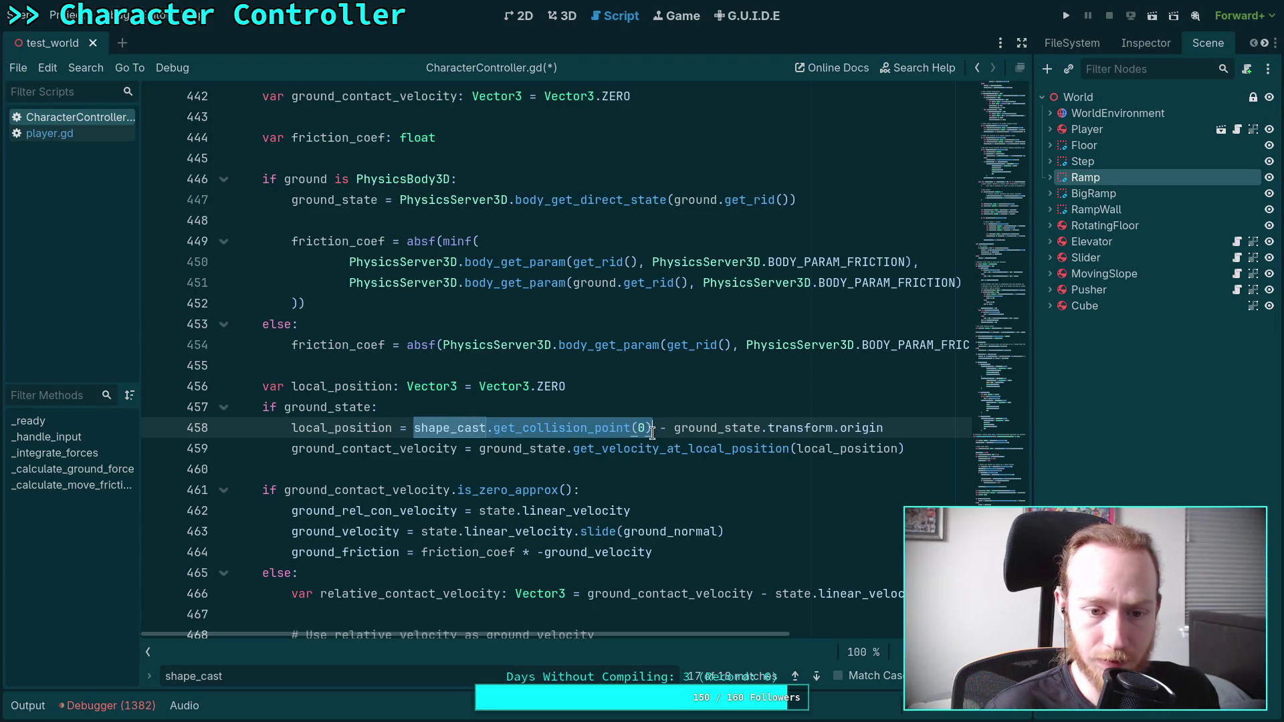
scroll(701, 457, down, 3)
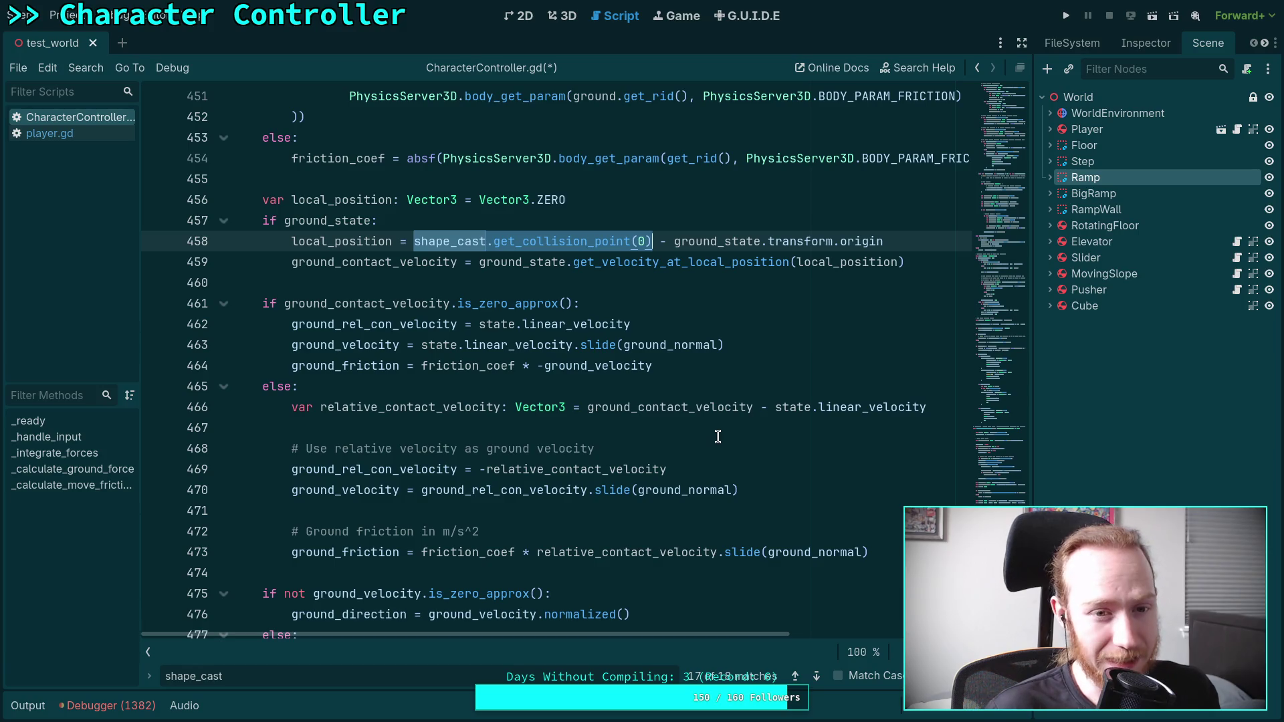
scroll(718, 437, down, 8)
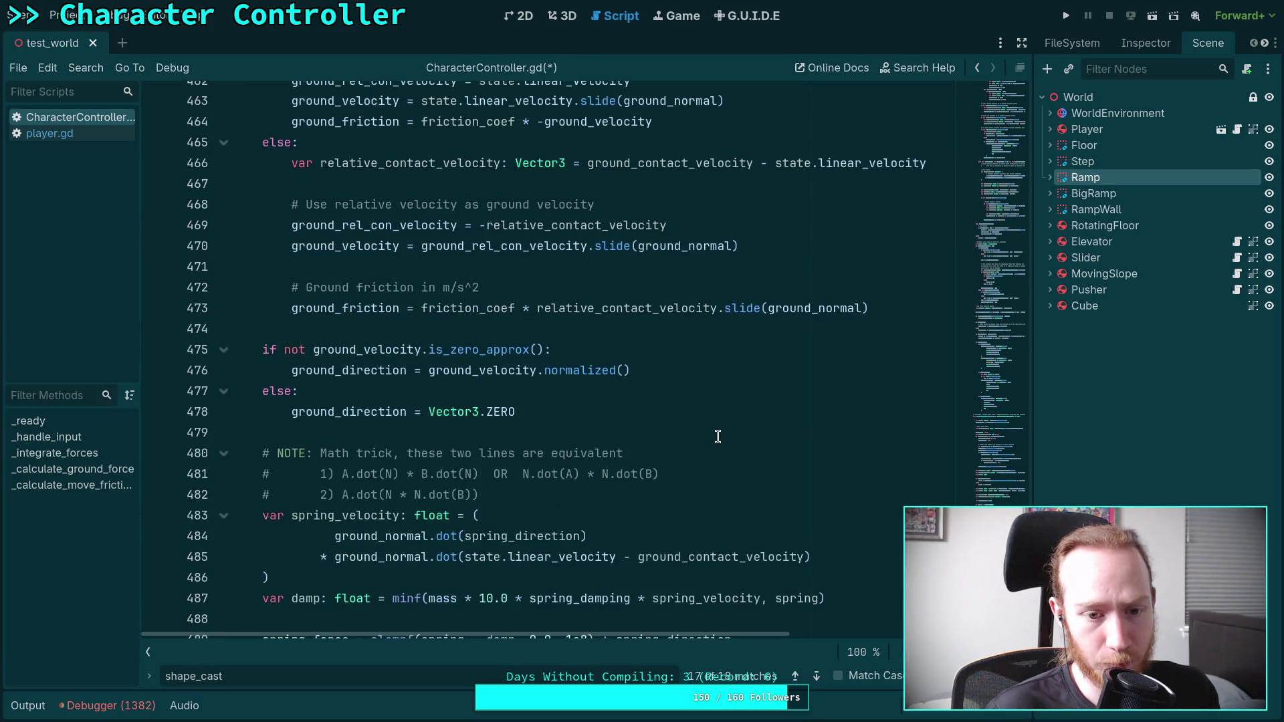
scroll(718, 437, up, 9)
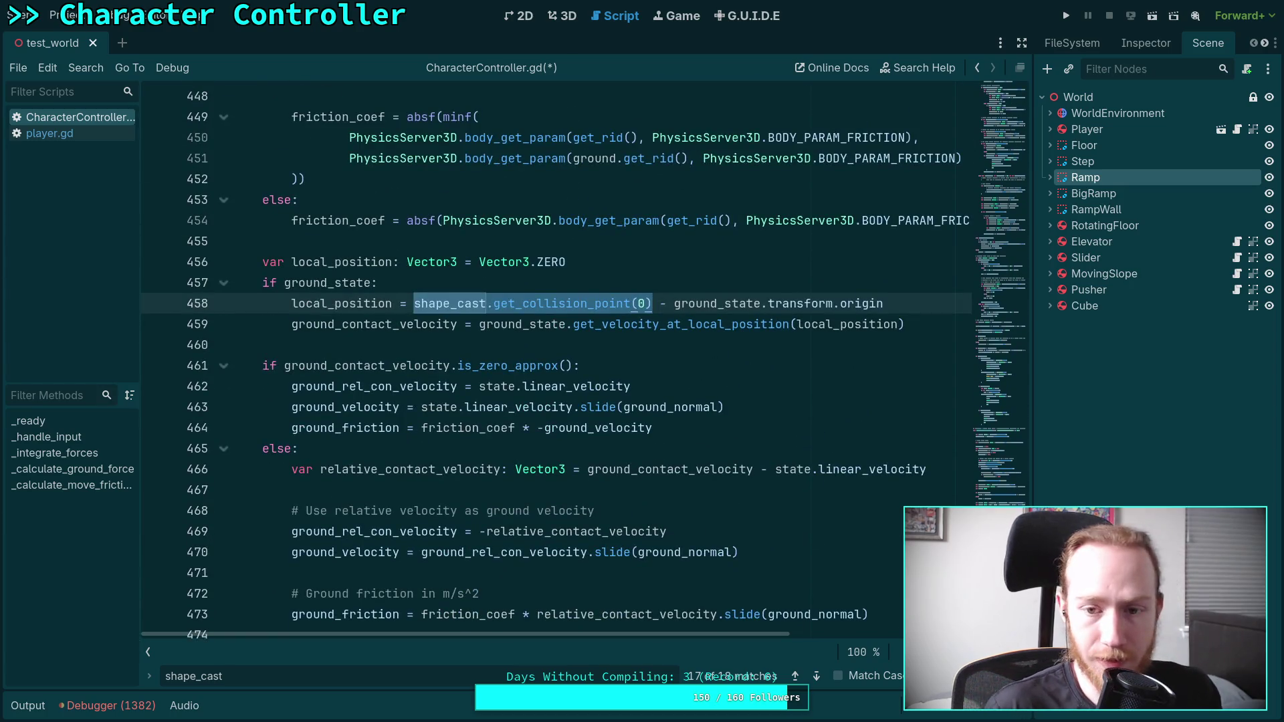
scroll(575, 395, up, 16)
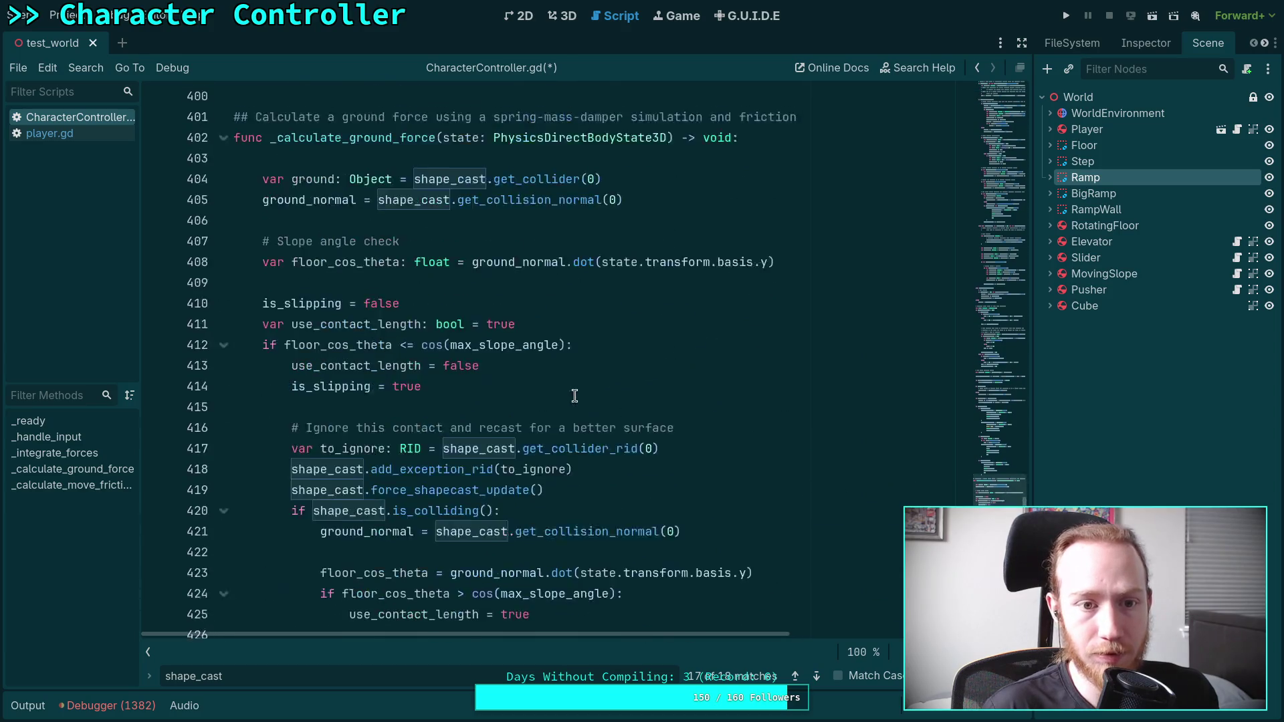
scroll(575, 395, up, 1)
click(672, 241)
- Declare a Vector3 hit variable on line 405 holding shape_cast.get_collision_point(0)
key(Return)
key(ctrl+v)
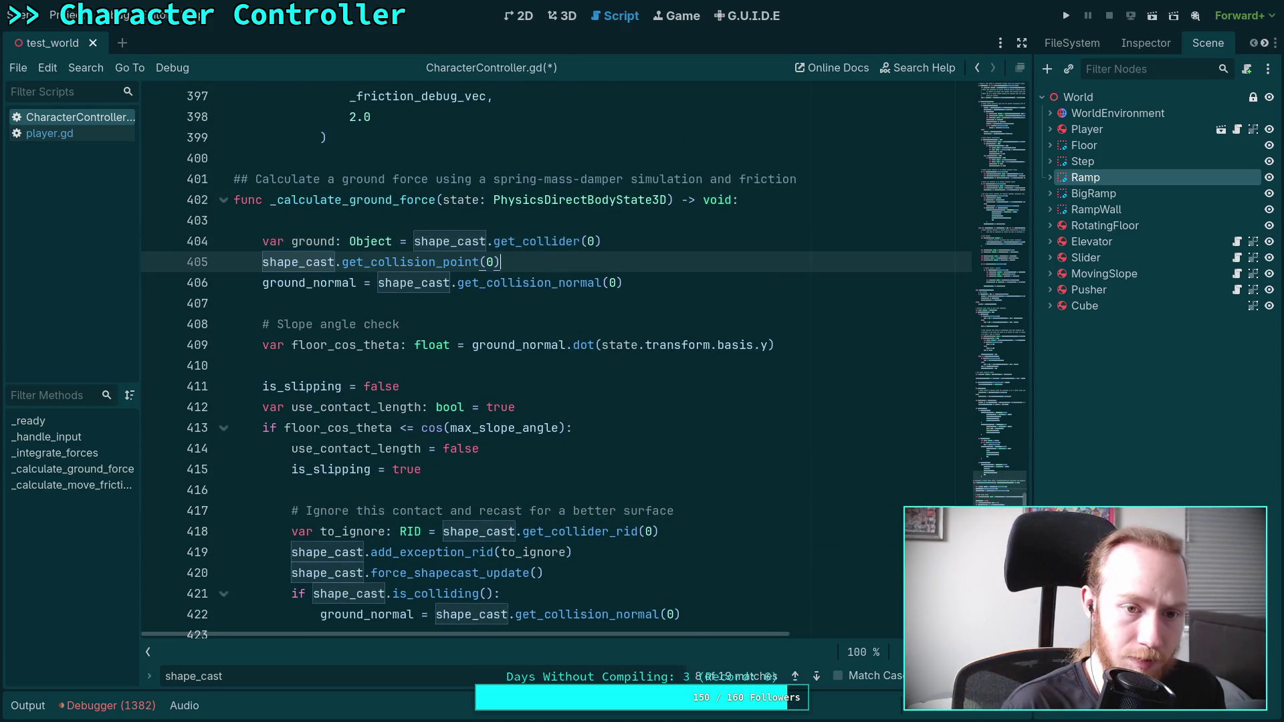
click(262, 261)
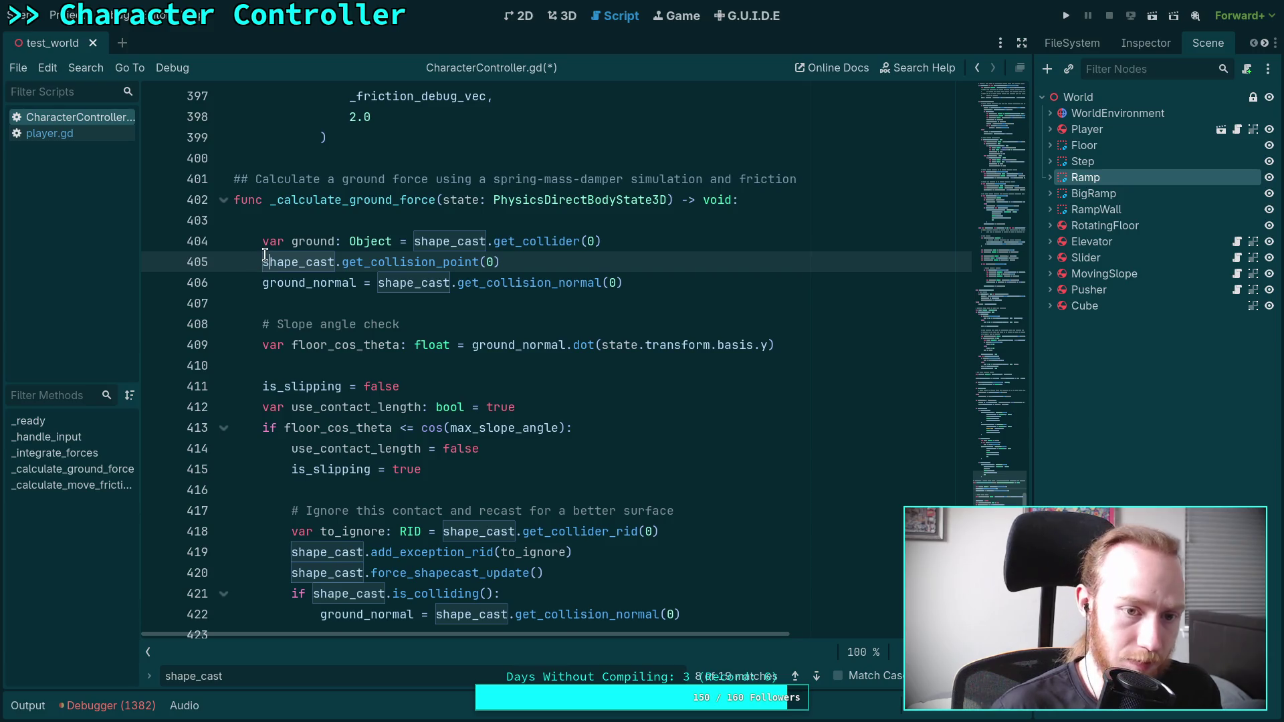
text(var p)
text(o)
text(hit_)
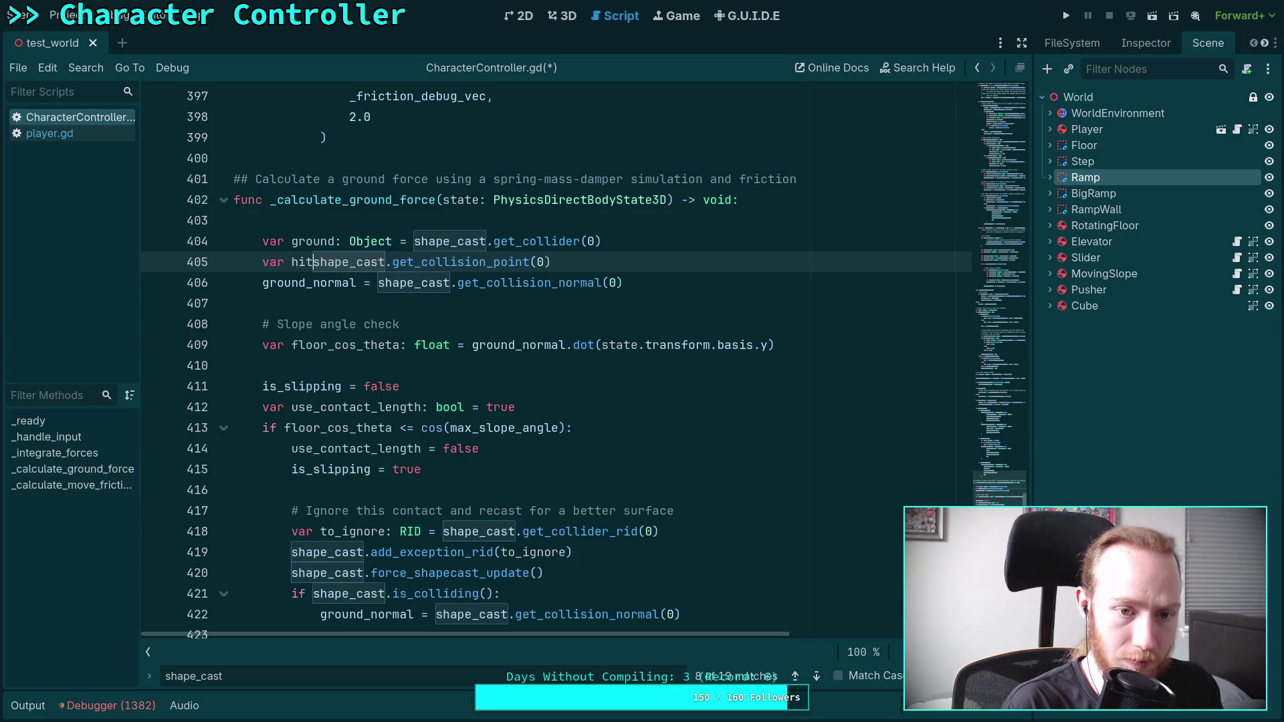
text(point: V)
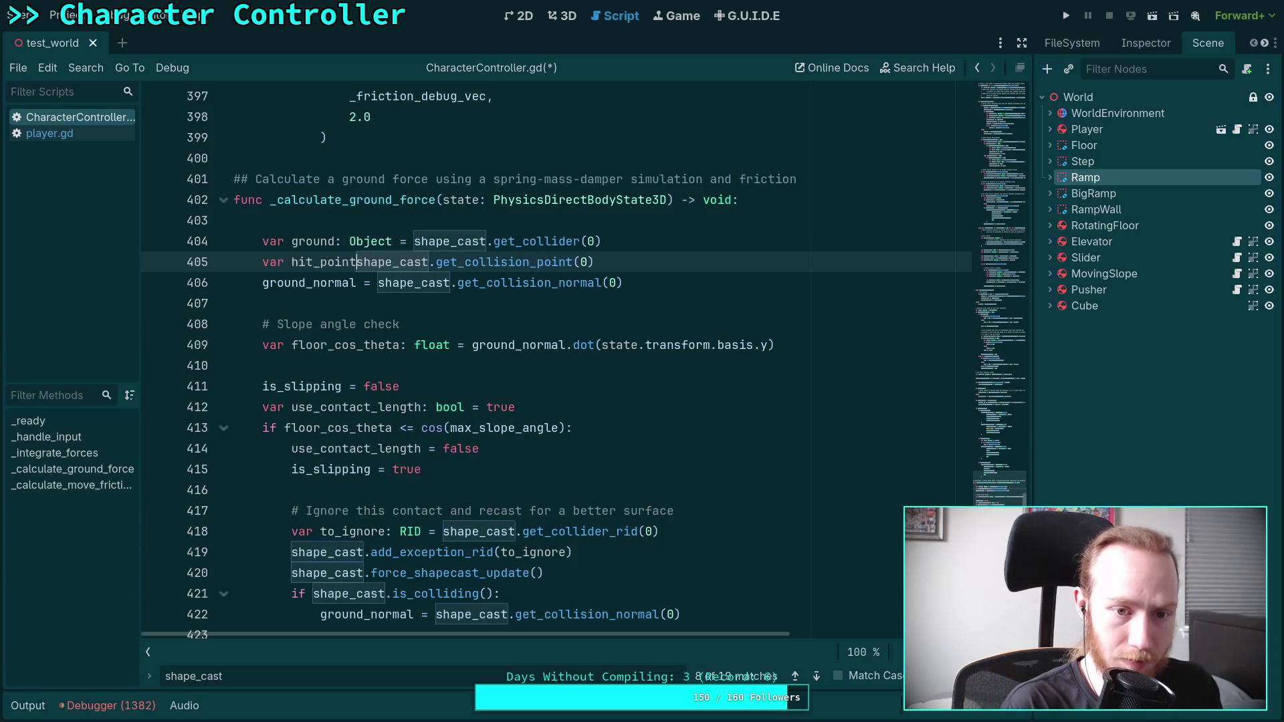
text(ector)
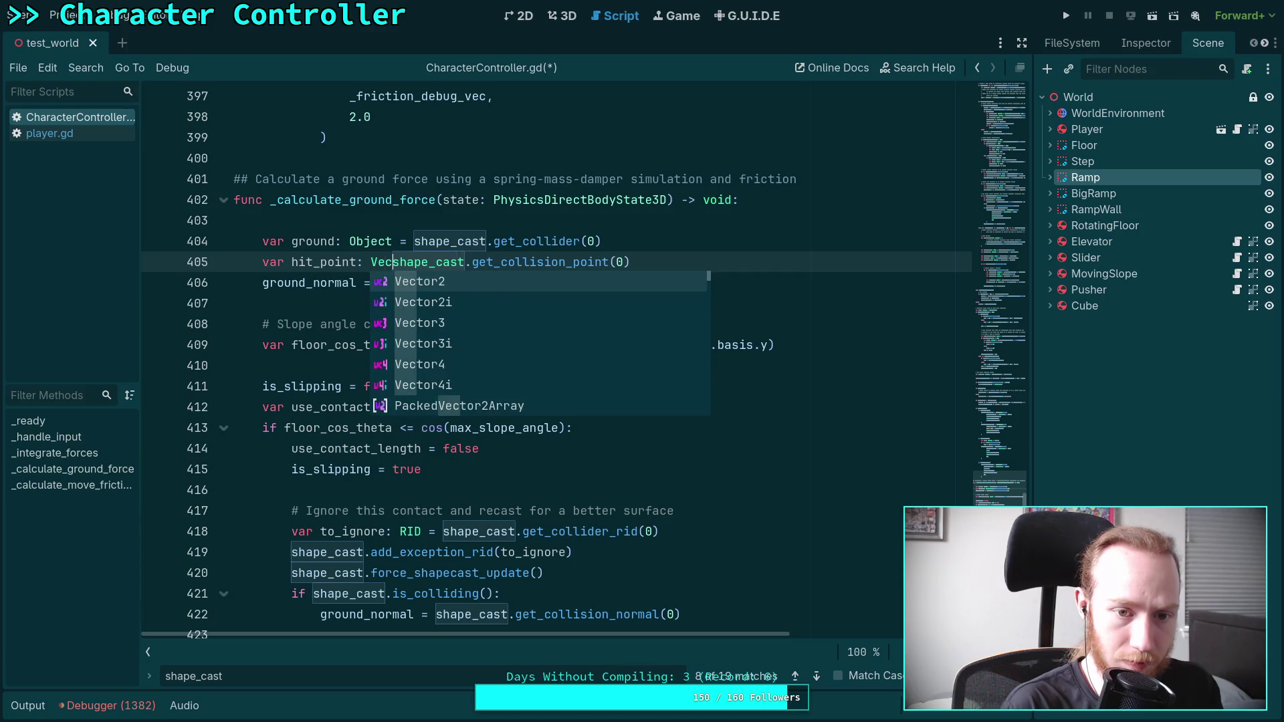
text(3 =)
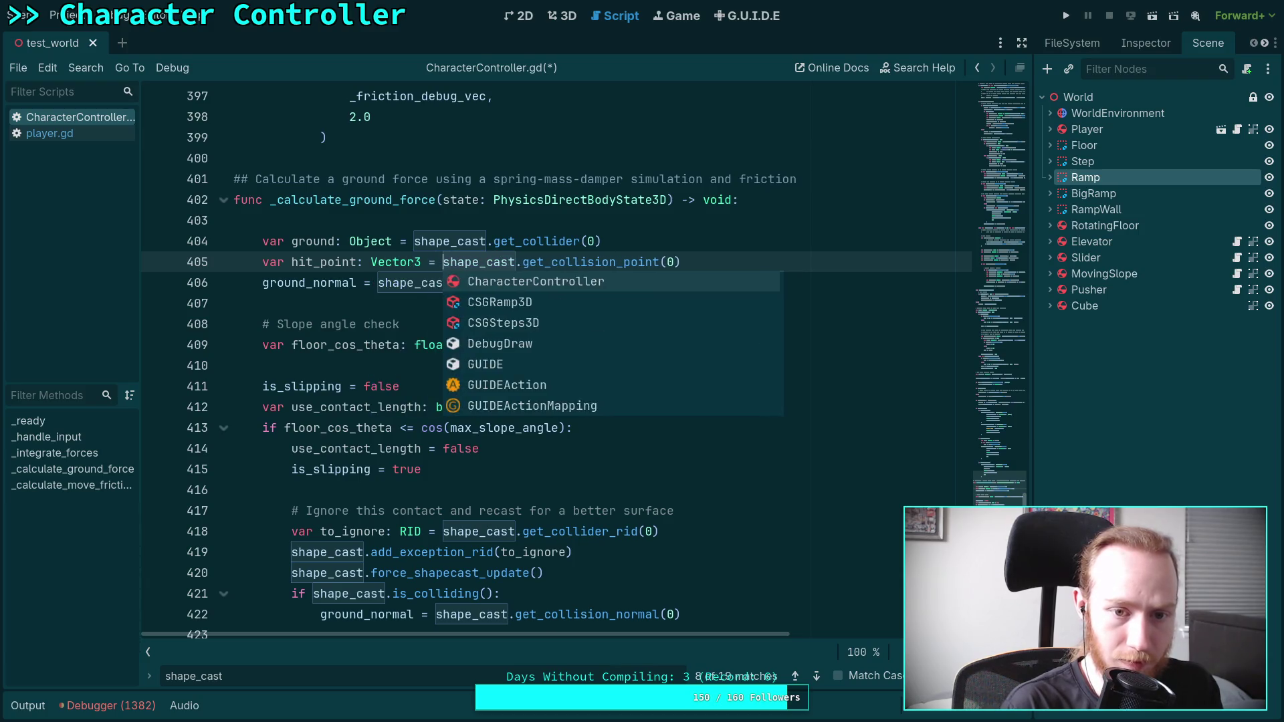
click(332, 294)
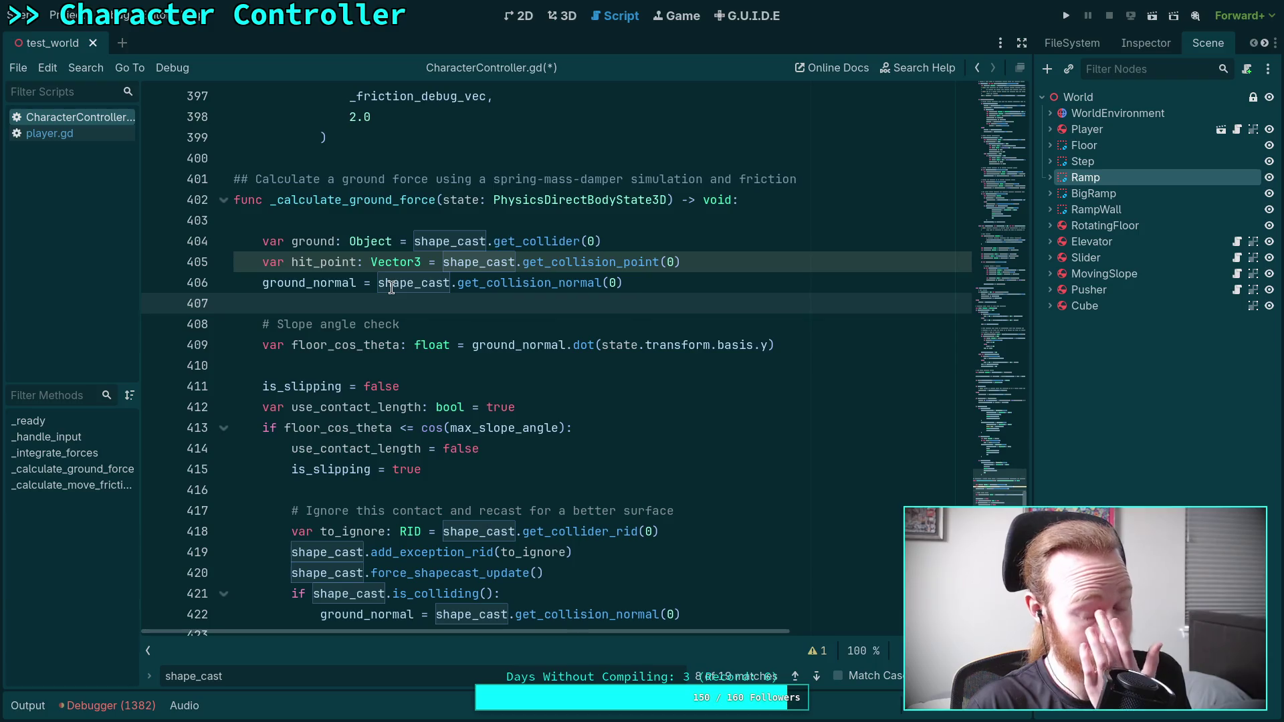
- Replace the get_collision_point call on line 459 with the new hit variable
scroll(391, 288, down, 10)
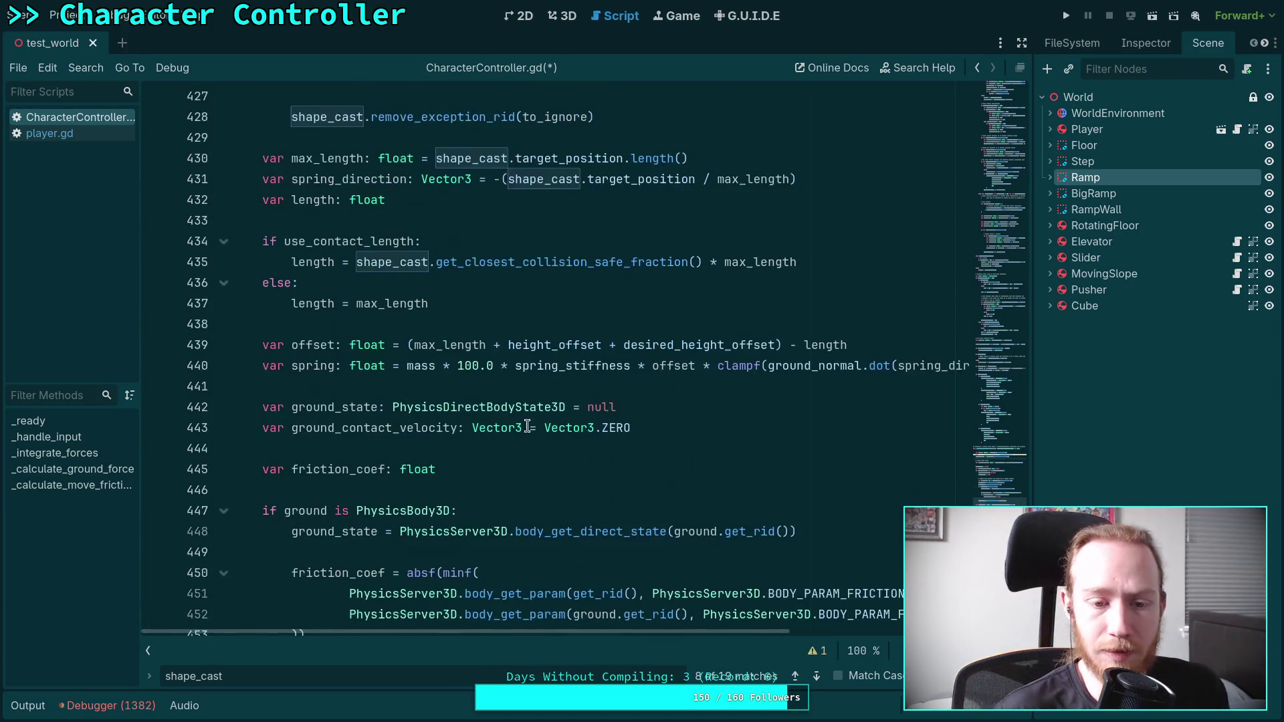
scroll(525, 427, down, 3)
drag(414, 573, 650, 577)
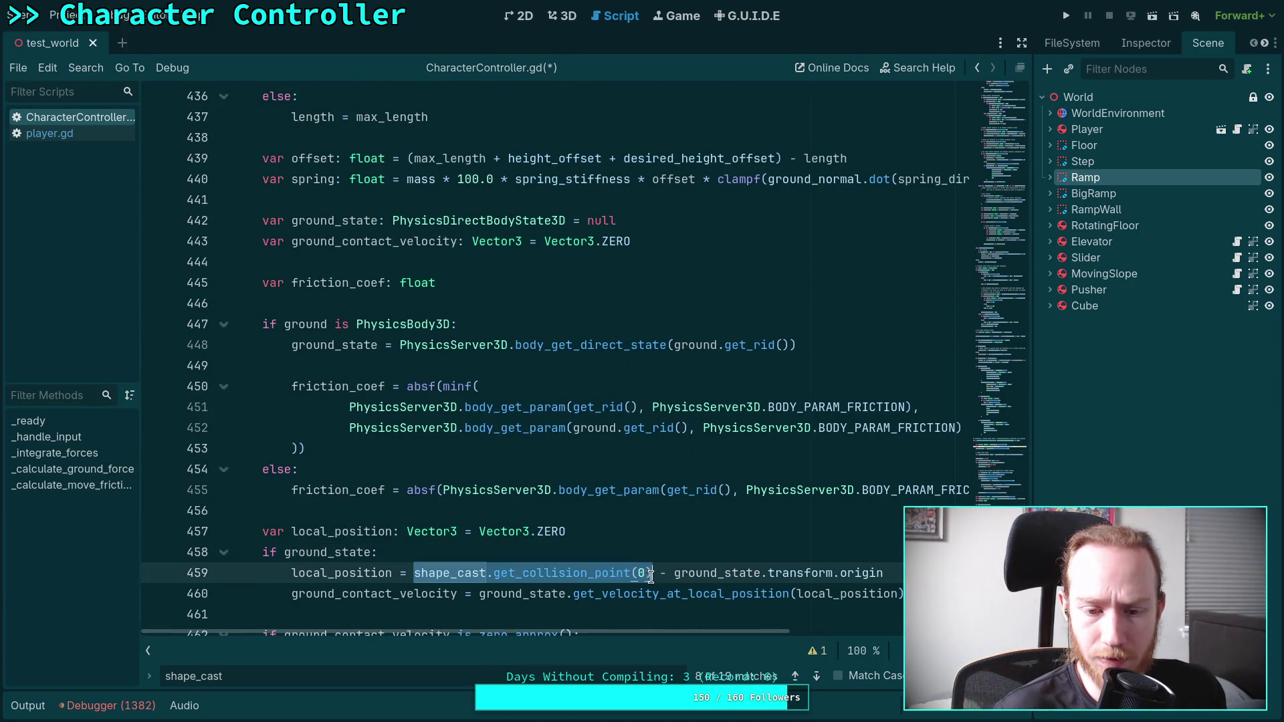
text(hit_p)
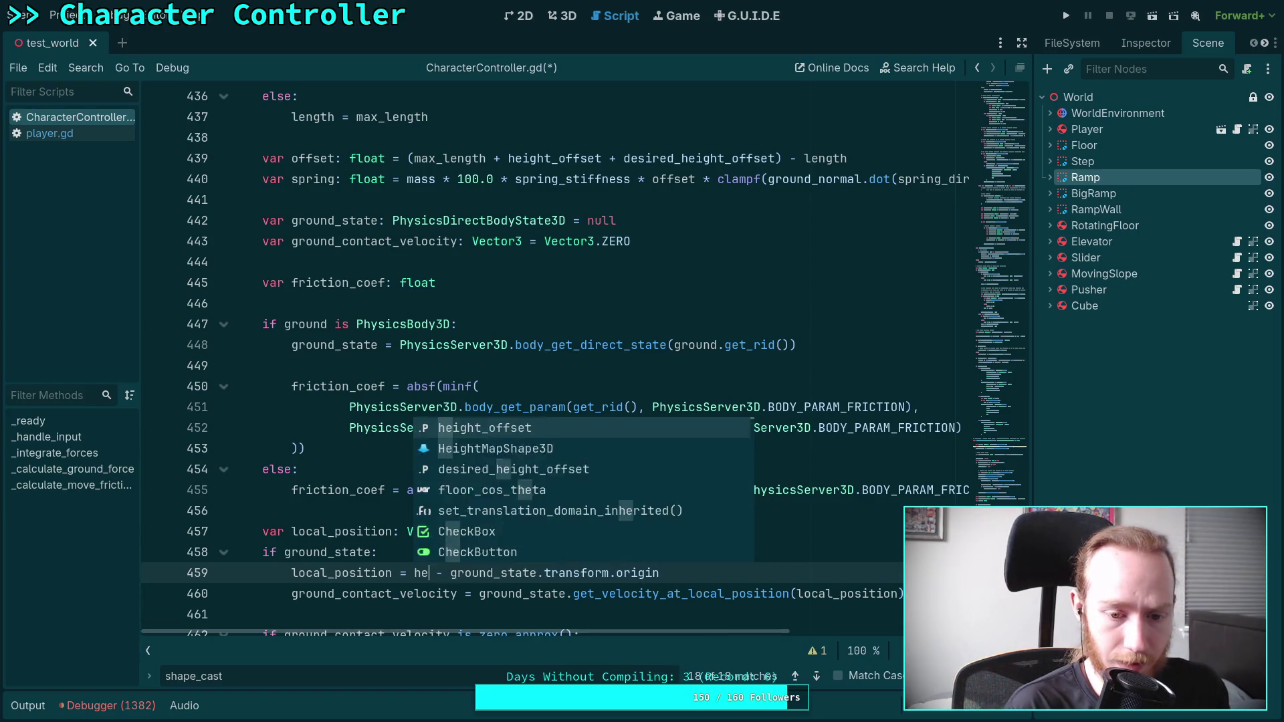
key(Return)
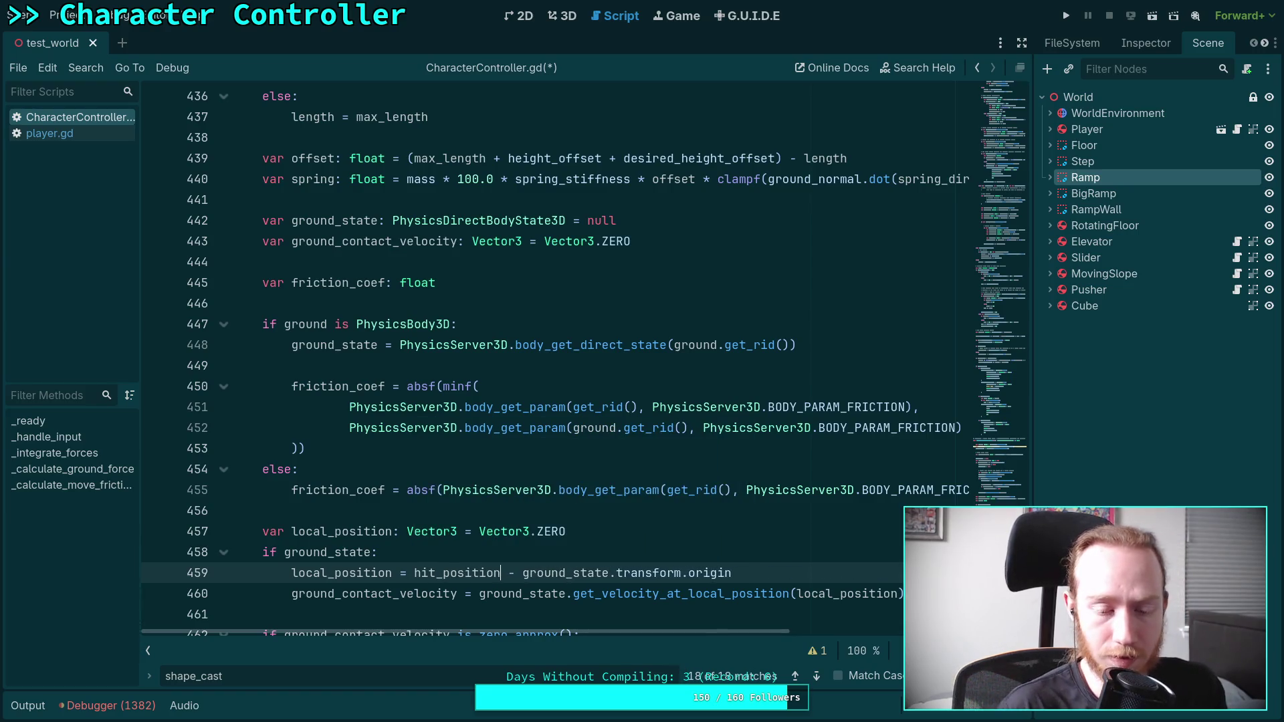
- Rename the variable on line 405 to hit_position
scroll(351, 244, up, 10)
scroll(351, 244, up, 3)
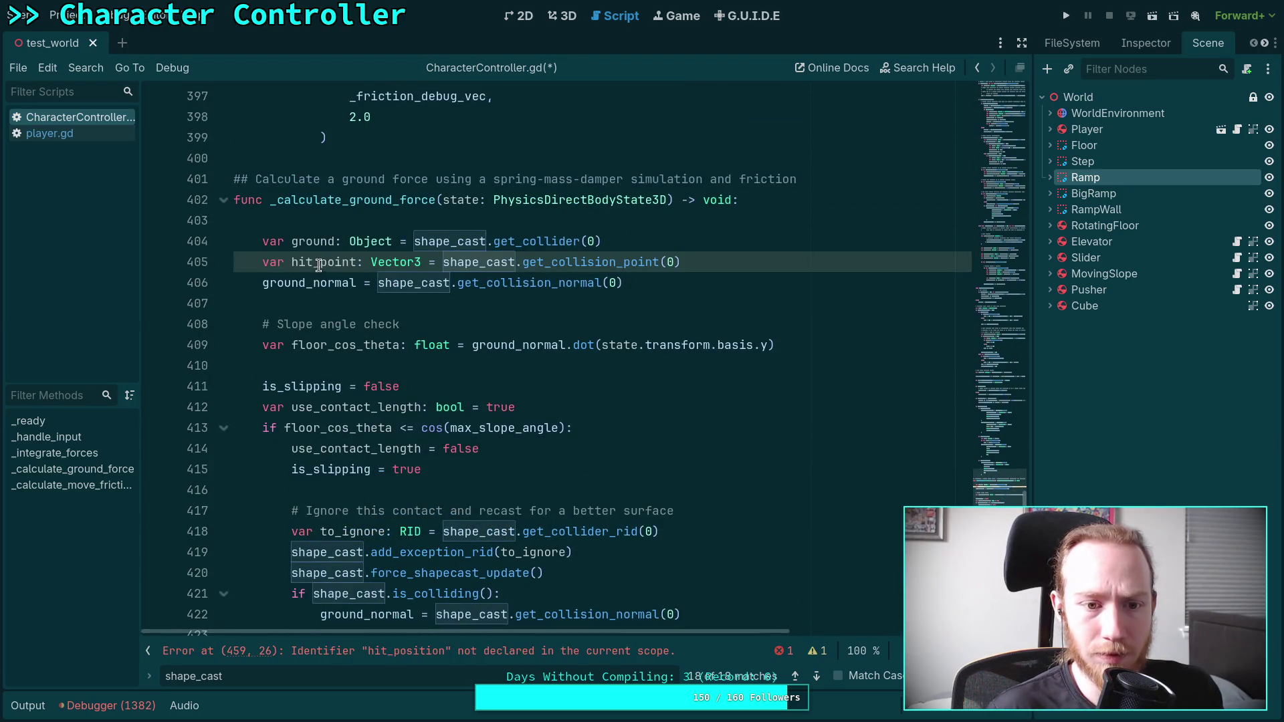
drag(335, 262, 356, 262)
text(sition)
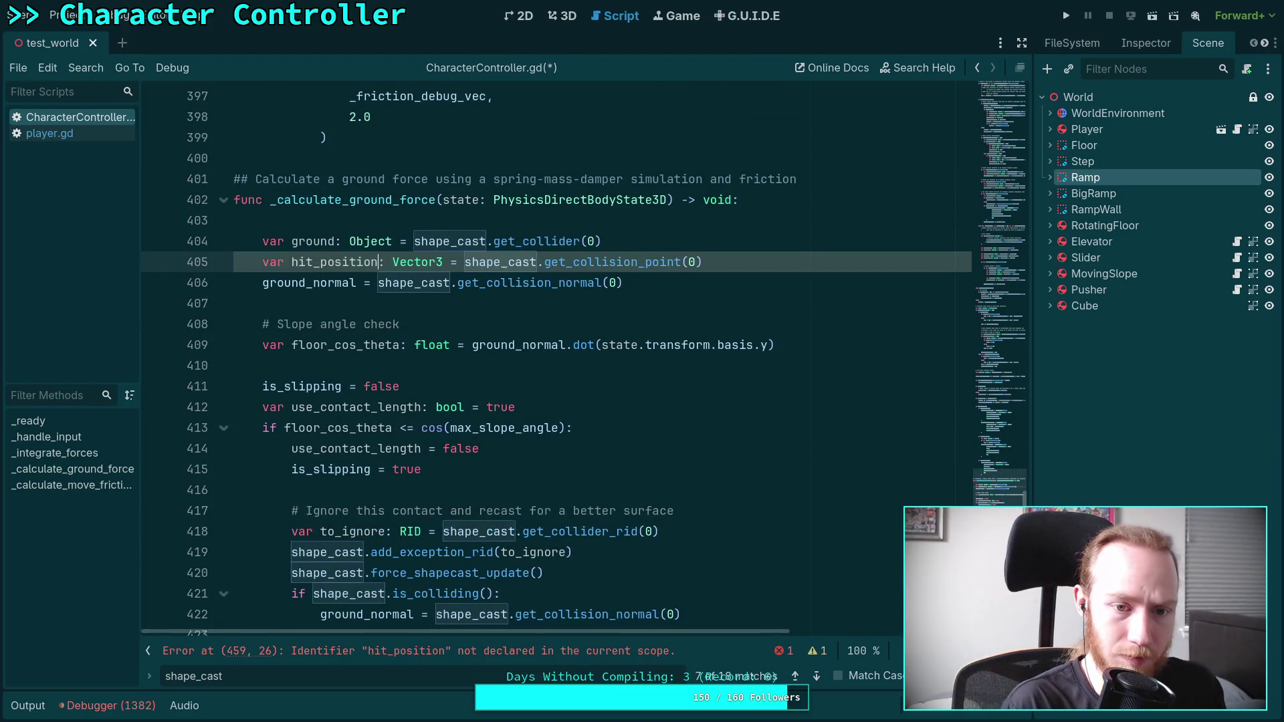
scroll(509, 333, down, 2)
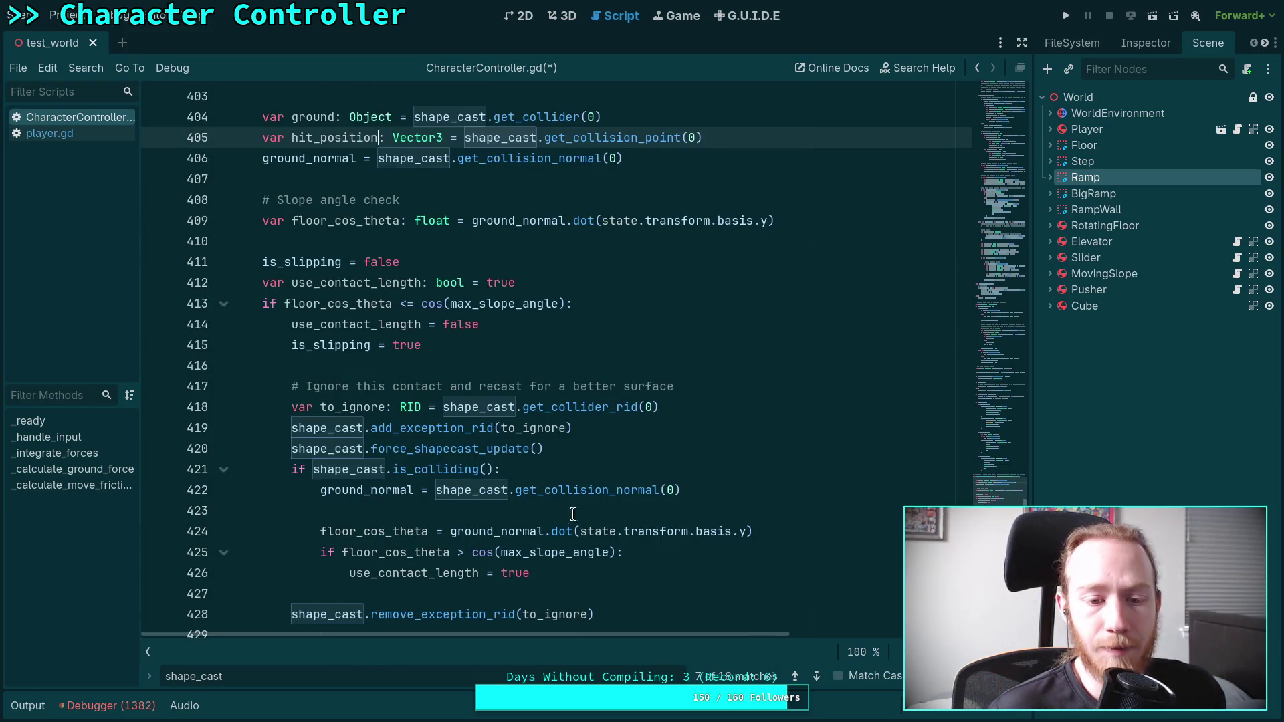
scroll(573, 514, down, 1)
- Add 'ground = shape_cast.get_collider(0)' on a new line under 'use_contact_length = true'
click(640, 515)
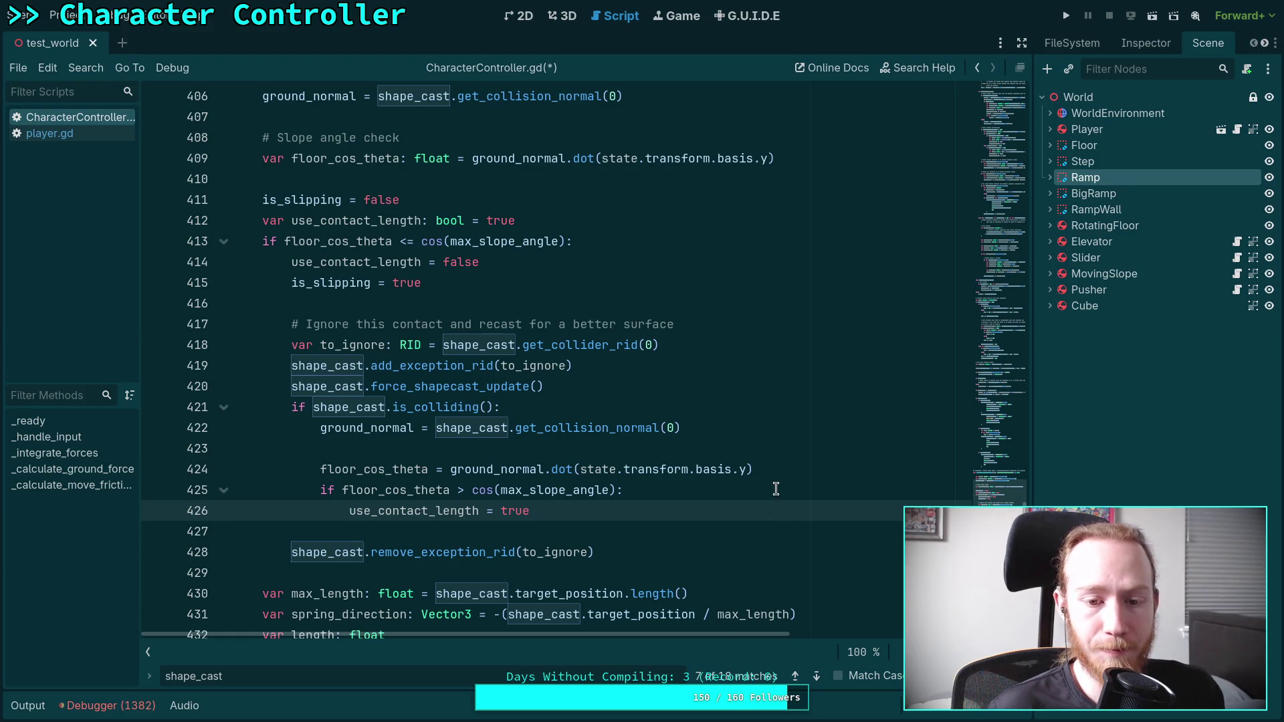
click(722, 434)
scroll(723, 439, up, 3)
scroll(724, 436, down, 2)
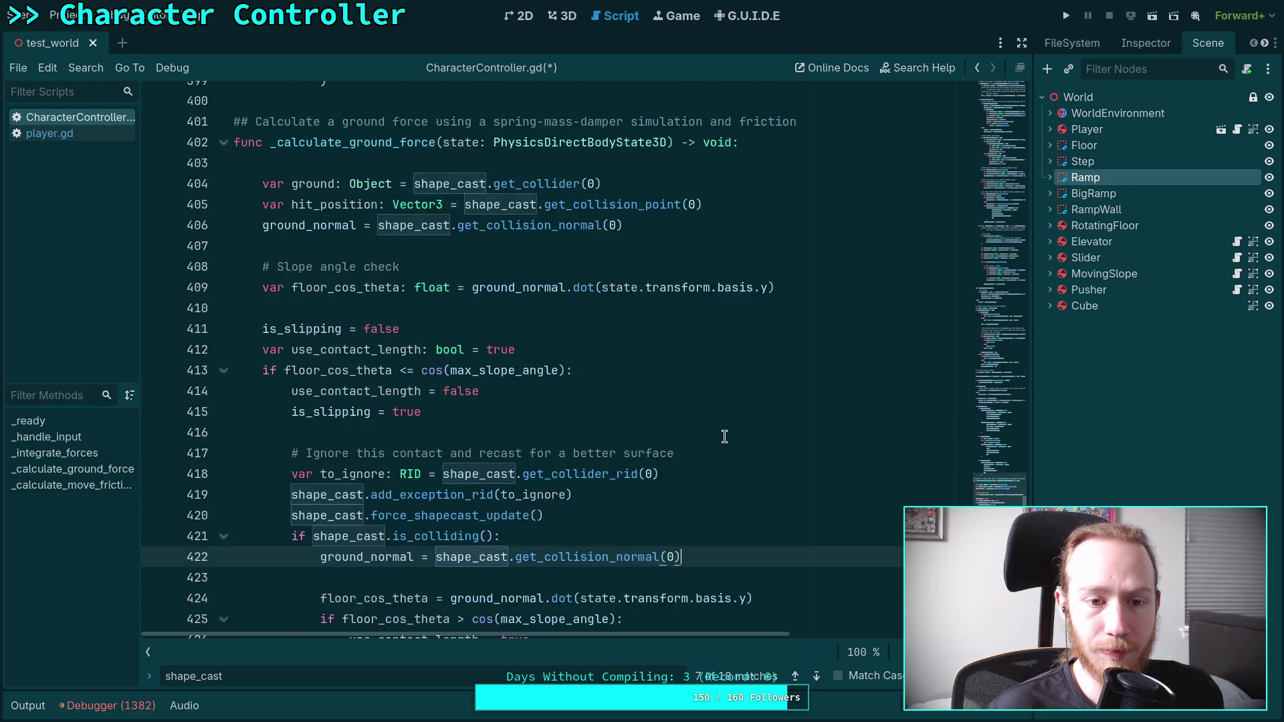
scroll(724, 437, down, 1)
click(626, 509)
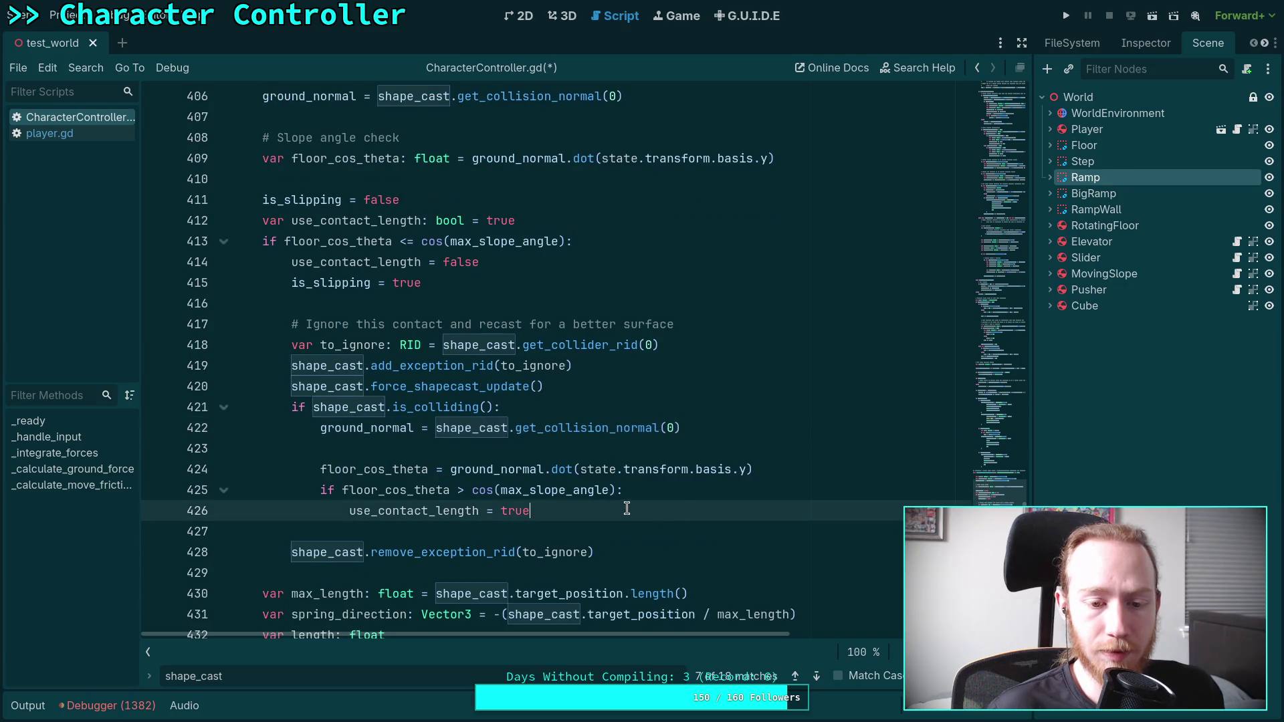
key(Return)
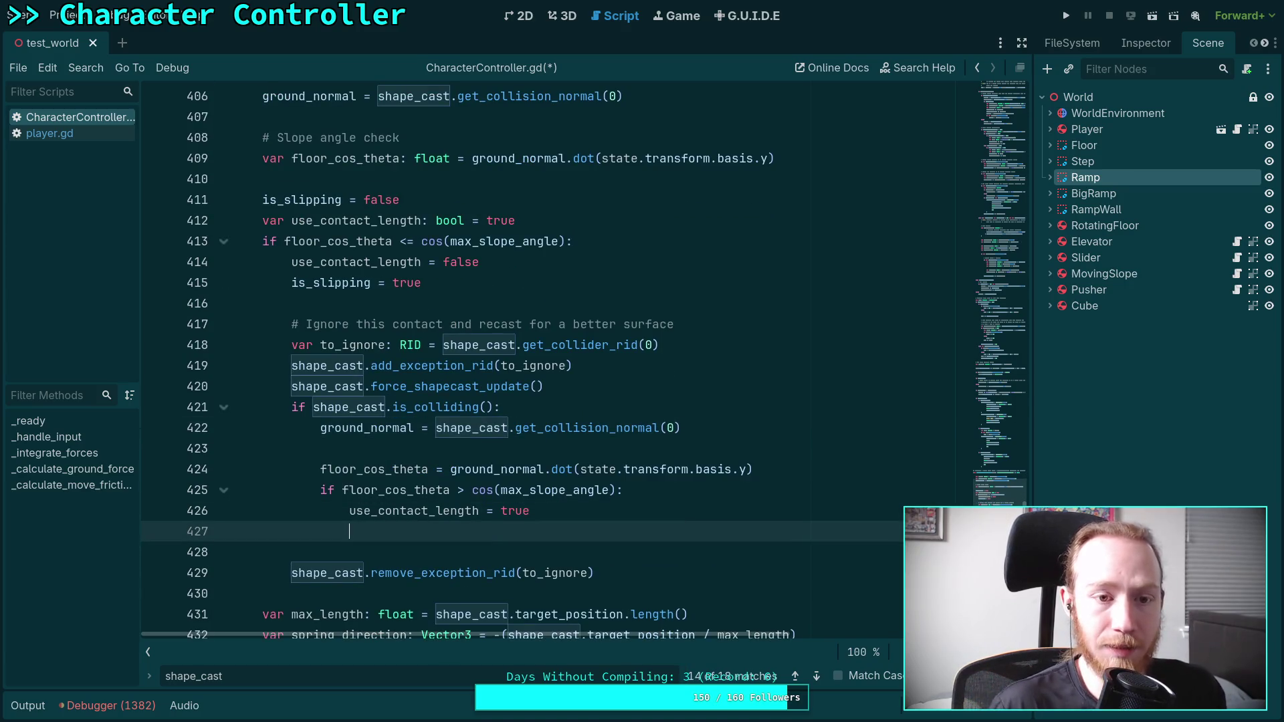
scroll(589, 566, up, 1)
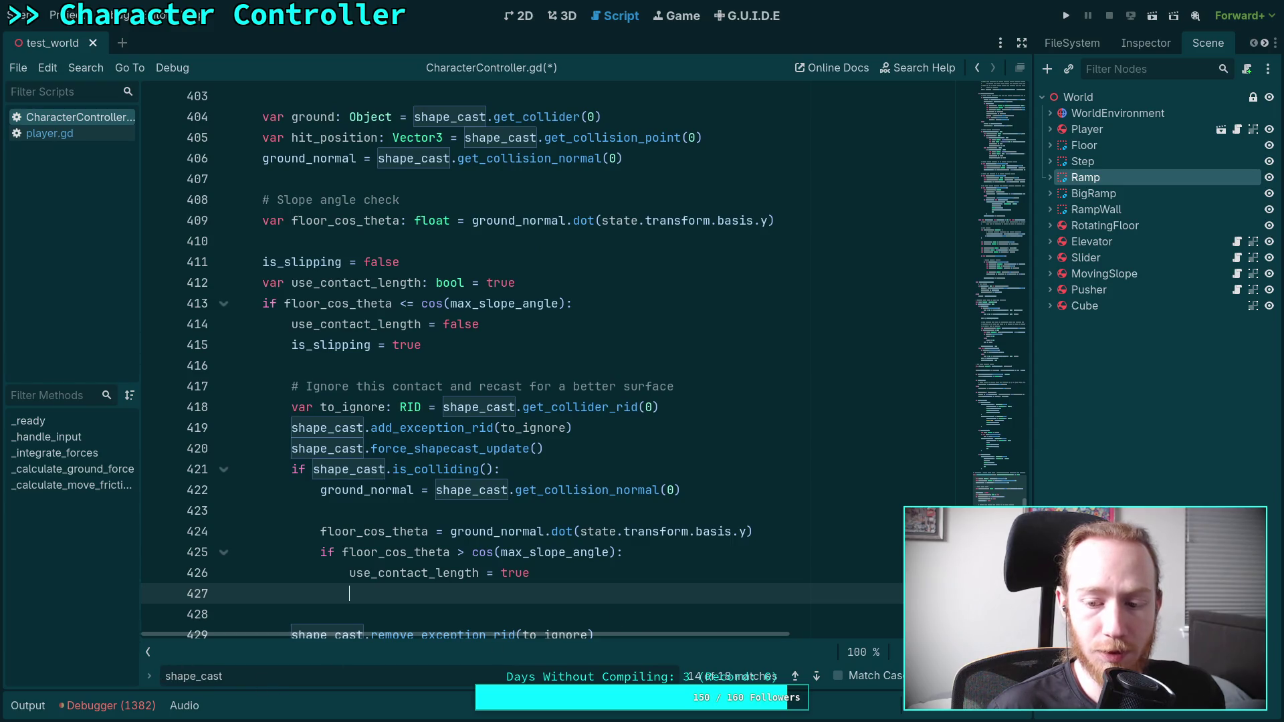
key(Escape)
scroll(491, 575, up, 1)
scroll(491, 575, down, 1)
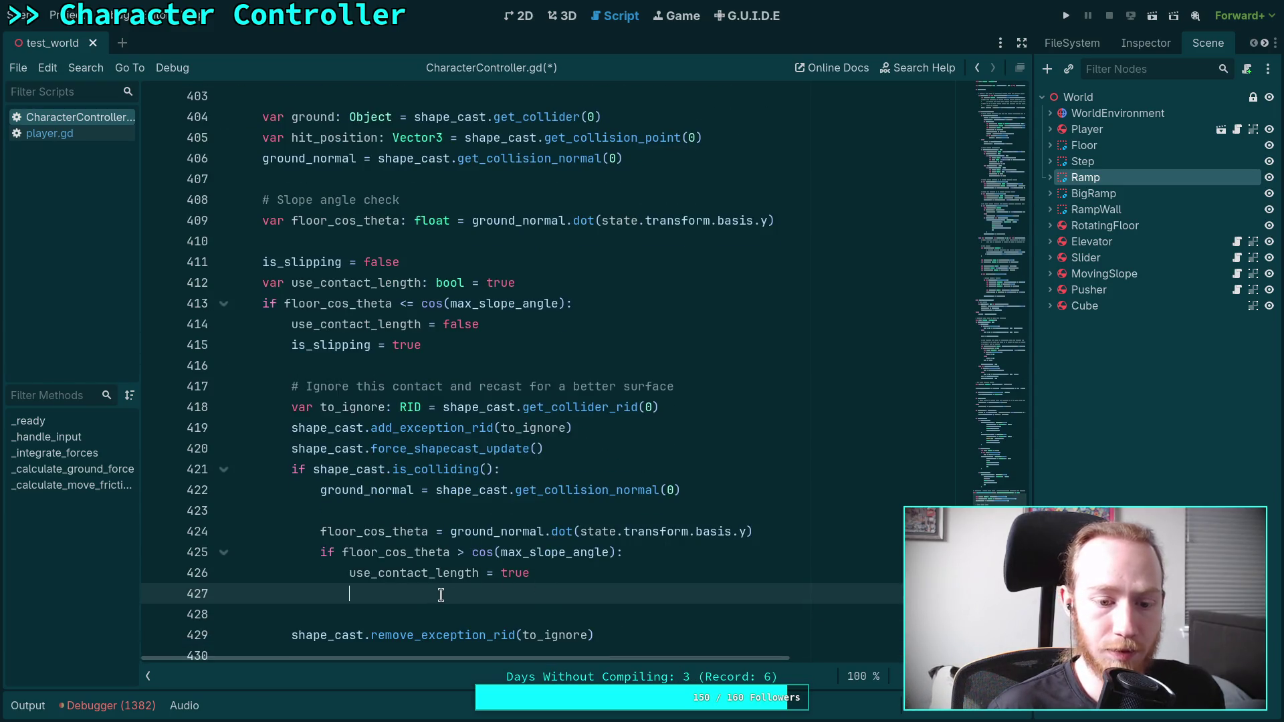
text(ground)
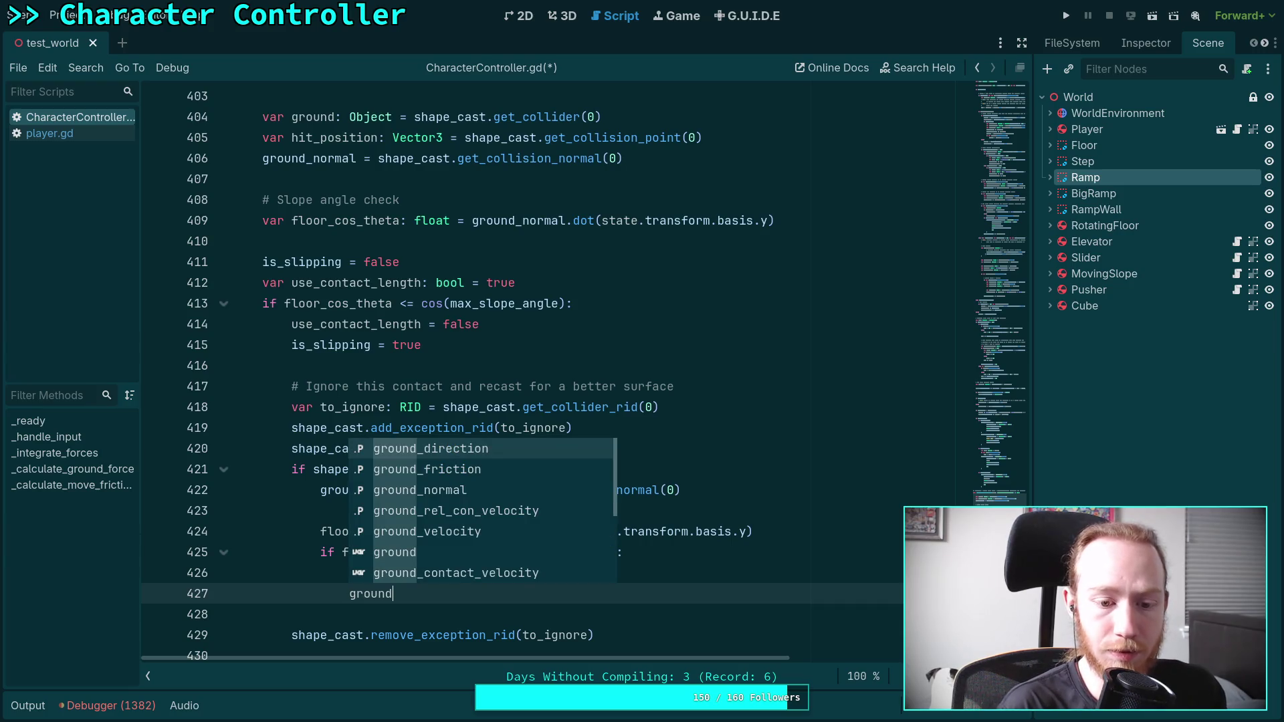
text( = shap)
key(Return)
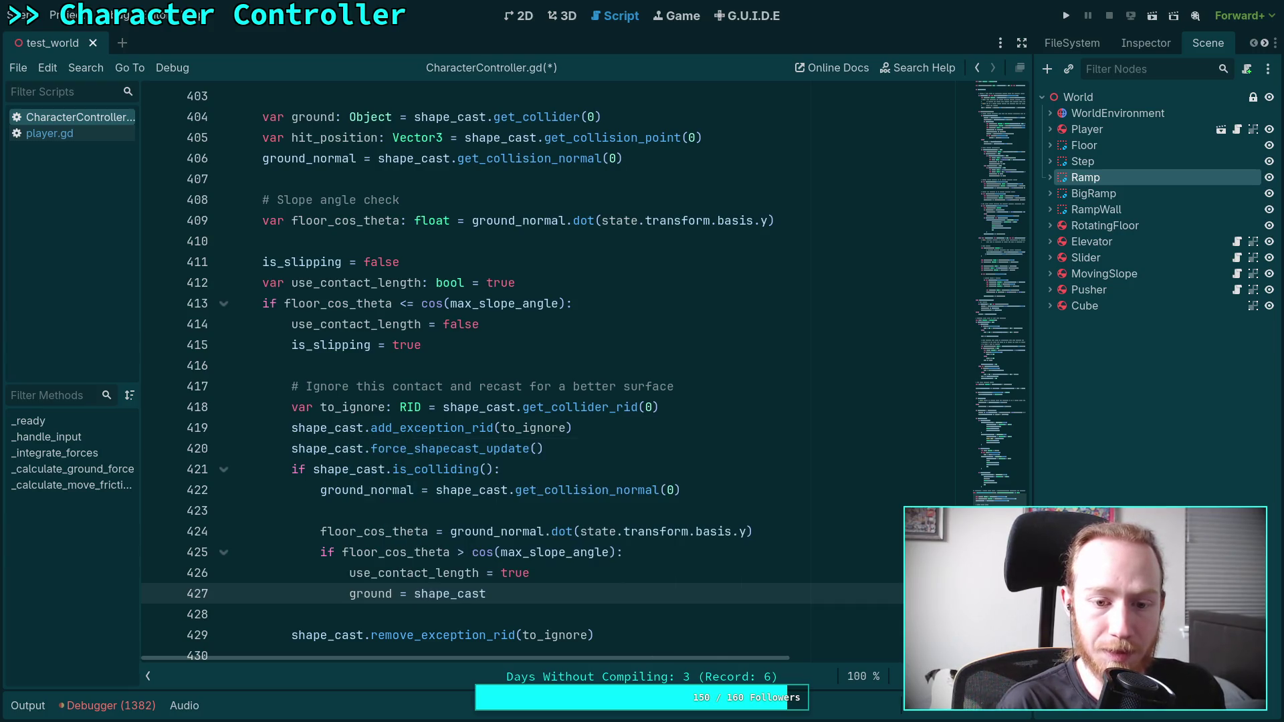
text(oll)
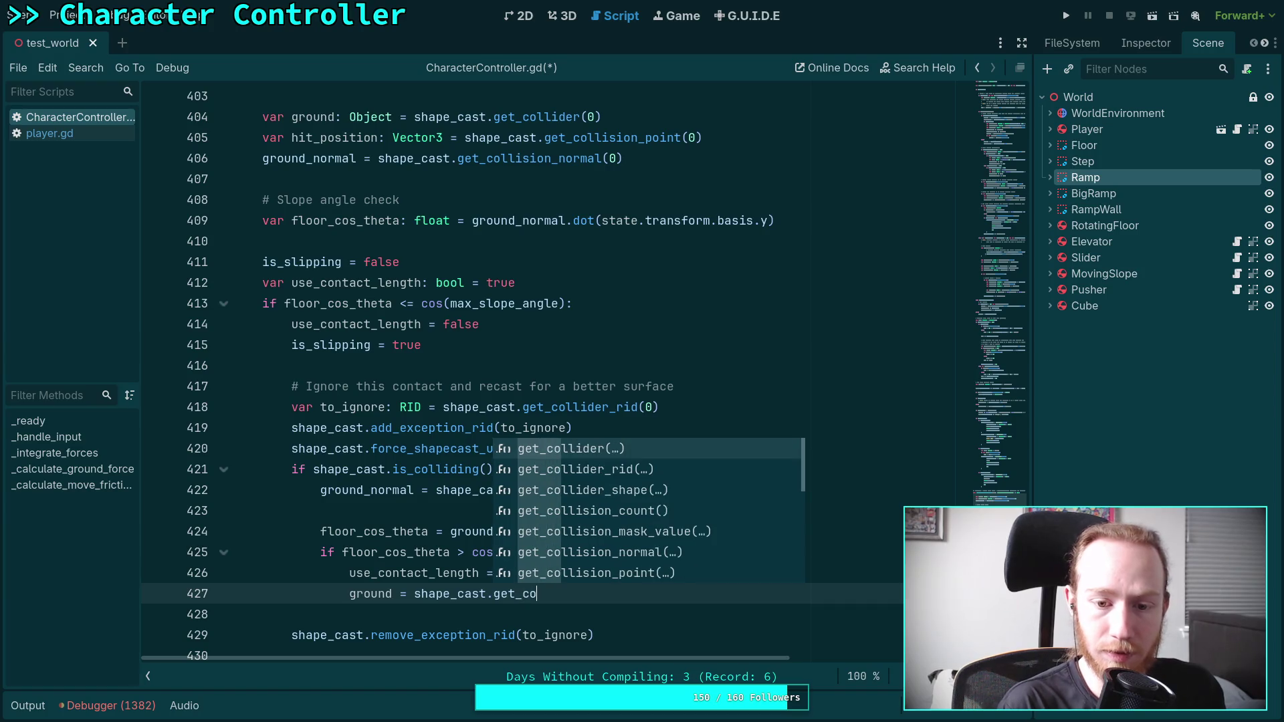
key(Return)
text(0)
- Add 'hit_position = shape_cast.get_collision_point(0)' below it and save CharacterController.gd
key(Return)
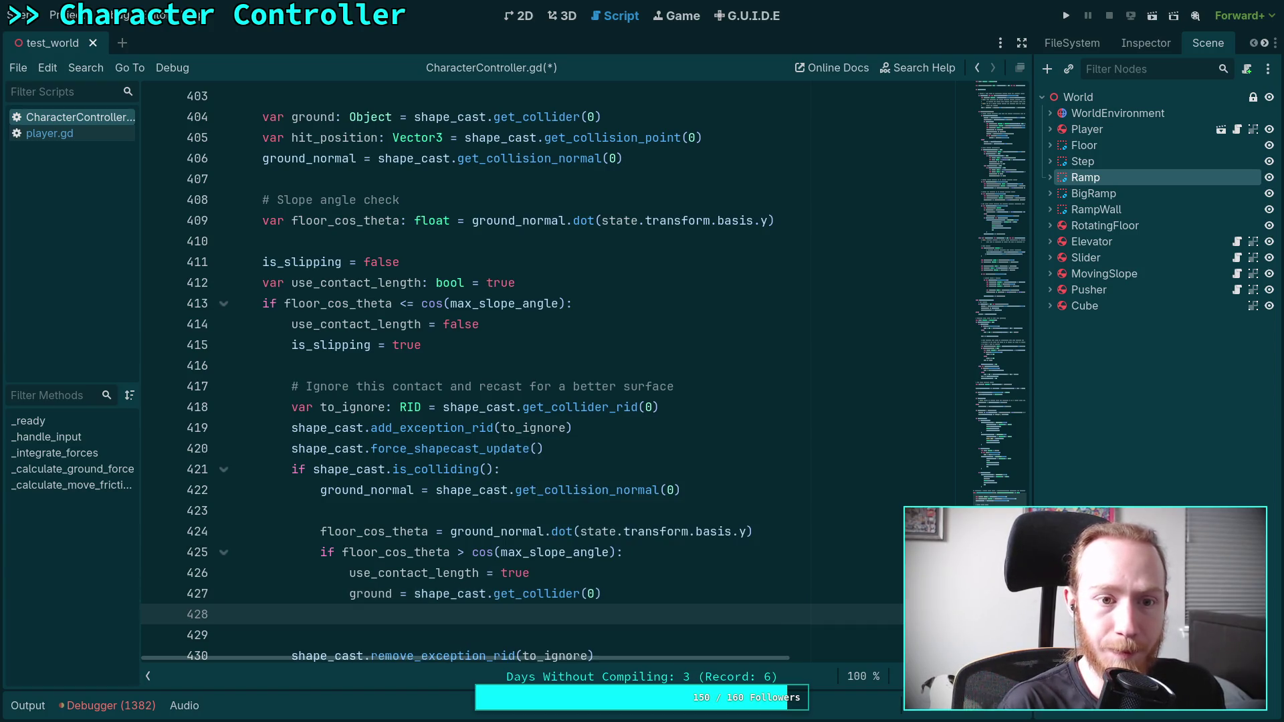
text(hit_po)
key(Return)
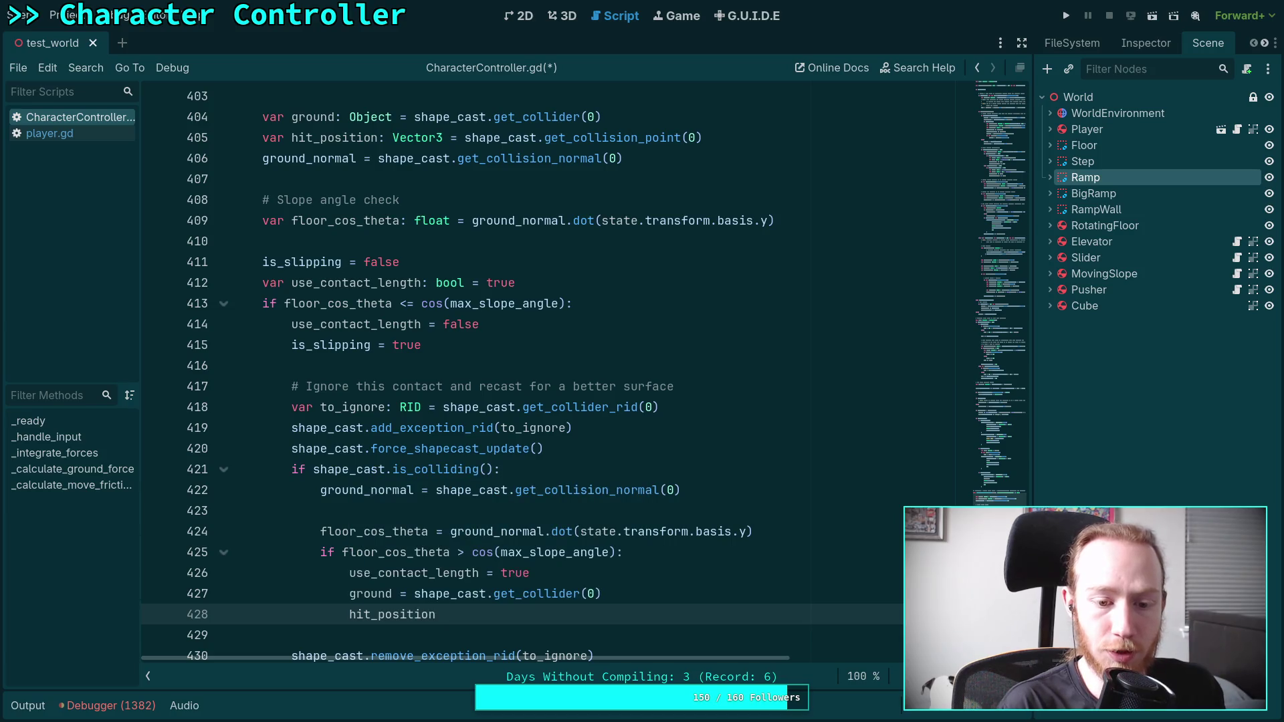
text( = shape)
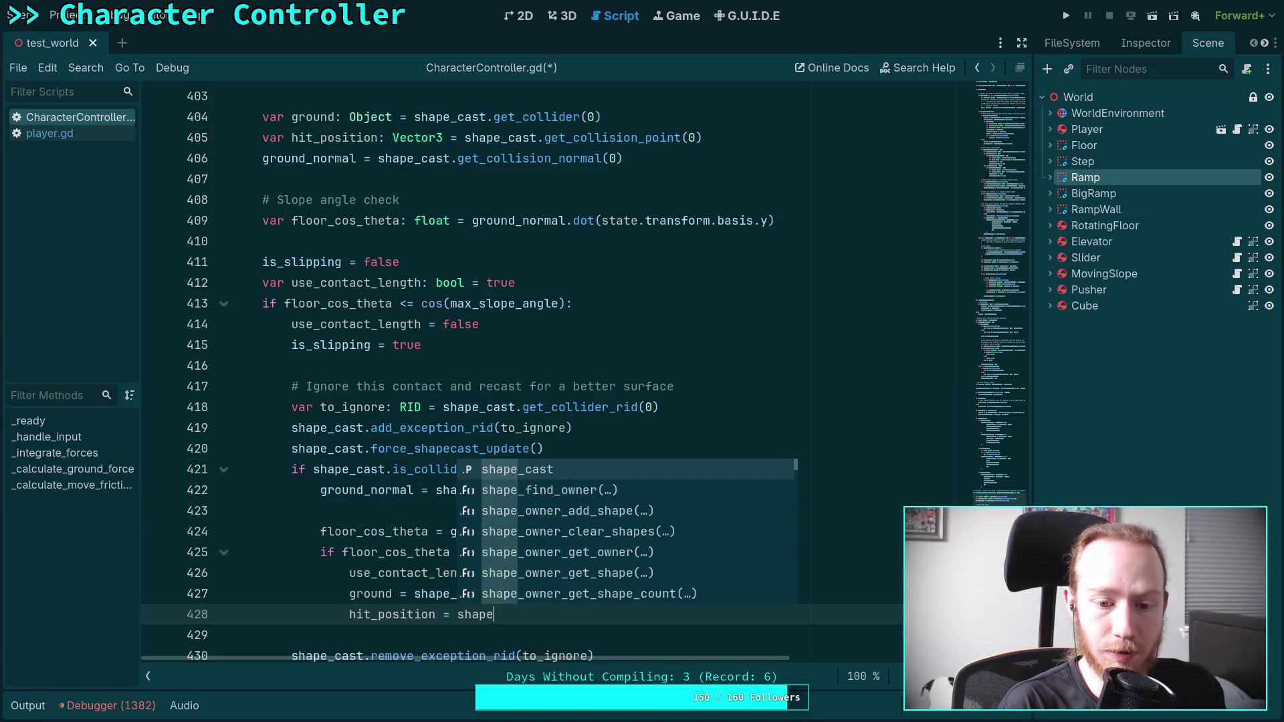
text(_c)
key(Return)
text(.get)
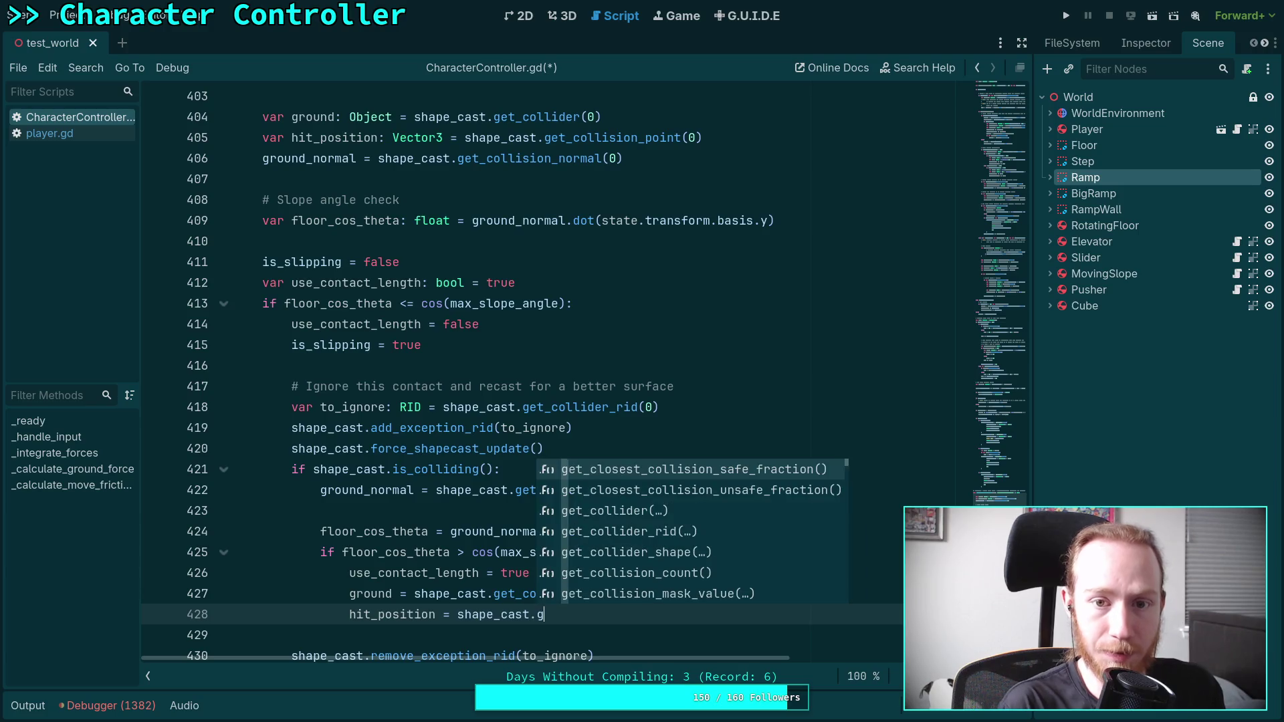
key(Down)
key(Down)
key(Down)
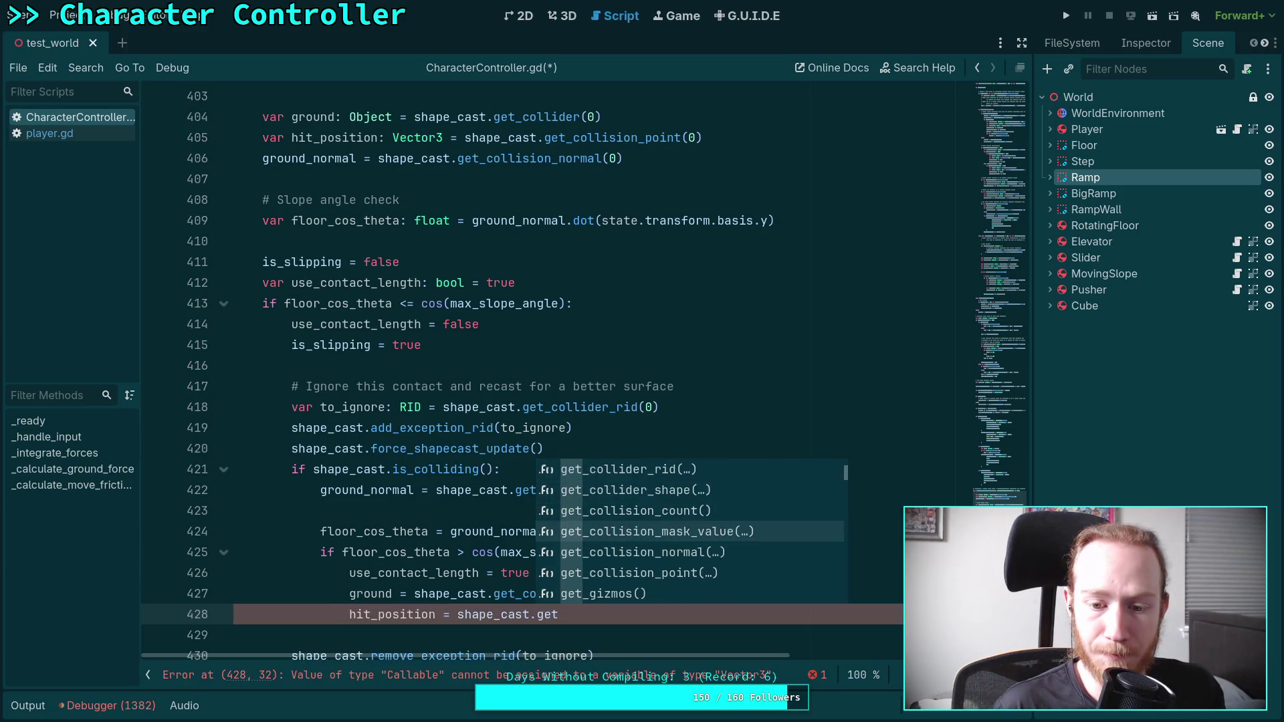
key(Return)
text(0)
key(ctrl+s)
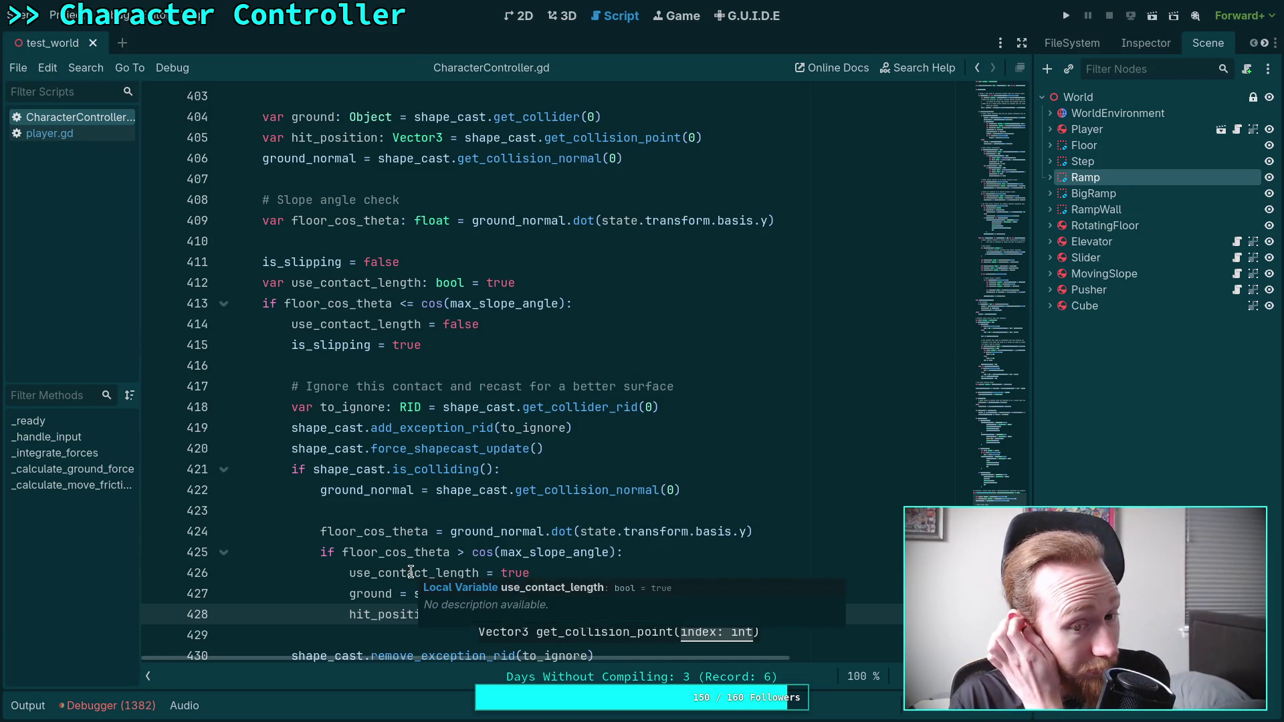
- Review the use_contact_length recast block around lines 421–428, then run the project to test the ramp
click(614, 466)
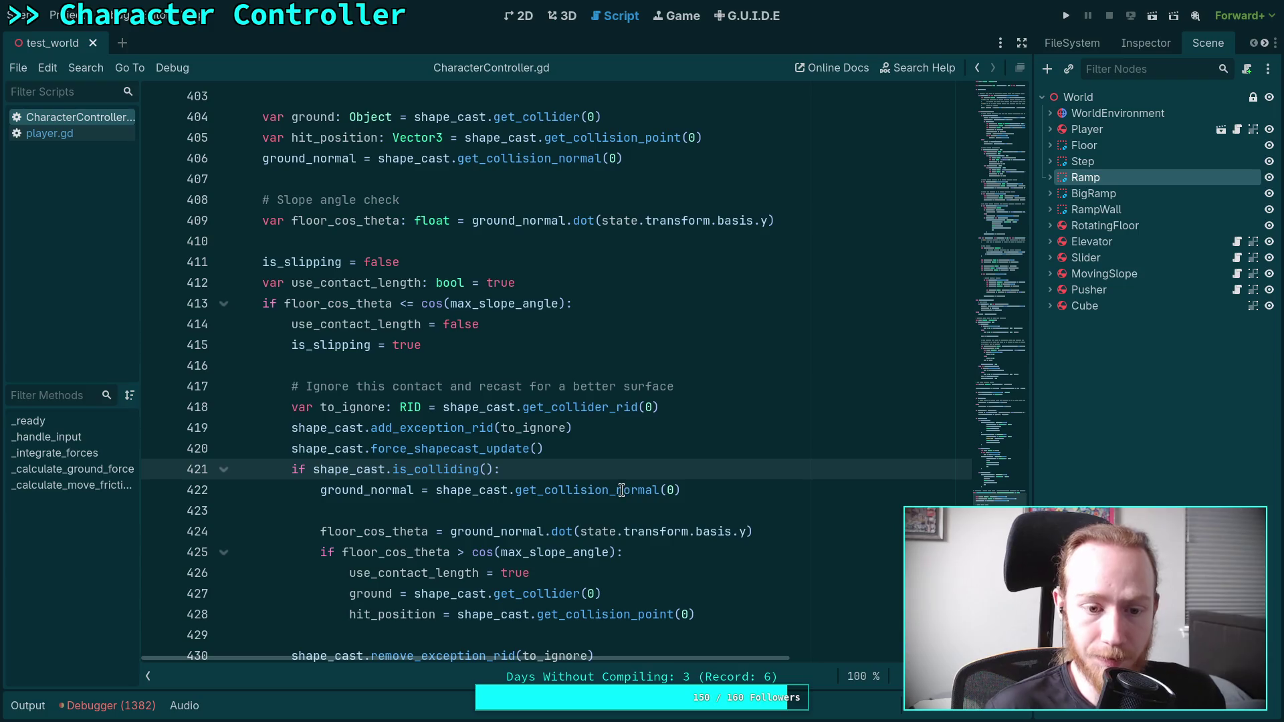
scroll(630, 486, down, 3)
scroll(631, 486, up, 2)
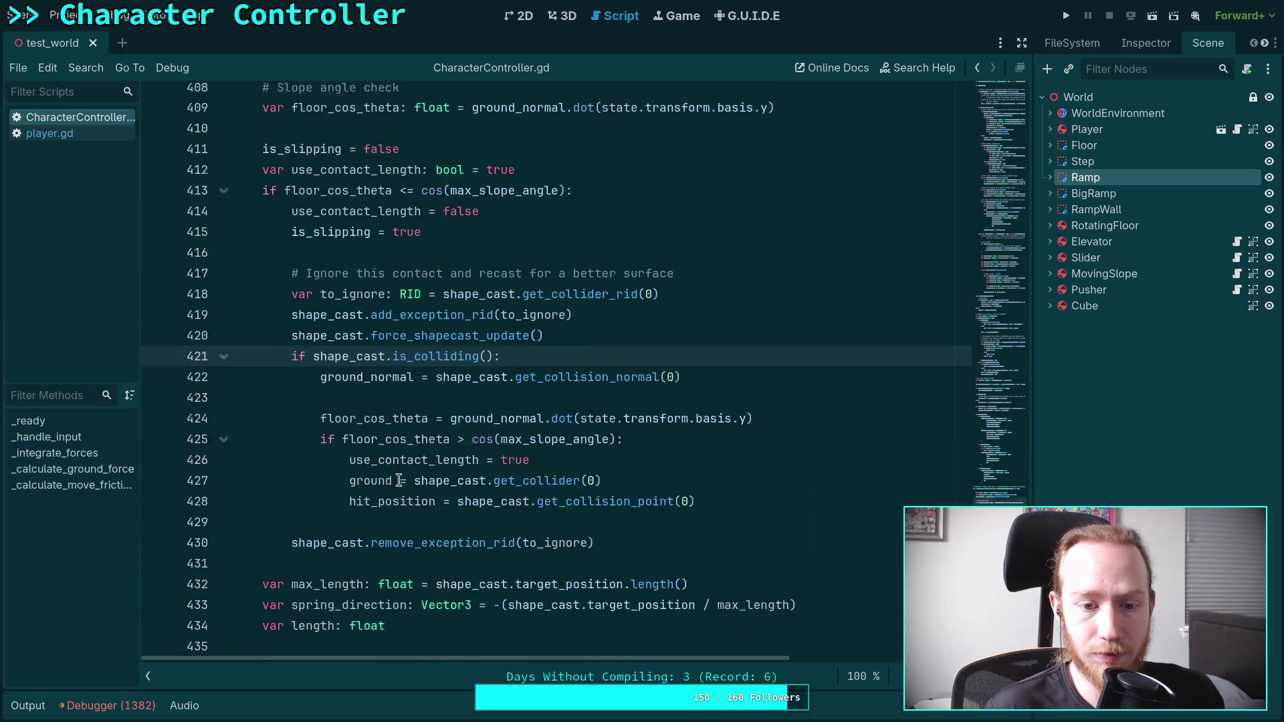
double_click(390, 512)
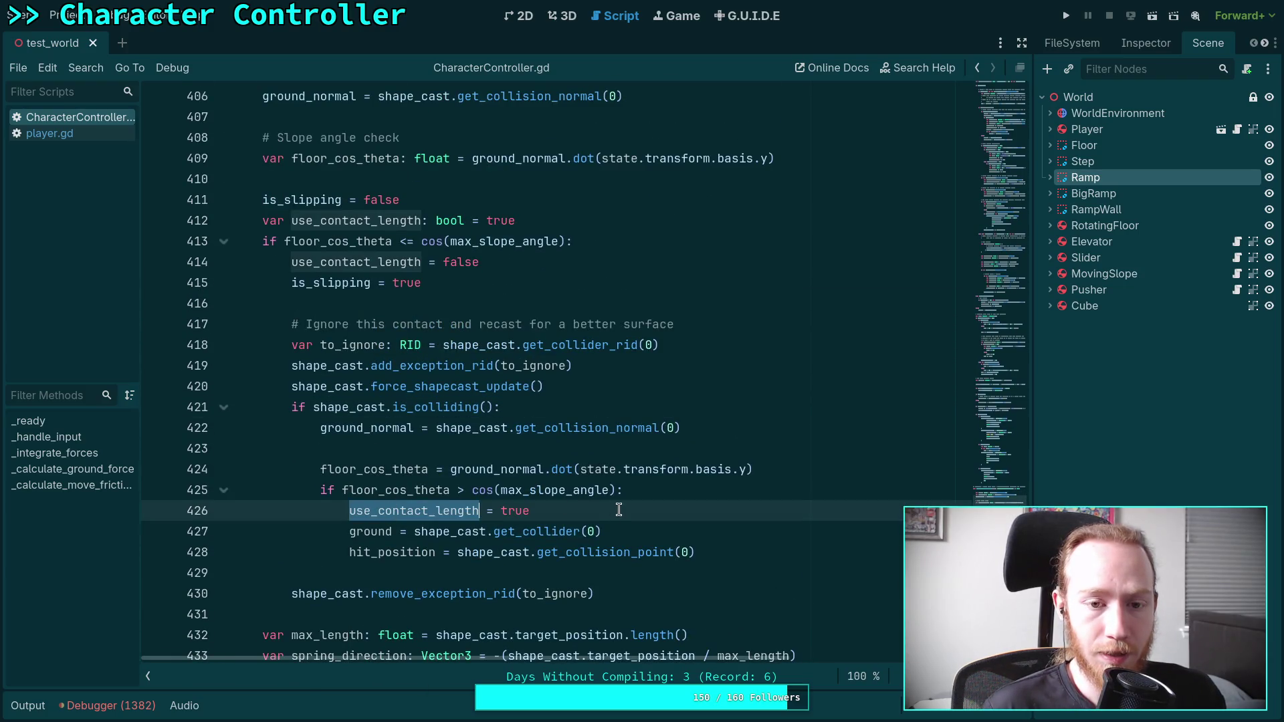
scroll(619, 511, down, 2)
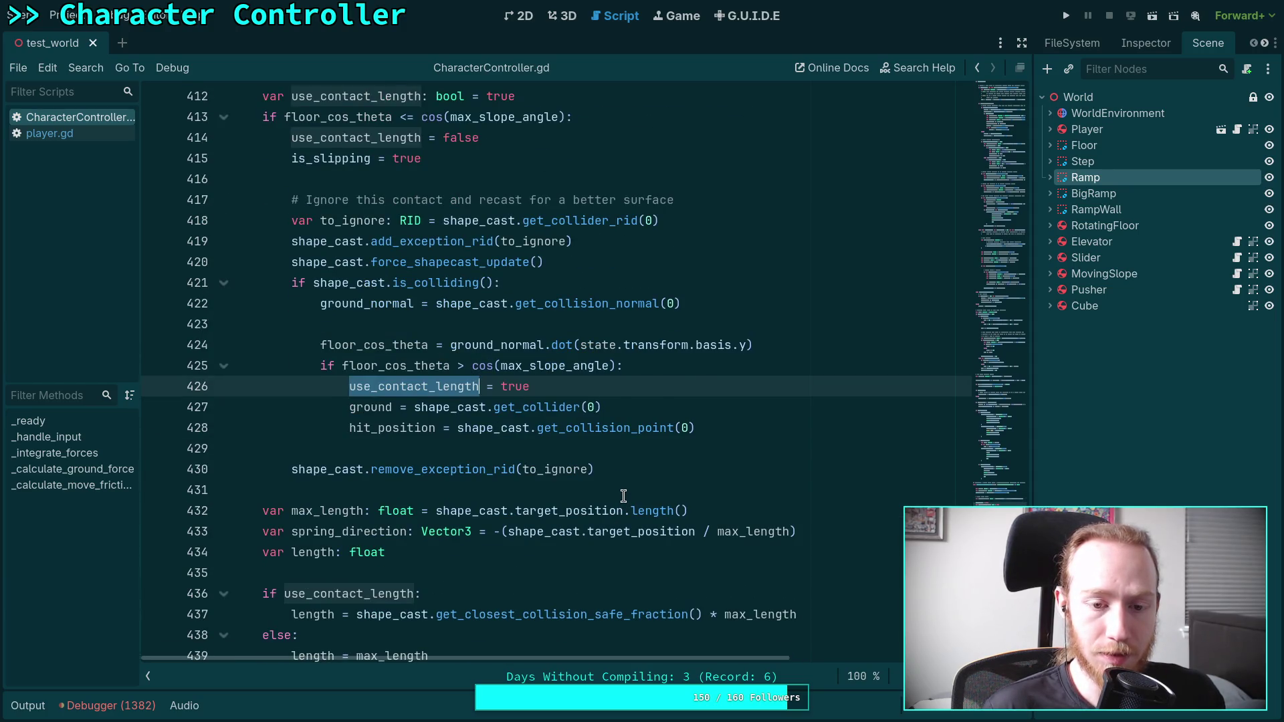
scroll(623, 496, up, 2)
scroll(624, 496, down, 2)
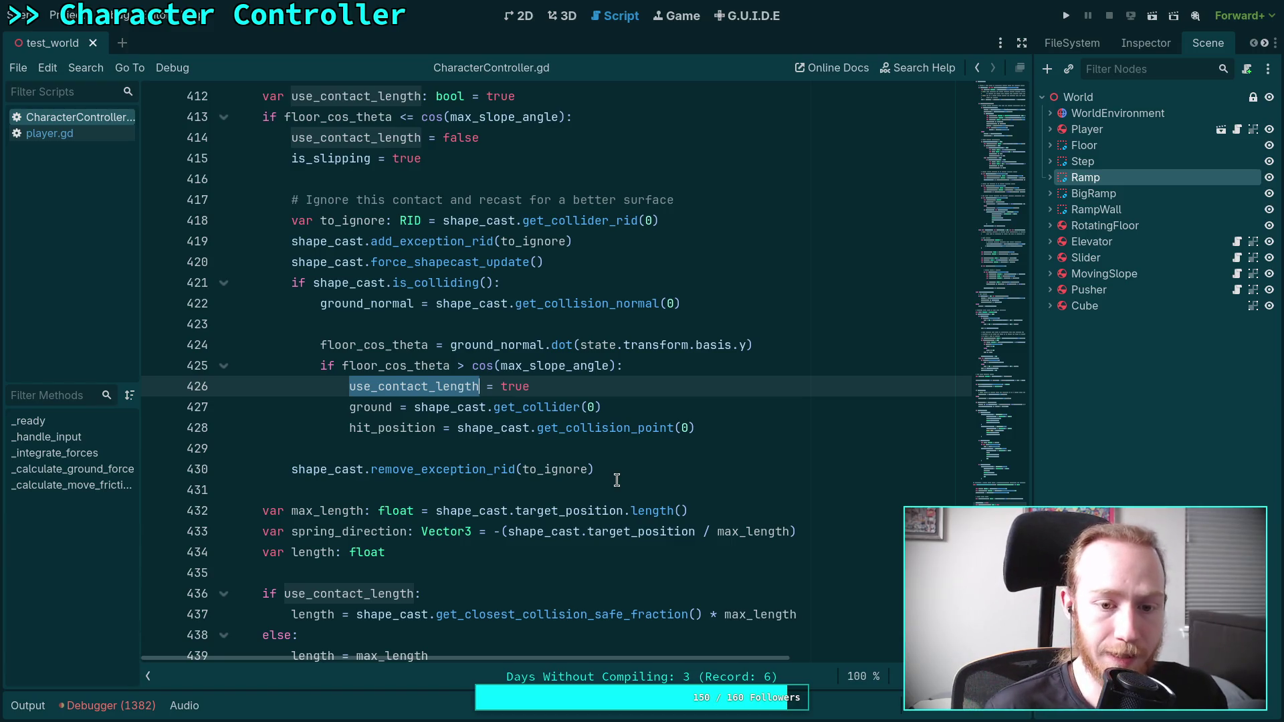
scroll(578, 471, up, 3)
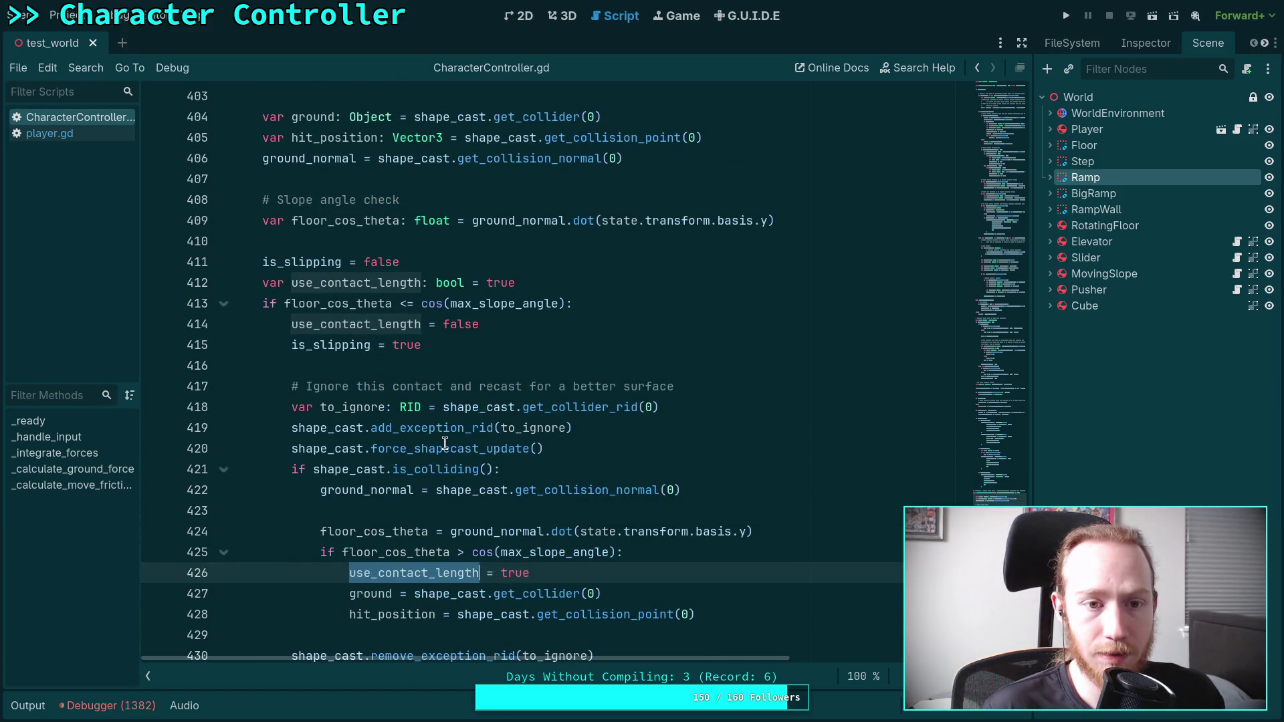
mouse_move(367, 444)
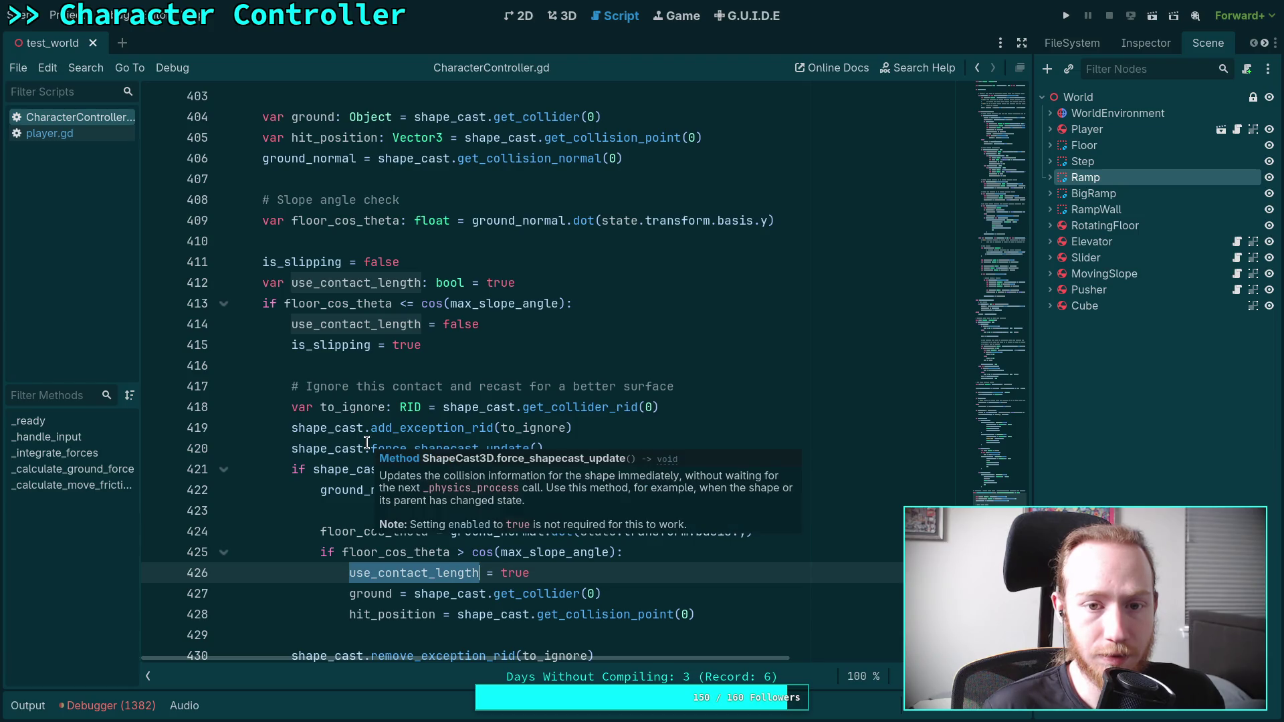
scroll(295, 438, up, 1)
scroll(355, 439, down, 3)
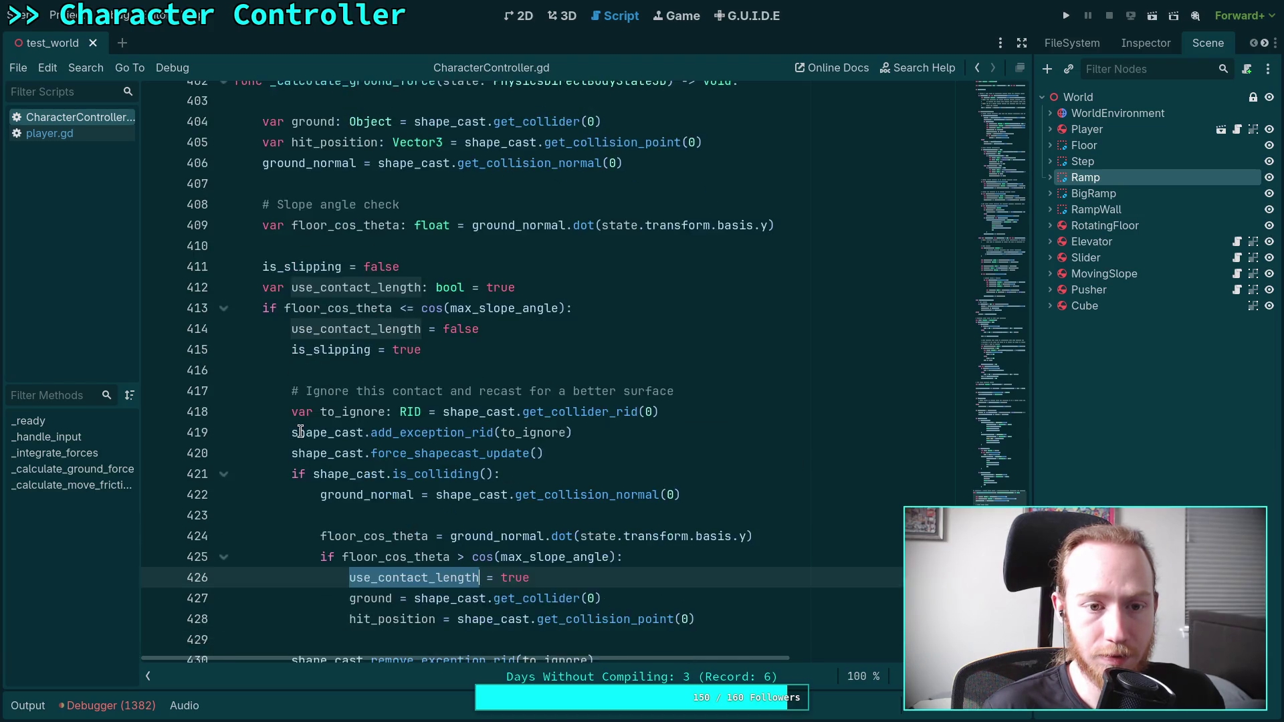
click(744, 474)
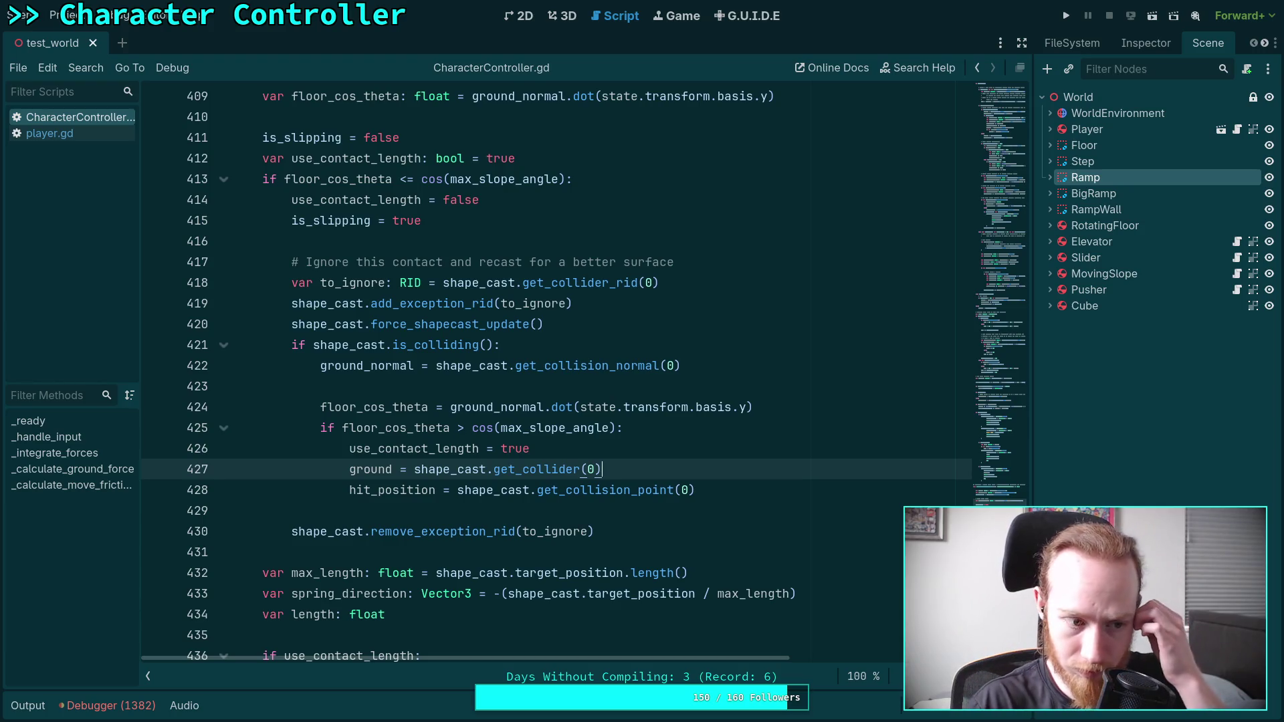
key(F5)
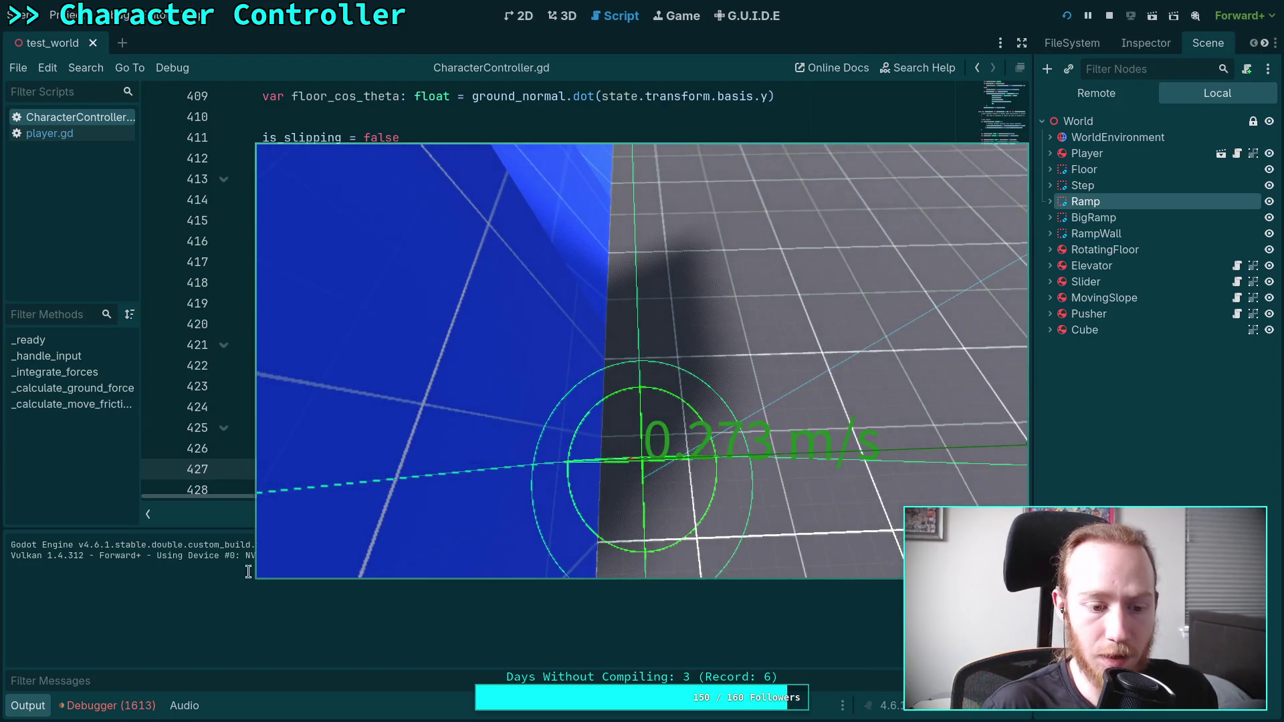
- Show the runtime errors, jump to the CharacterController.gd:220 normalization error, and stop the game
click(110, 705)
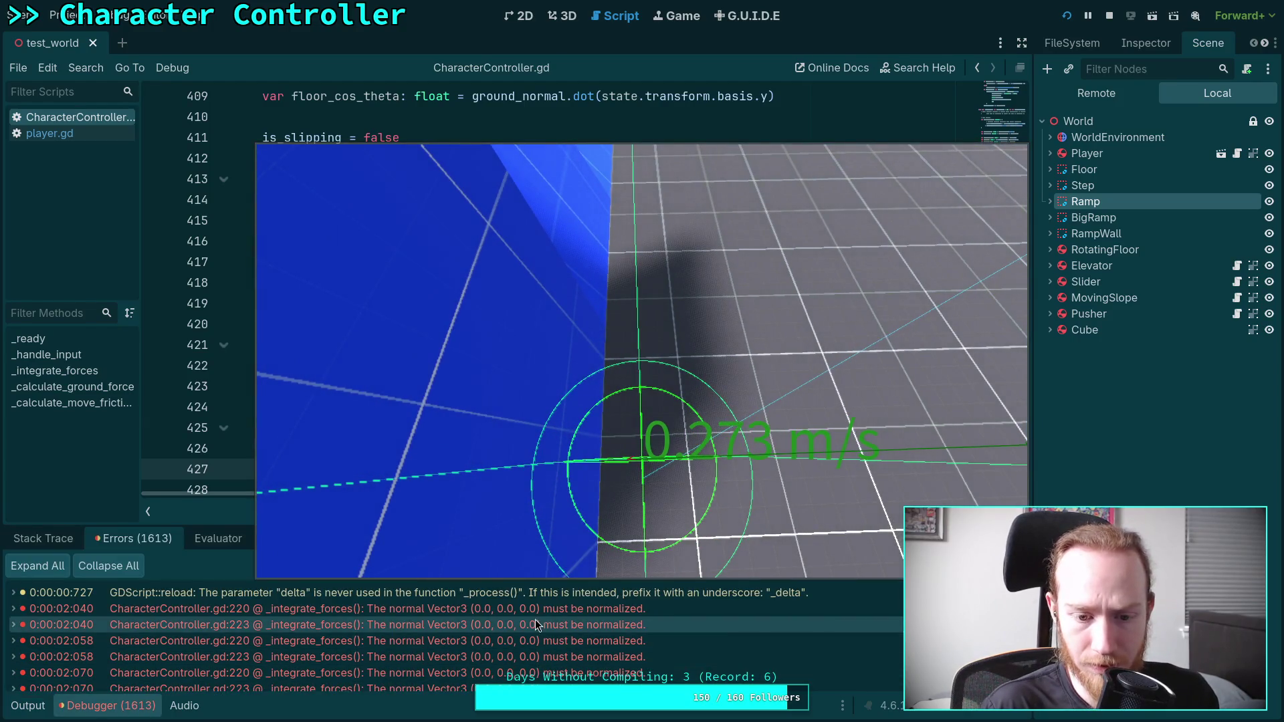
click(590, 611)
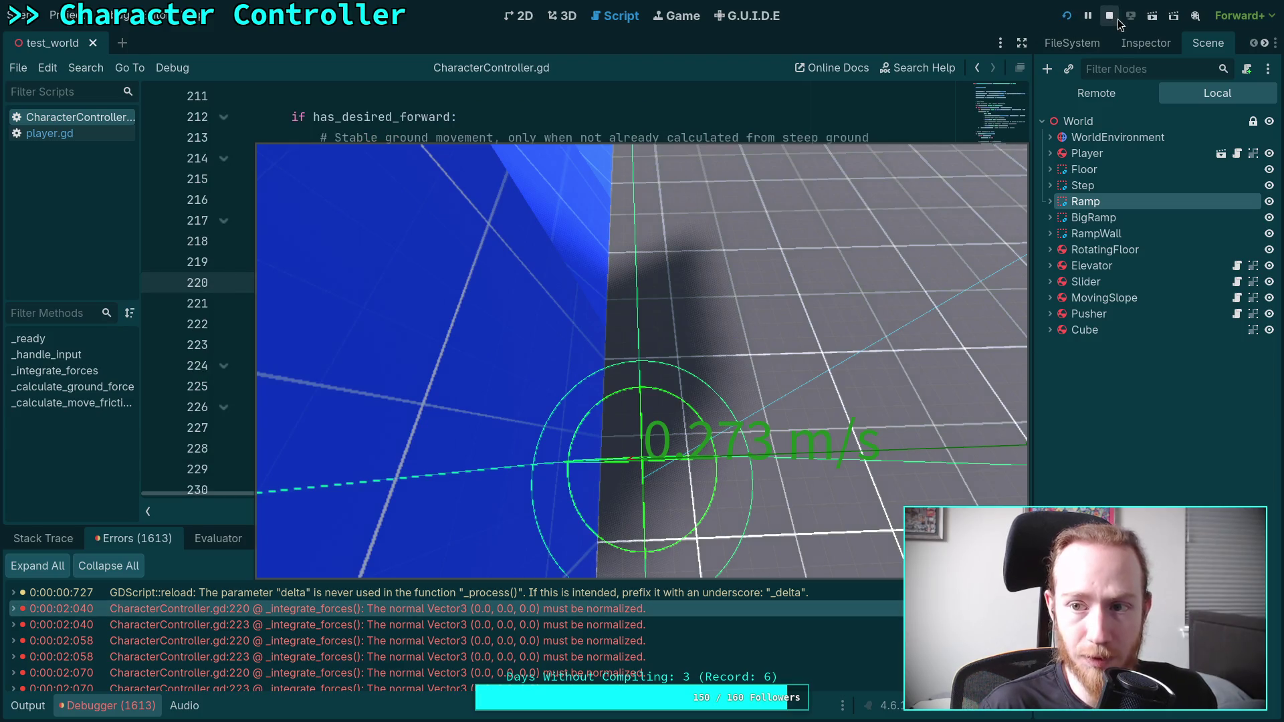
click(1112, 16)
drag(646, 500, 774, 498)
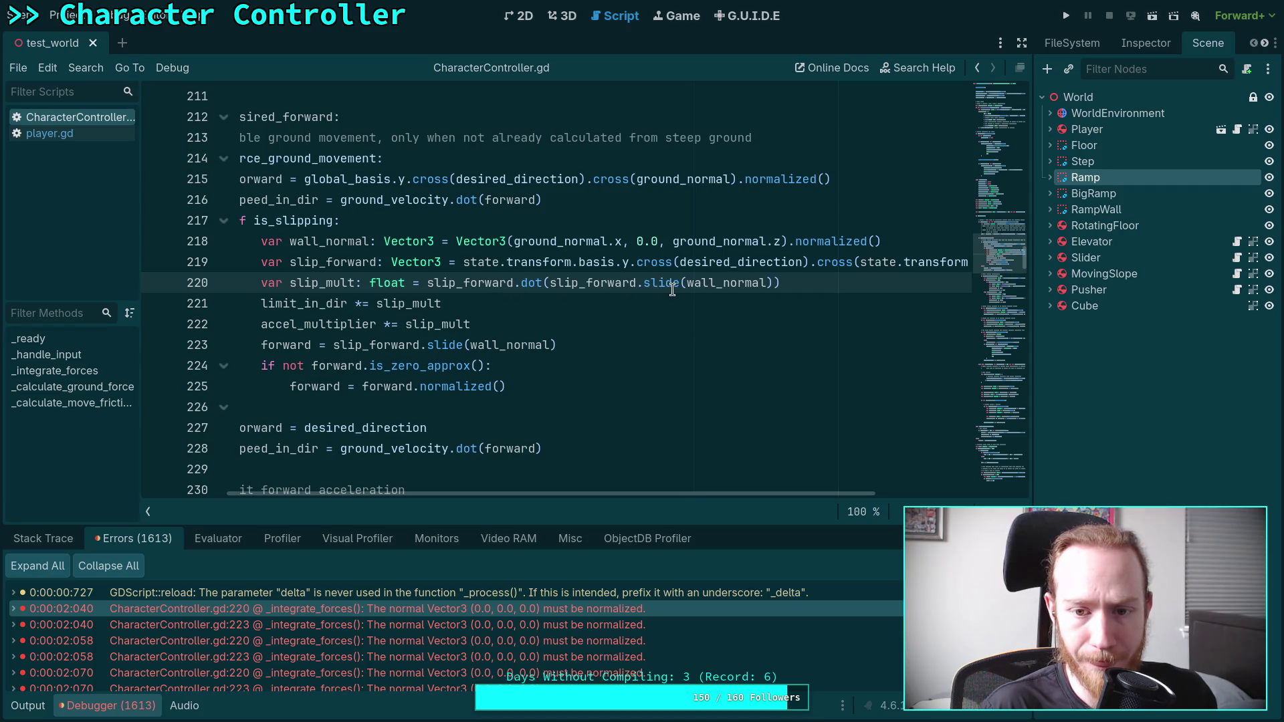
mouse_move(672, 289)
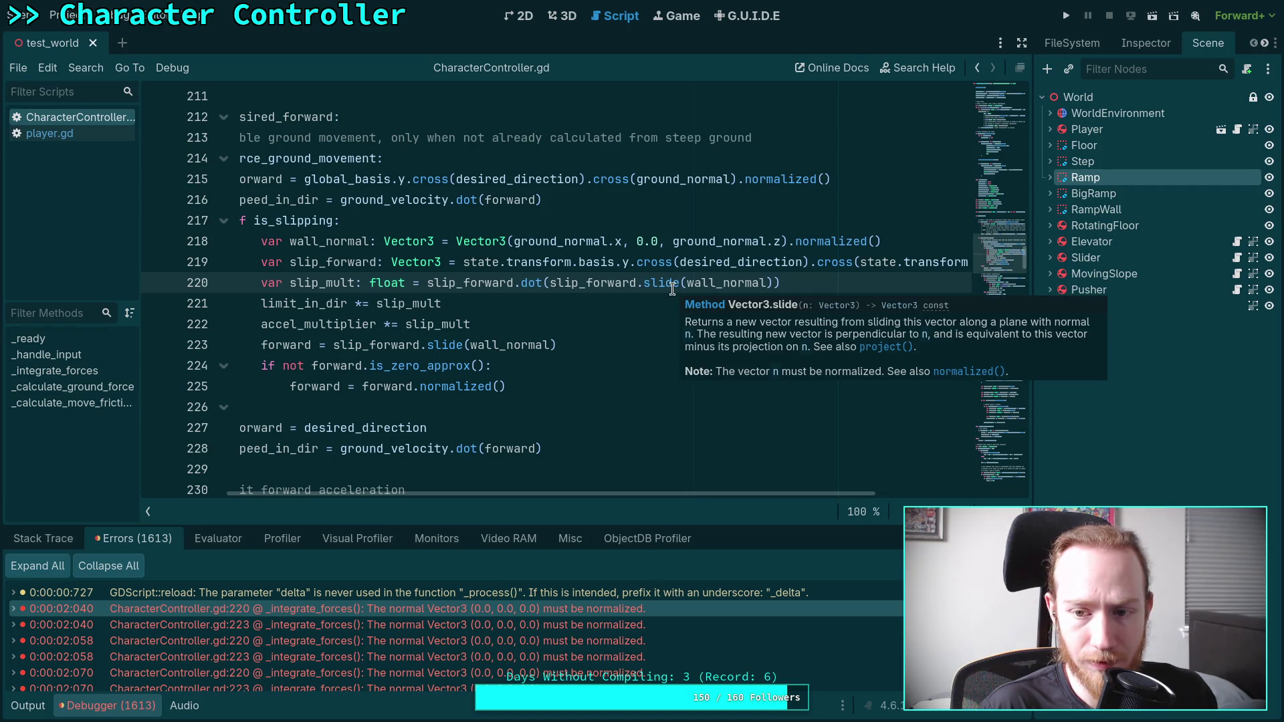
double_click(726, 283)
scroll(662, 457, up, 1)
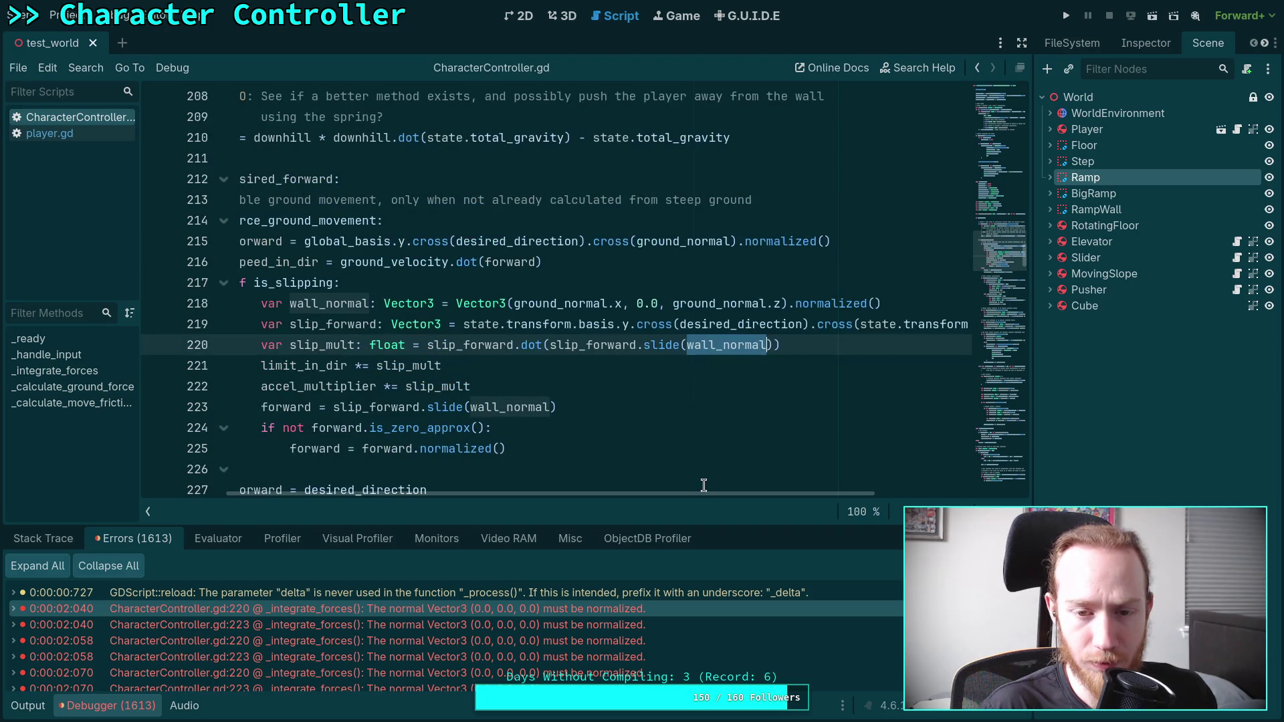
mouse_move(750, 494)
mouse_down()
mouse_move(725, 497)
mouse_move(740, 495)
mouse_up()
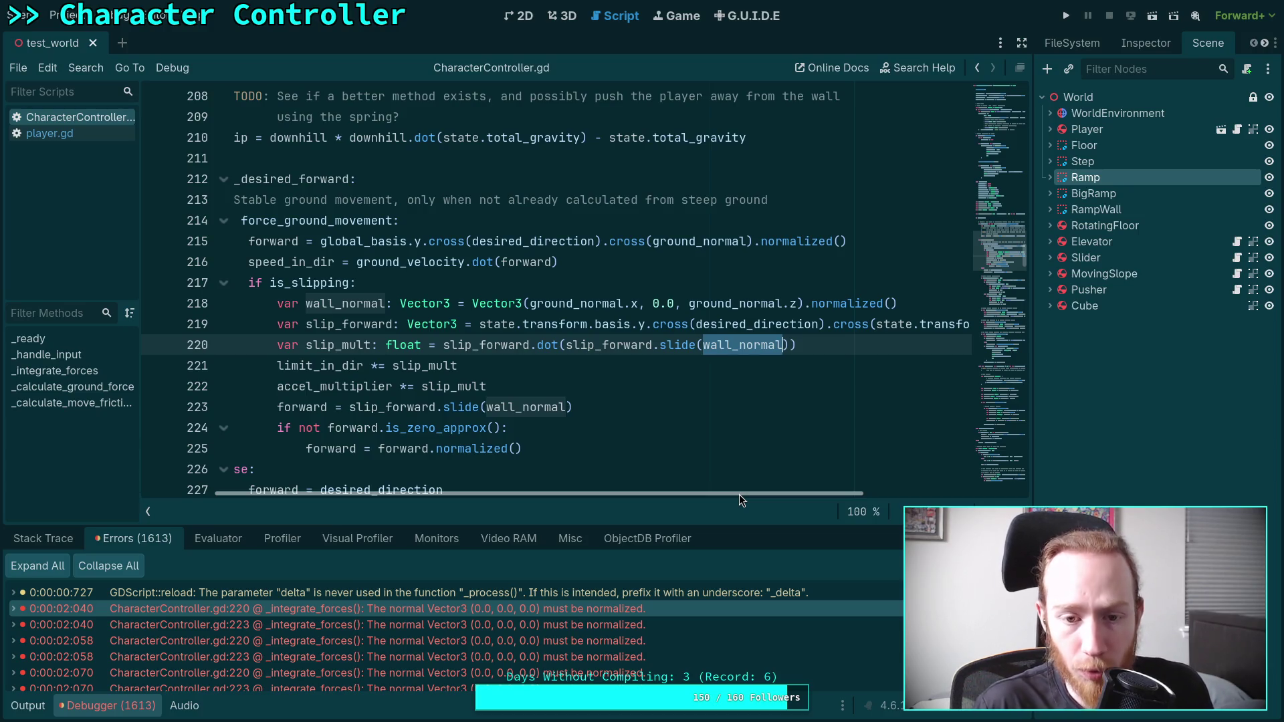
scroll(778, 417, down, 15)
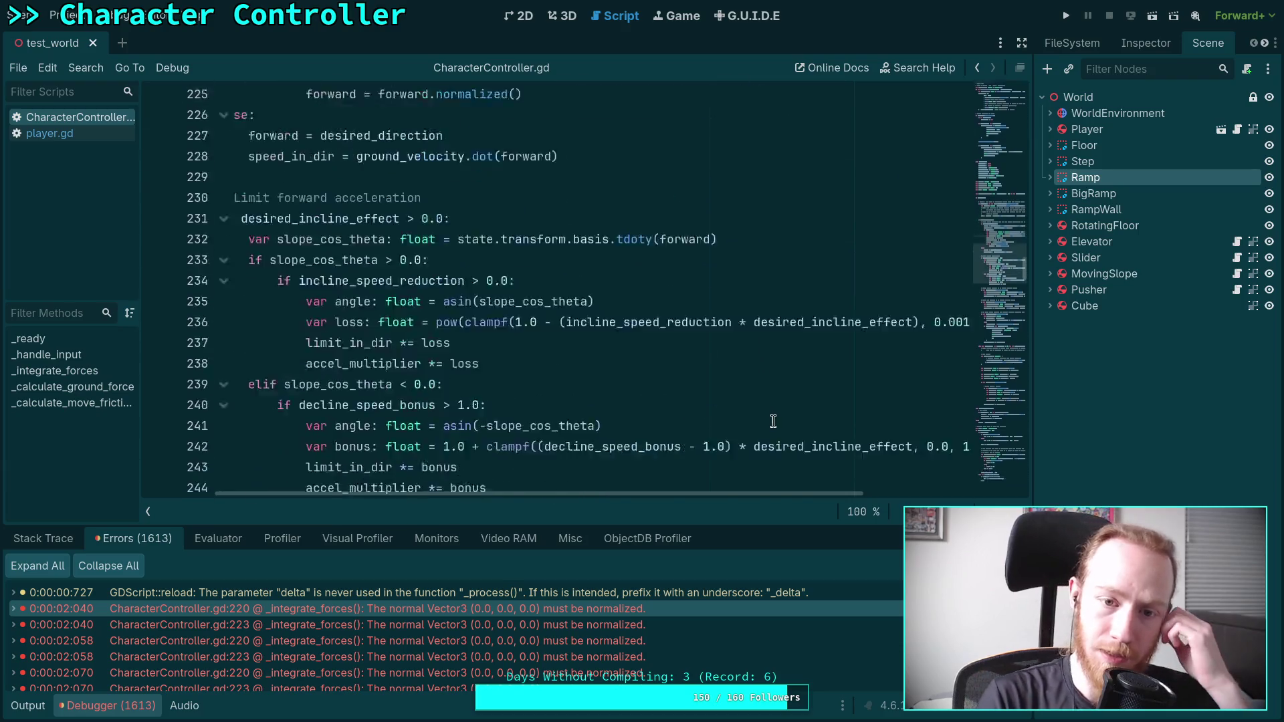
scroll(779, 417, down, 12)
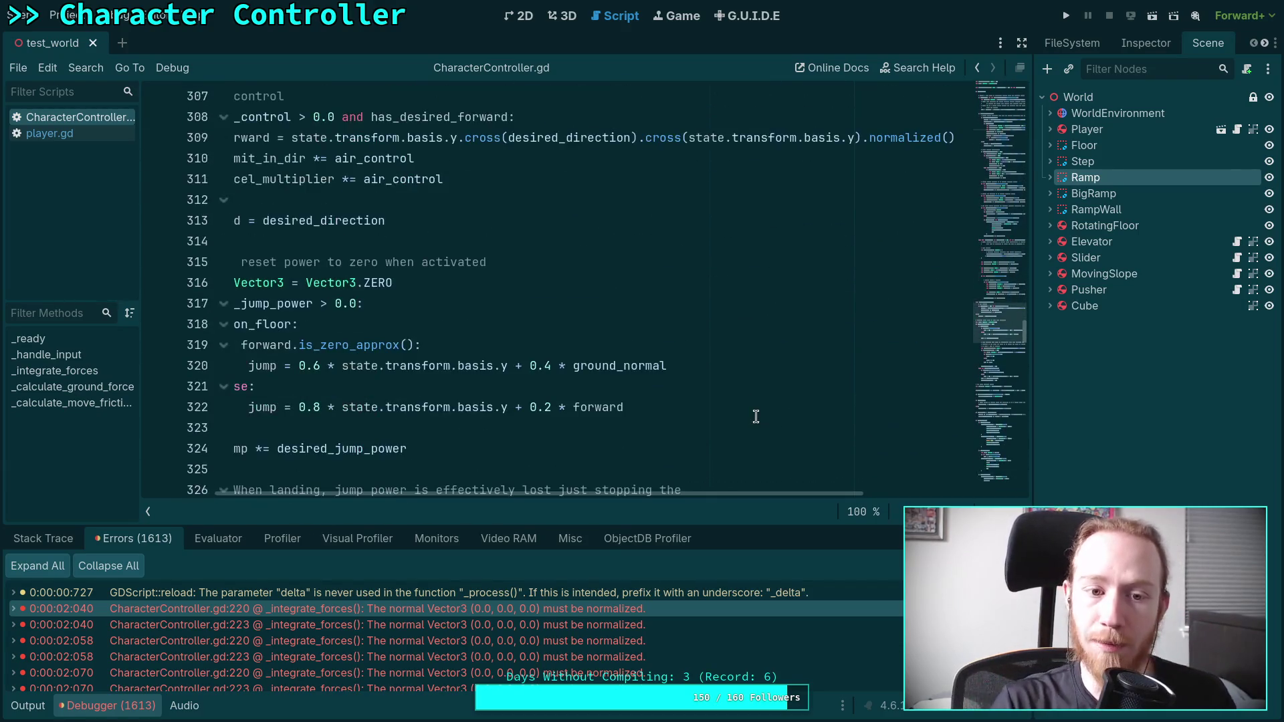
drag(778, 418, 605, 498)
scroll(673, 405, down, 8)
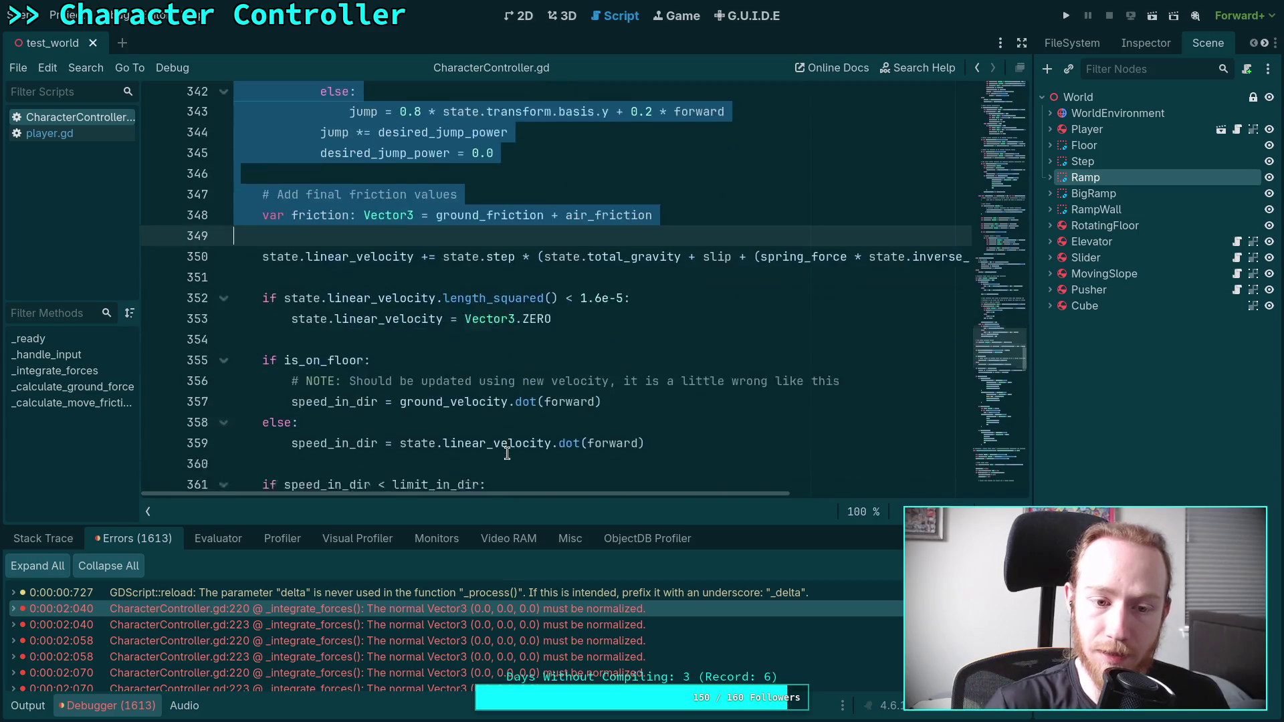
- Look through the code, then bring up player.gd with its _process function
click(673, 325)
scroll(673, 406, down, 8)
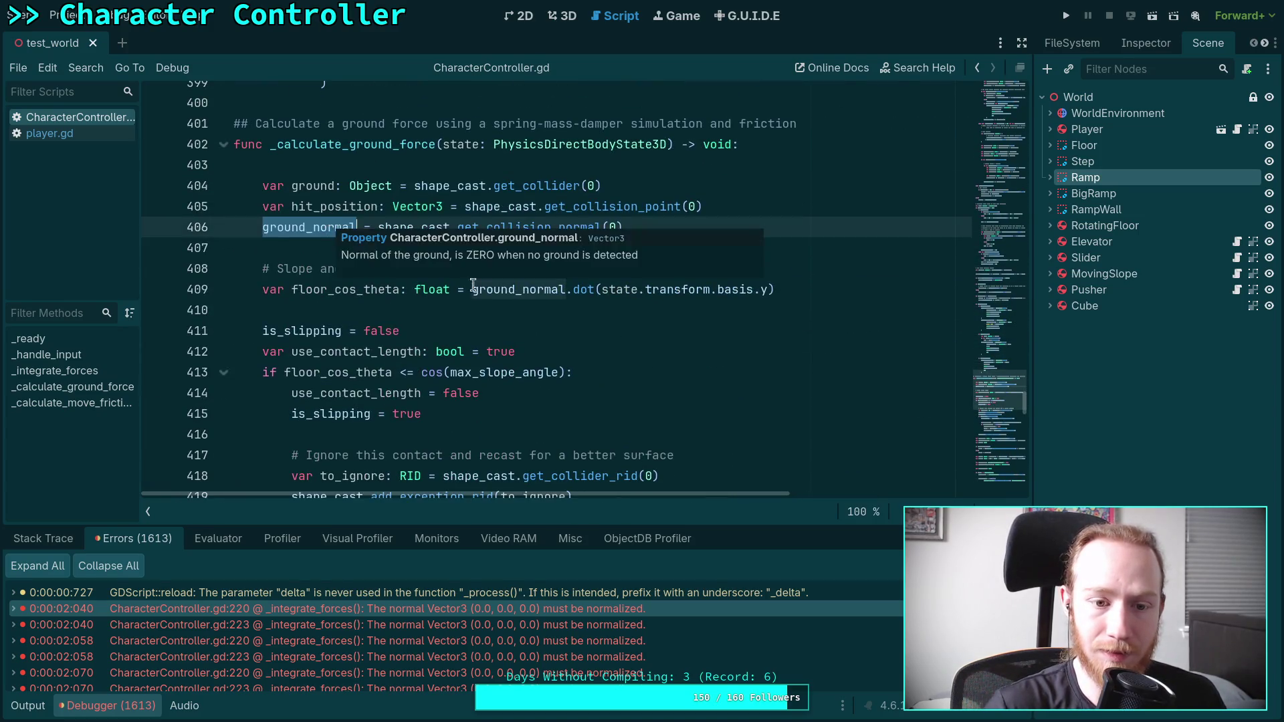
scroll(691, 359, down, 4)
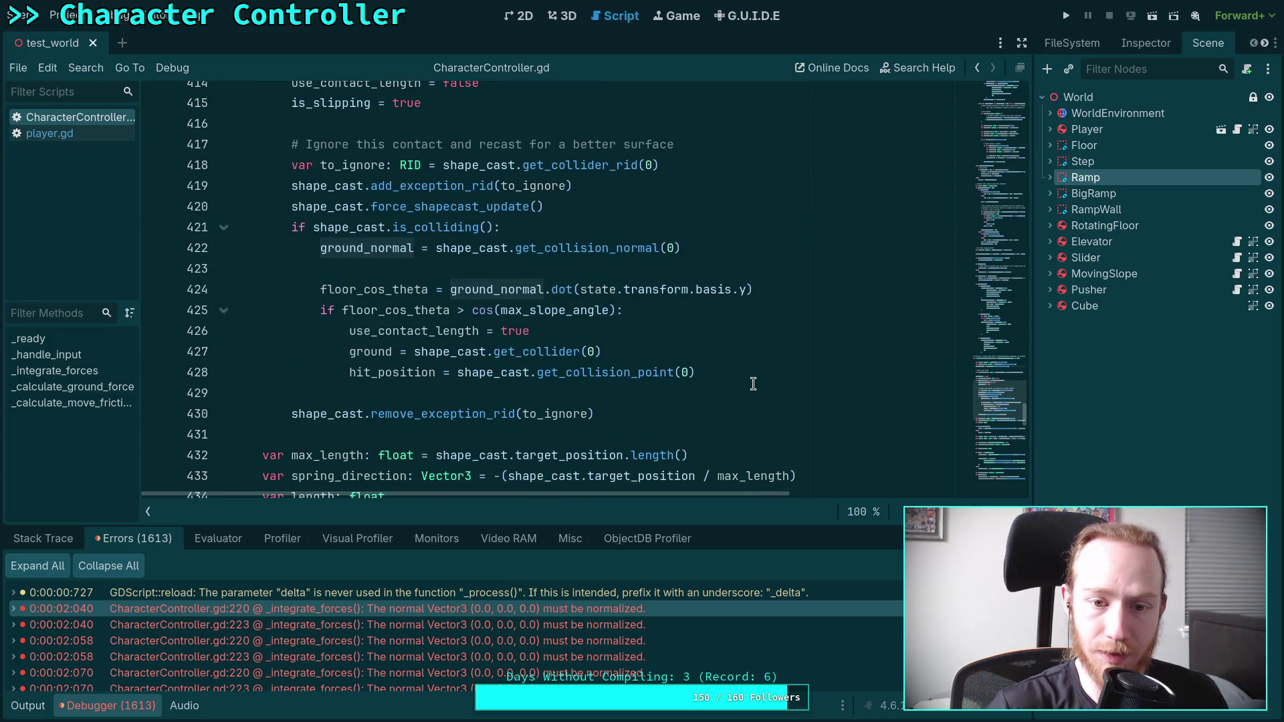
scroll(753, 384, up, 1)
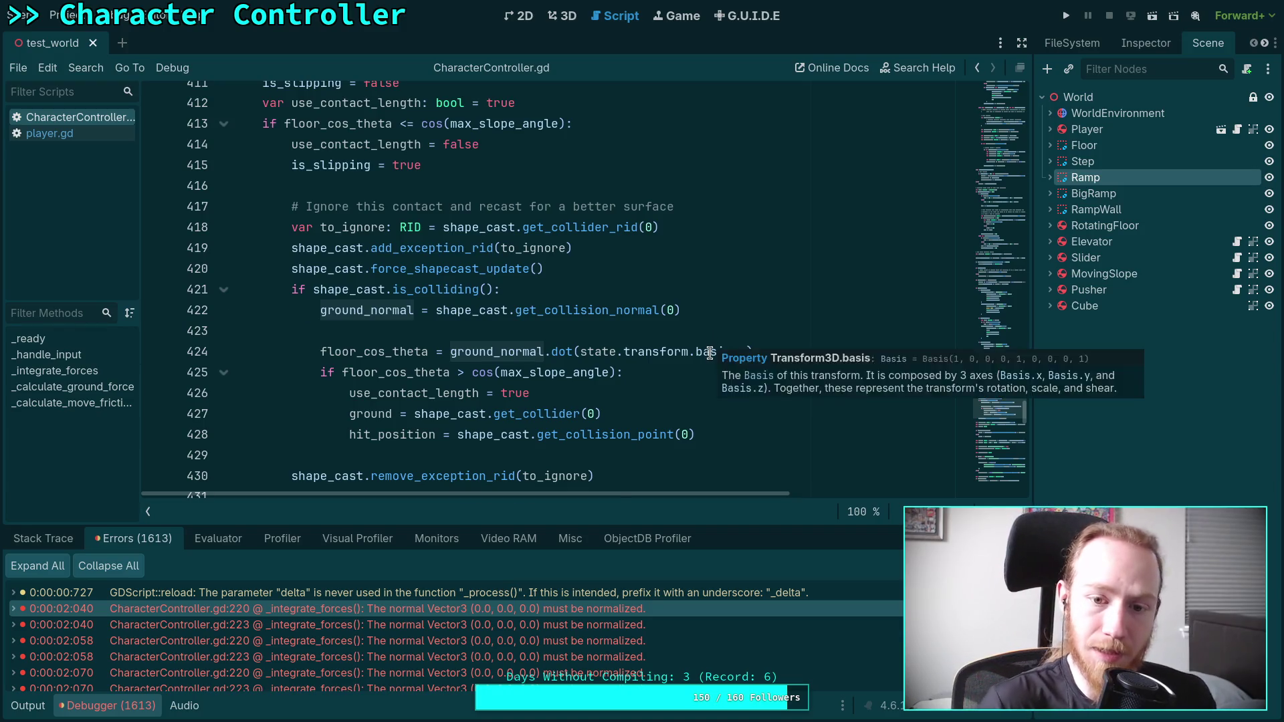
scroll(689, 396, up, 2)
scroll(669, 401, up, 1)
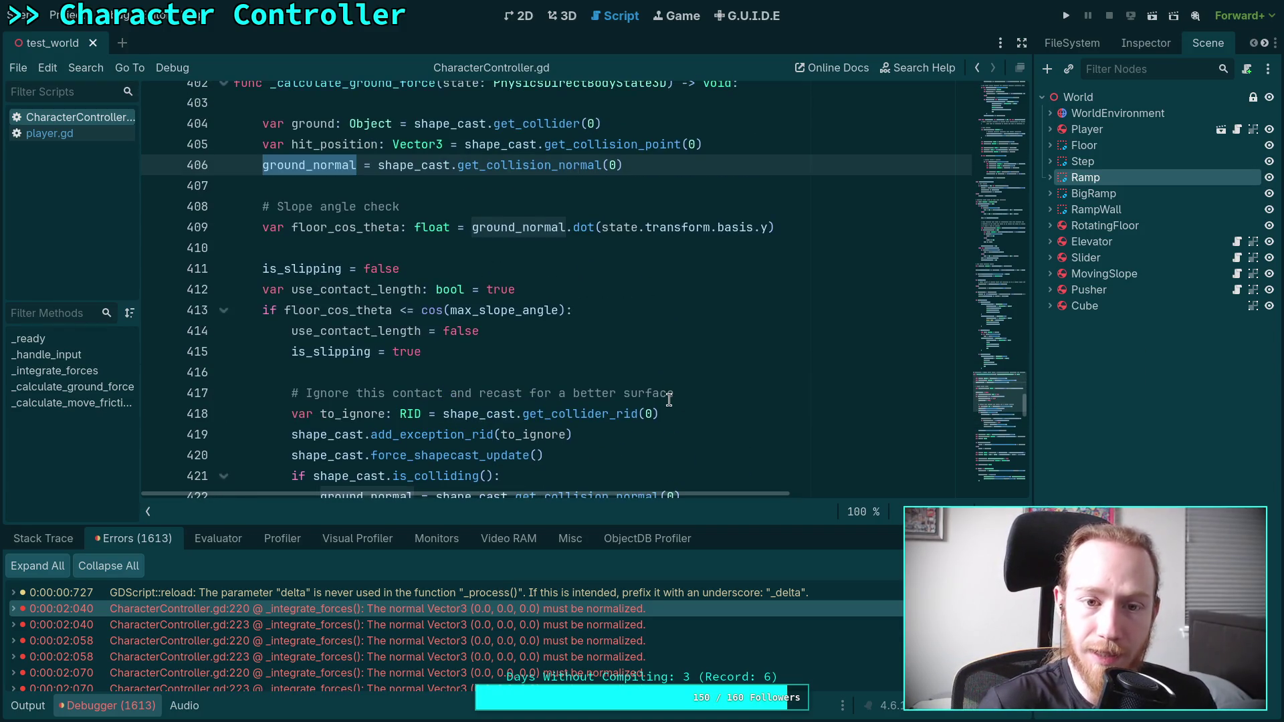
scroll(669, 401, down, 1)
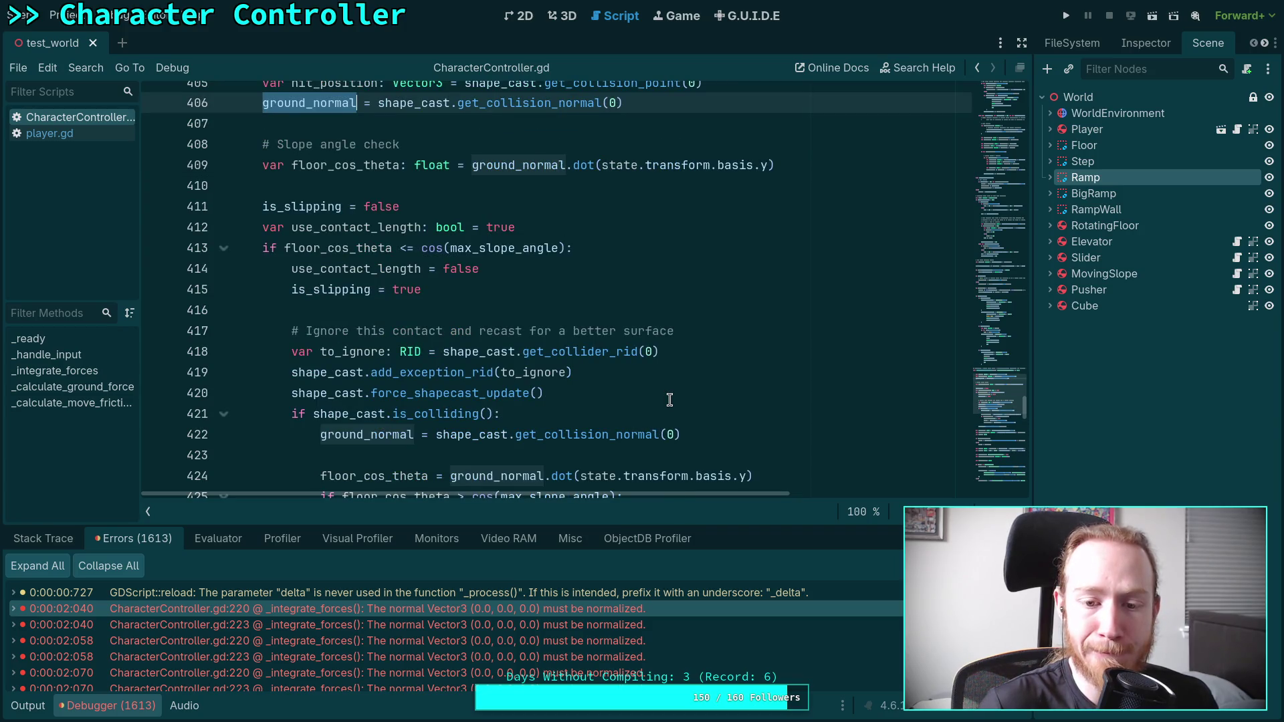
scroll(670, 399, up, 20)
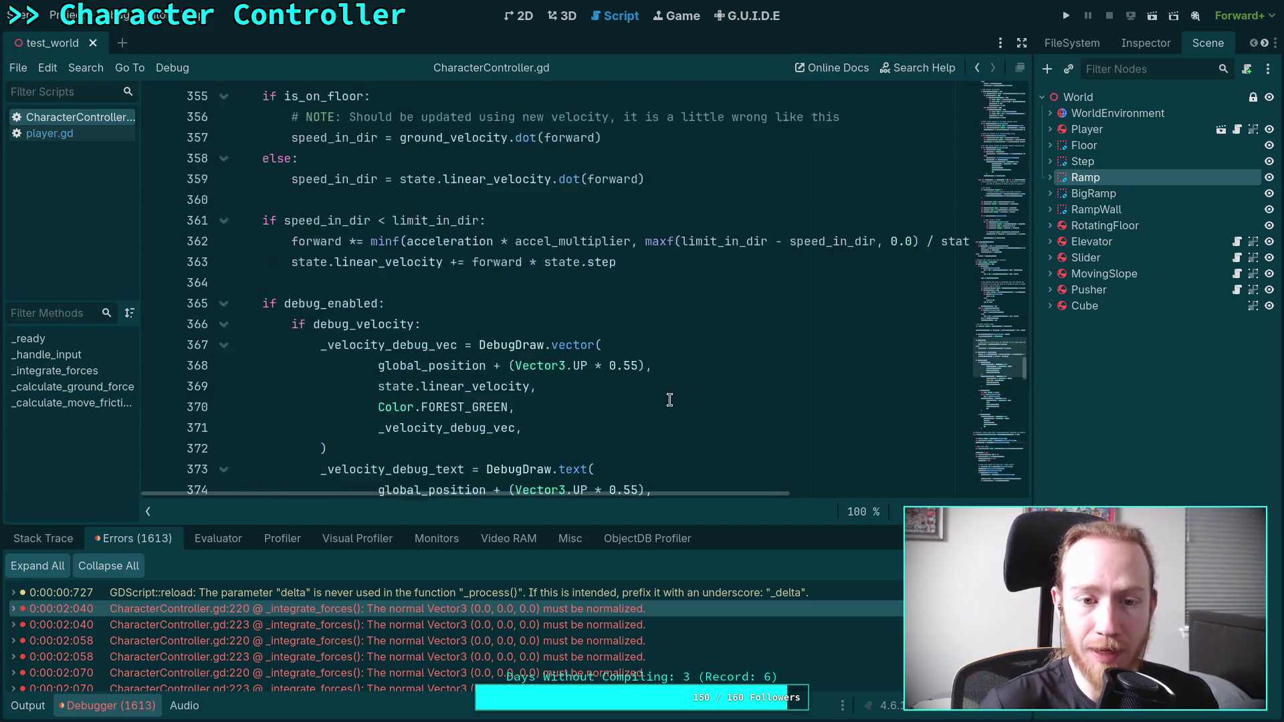
scroll(669, 400, up, 20)
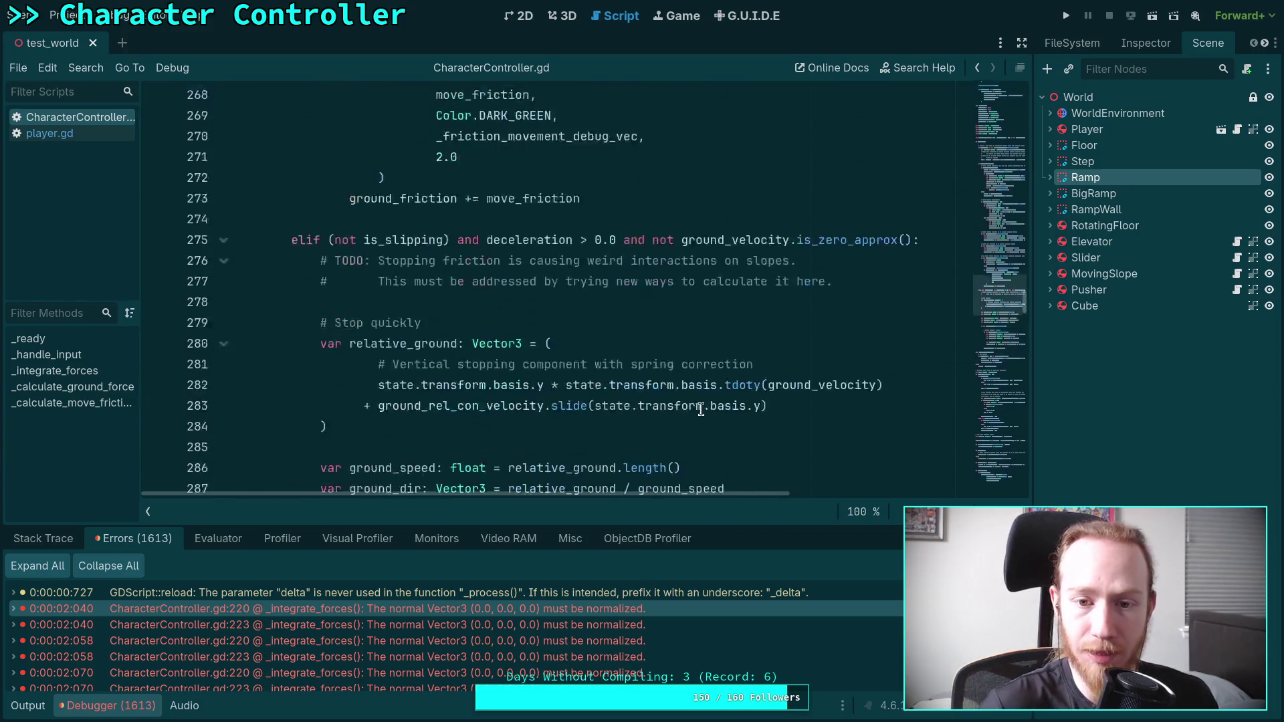
scroll(701, 409, up, 17)
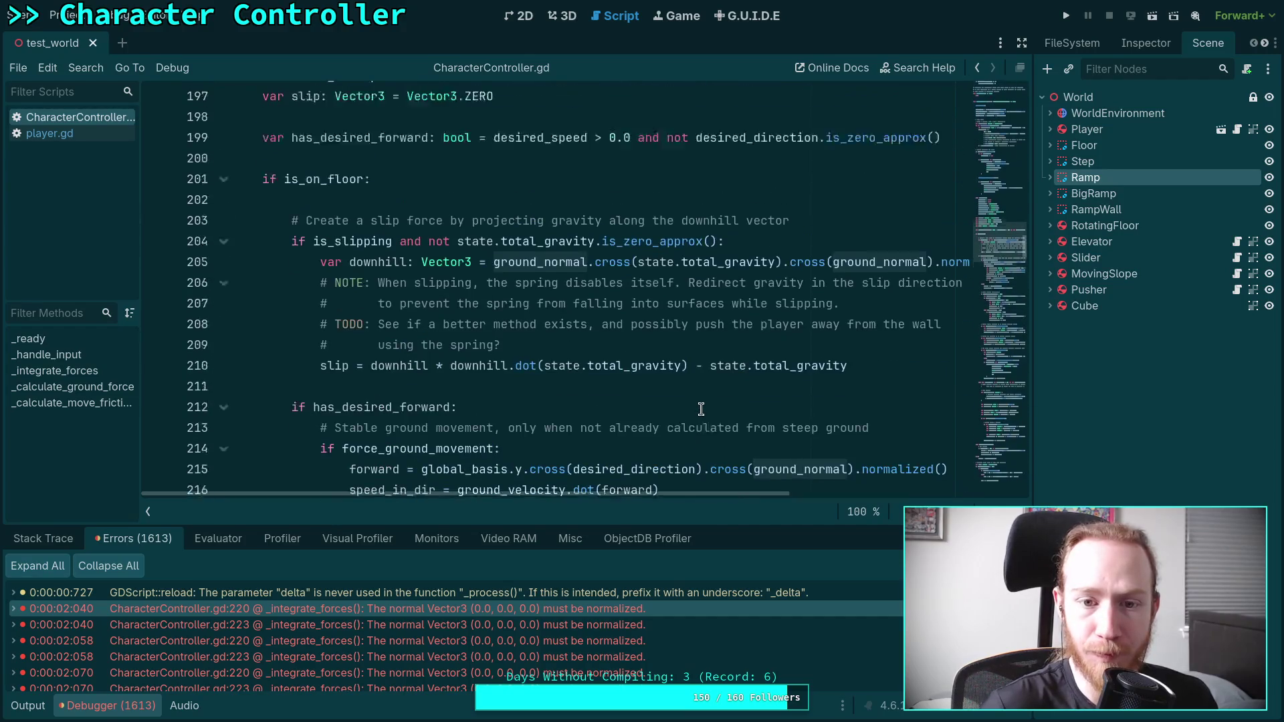
scroll(701, 408, down, 2)
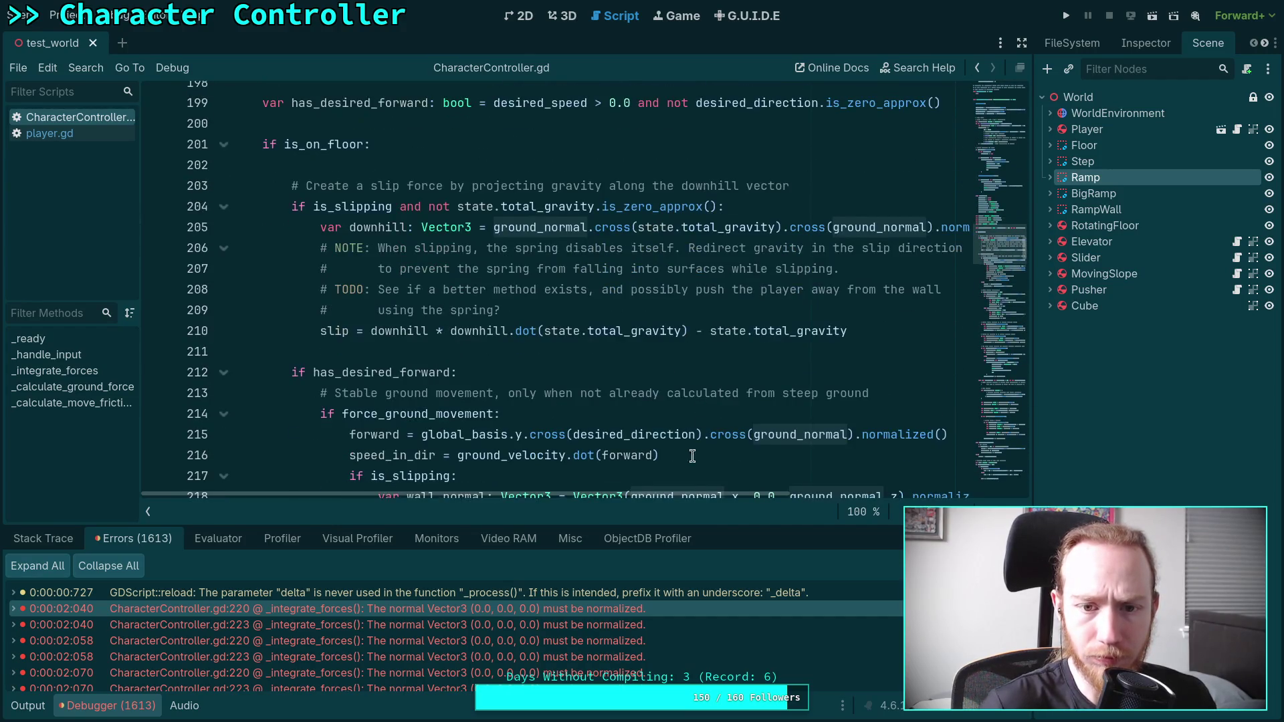
mouse_move(628, 492)
mouse_down()
mouse_move(716, 496)
mouse_move(622, 503)
mouse_up()
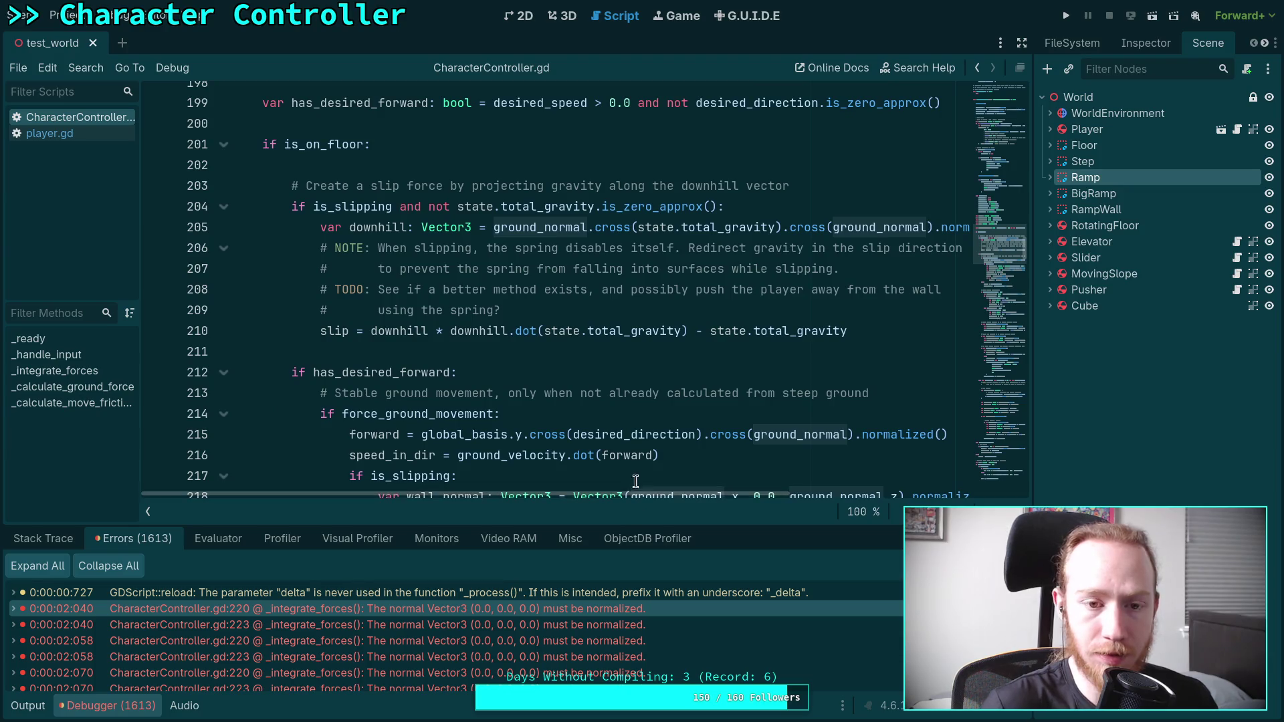
mouse_move(684, 439)
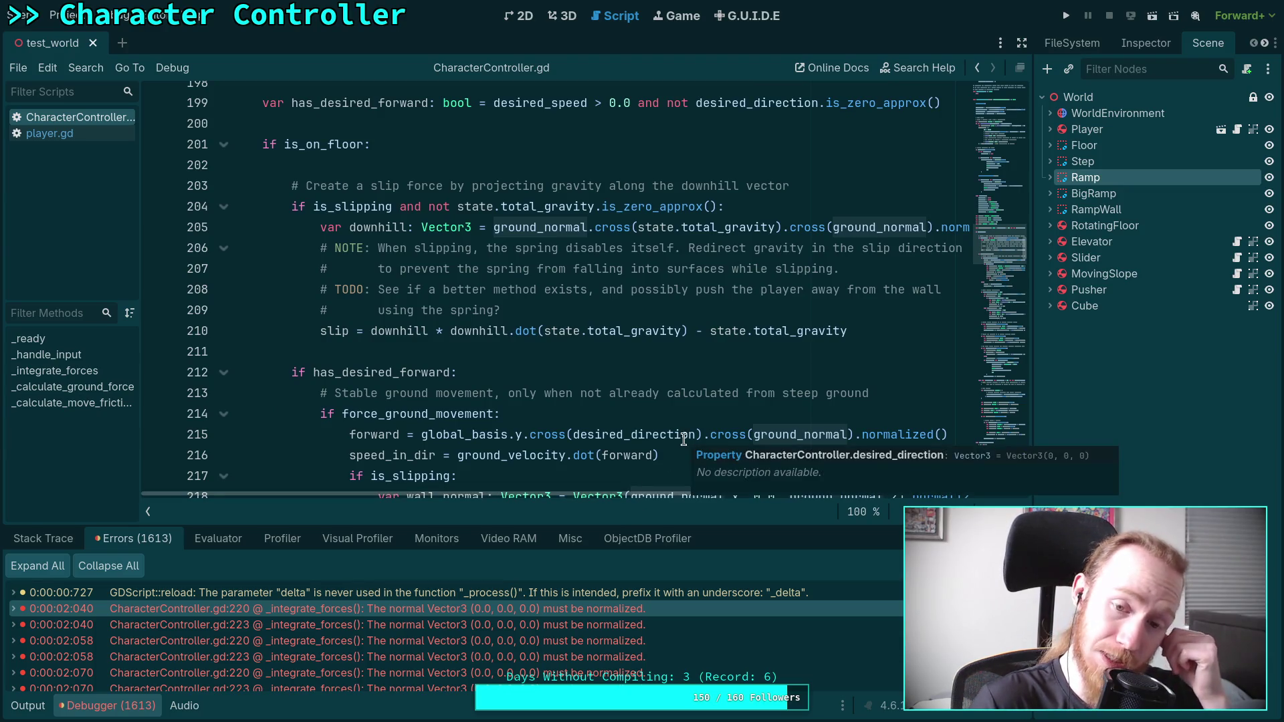
mouse_move(992, 244)
mouse_down()
mouse_move(1000, 371)
mouse_move(1029, 328)
mouse_up()
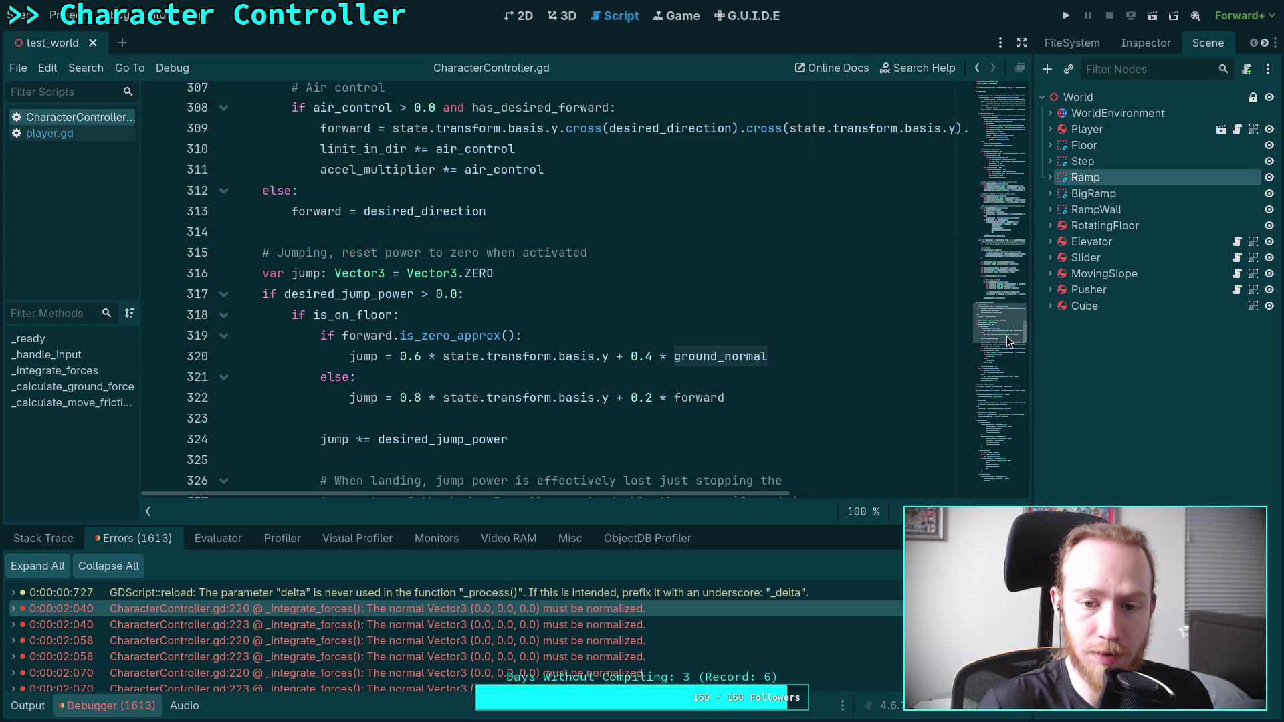
scroll(746, 394, up, 5)
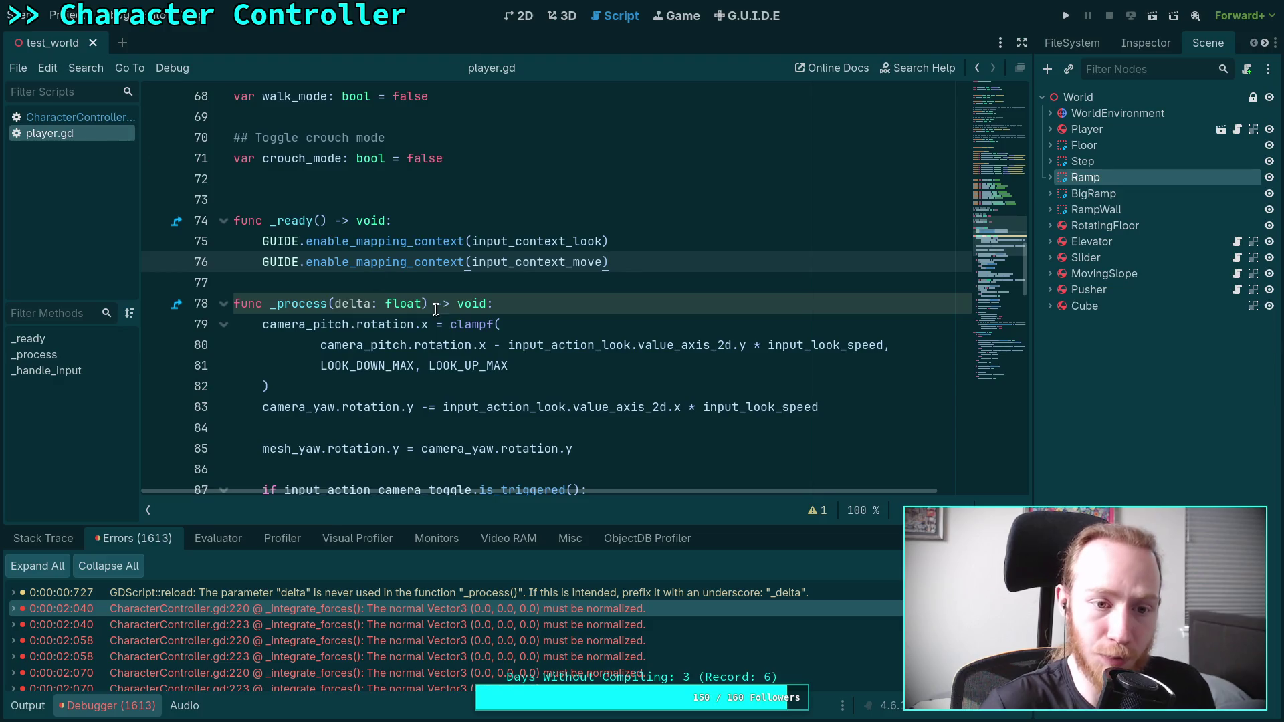
- Switch back to CharacterController.gd and collapse the Debugger error list
click(98, 118)
scroll(915, 370, down, 8)
scroll(916, 370, down, 20)
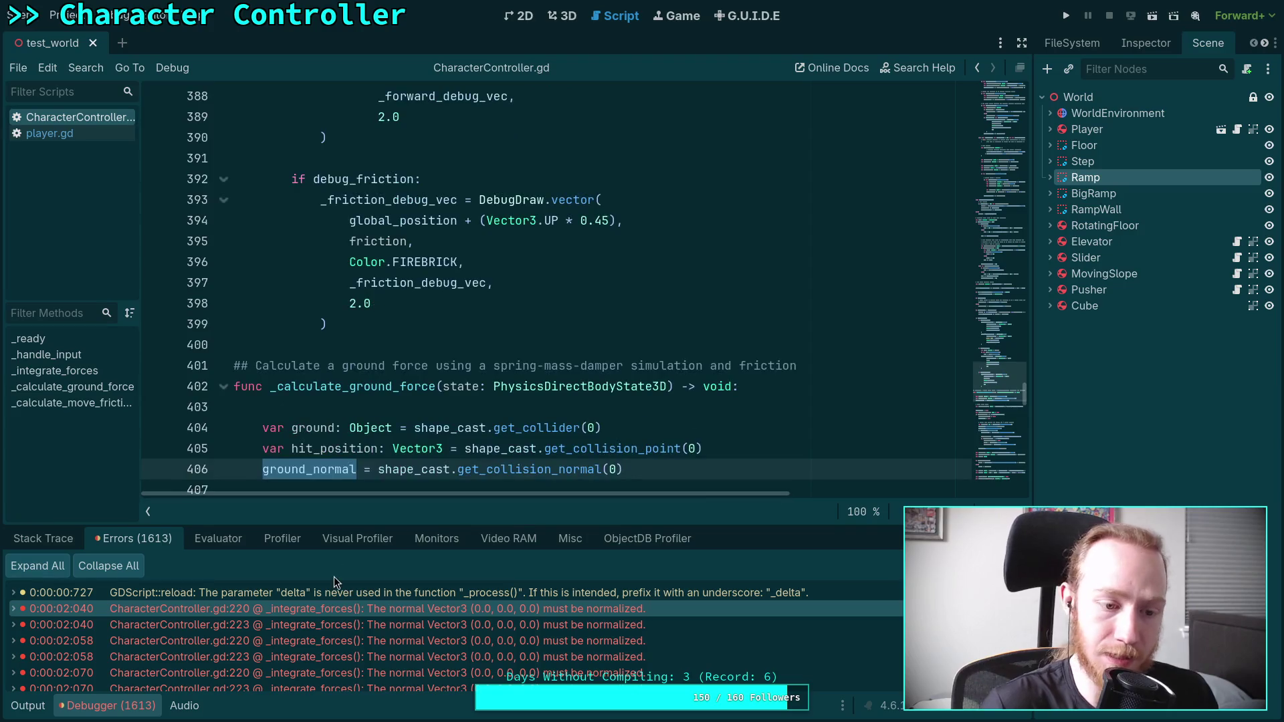
click(142, 706)
scroll(415, 490, down, 3)
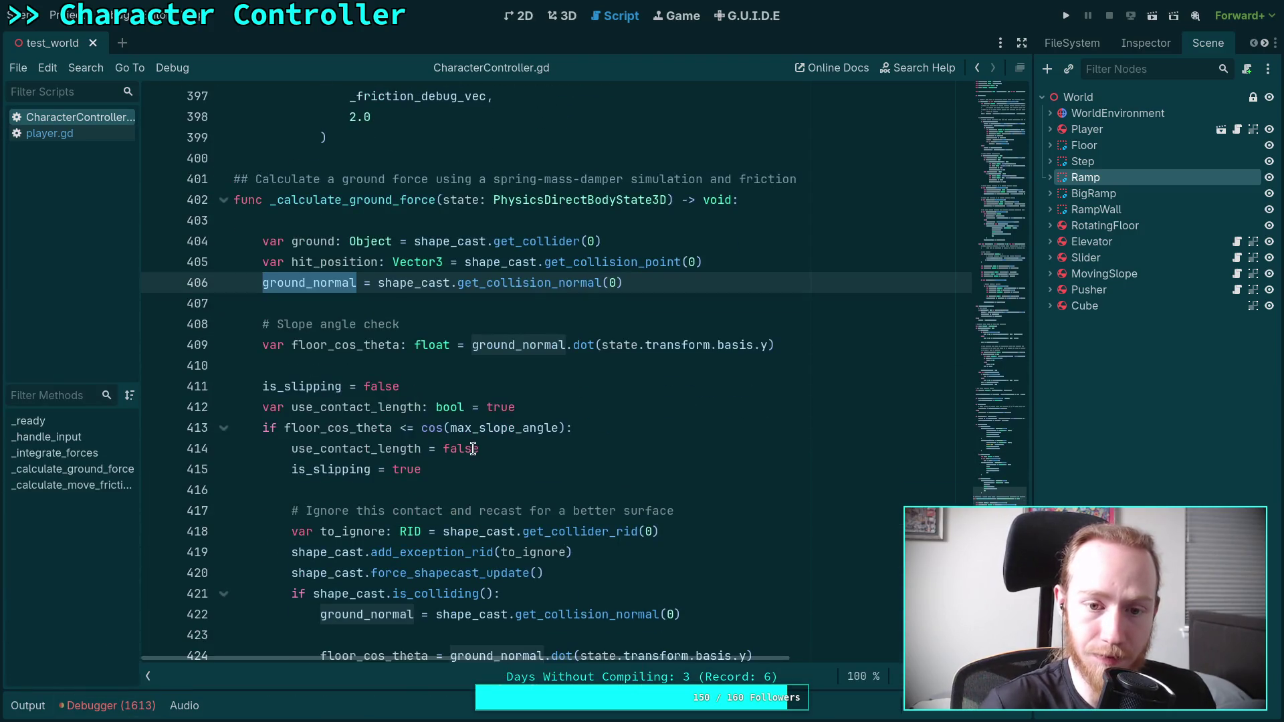
scroll(473, 449, down, 2)
scroll(602, 439, down, 2)
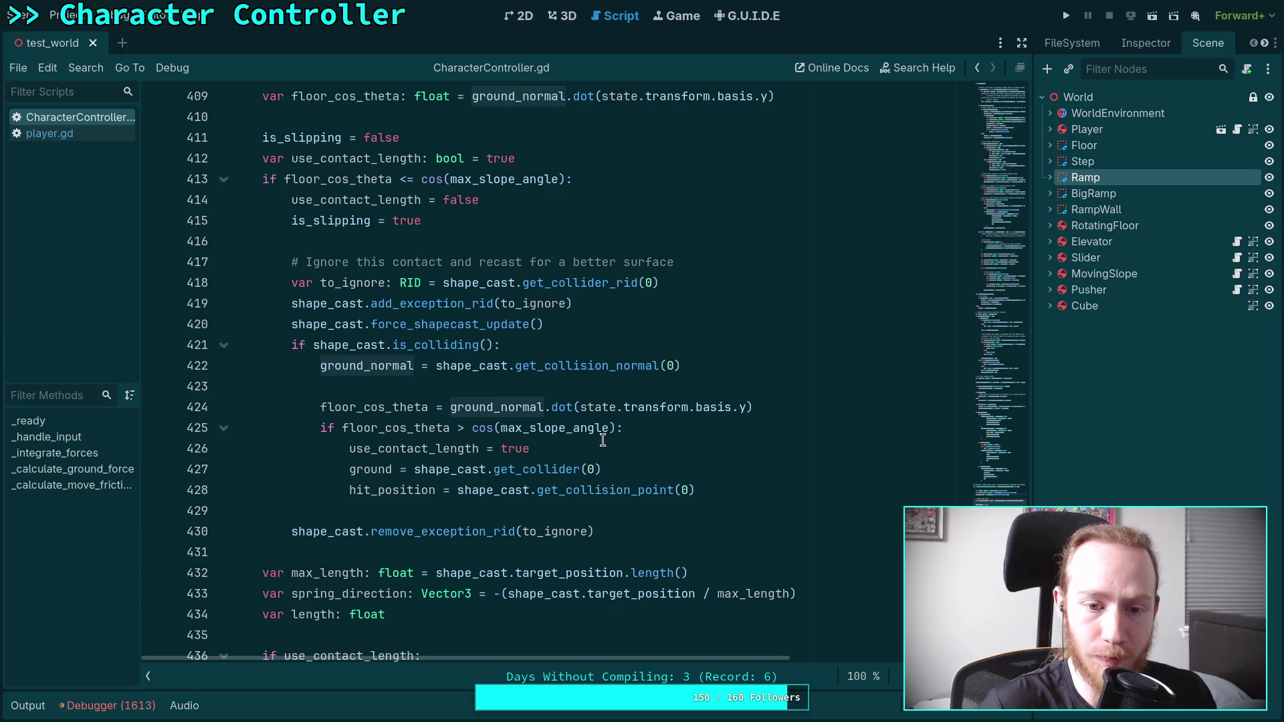
scroll(746, 456, down, 2)
- Move via the minimap to the is_on_floor slip-force and is_slipping wall_normal code, lines 201–222
click(339, 243)
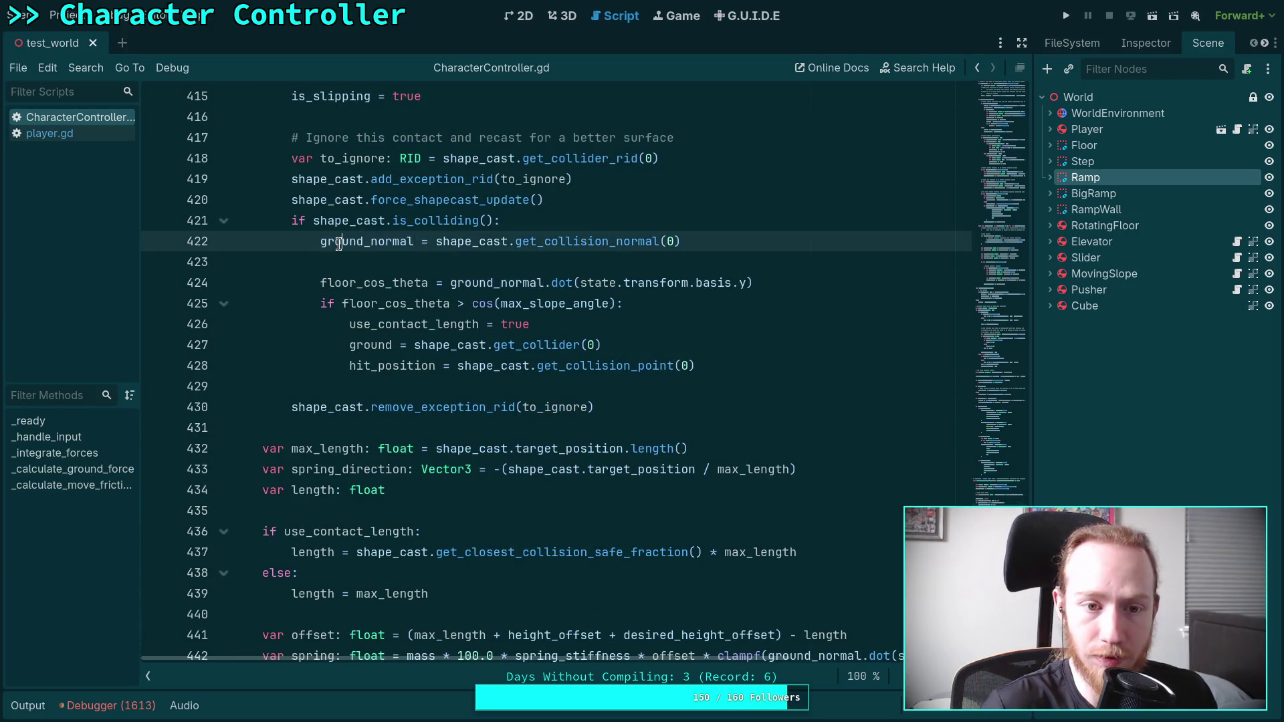
scroll(657, 446, down, 5)
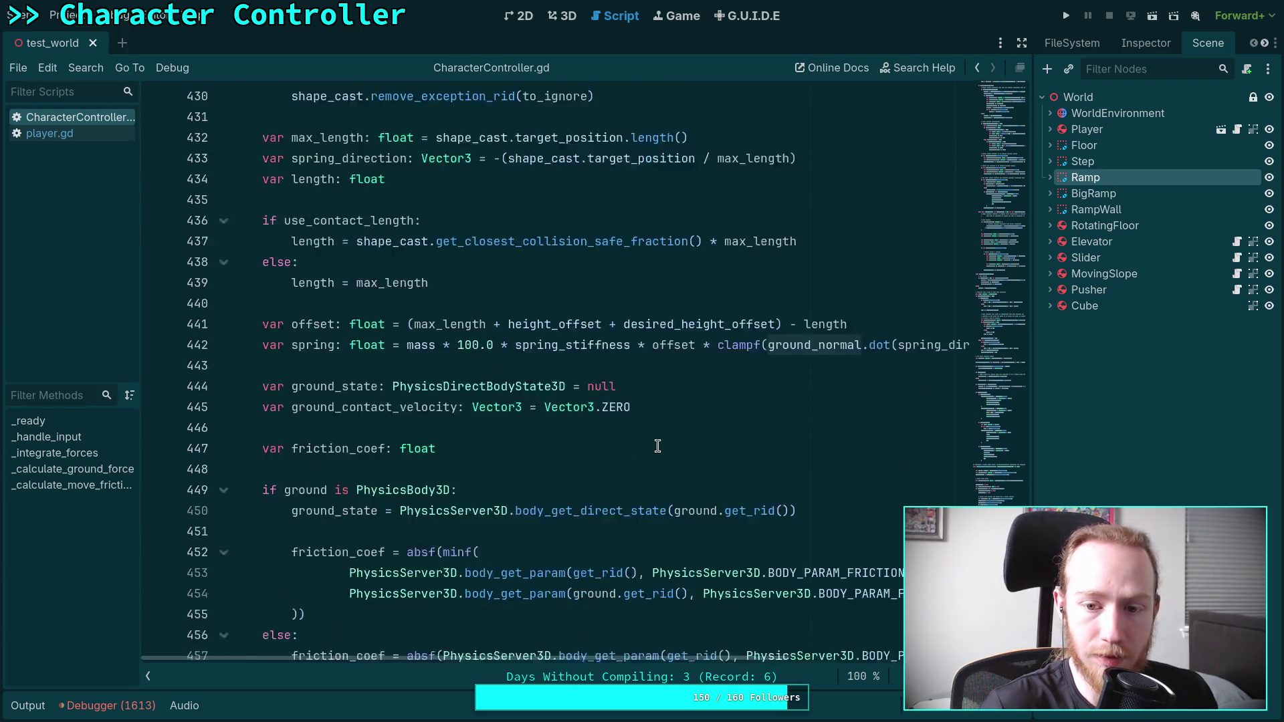
scroll(834, 660, down, 5)
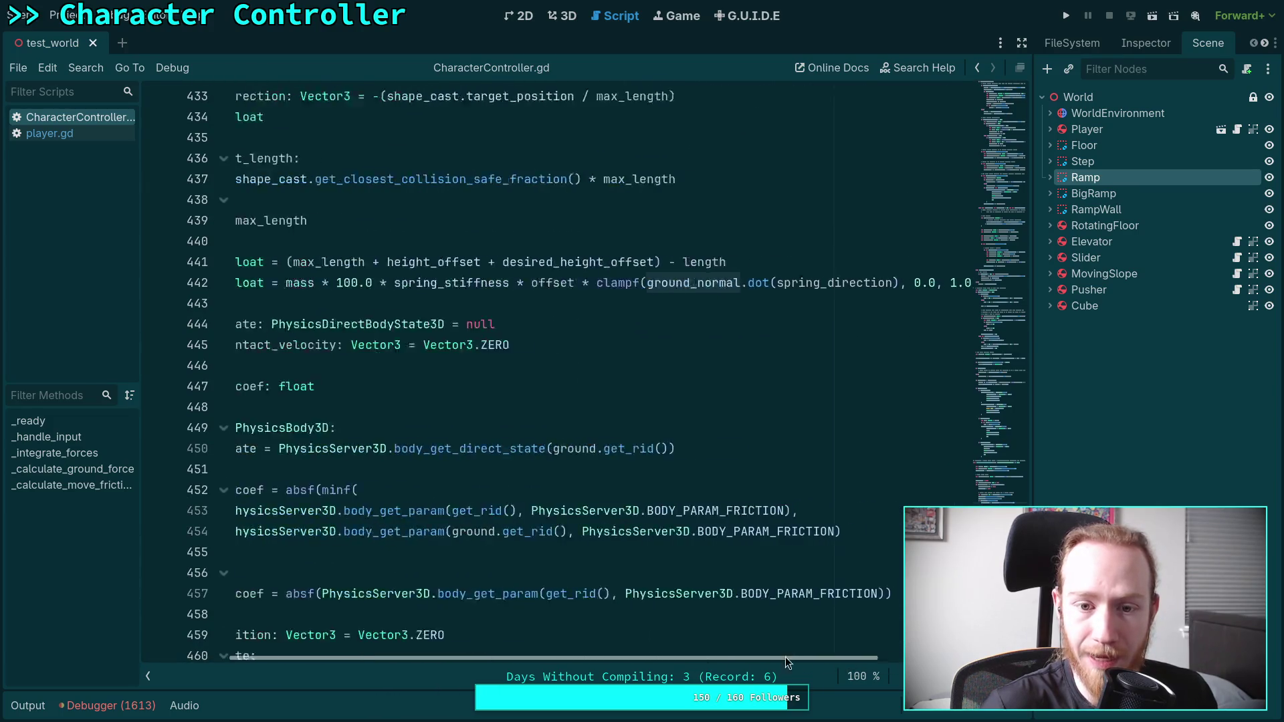
scroll(785, 657, up, 3)
scroll(713, 572, down, 7)
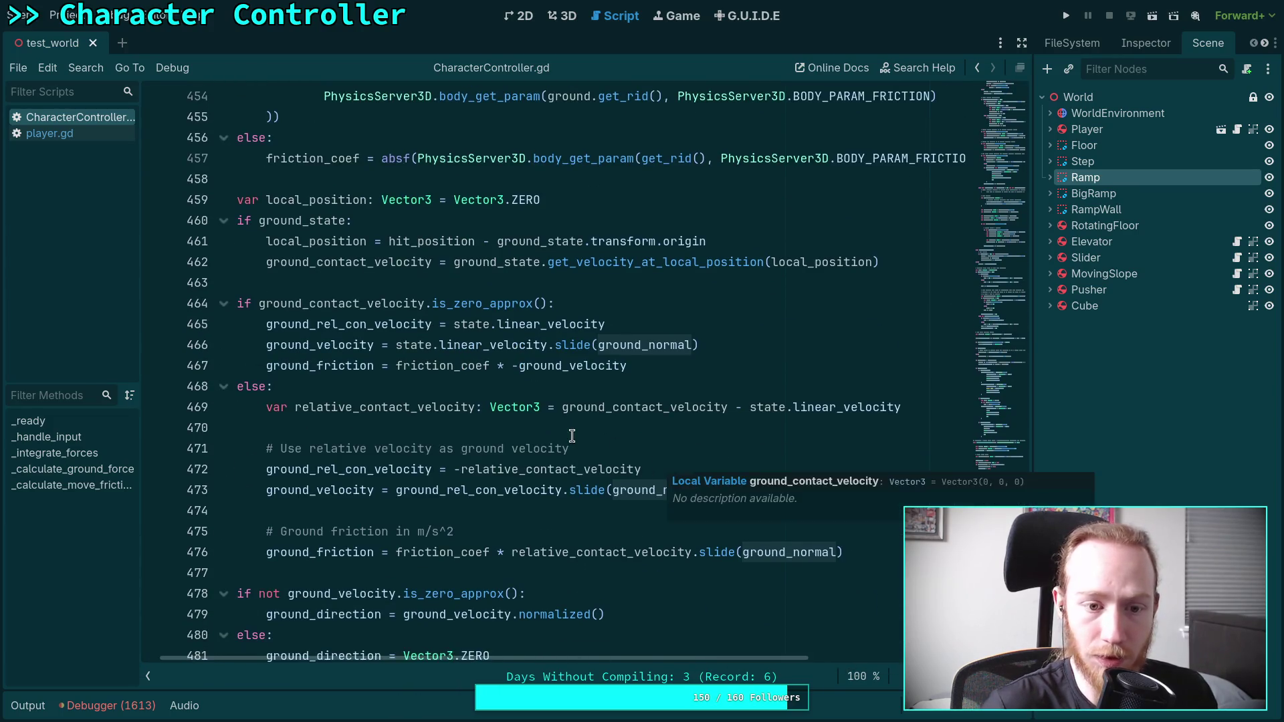
scroll(572, 436, down, 2)
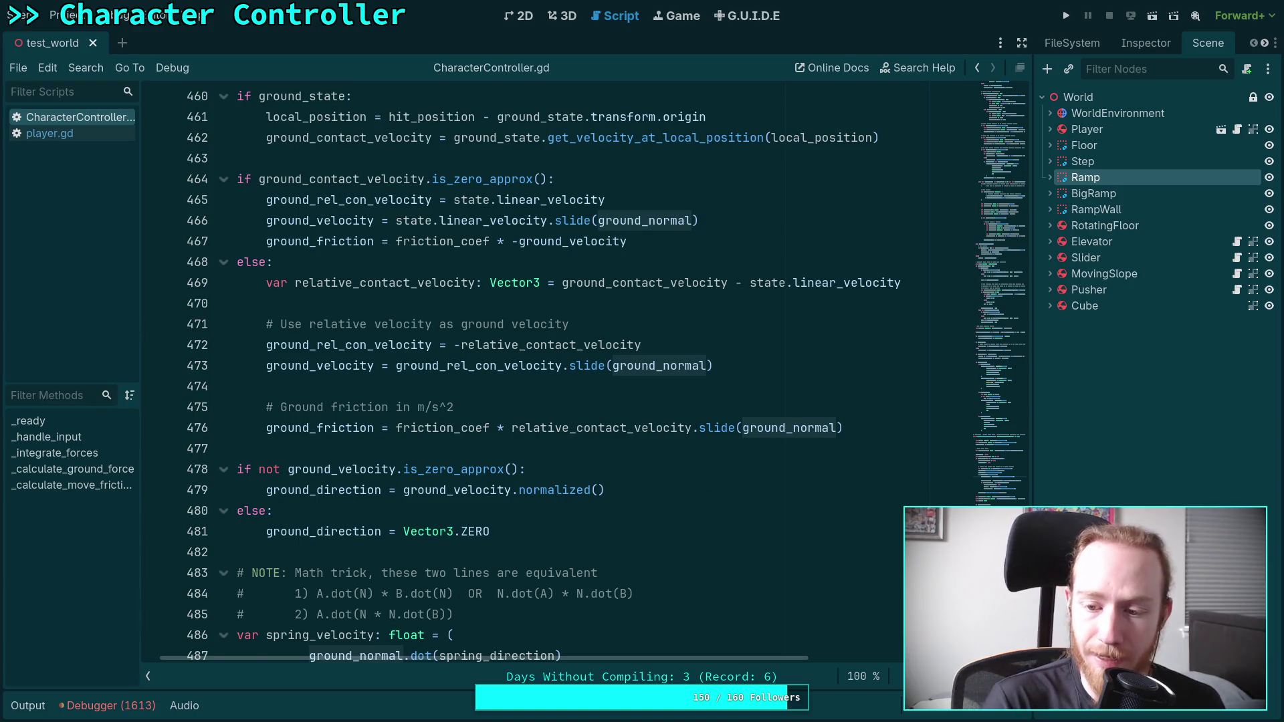
click(1005, 368)
drag(1005, 368, 1006, 306)
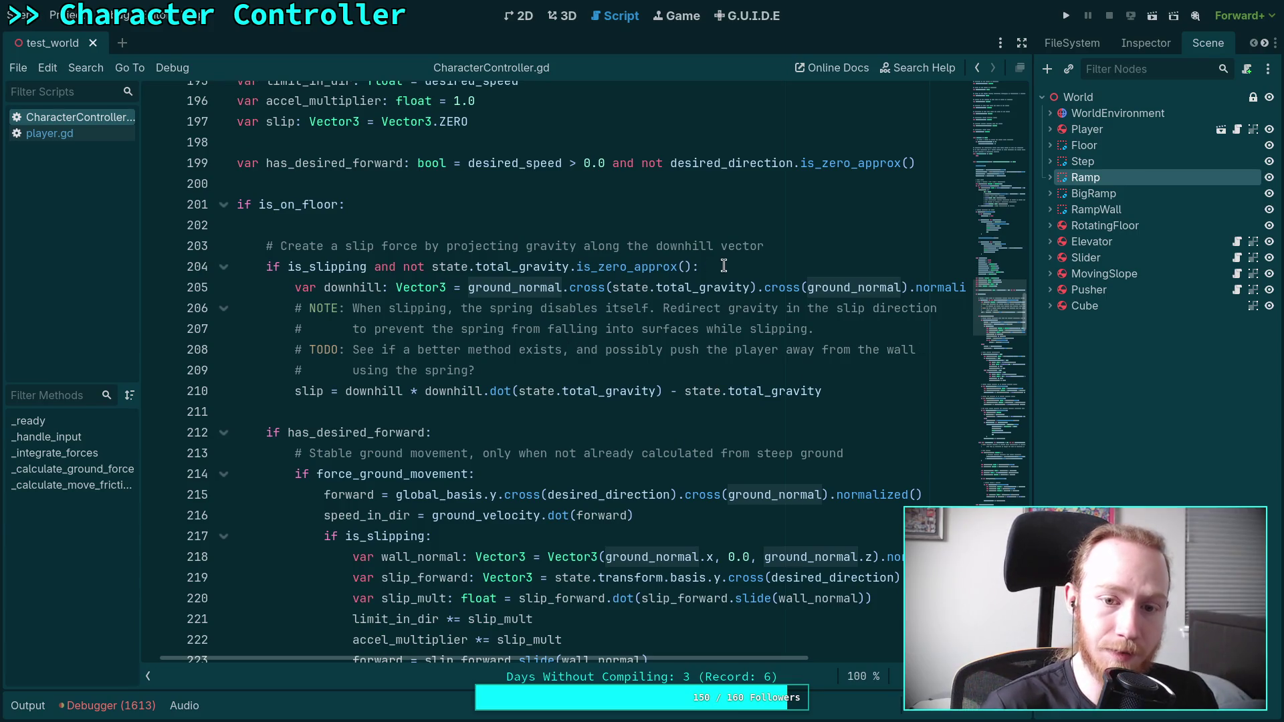
click(689, 265)
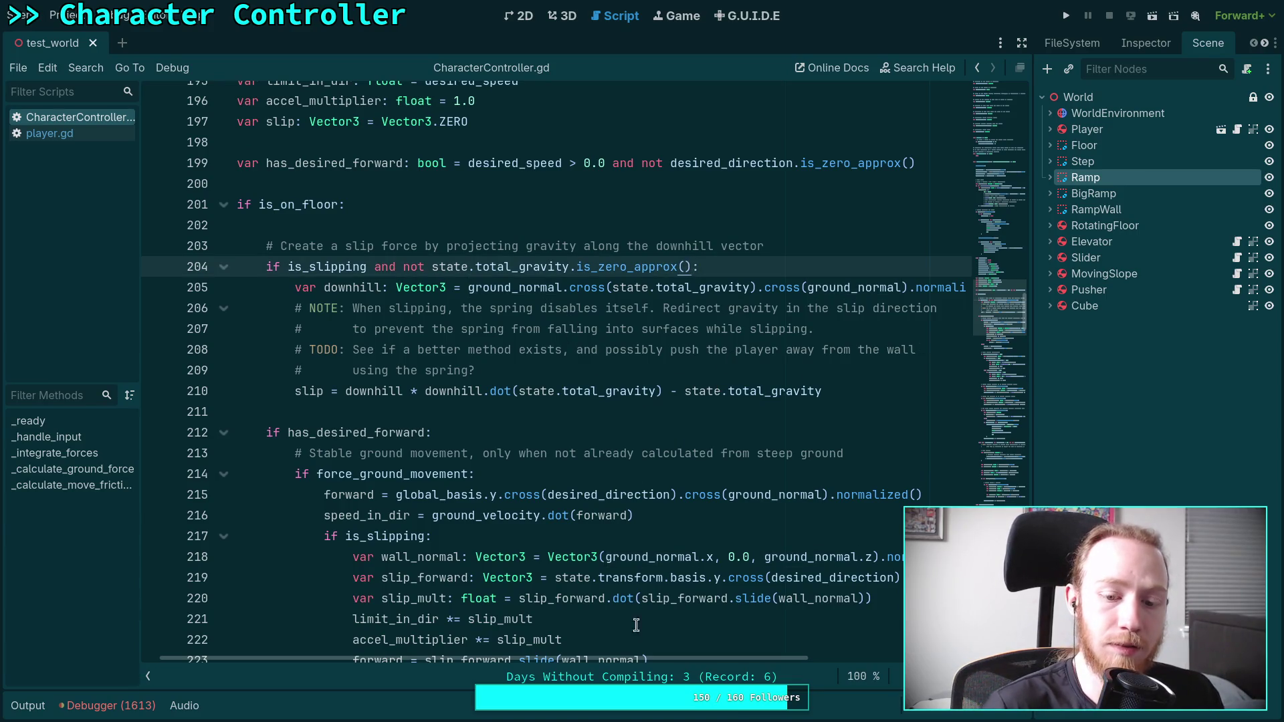
mouse_move(610, 660)
mouse_down()
mouse_move(592, 662)
mouse_move(649, 663)
mouse_up()
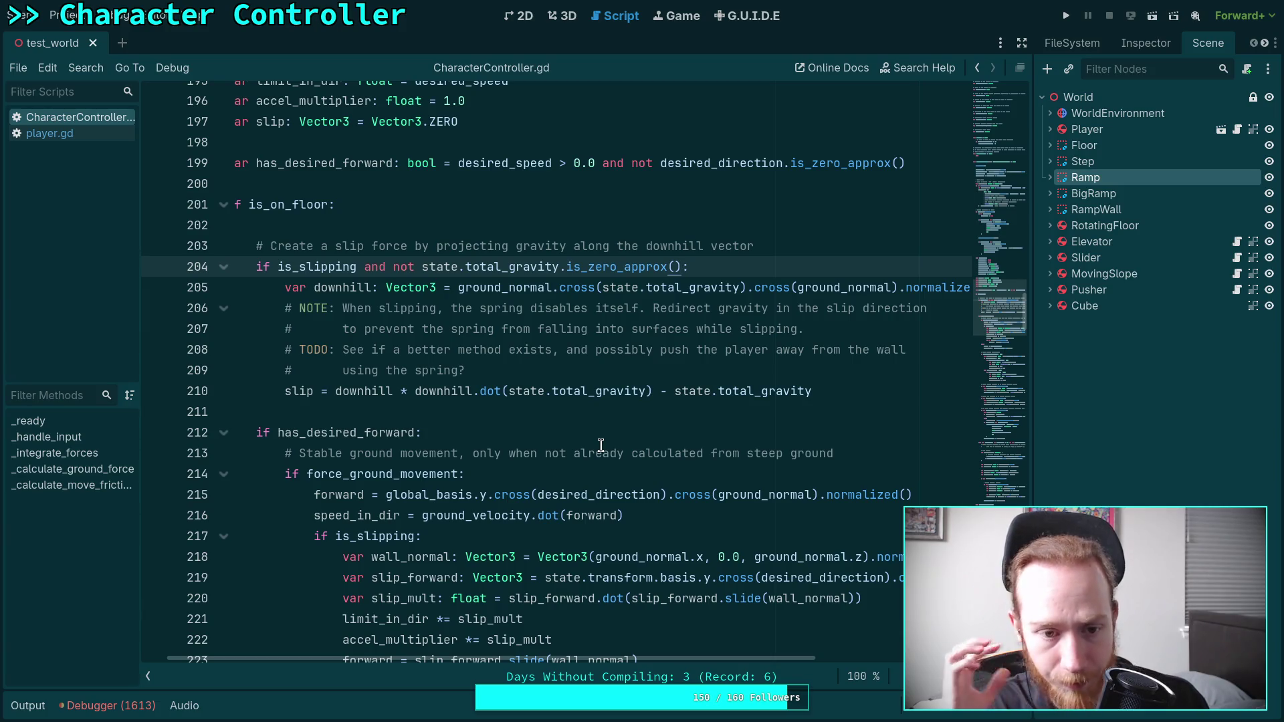
click(733, 267)
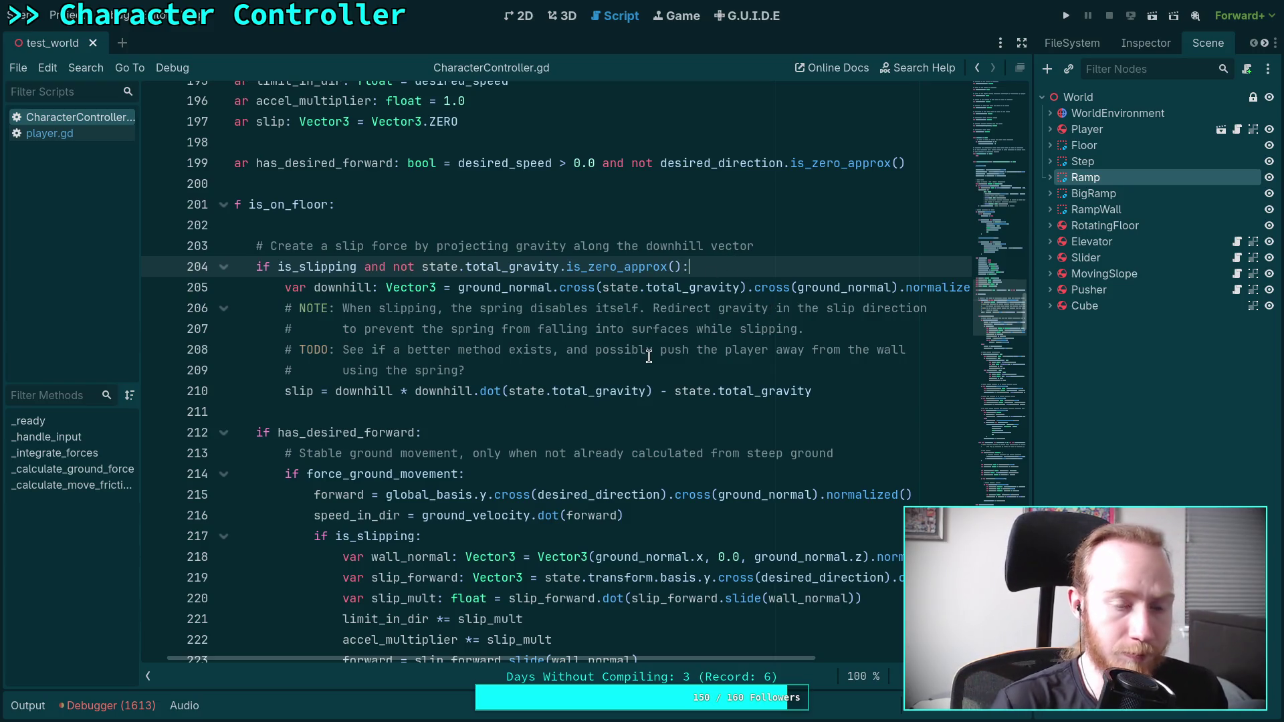
scroll(534, 629, up, 1)
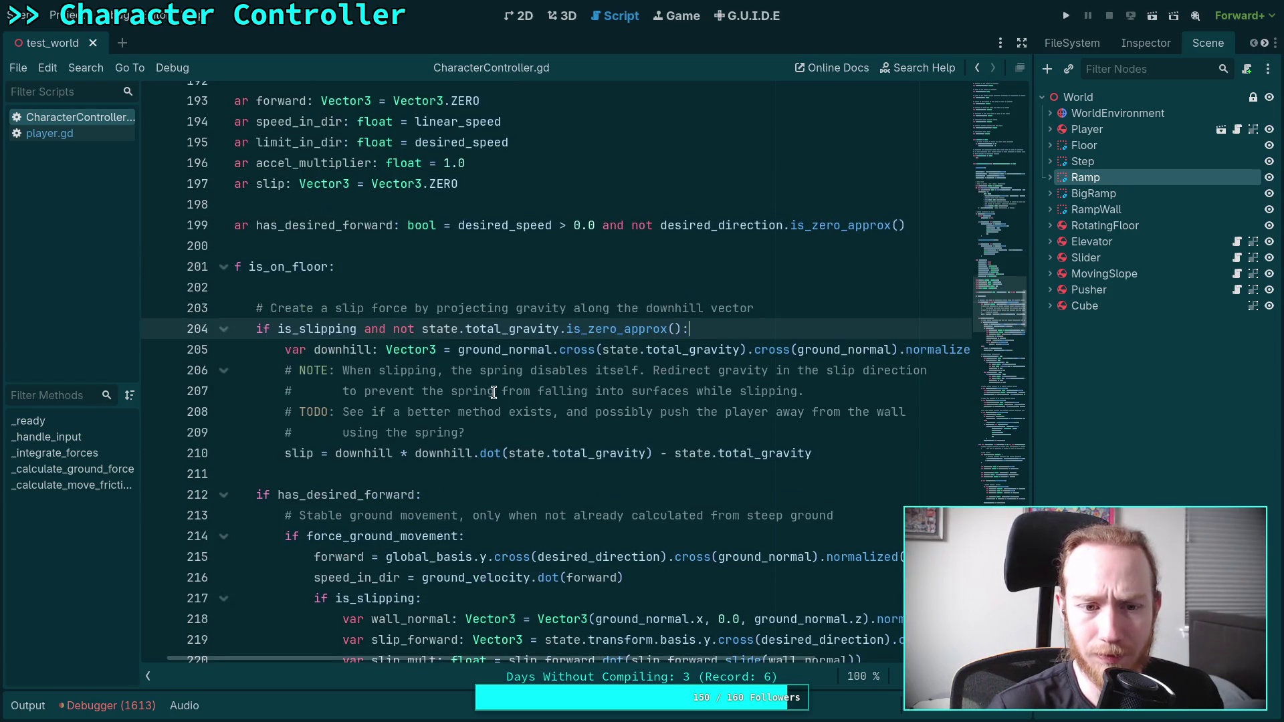
scroll(512, 656, left, 1)
double_click(352, 328)
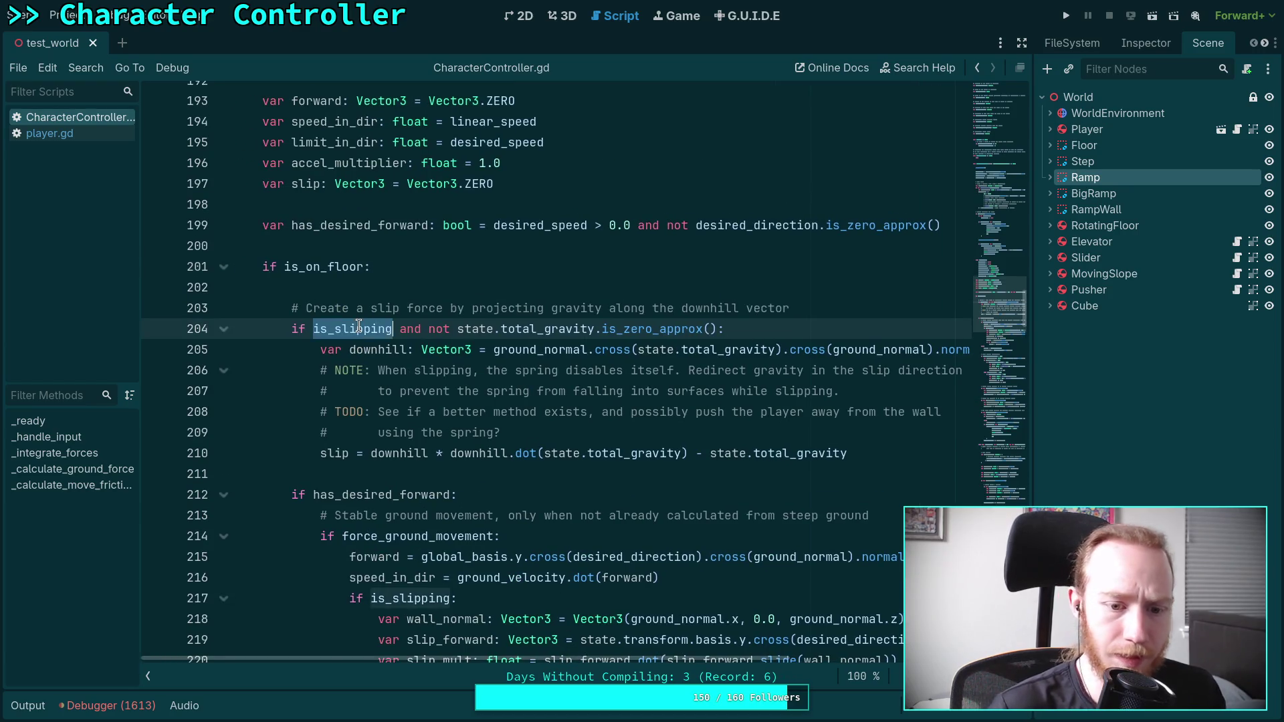
scroll(495, 401, up, 2)
scroll(495, 401, down, 4)
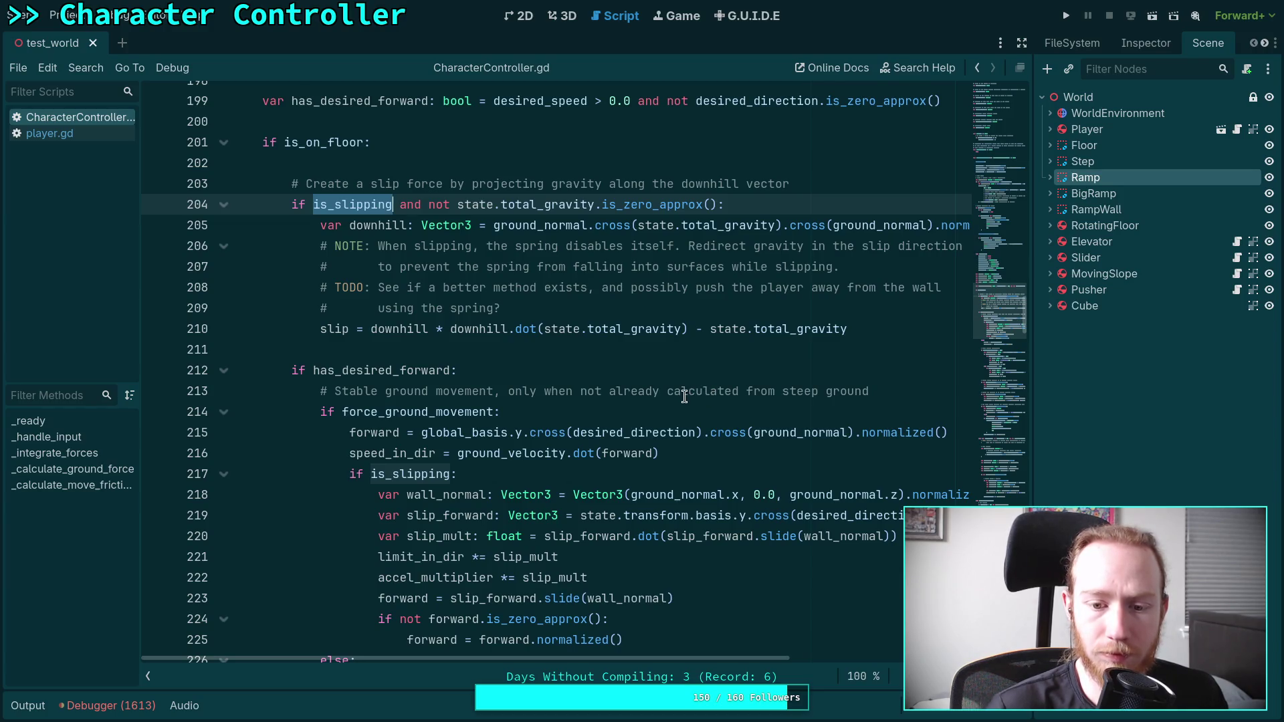
scroll(683, 394, up, 1)
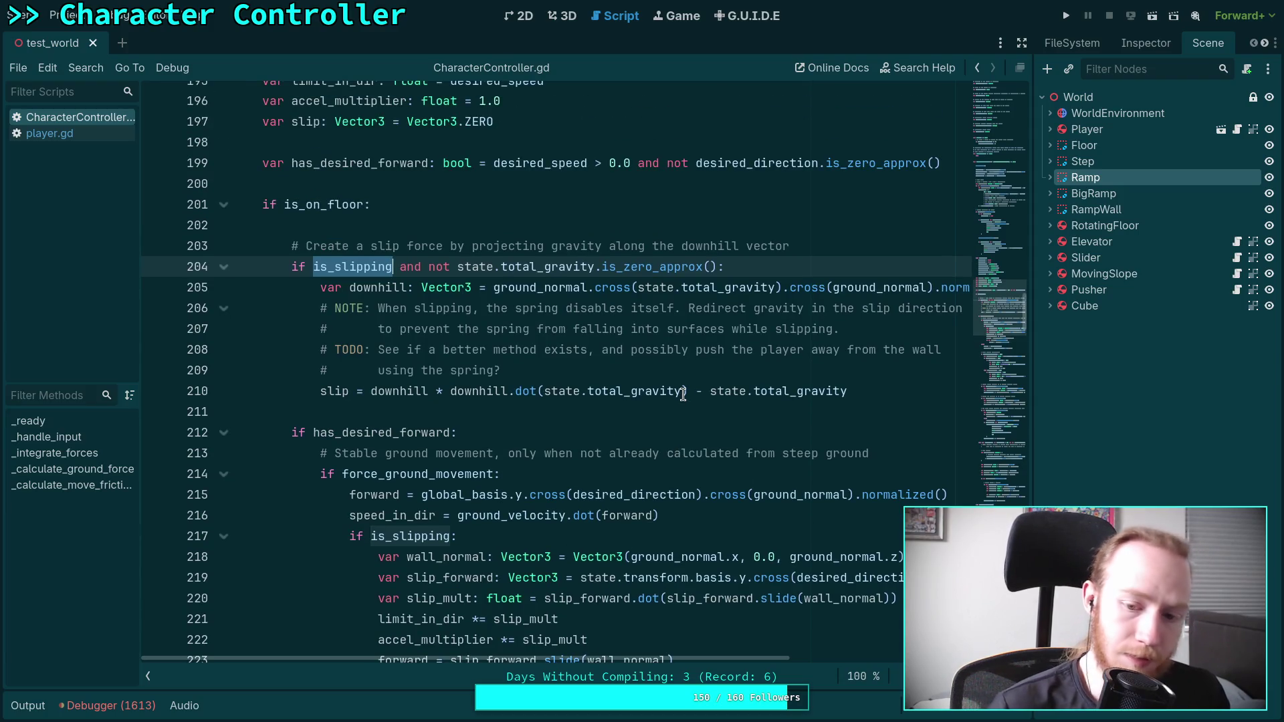
scroll(683, 394, down, 1)
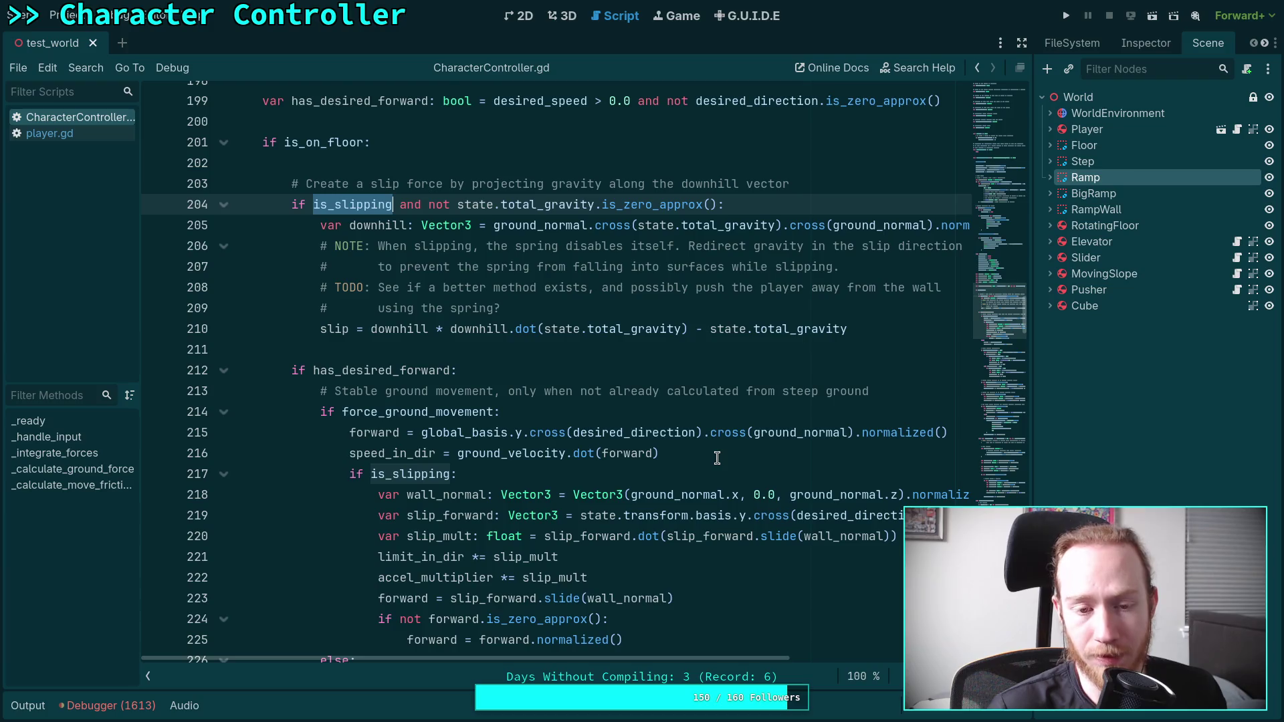
scroll(719, 451, up, 1)
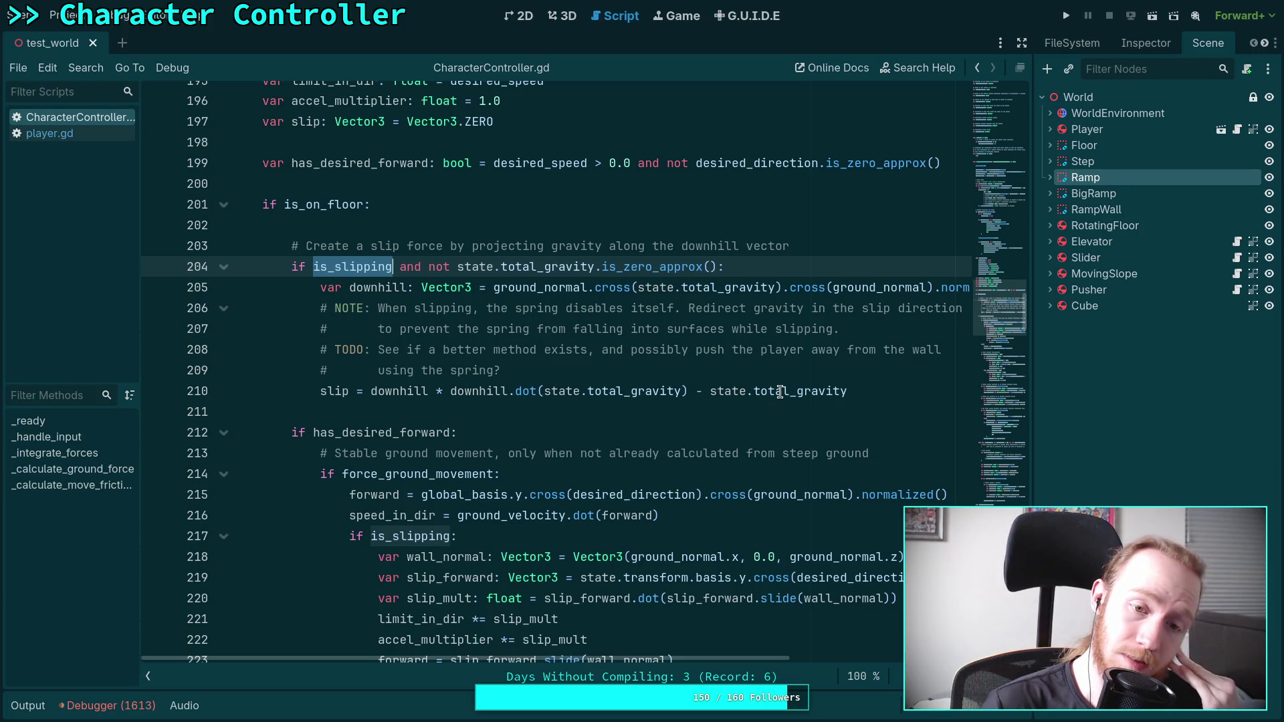
mouse_move(782, 392)
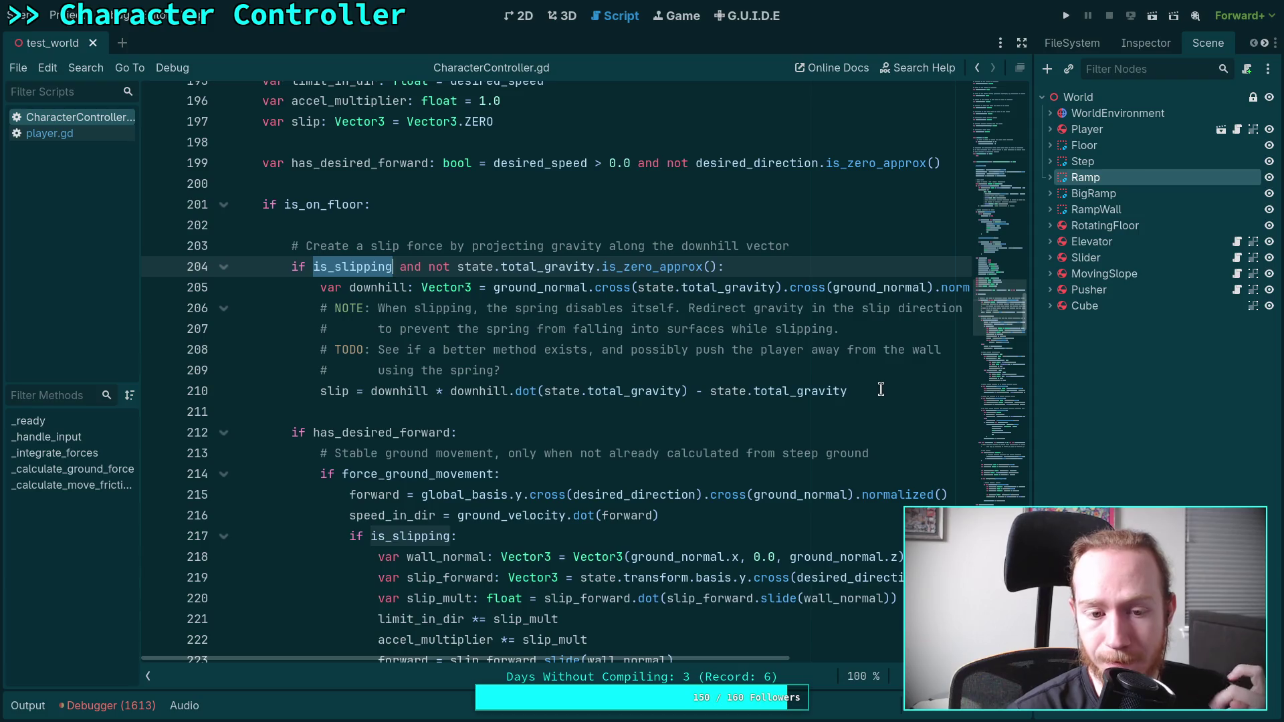
scroll(622, 377, down, 3)
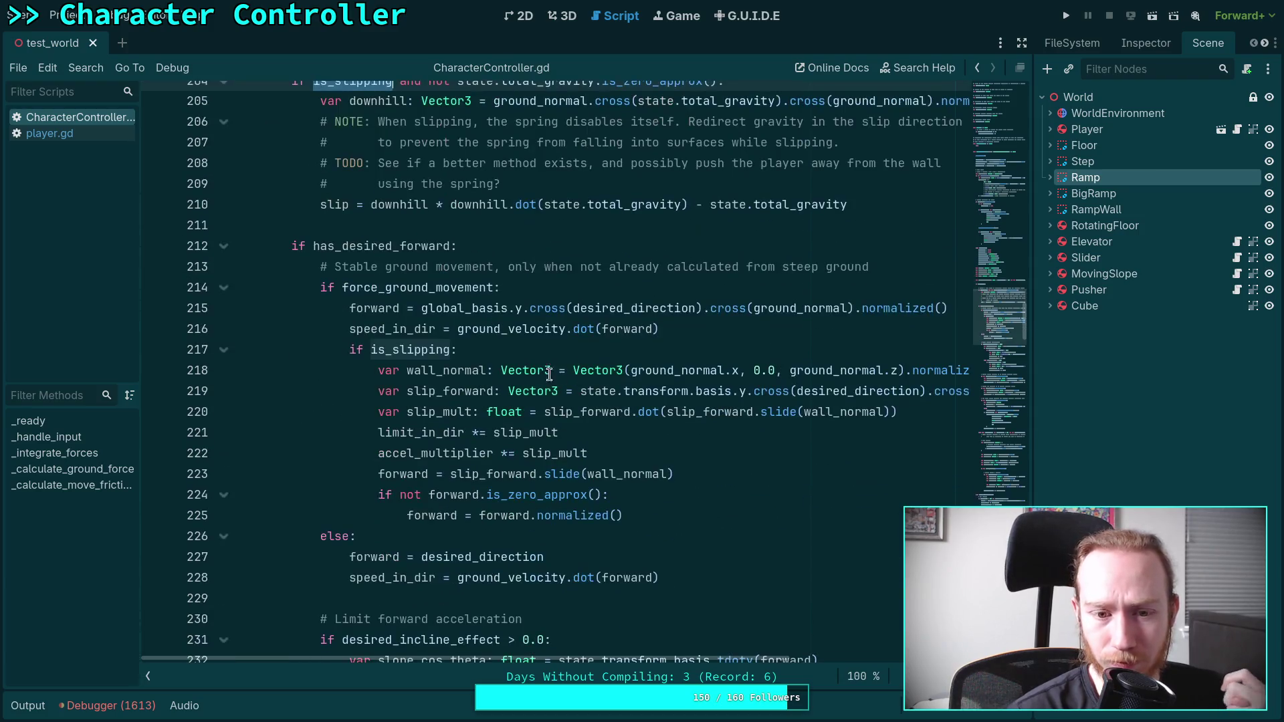
scroll(709, 662, right, 2)
scroll(722, 662, right, 3)
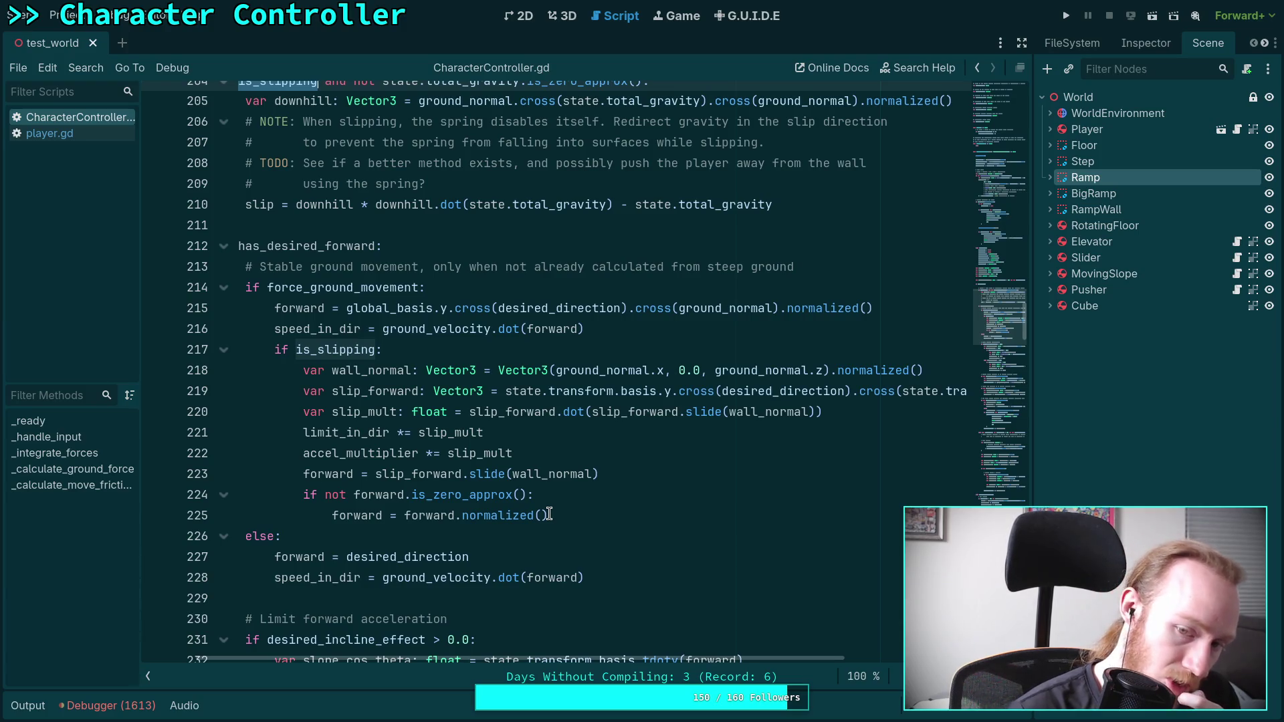
scroll(466, 484, up, 2)
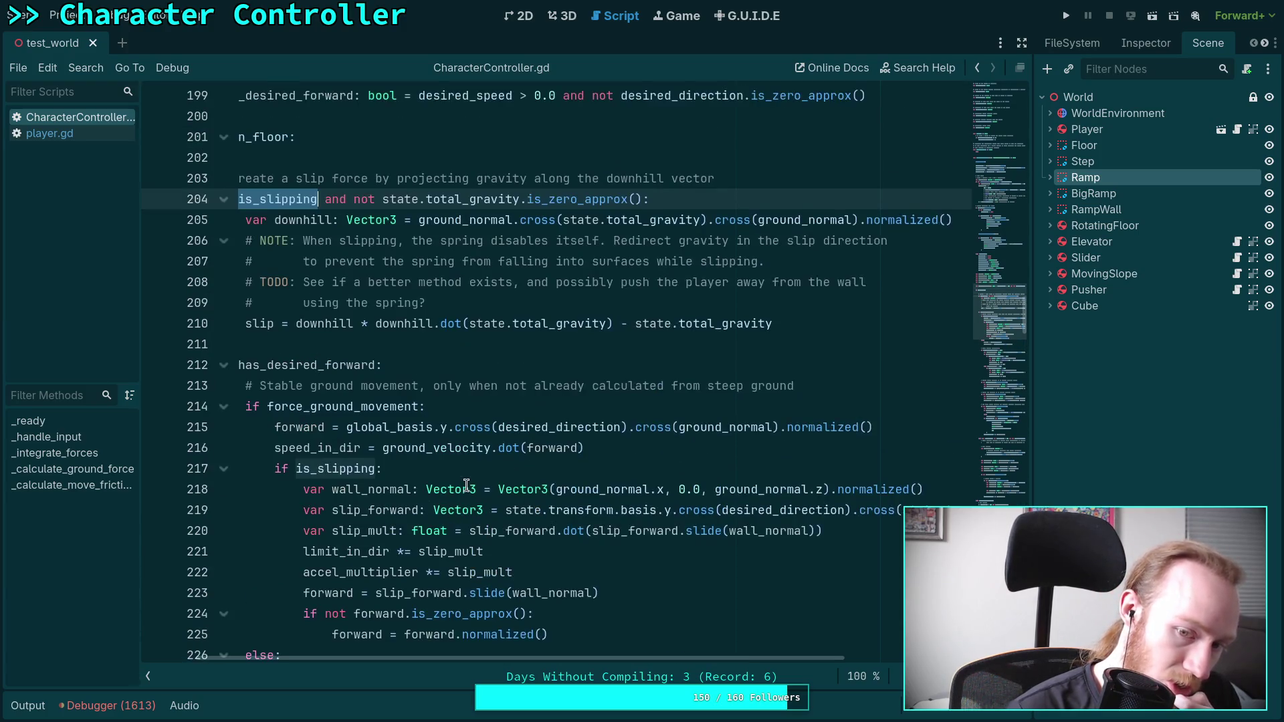
scroll(467, 484, up, 1)
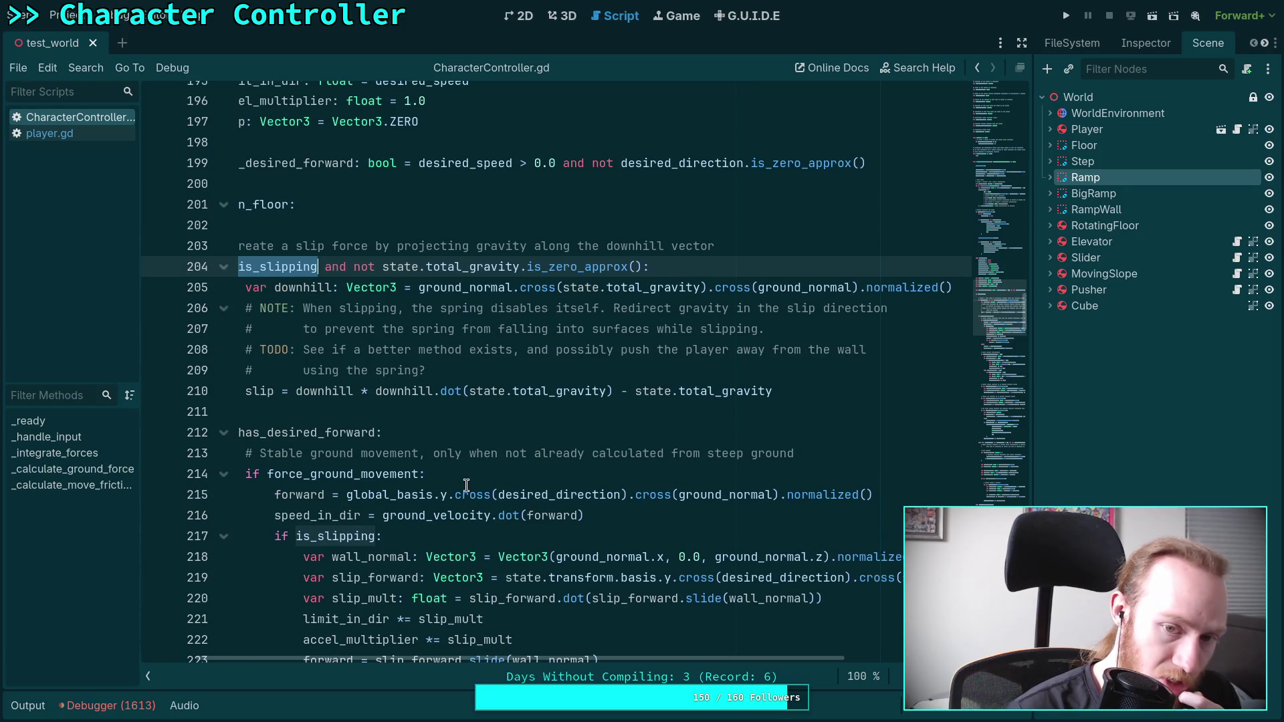
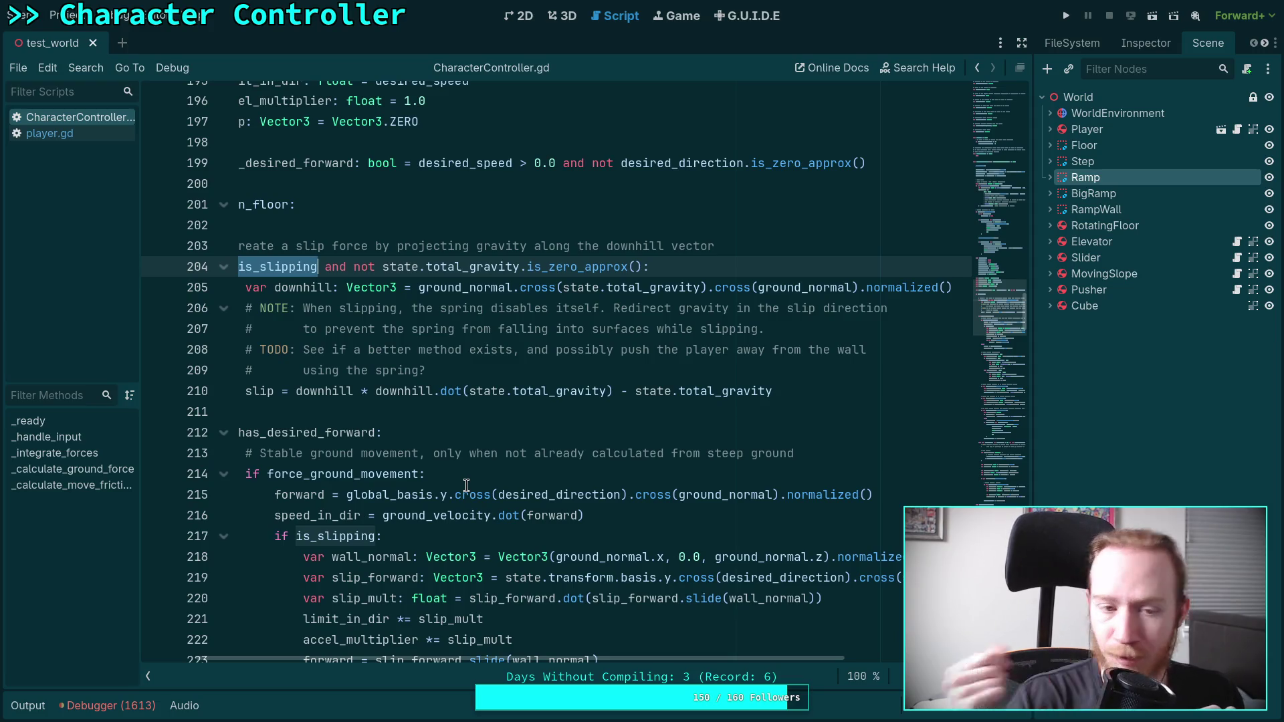
- Review the slip-force calculation block and highlight where wall_normal is used
mouse_move(818, 386)
mouse_down()
mouse_move(573, 288)
mouse_move(529, 246)
mouse_up()
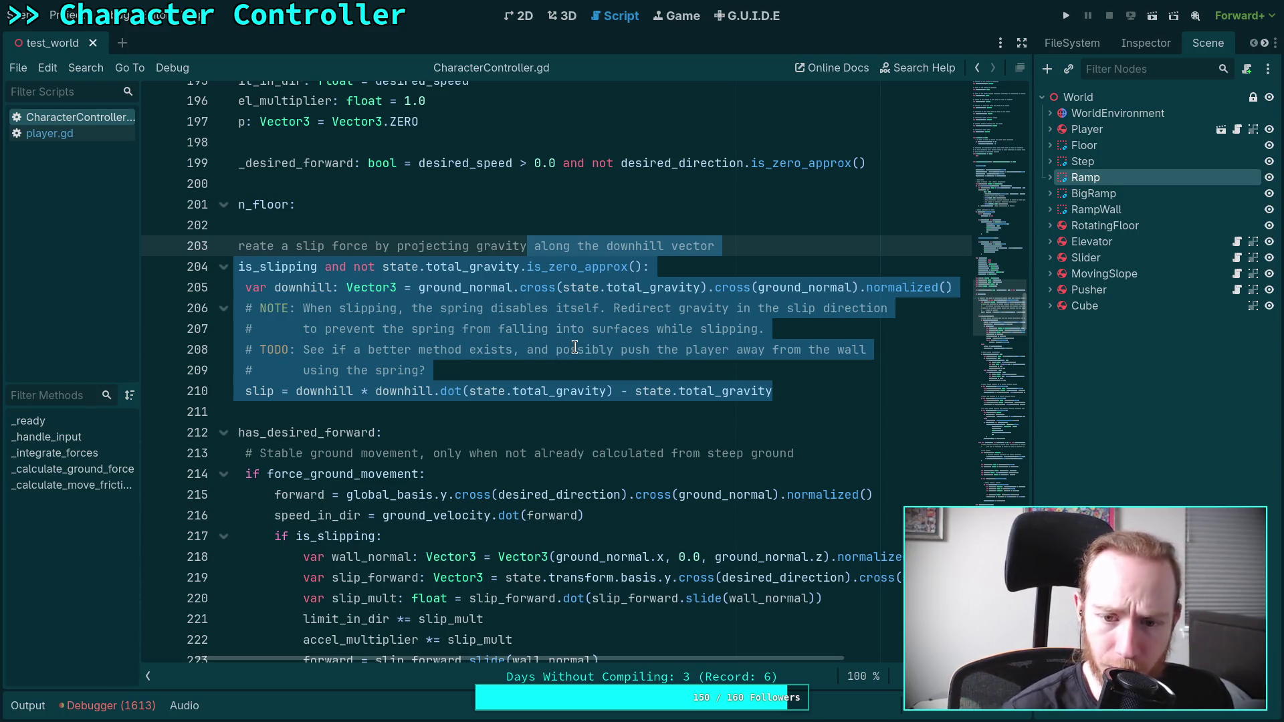
scroll(449, 443, down, 1)
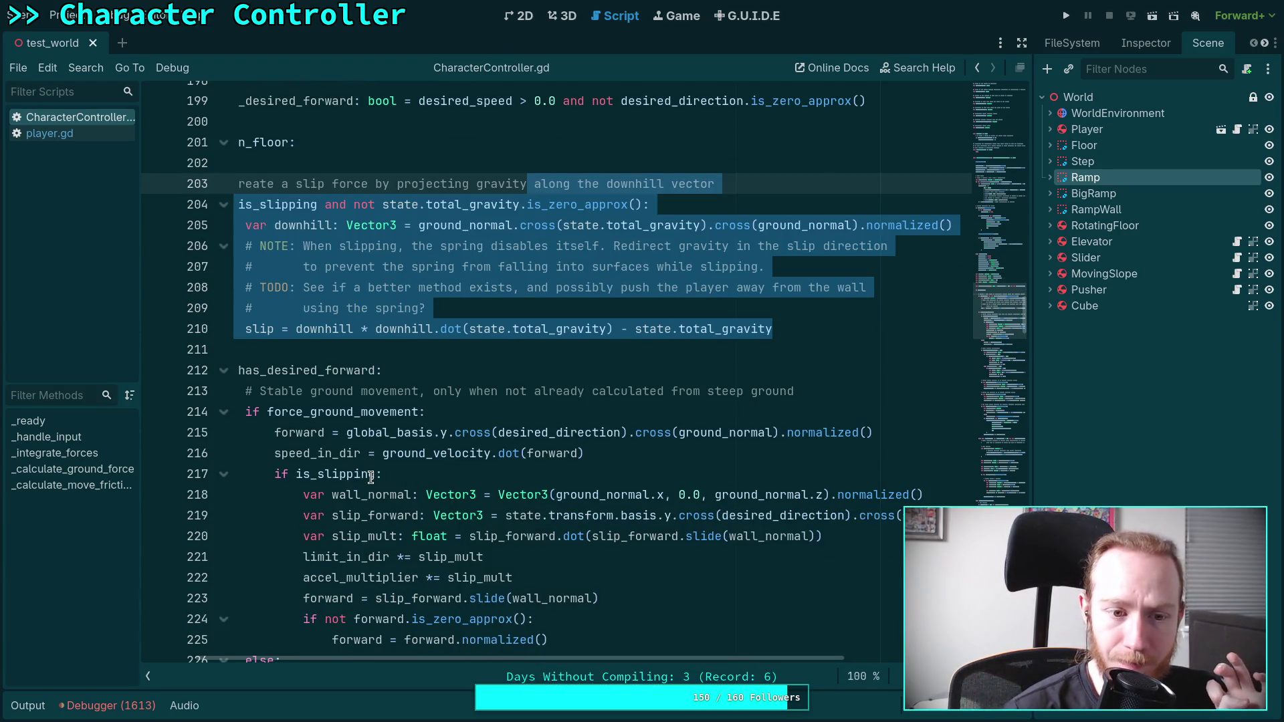
mouse_move(371, 479)
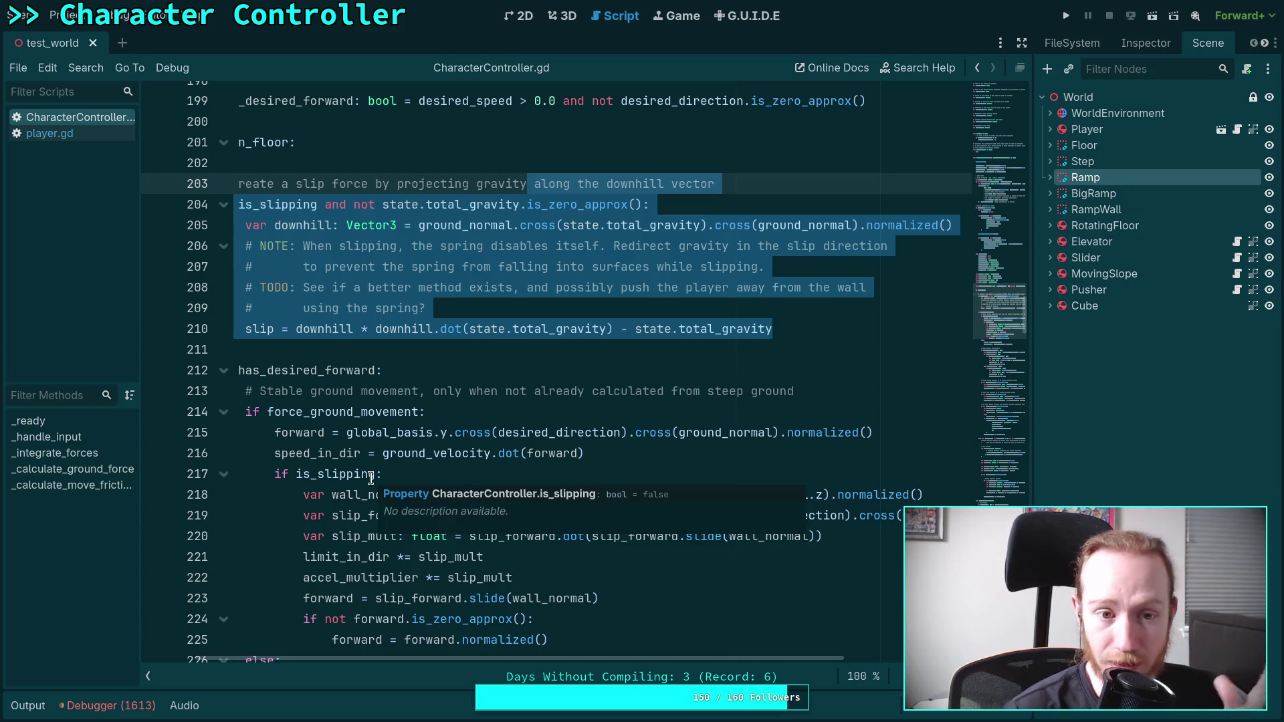
scroll(441, 463, down, 1)
scroll(442, 462, up, 1)
drag(354, 495, 399, 499)
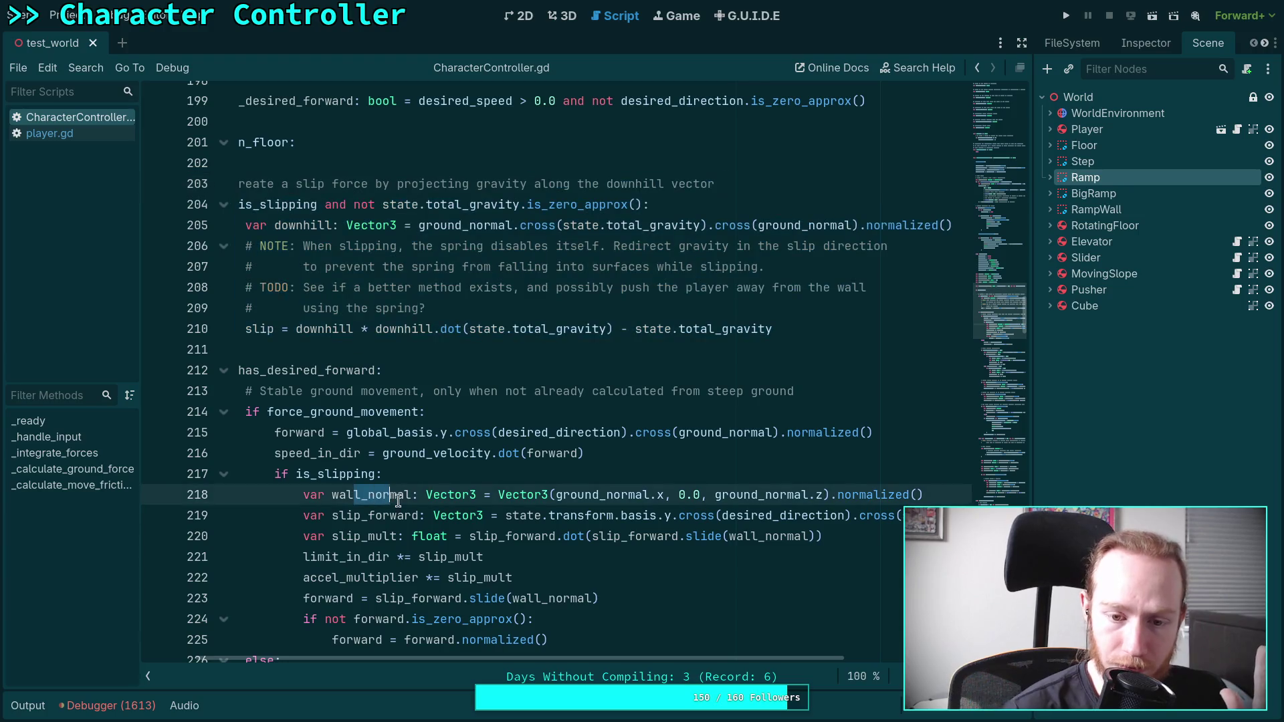
double_click(399, 498)
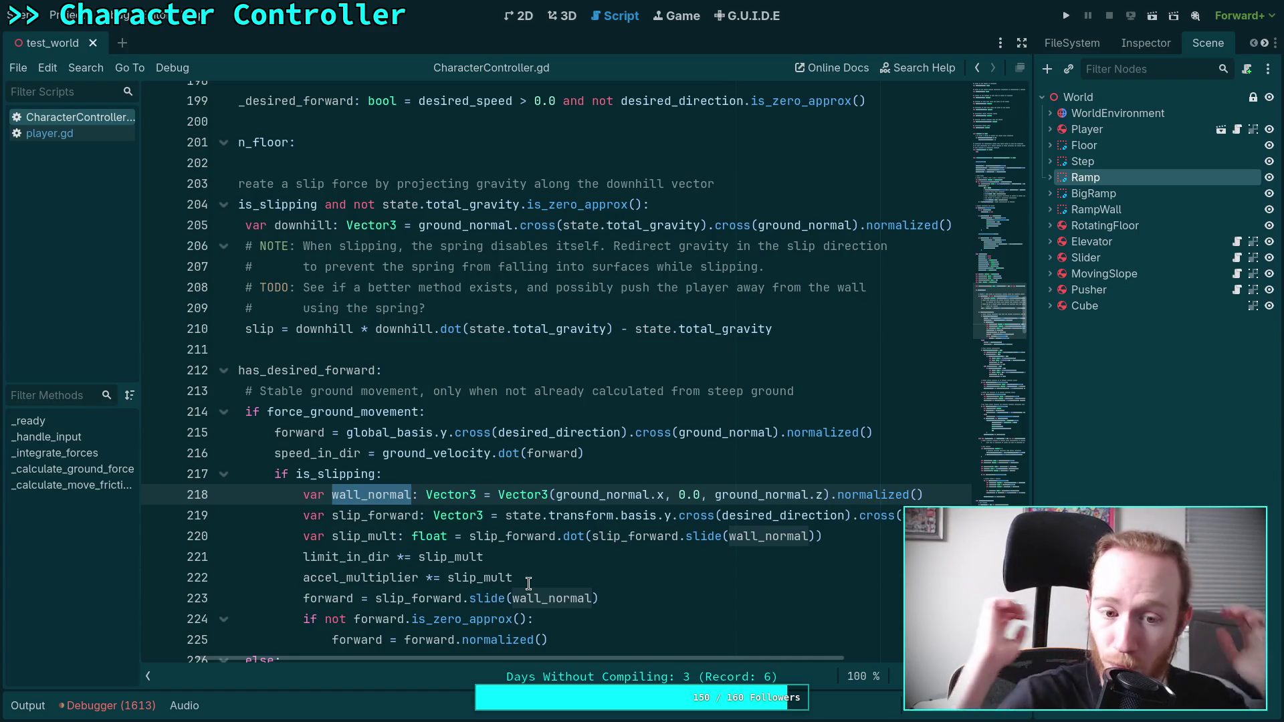
drag(541, 657, 503, 657)
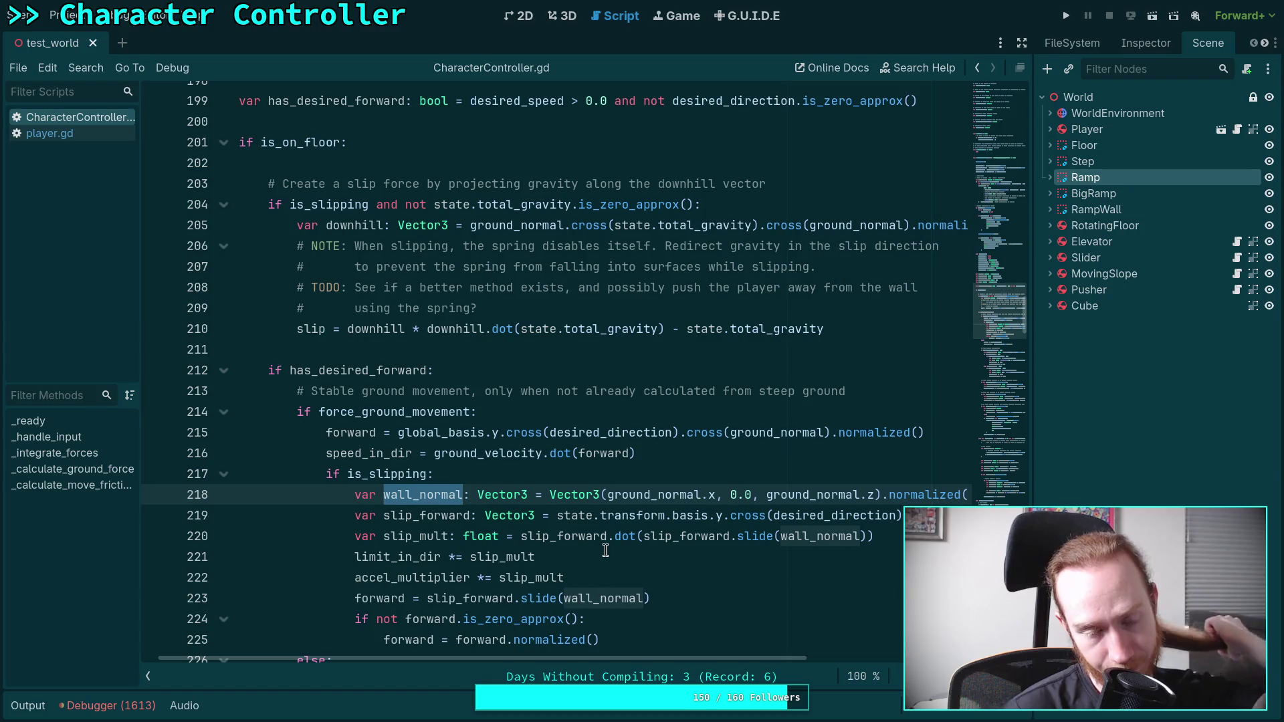
scroll(609, 535, up, 7)
scroll(609, 535, up, 20)
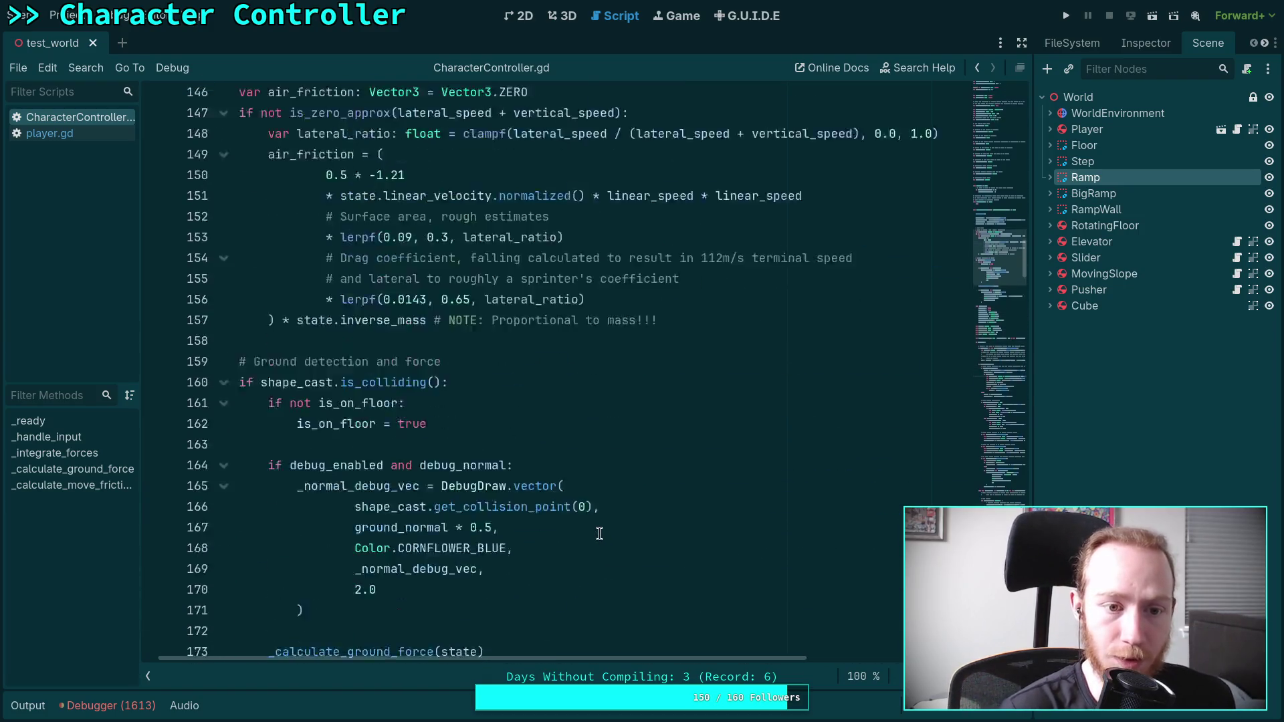
drag(512, 660, 496, 660)
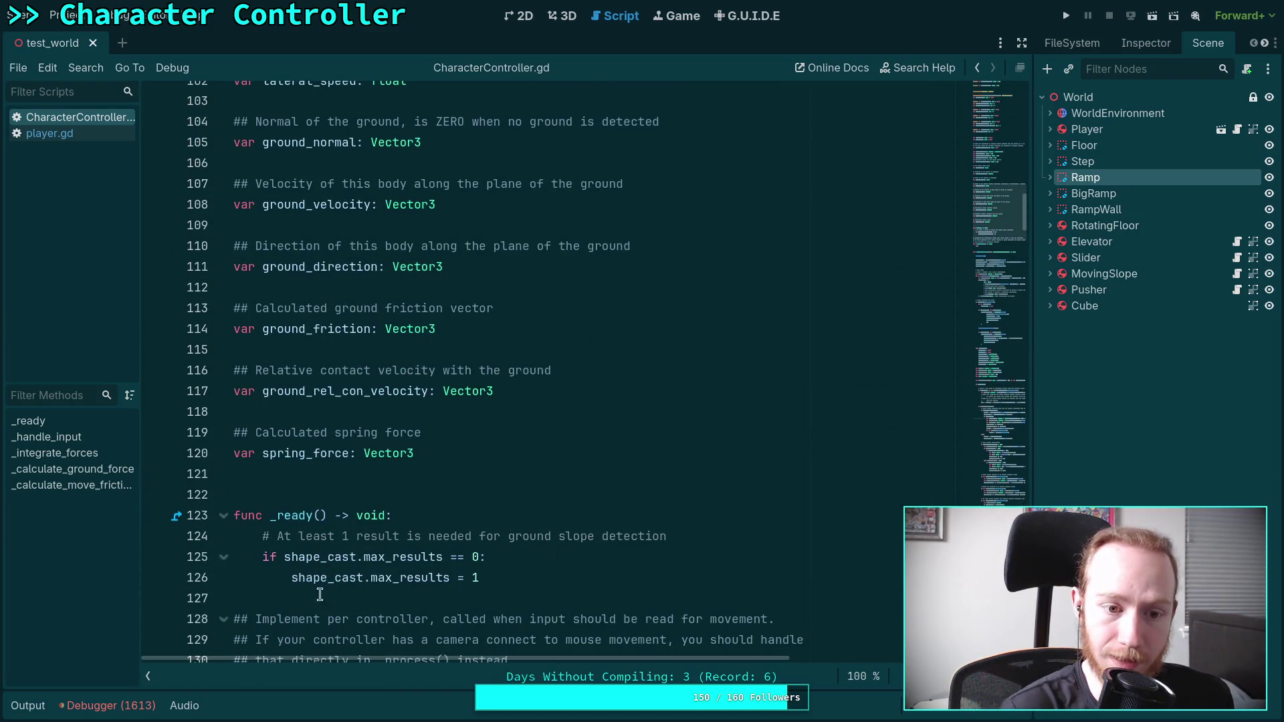
scroll(476, 448, up, 3)
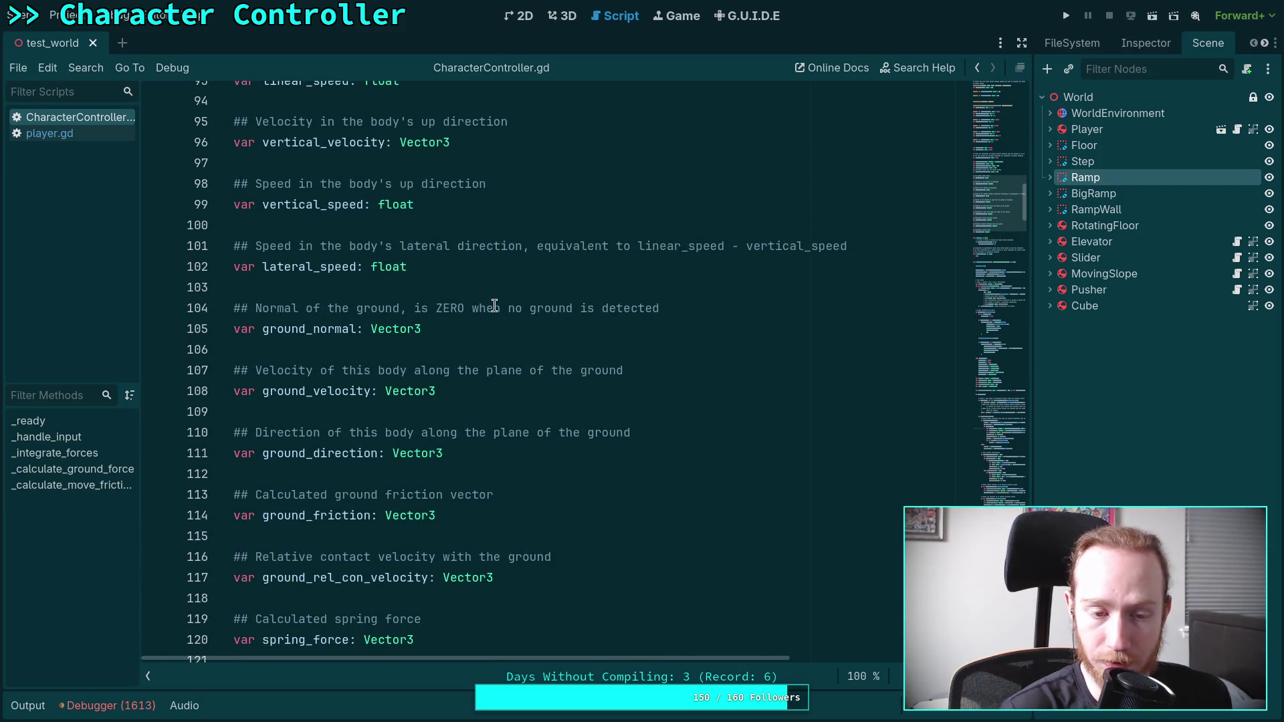
- Declare 'var wall_normal: Vector3' on a new line below ground_rel_con_velocity
click(511, 287)
key(Return)
key(Return)
key(Up)
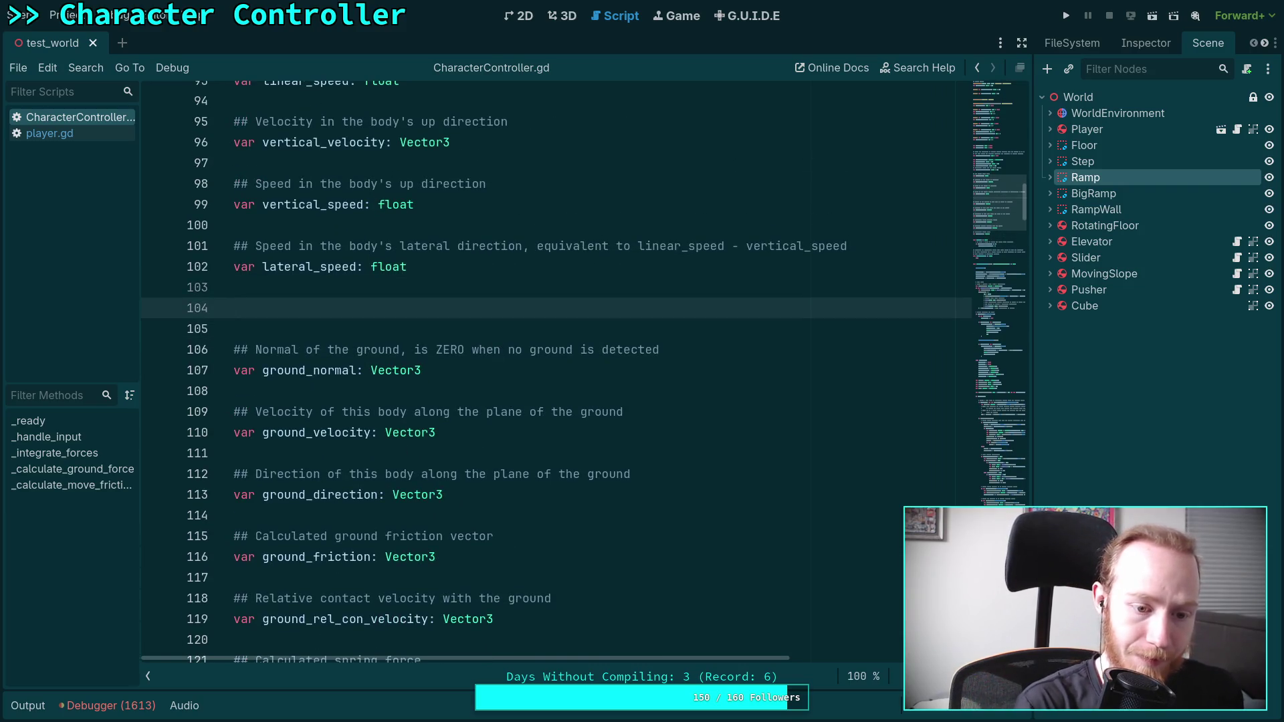
key(BackSpace)
key(BackSpace)
scroll(540, 411, down, 3)
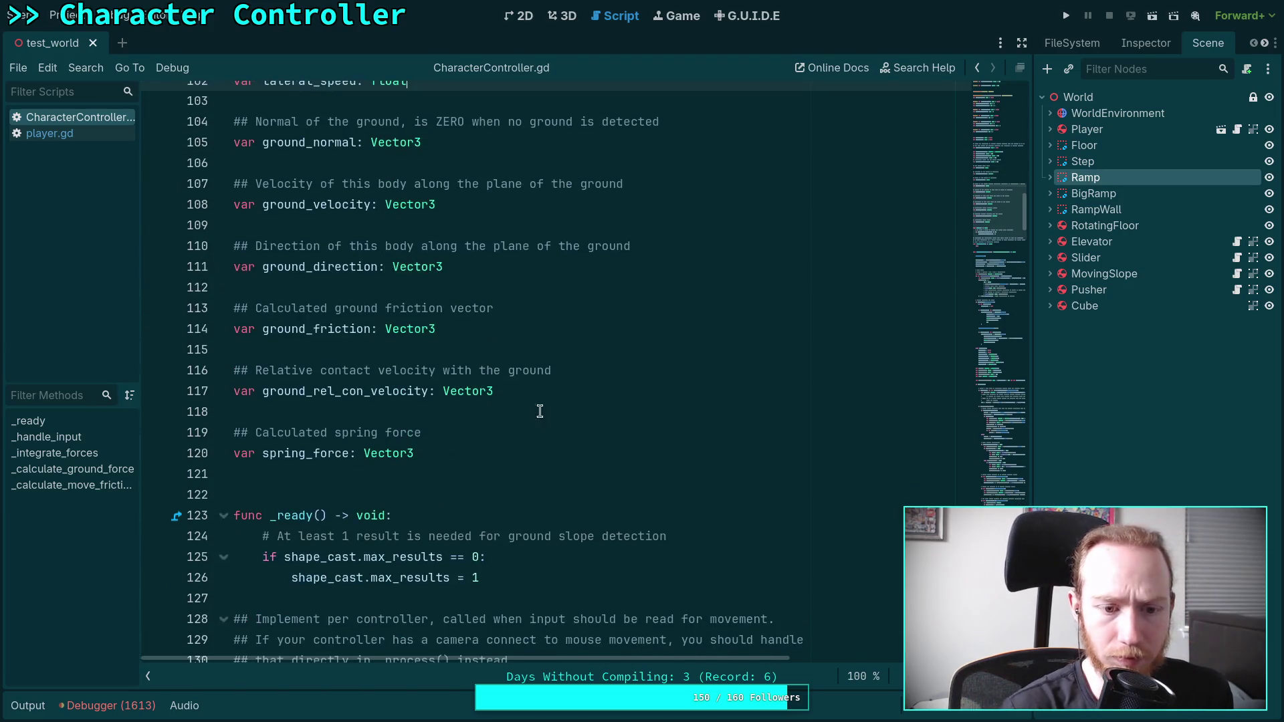
click(586, 398)
key(Return)
key(Return)
text(v)
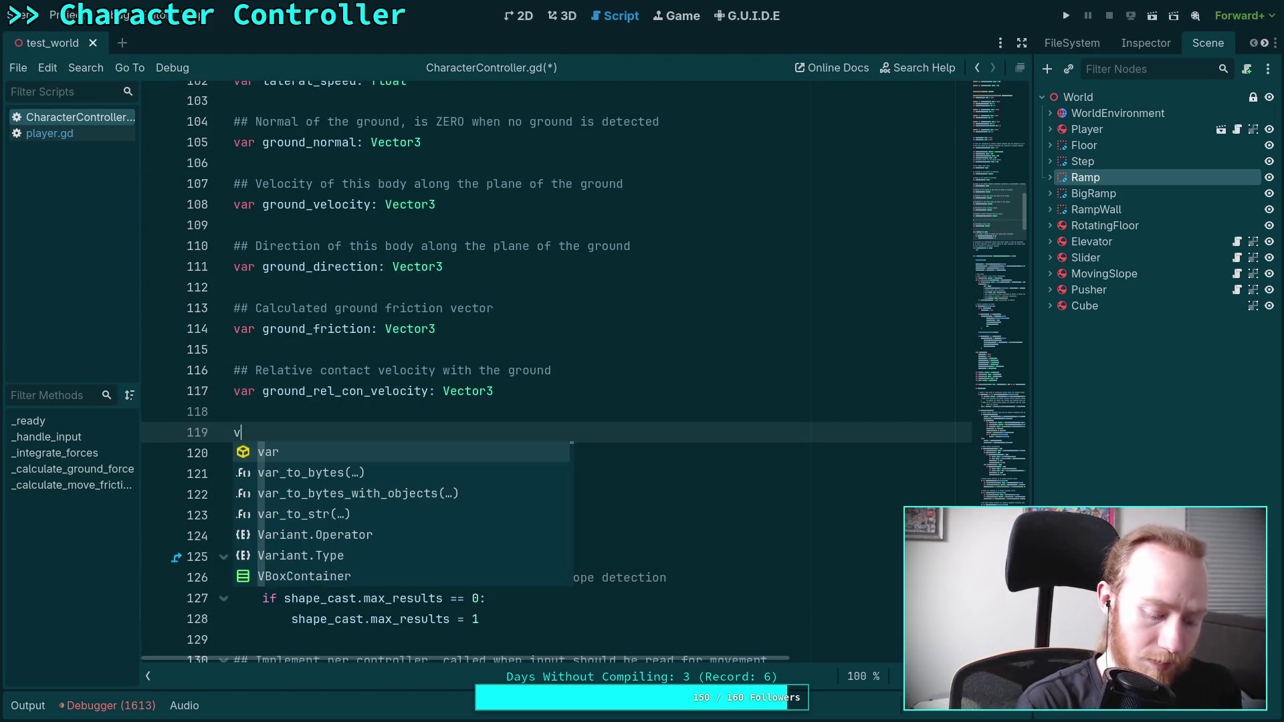
text(ar wall)
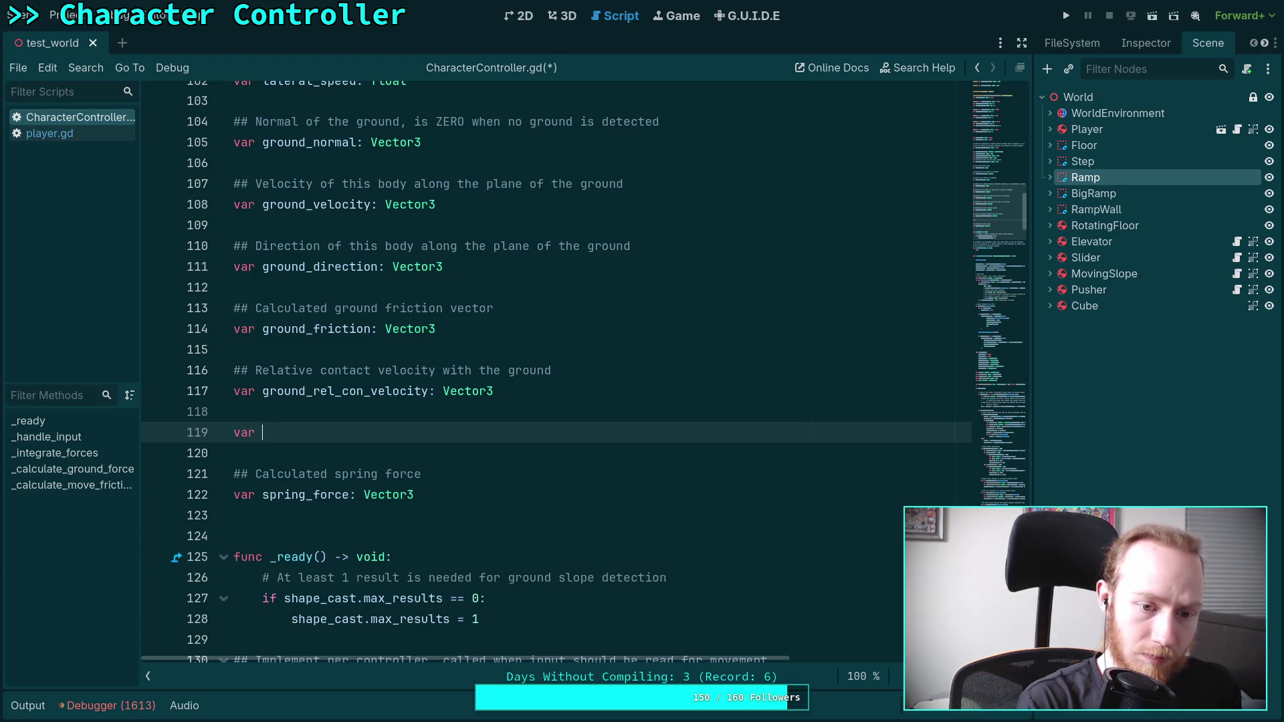
text(_normas)
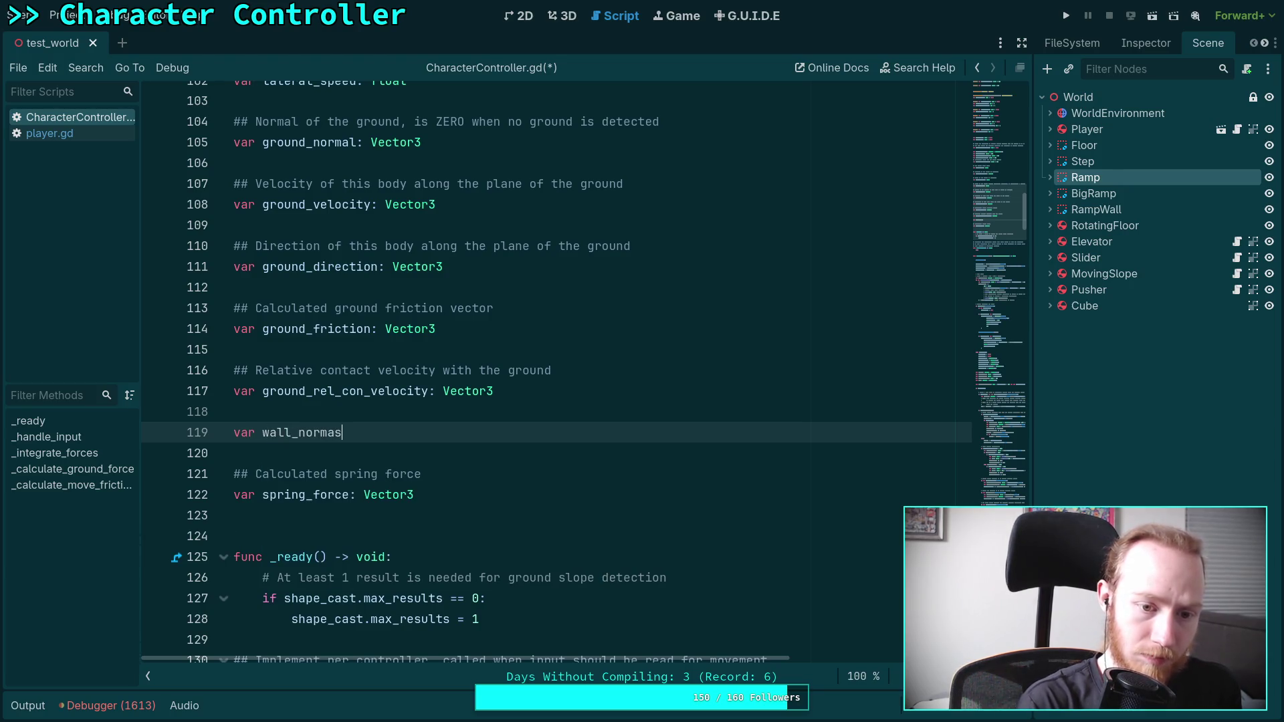
key(BackSpace)
text(/)
text( Vec)
key(BackSpace)
text(or3 =)
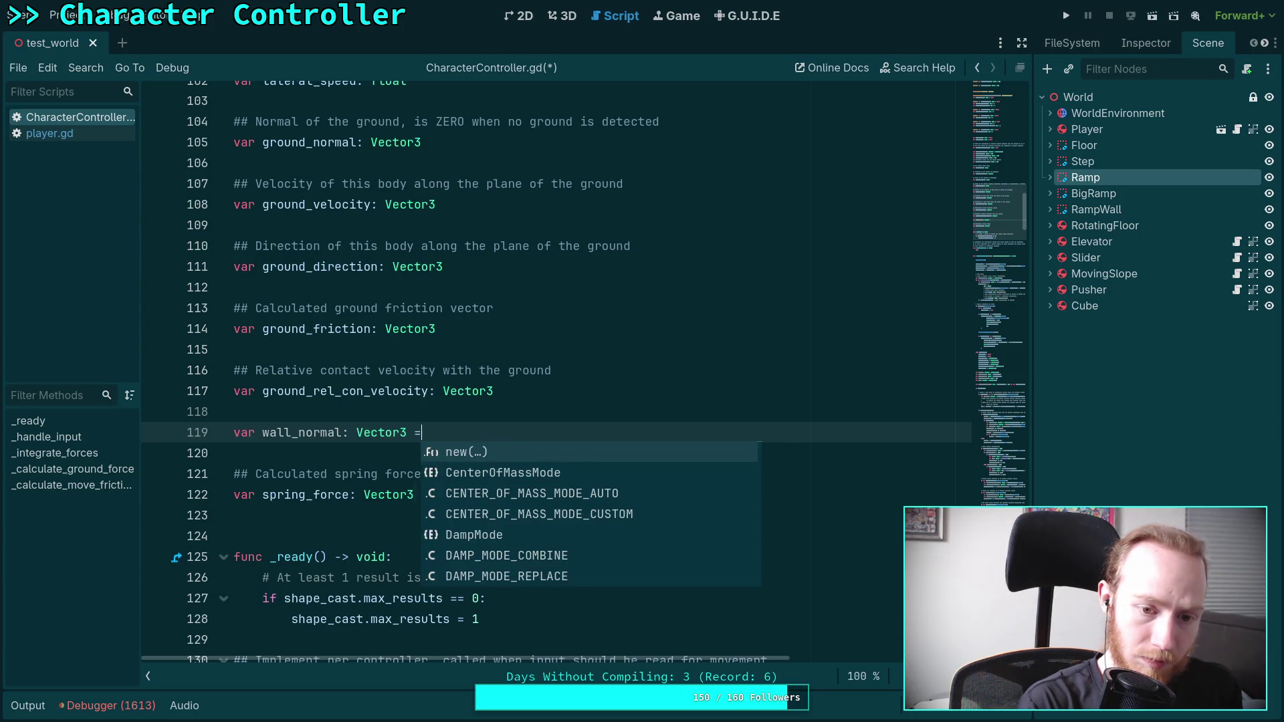
key(BackSpace)
key(BackSpace)
key(BackSpace)
- Start a ## doc comment above the variable and rename it to wall_slide_normal
click(235, 412)
key(Return)
text(##)
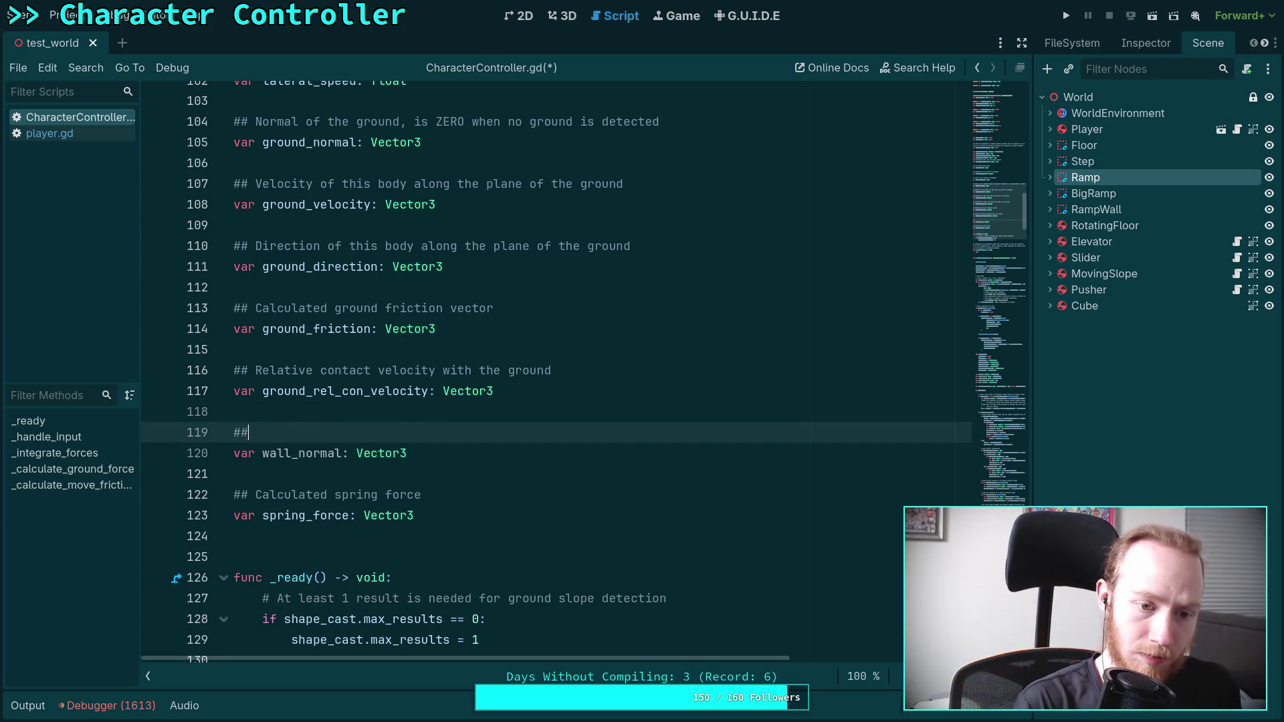
scroll(584, 380, up, 1)
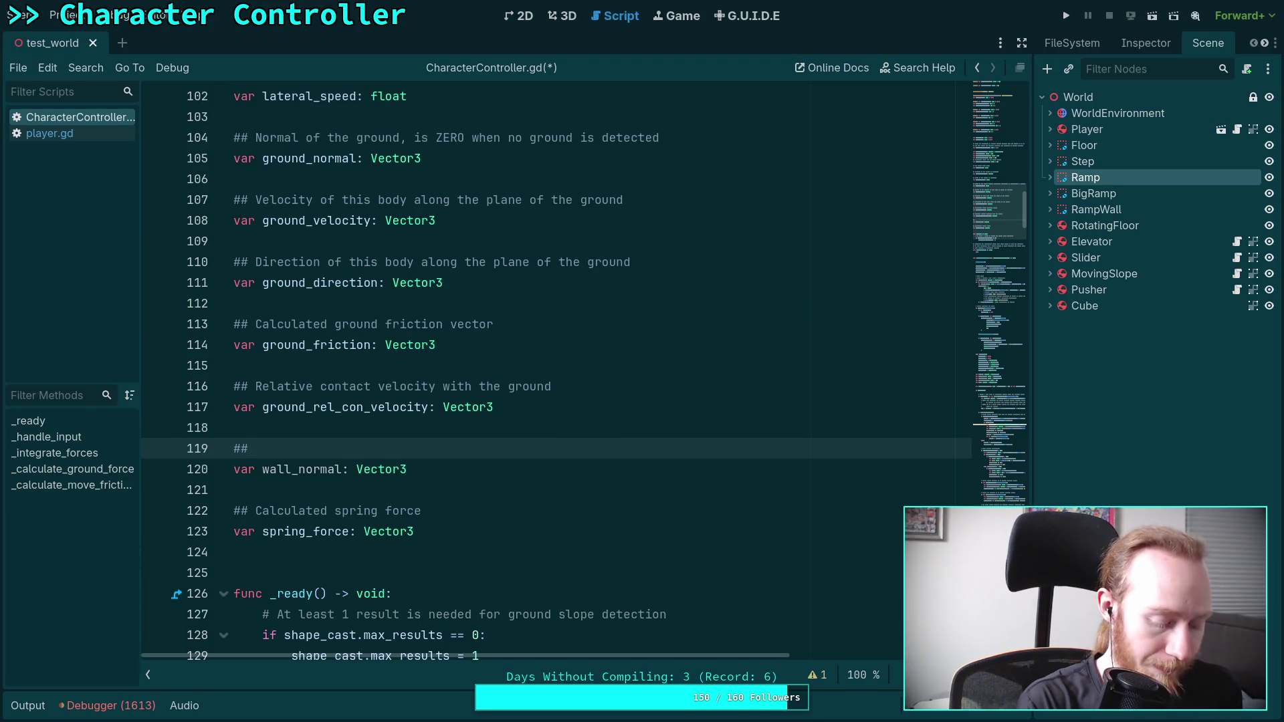
click(300, 468)
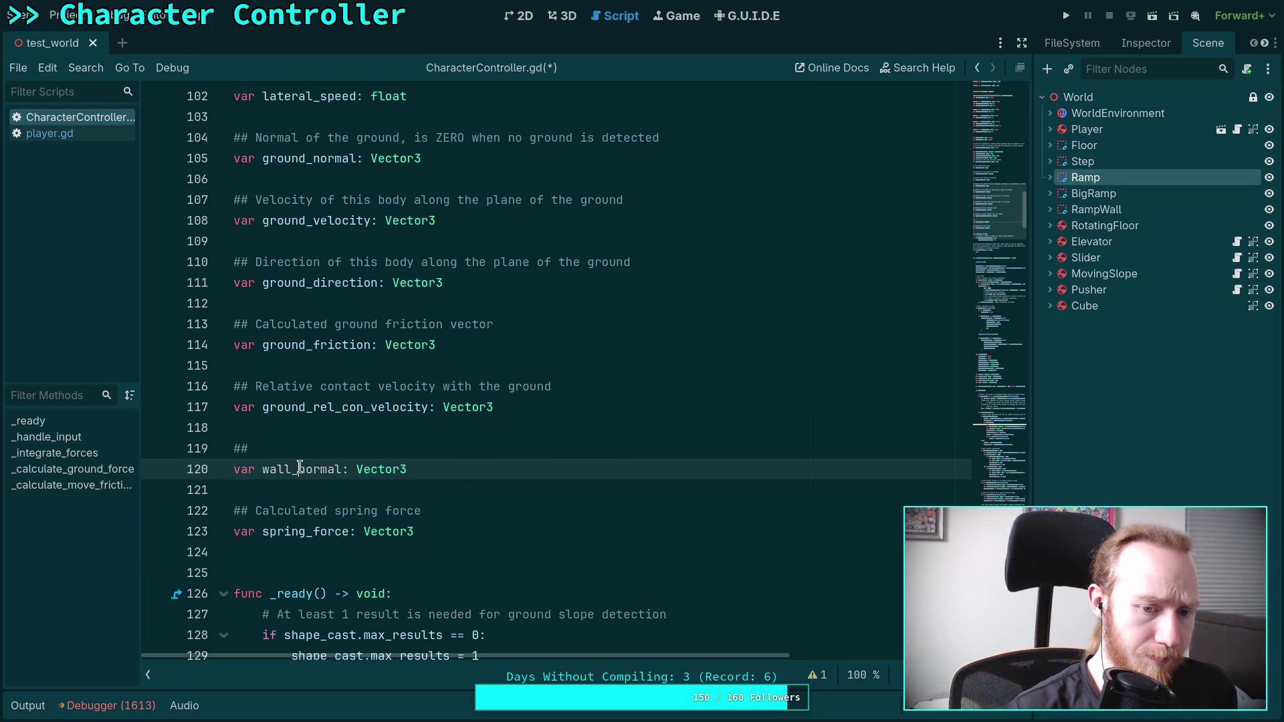
text(slip)
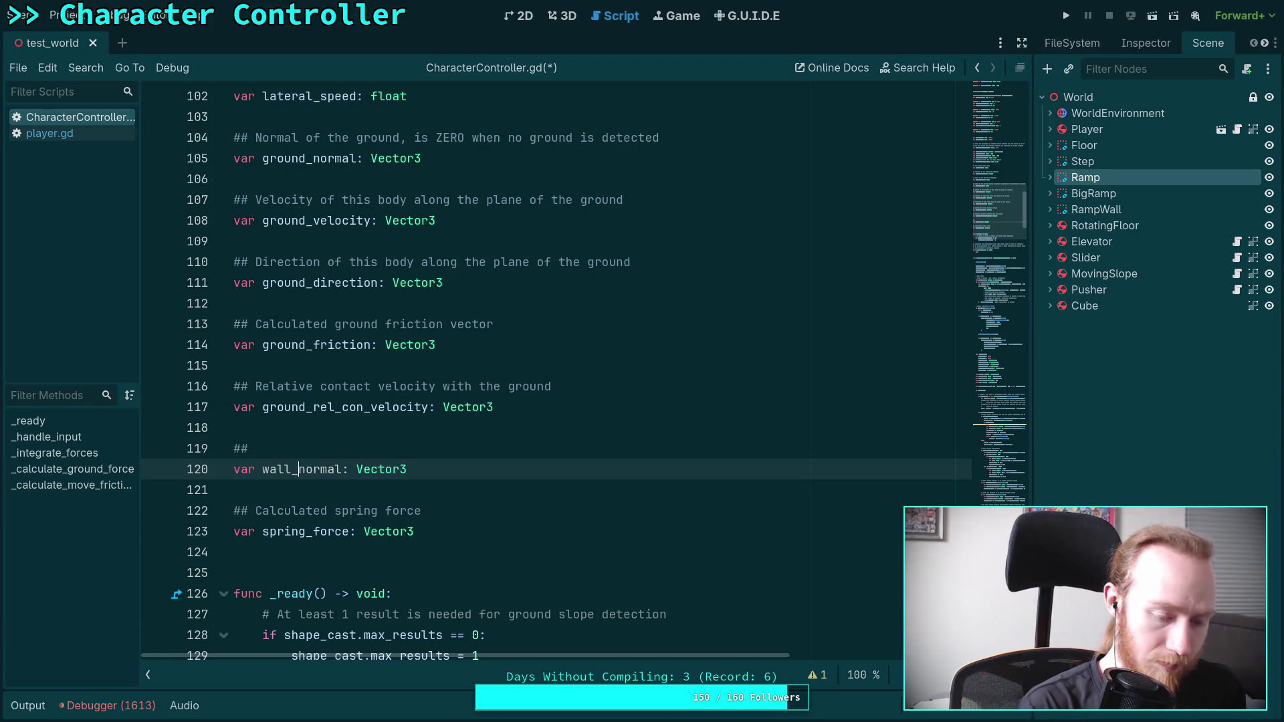
text(_slip)
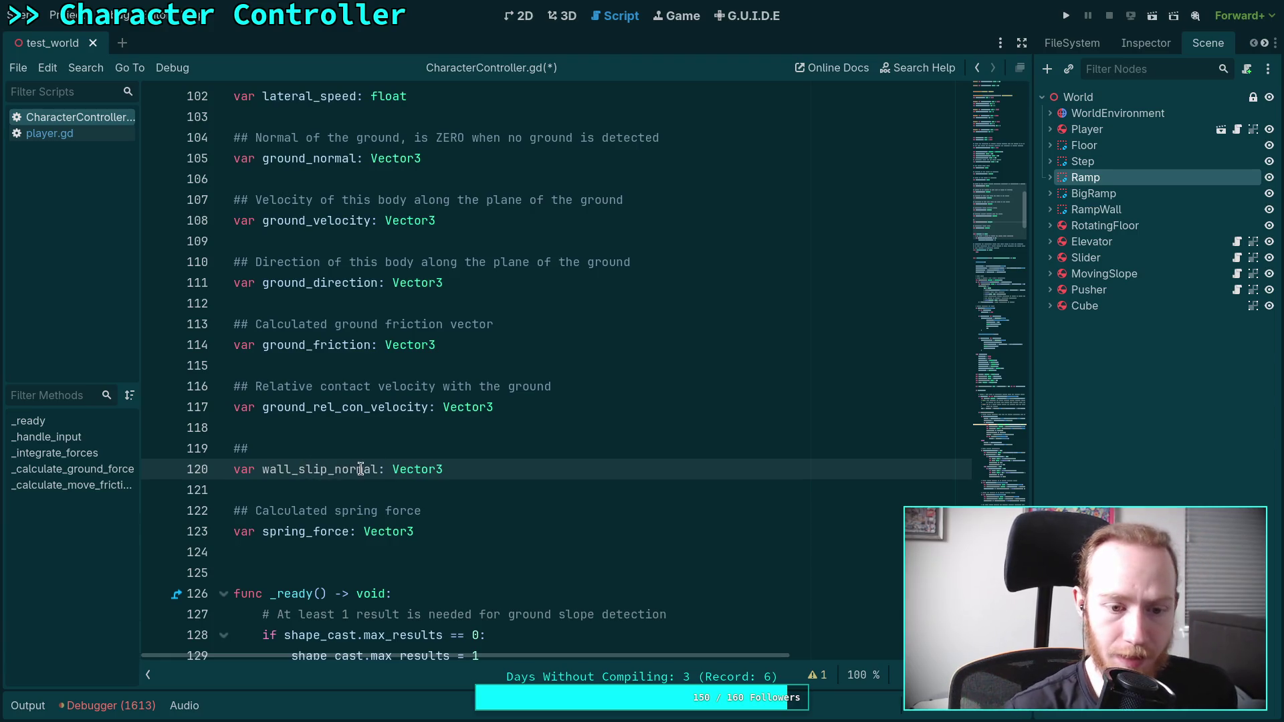
click(409, 446)
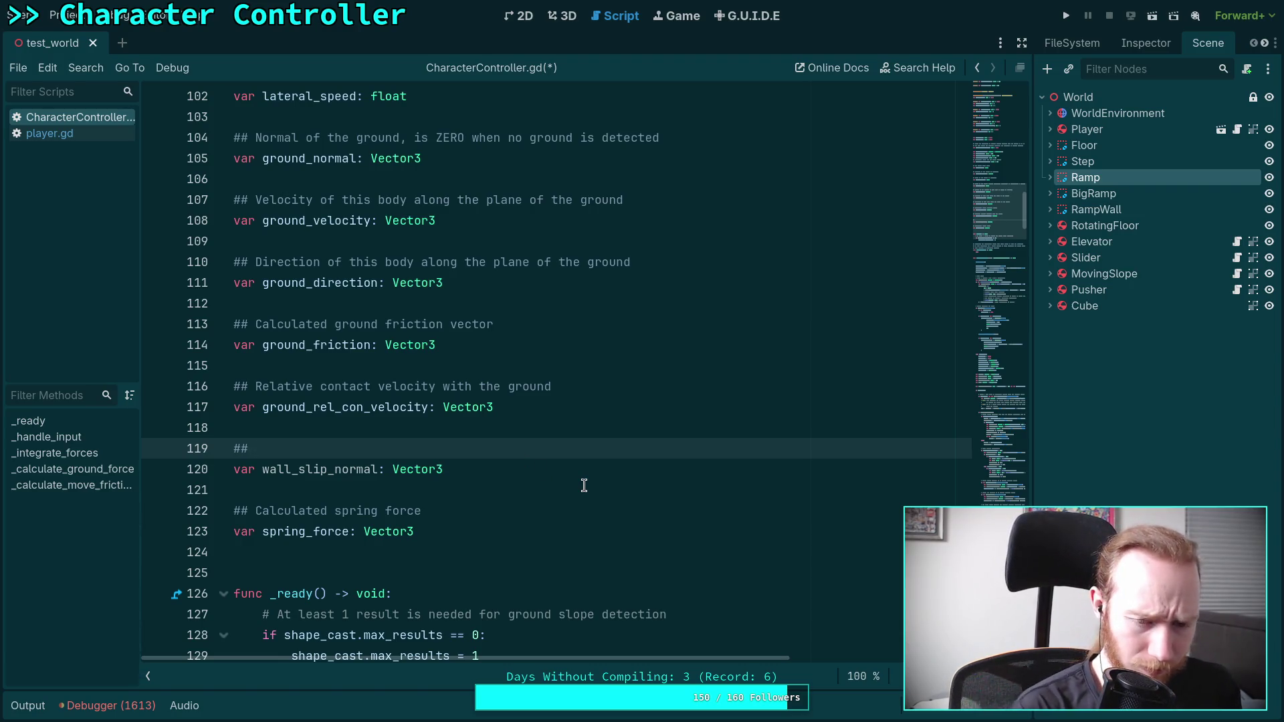
click(326, 472)
key(BackSpace)
text(de)
- Write the doc comment 'Calculated wall slide normal, only use when is_slipping is true'
click(377, 447)
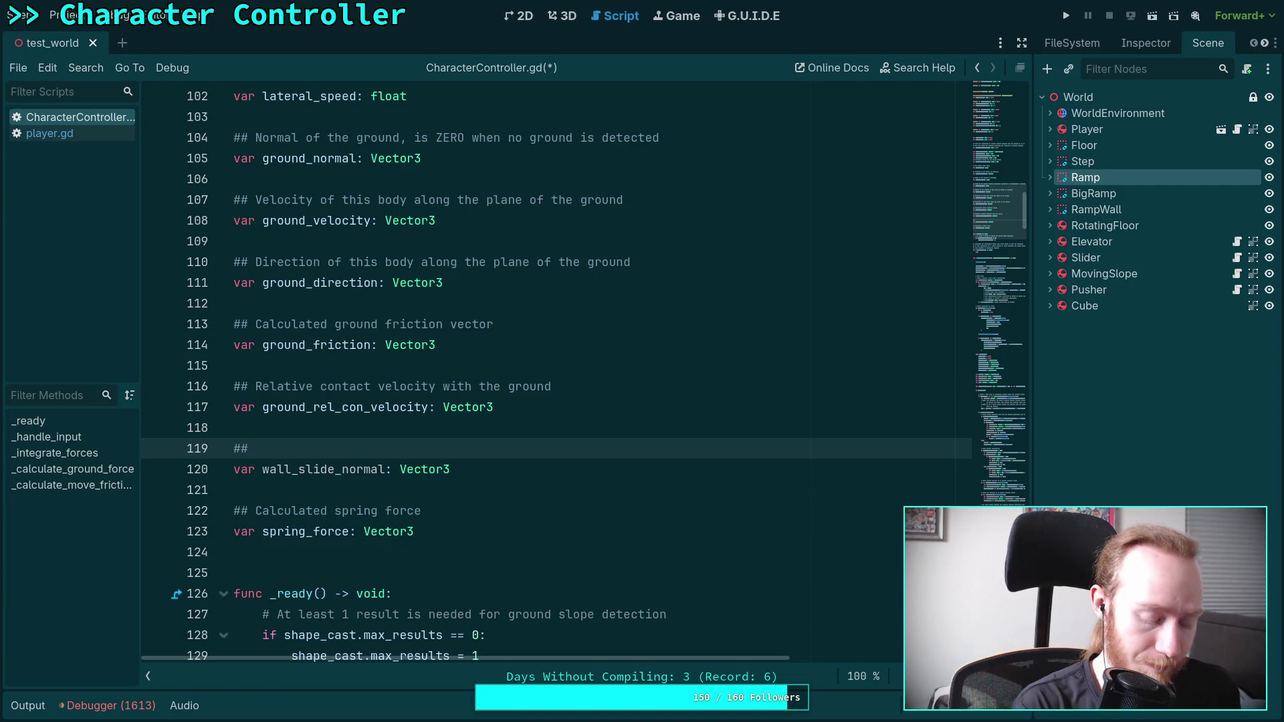
text( Calculat)
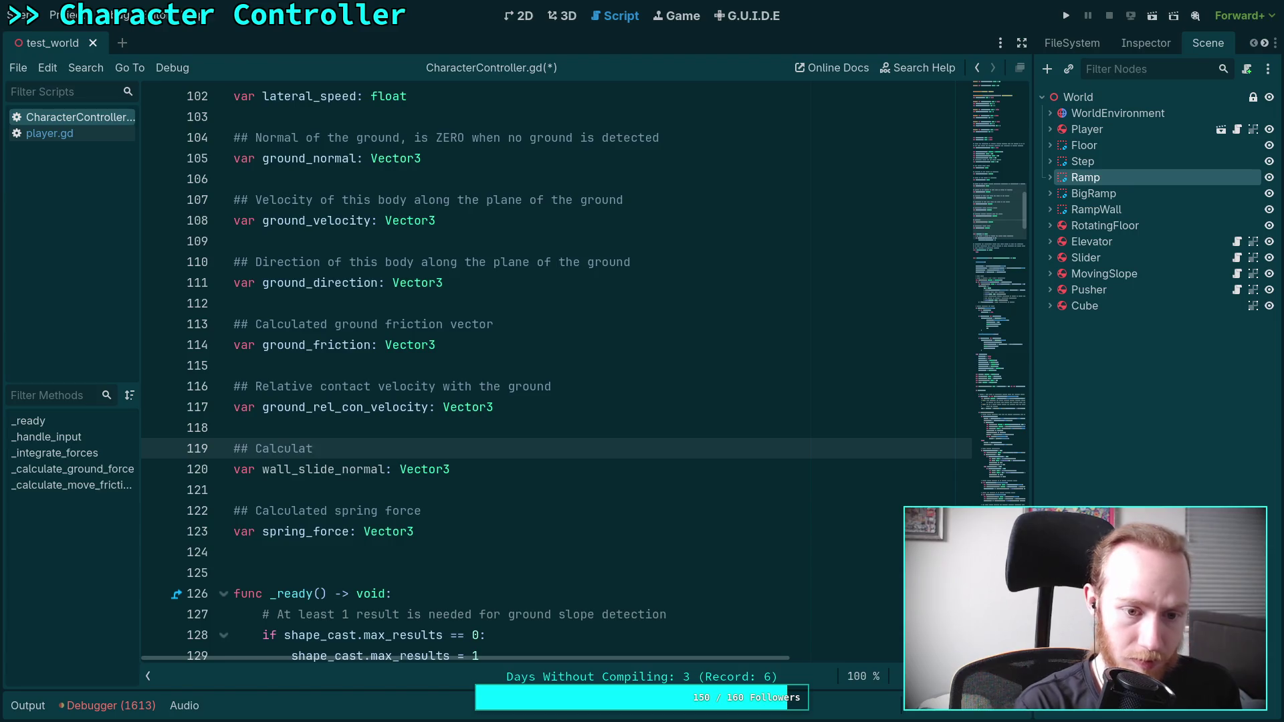
text(ed wall n)
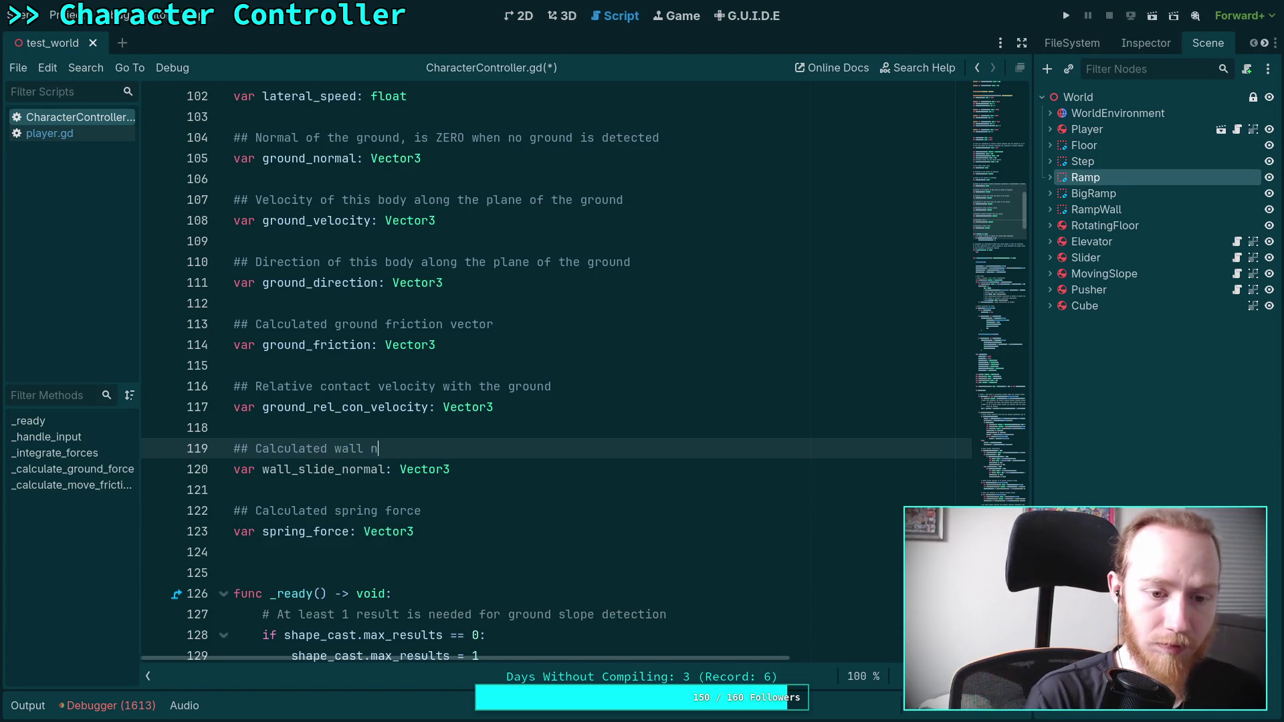
key(BackSpace)
text(slenormal,)
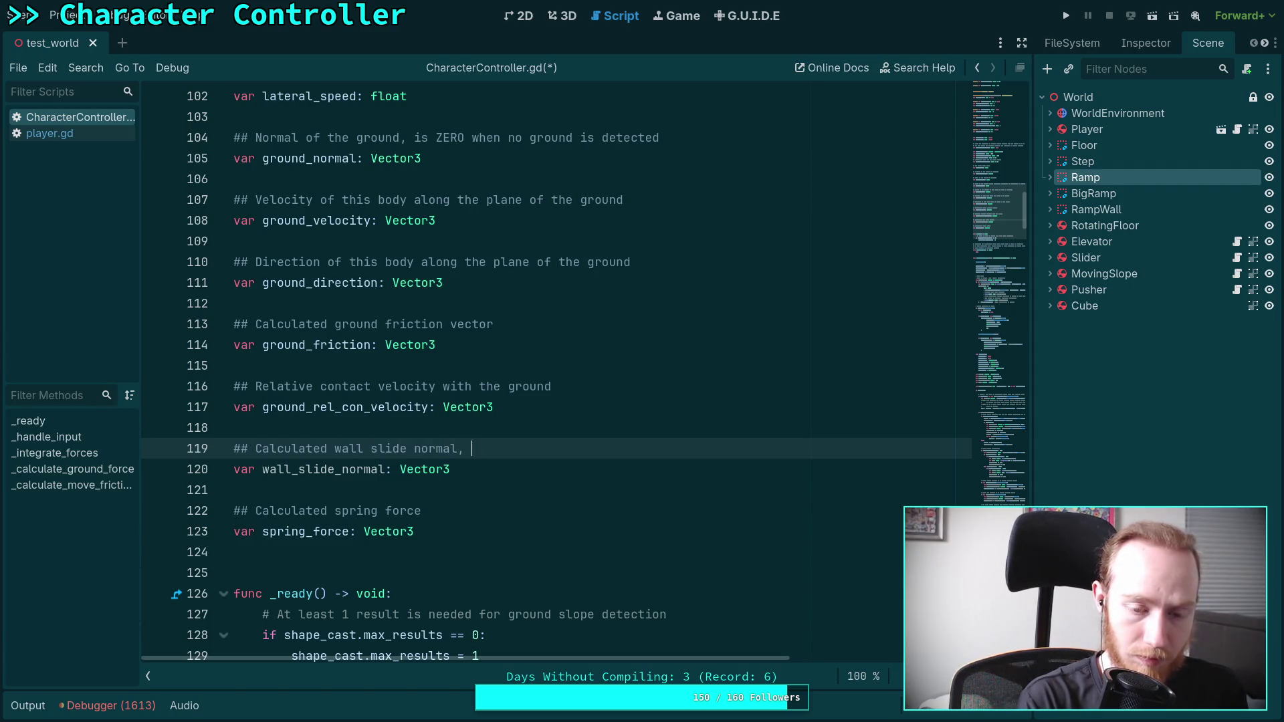
text(only)
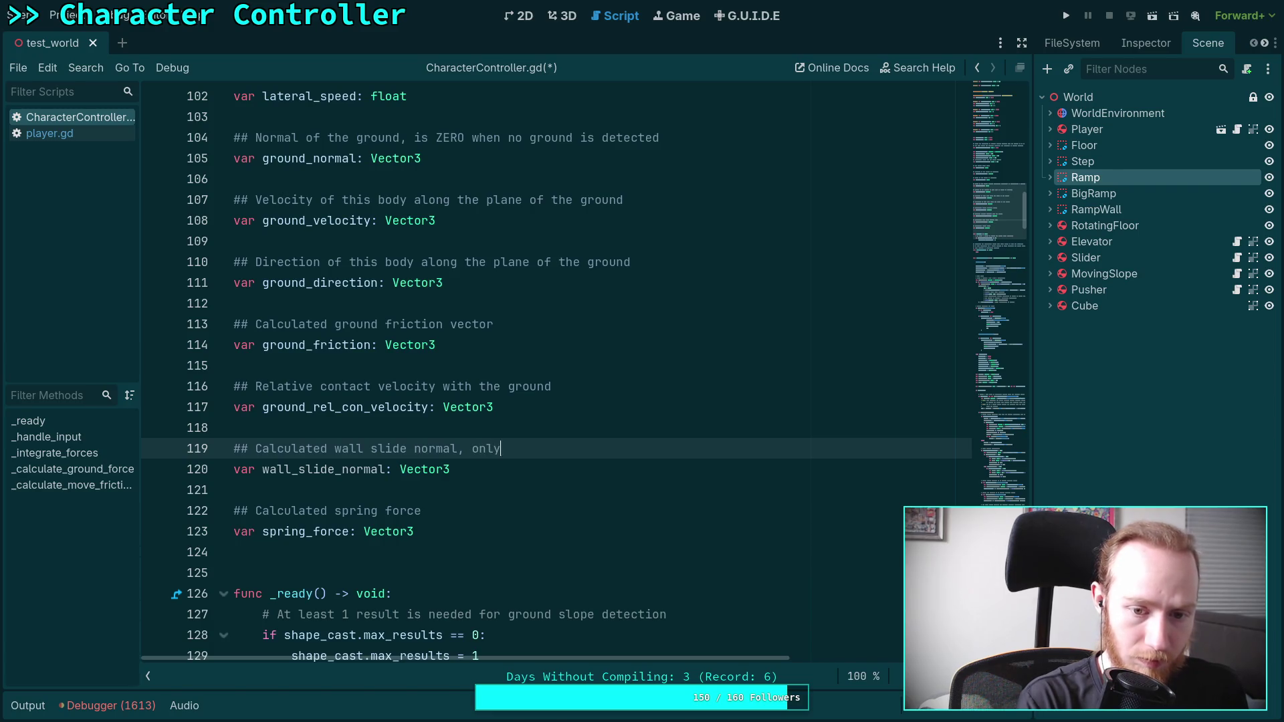
text( useen )
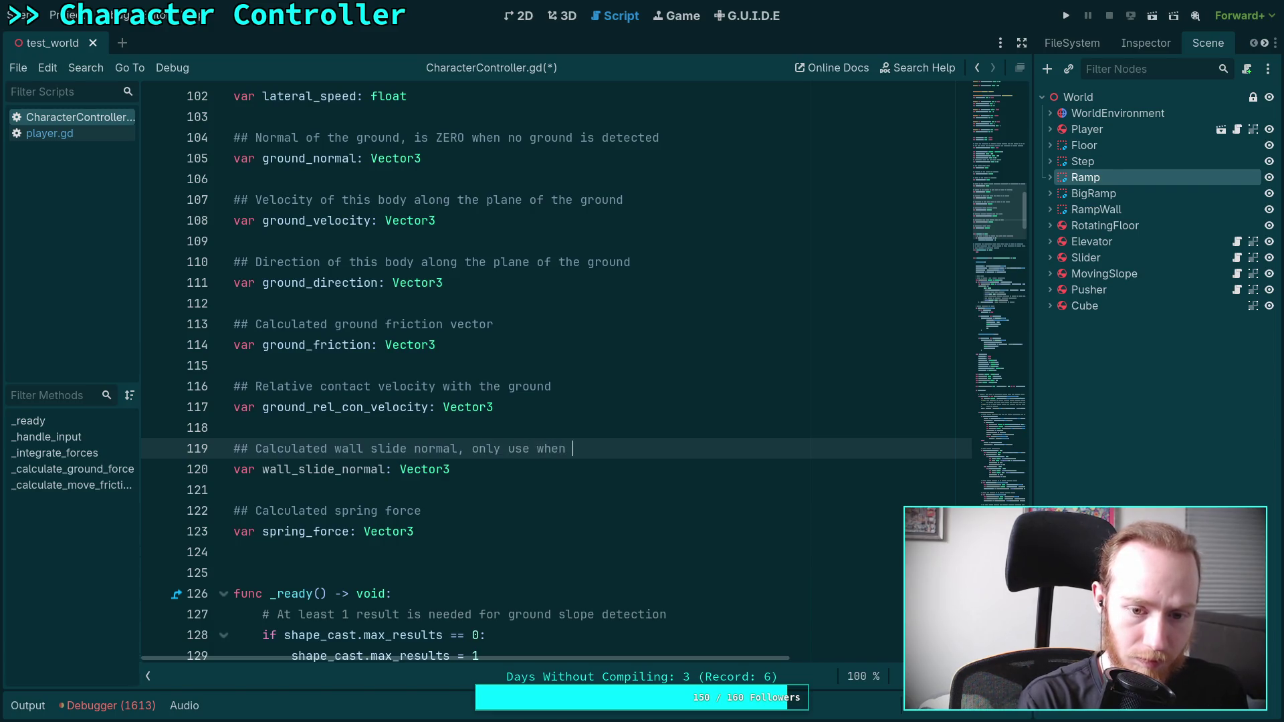
text(ipp)
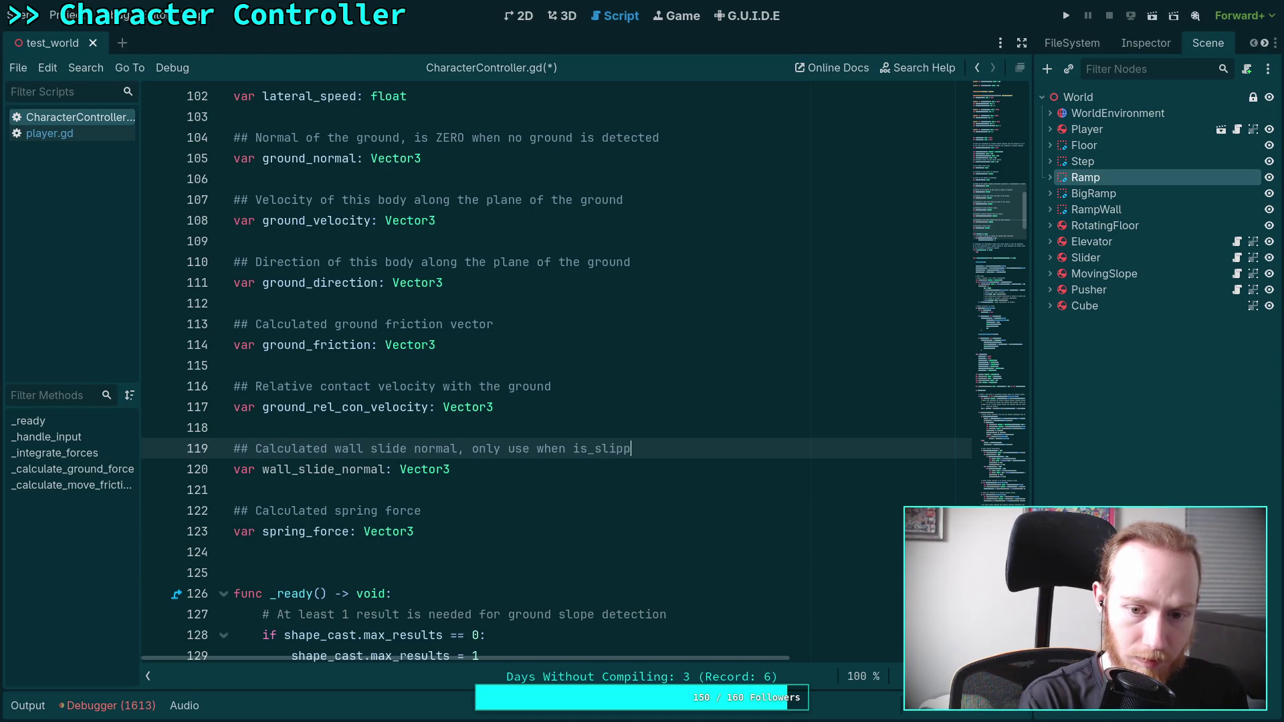
text(ing true)
key(BackSpace)
key(BackSpace)
key(BackSpace)
text(rue)
key(BackSpace)
key(BackSpace)
text(ue)
scroll(380, 449, down, 20)
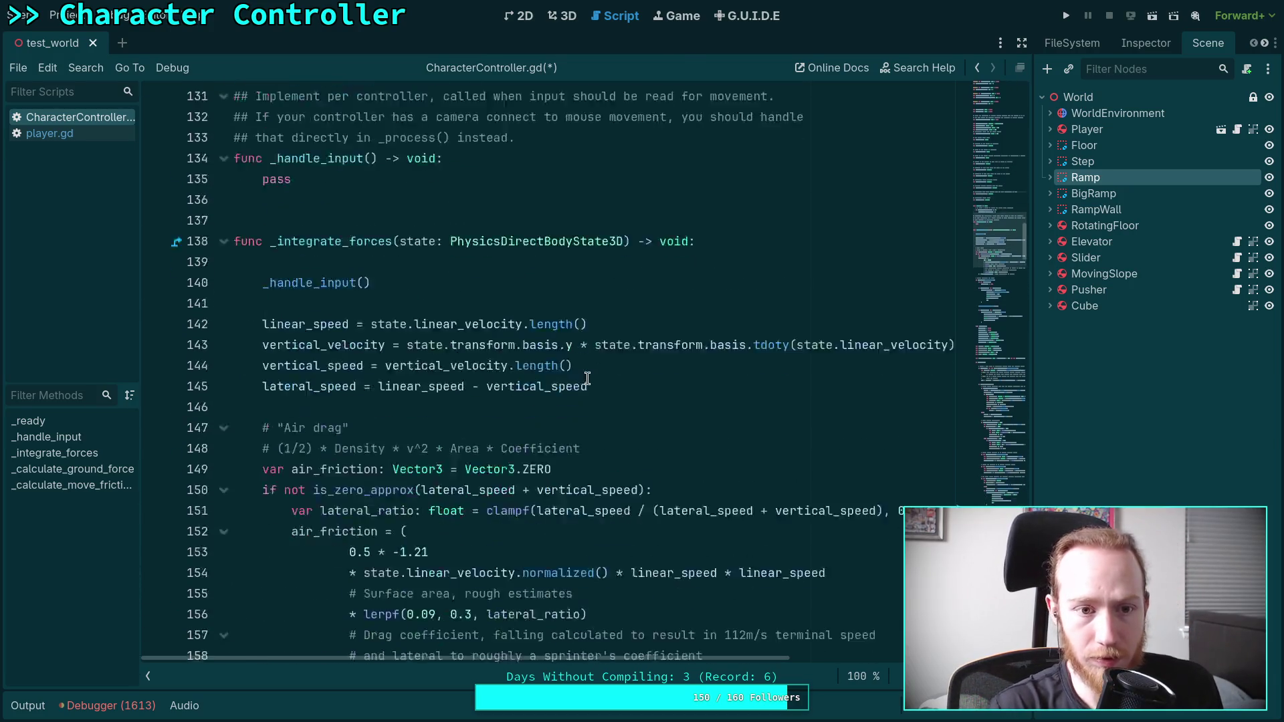
- Cut the slip-force block out of the floor movement code
scroll(612, 434, down, 2)
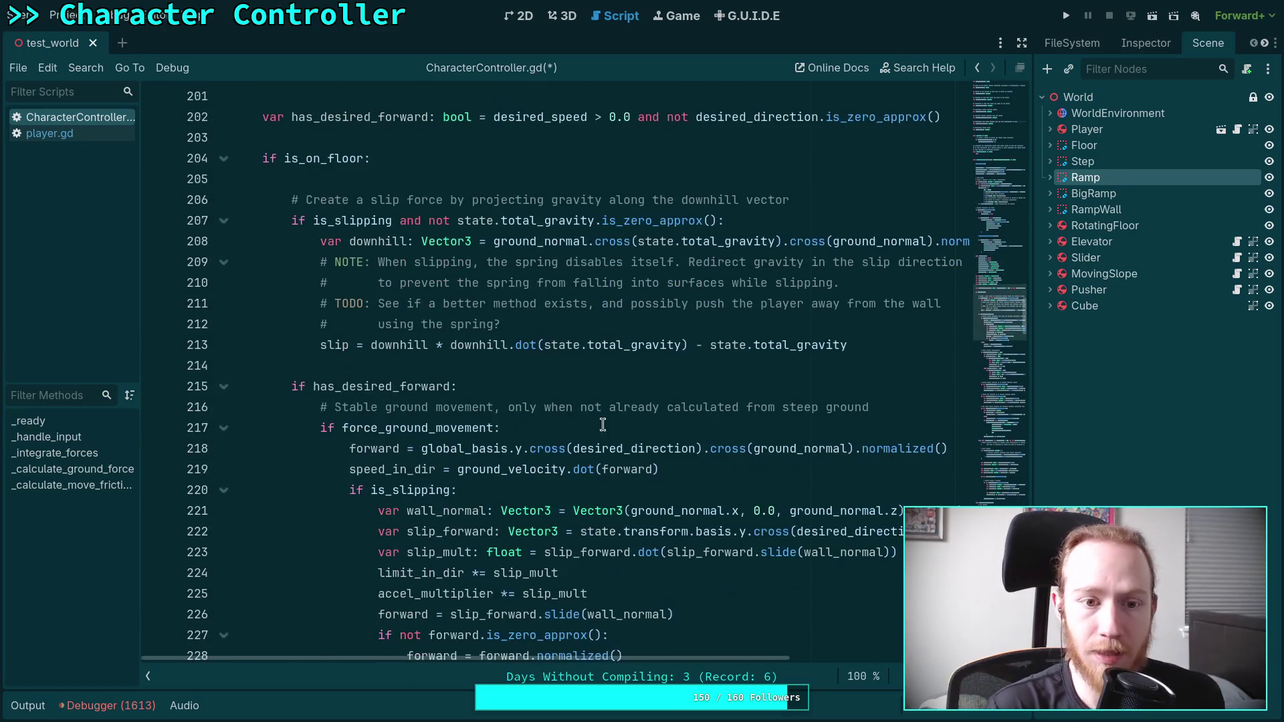
mouse_move(295, 200)
mouse_down()
mouse_move(869, 303)
mouse_move(923, 364)
mouse_up()
key(ctrl+c)
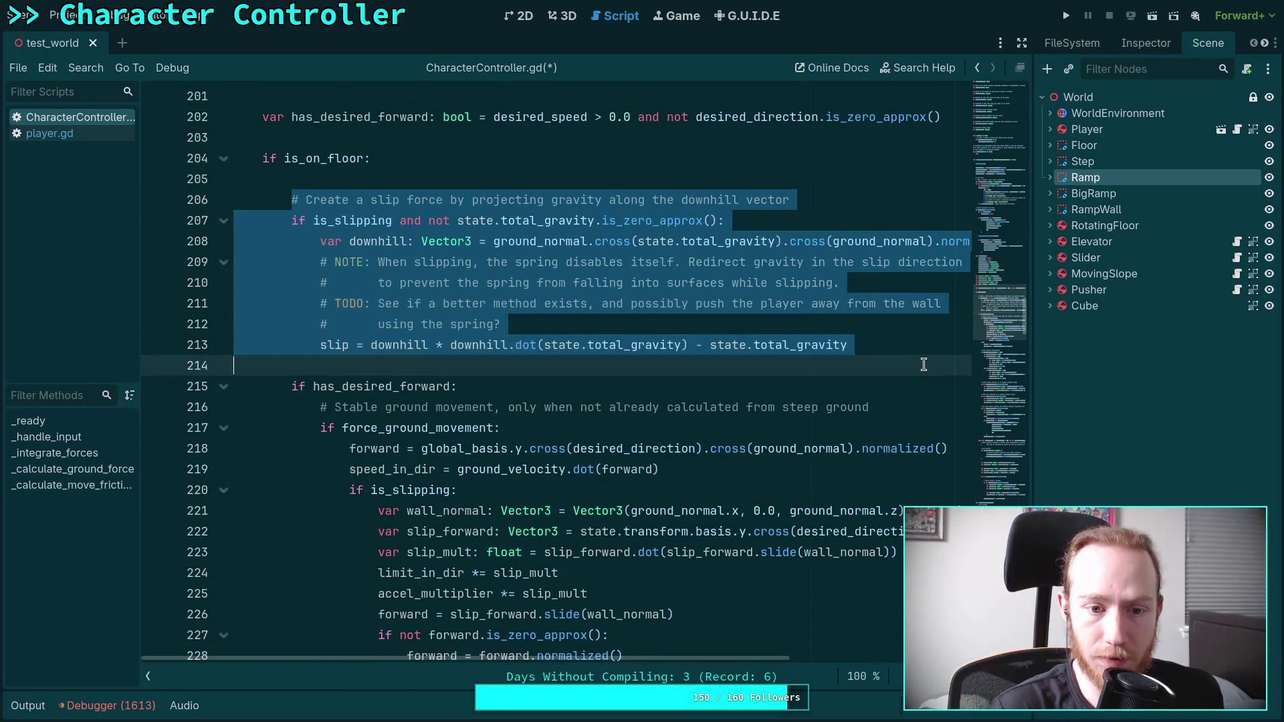
key(Delete)
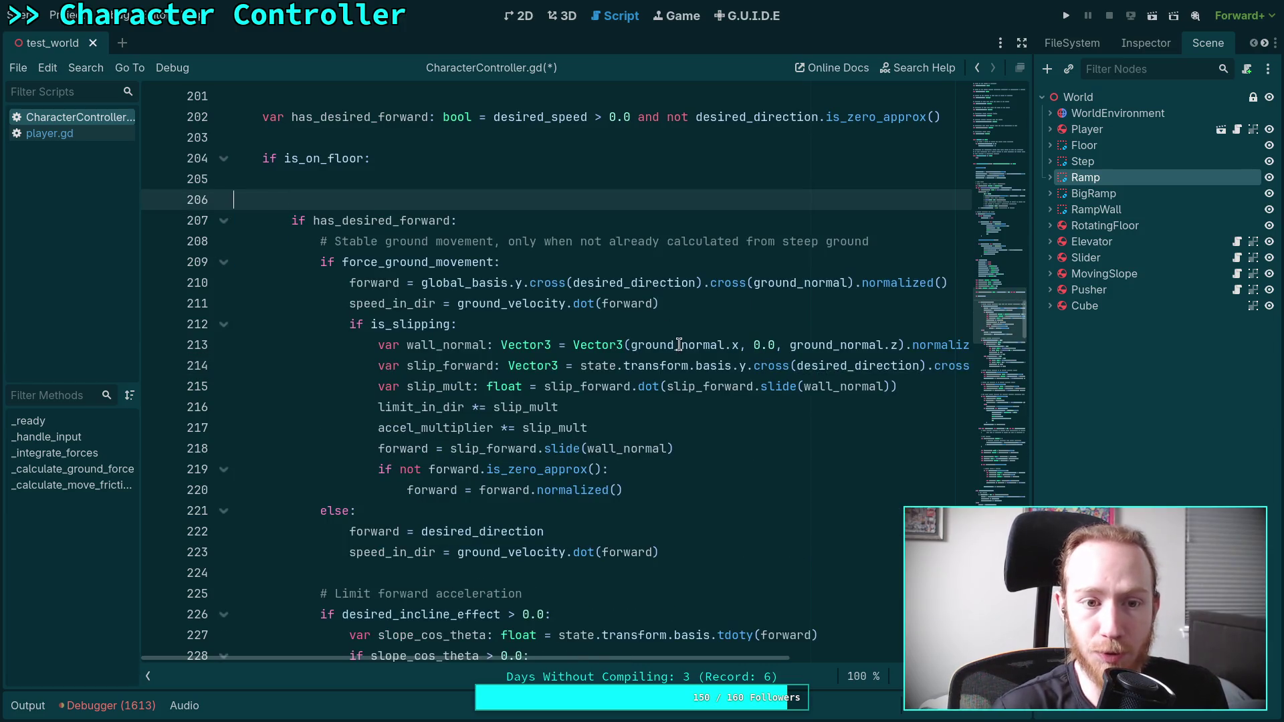
key(BackSpace)
- Paste the slip-force block after the remove_exception_rid line and dedent it one level
scroll(989, 364, down, 20)
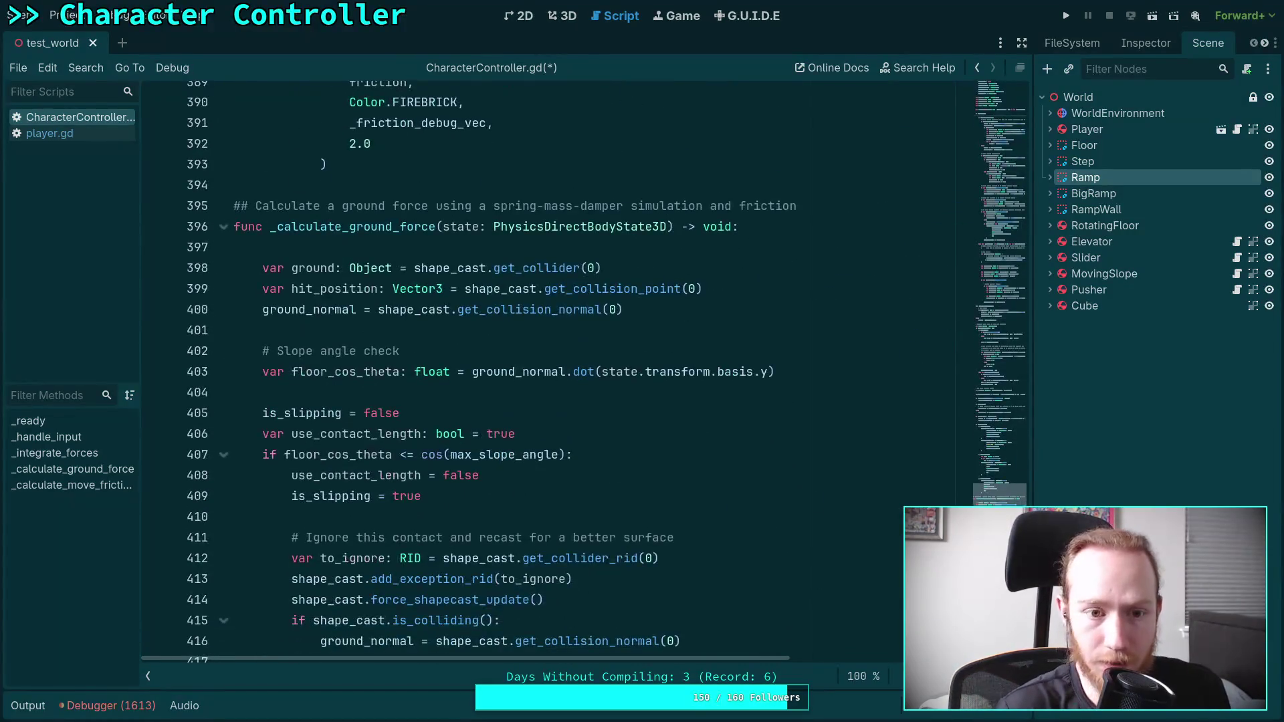
scroll(608, 386, down, 4)
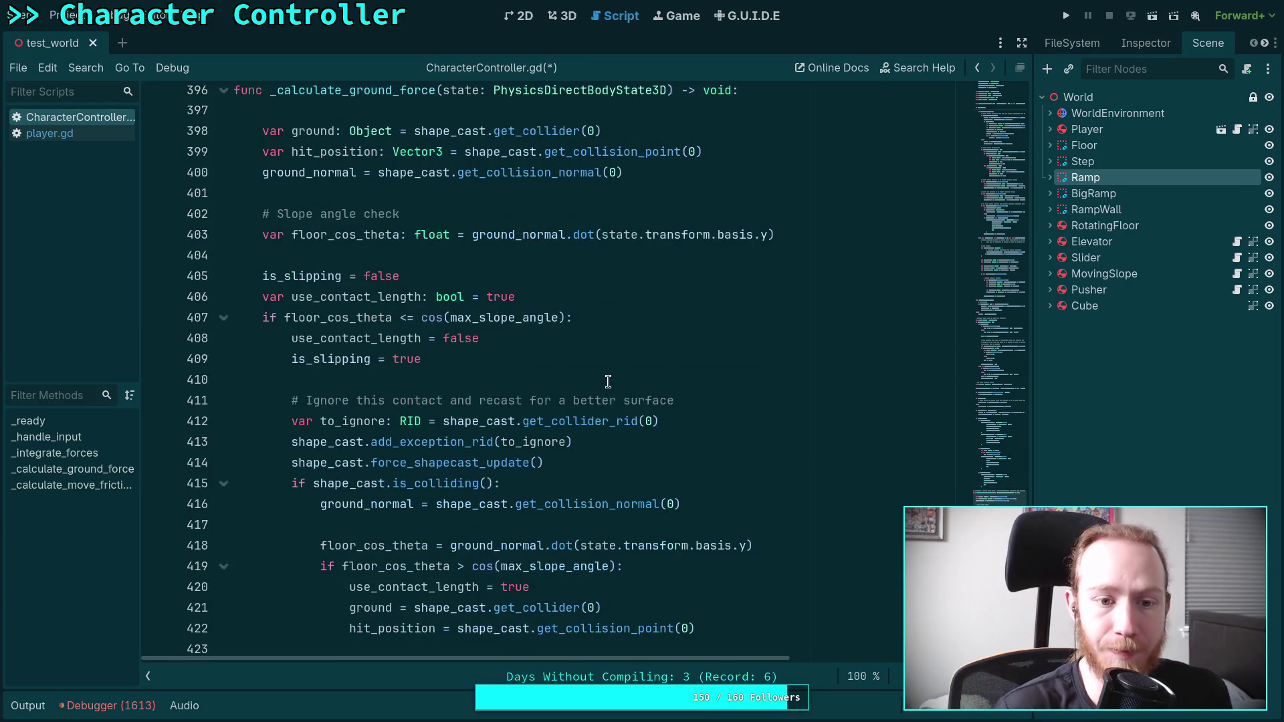
scroll(560, 490, down, 2)
click(682, 442)
key(Return)
key(Return)
key(Up)
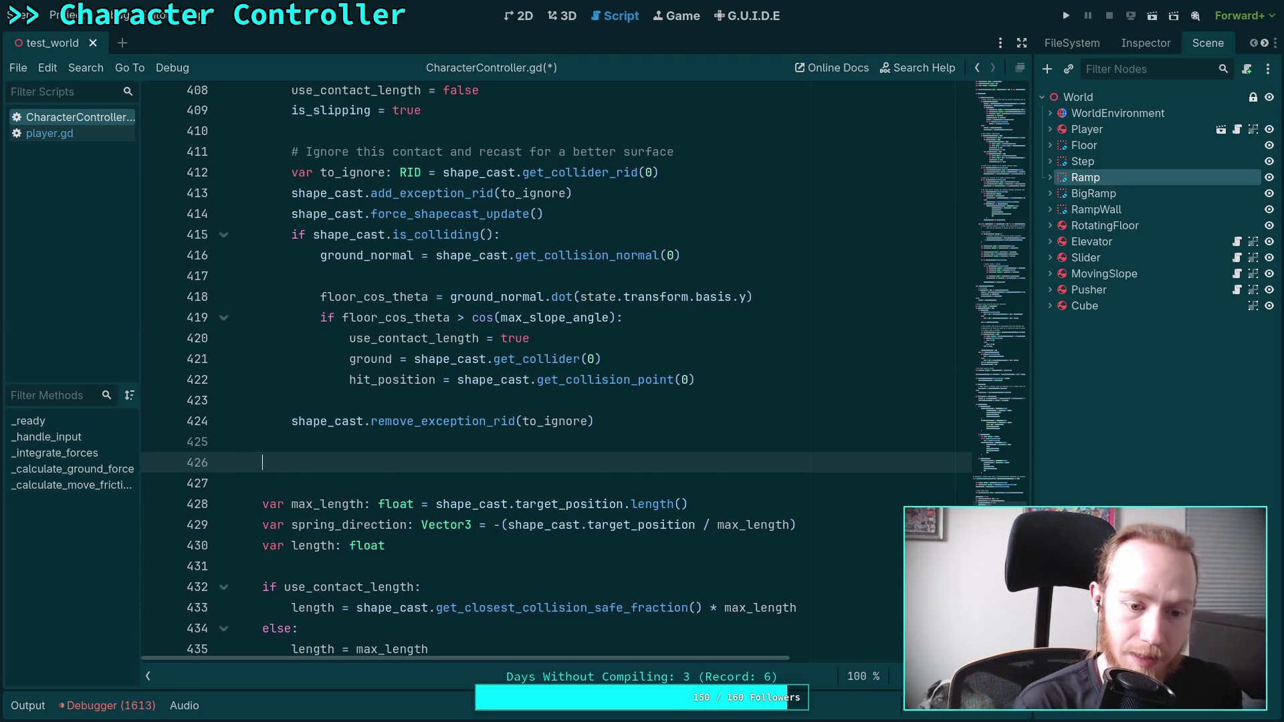
key(ctrl+v)
scroll(555, 368, down, 2)
drag(400, 365, 414, 480)
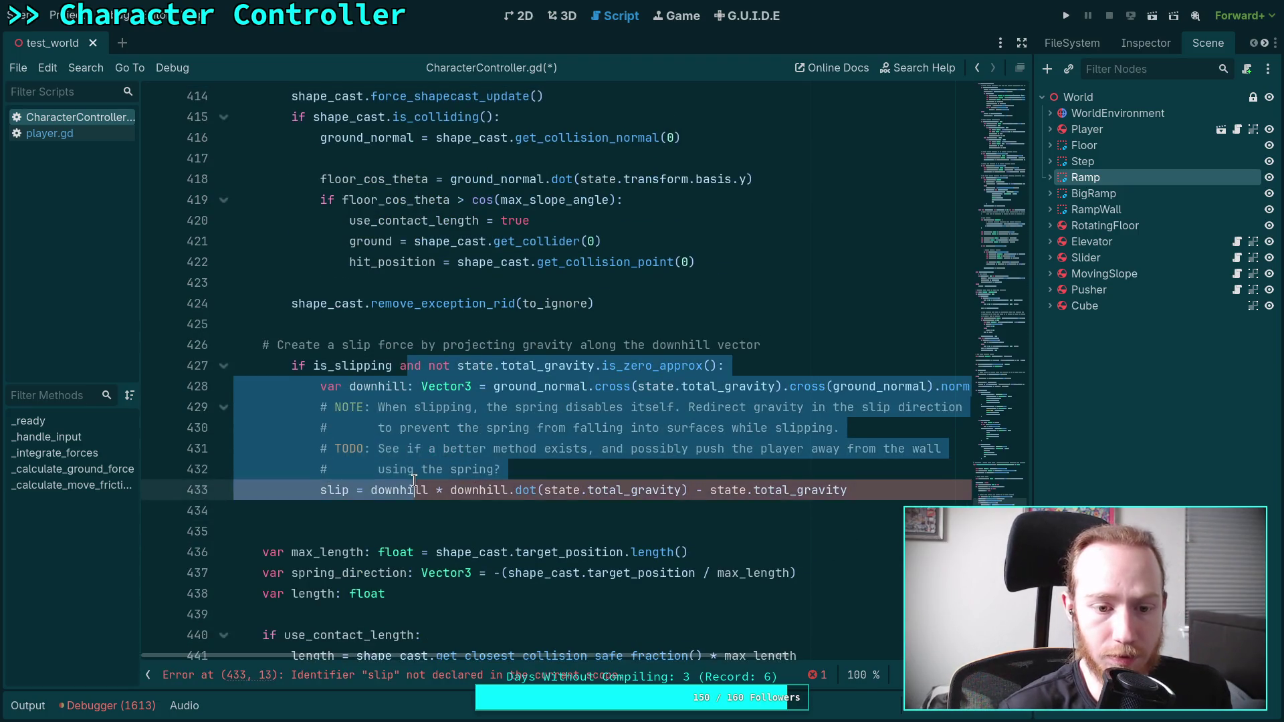
key(shift+Tab)
click(604, 463)
- Paste a second dedented copy after the apply_force call in _calculate_ground_force
scroll(604, 464, down, 6)
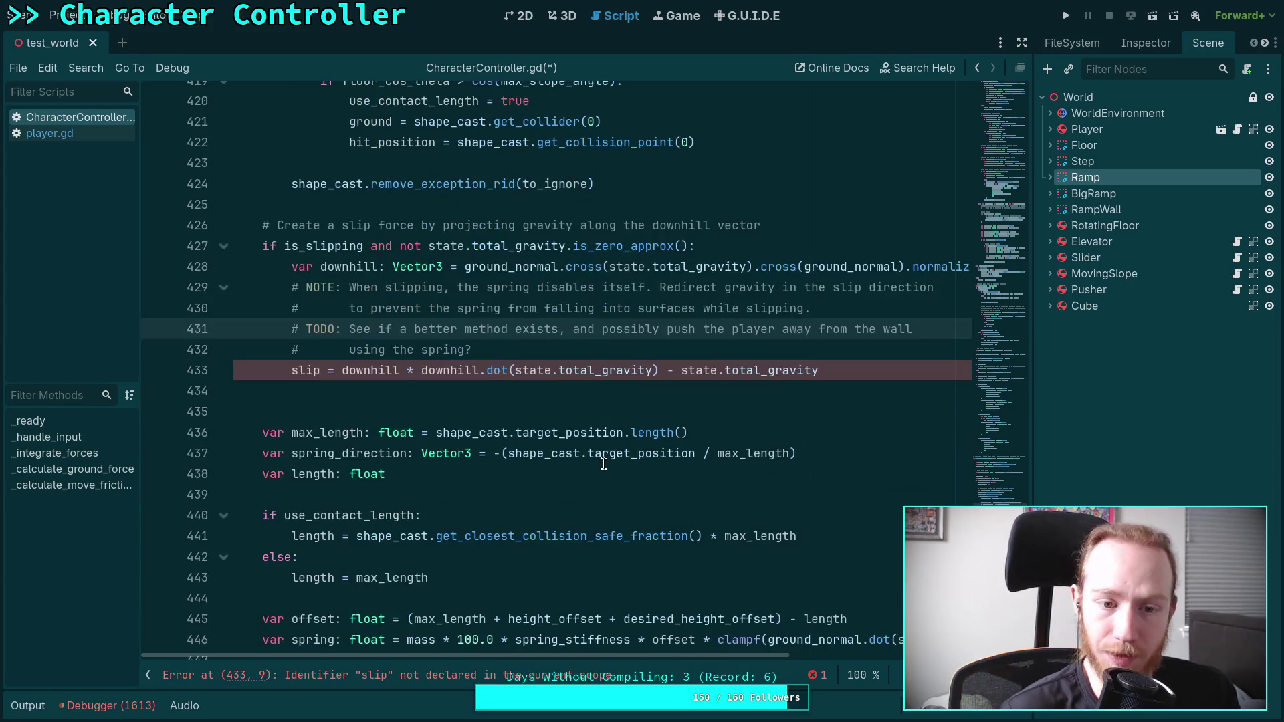
scroll(604, 463, down, 17)
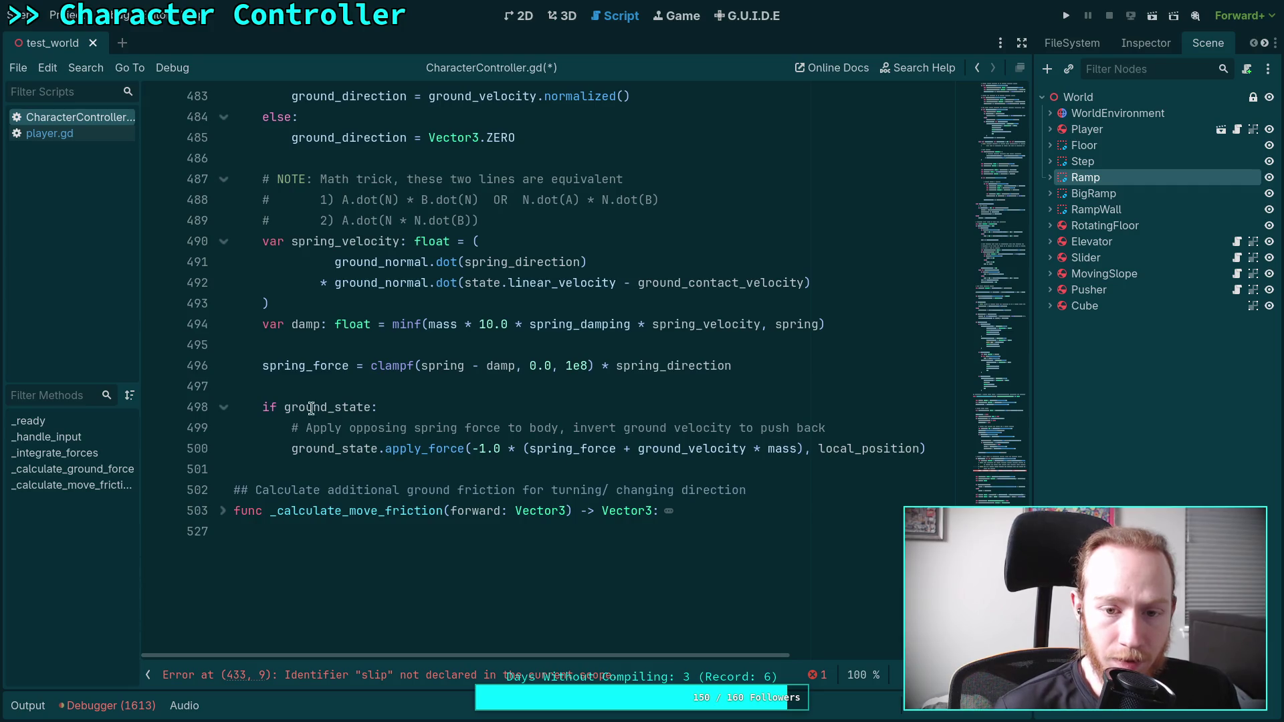
double_click(317, 365)
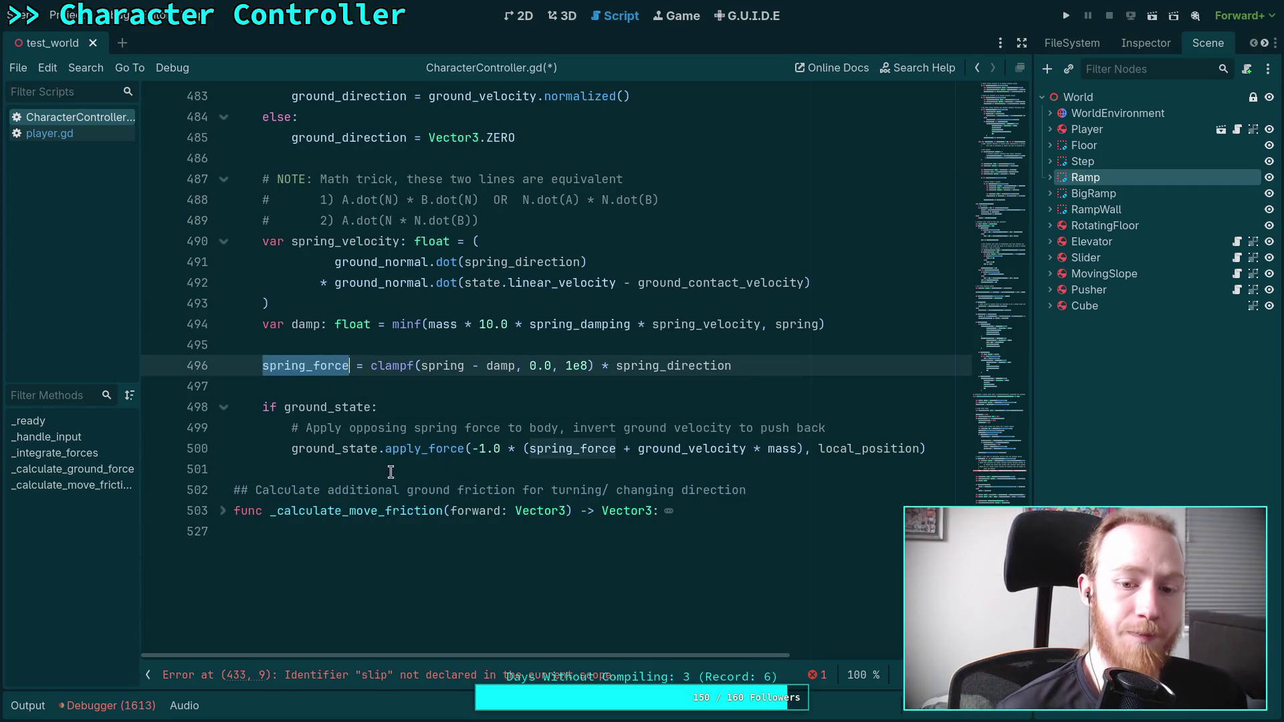
click(941, 450)
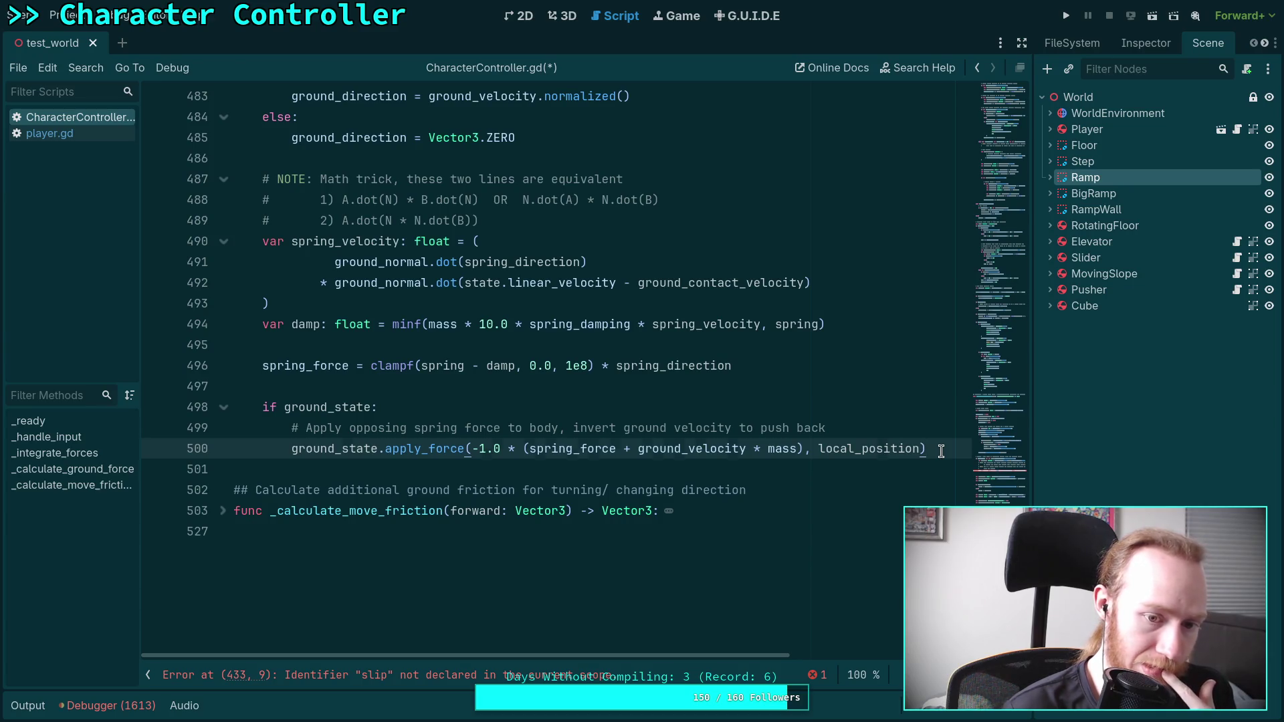
key(Return)
key(Return)
key(ctrl+v)
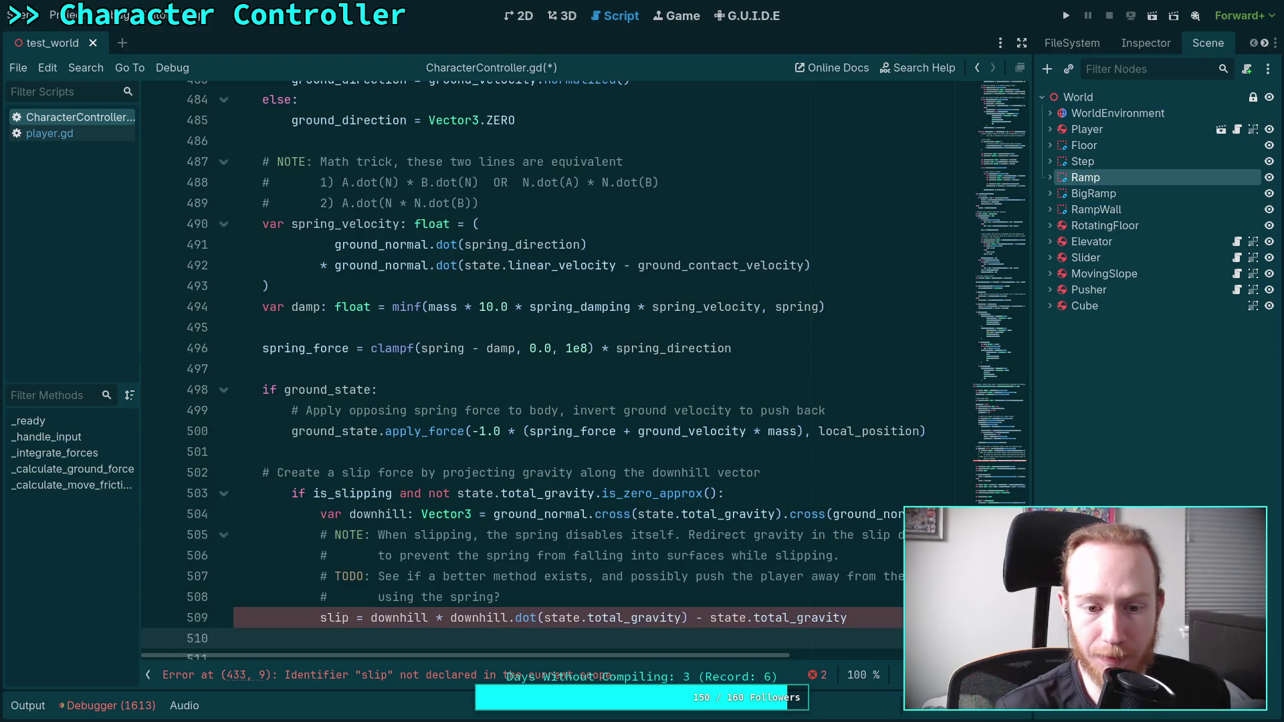
scroll(581, 367, down, 2)
drag(581, 368, 586, 493)
key(shift+Tab)
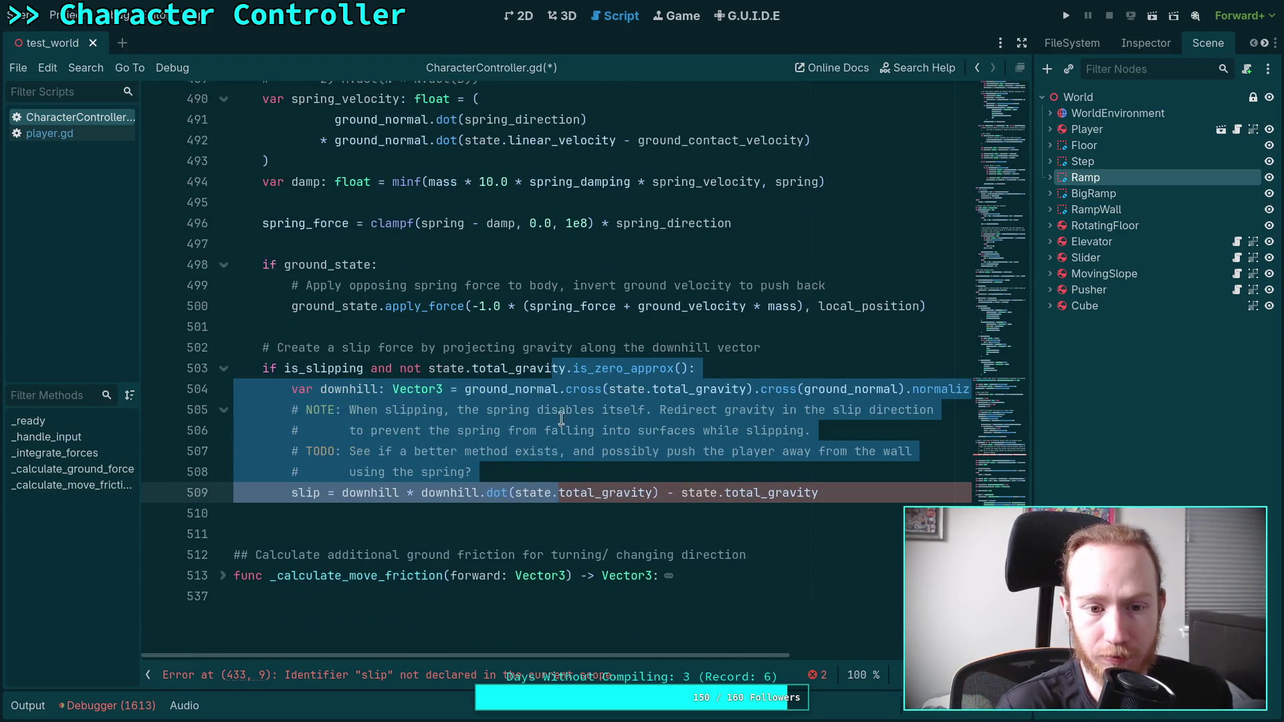
- Change the second block's comment from 'Create a slip force' to 'Add a slip force'
click(520, 368)
drag(781, 345, 572, 348)
drag(276, 348, 318, 346)
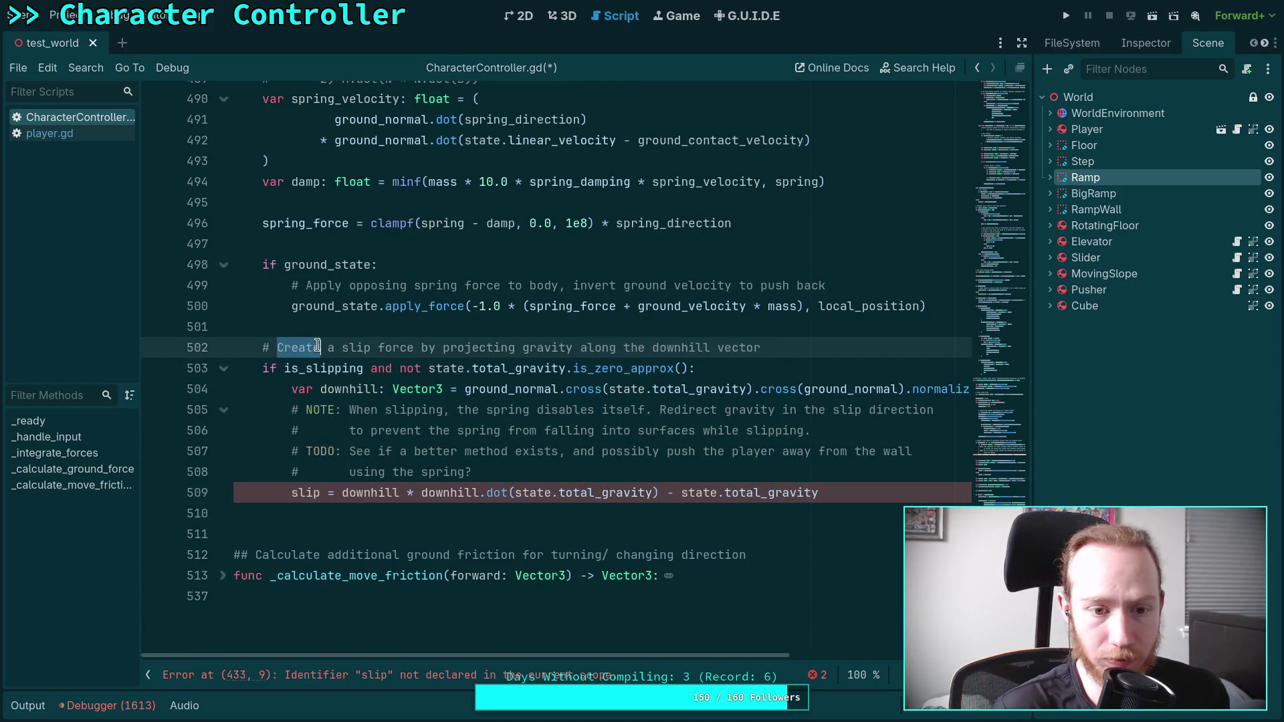
text(Add)
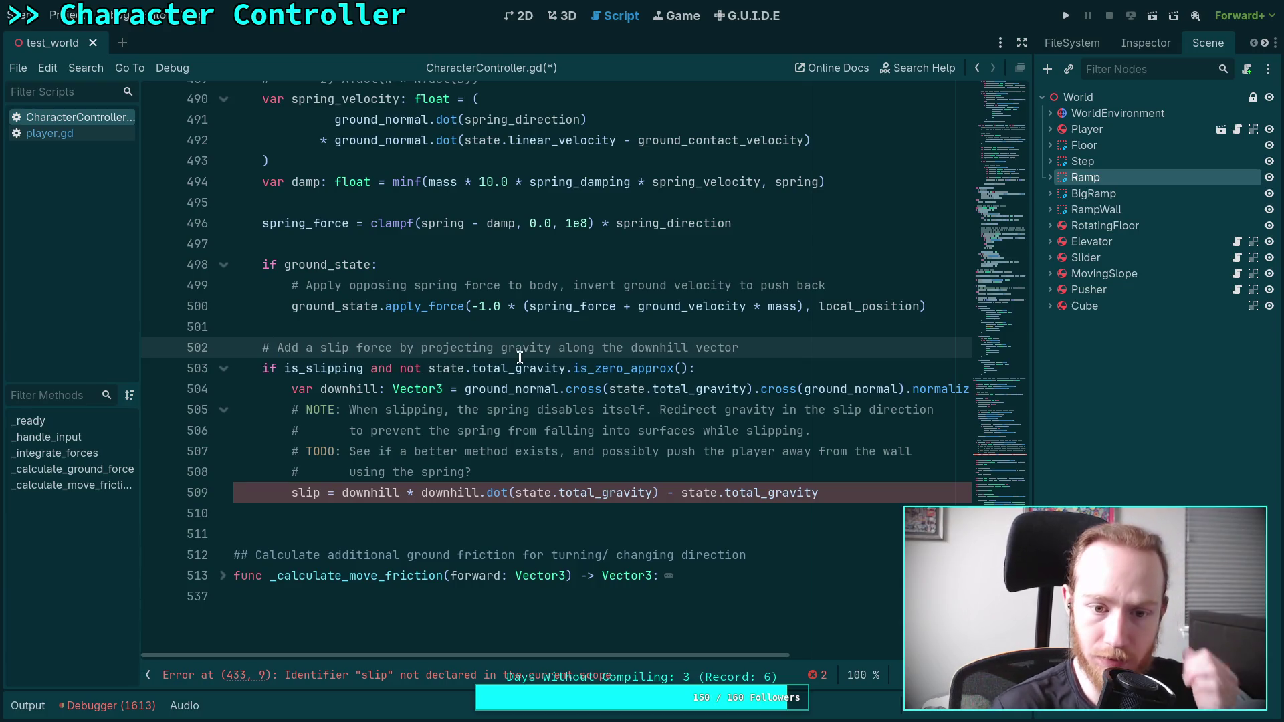
- Highlight the uses of total_gravity and ground_normal in the new block
scroll(518, 348, up, 2)
scroll(455, 394, up, 1)
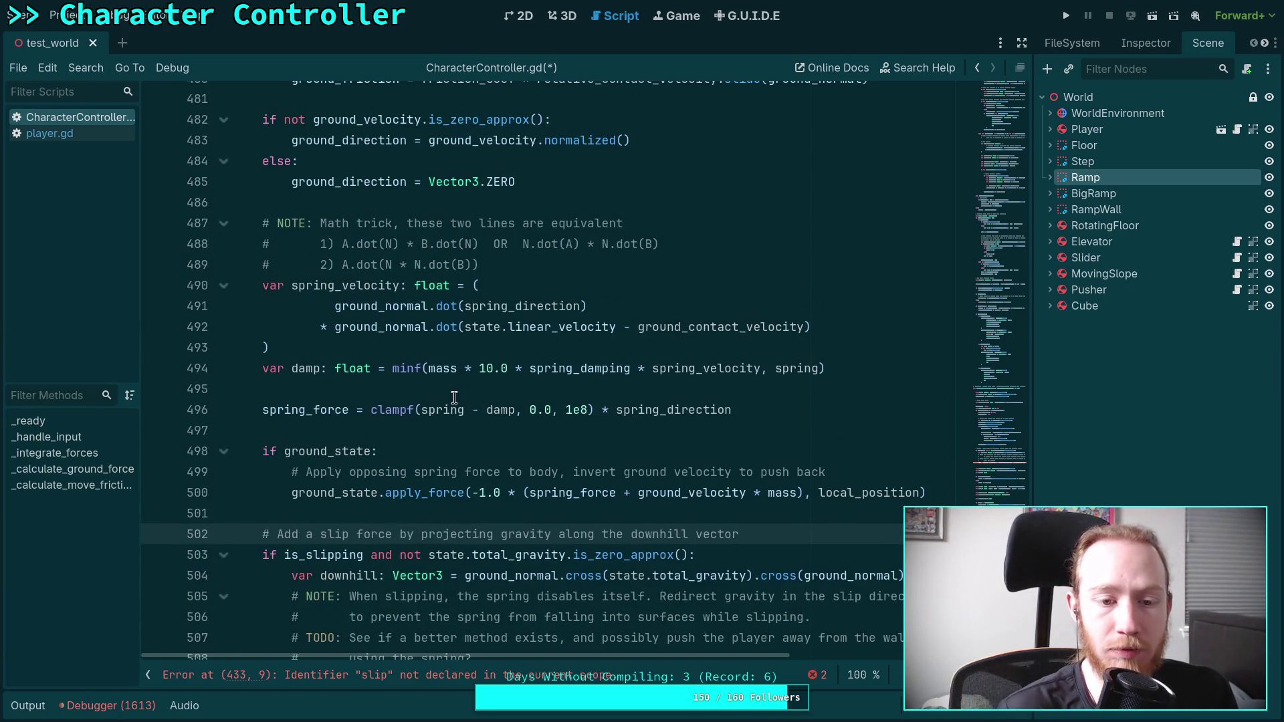
scroll(440, 424, down, 3)
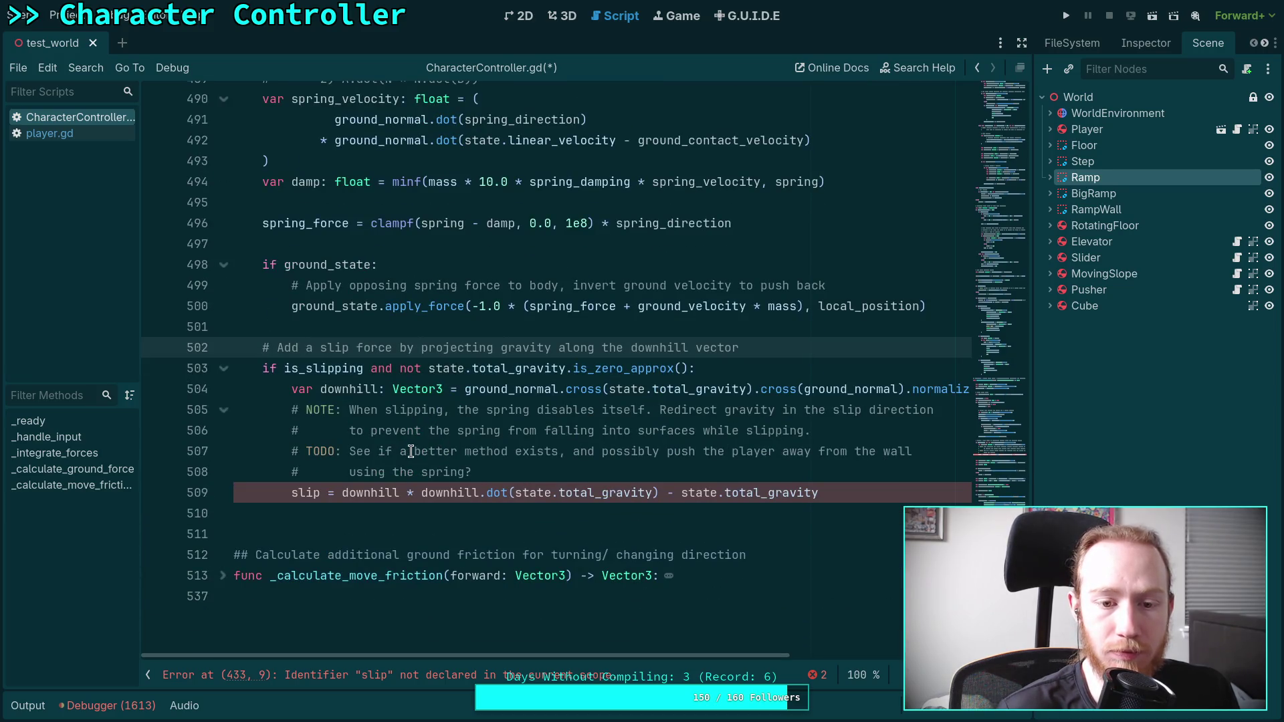
double_click(514, 375)
double_click(506, 389)
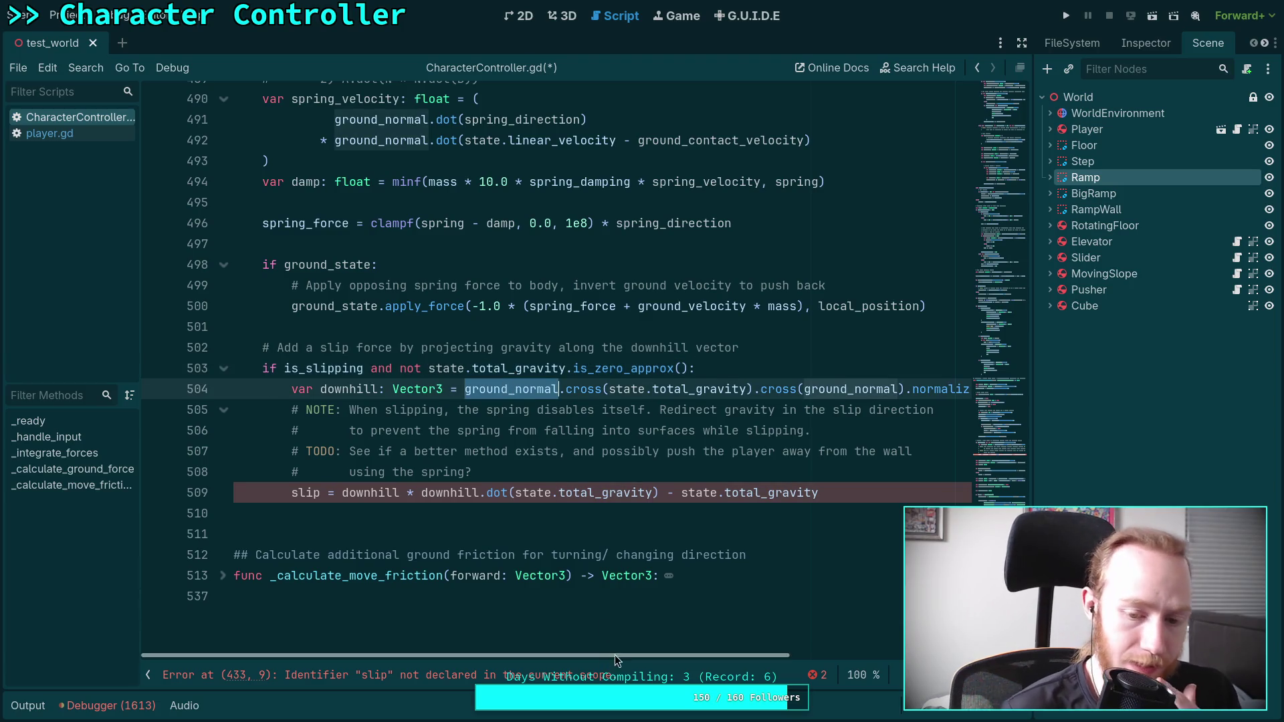
mouse_move(627, 657)
mouse_down()
mouse_move(687, 657)
mouse_move(644, 660)
mouse_up()
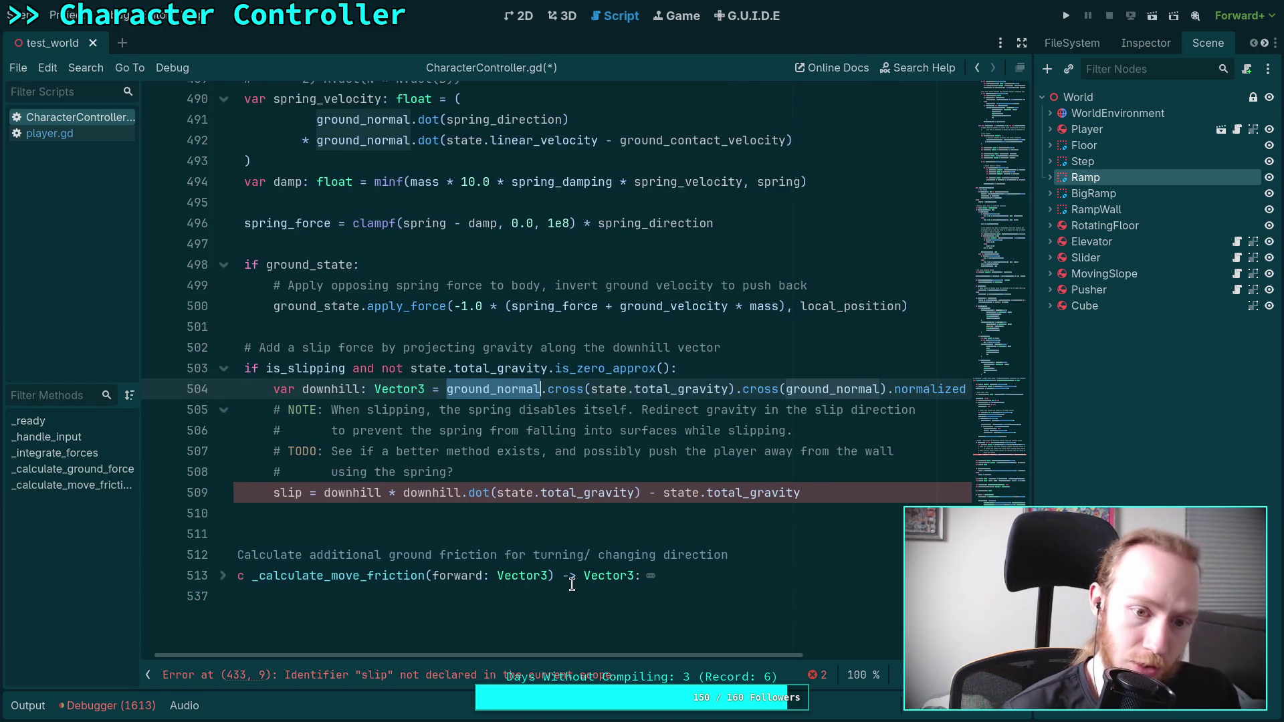
- Return to line 409 and place the caret after is_slipping = true
scroll(574, 578, up, 3)
scroll(579, 568, down, 2)
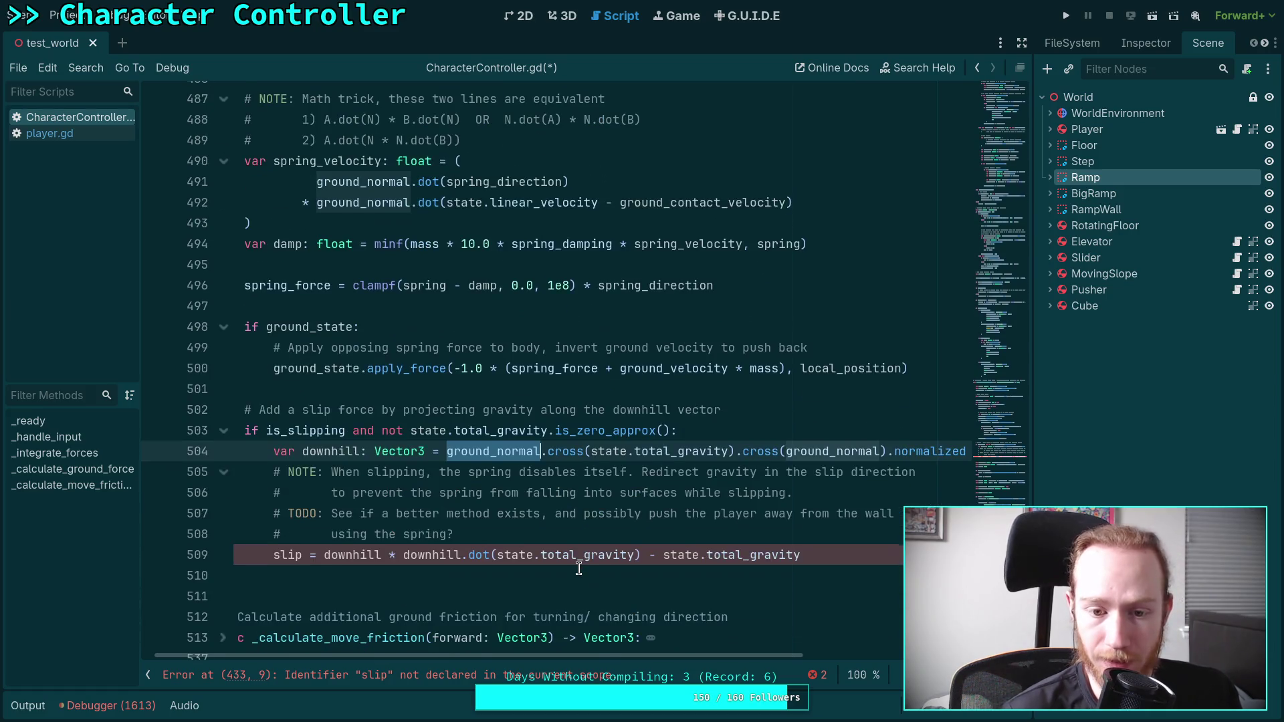
scroll(579, 569, up, 10)
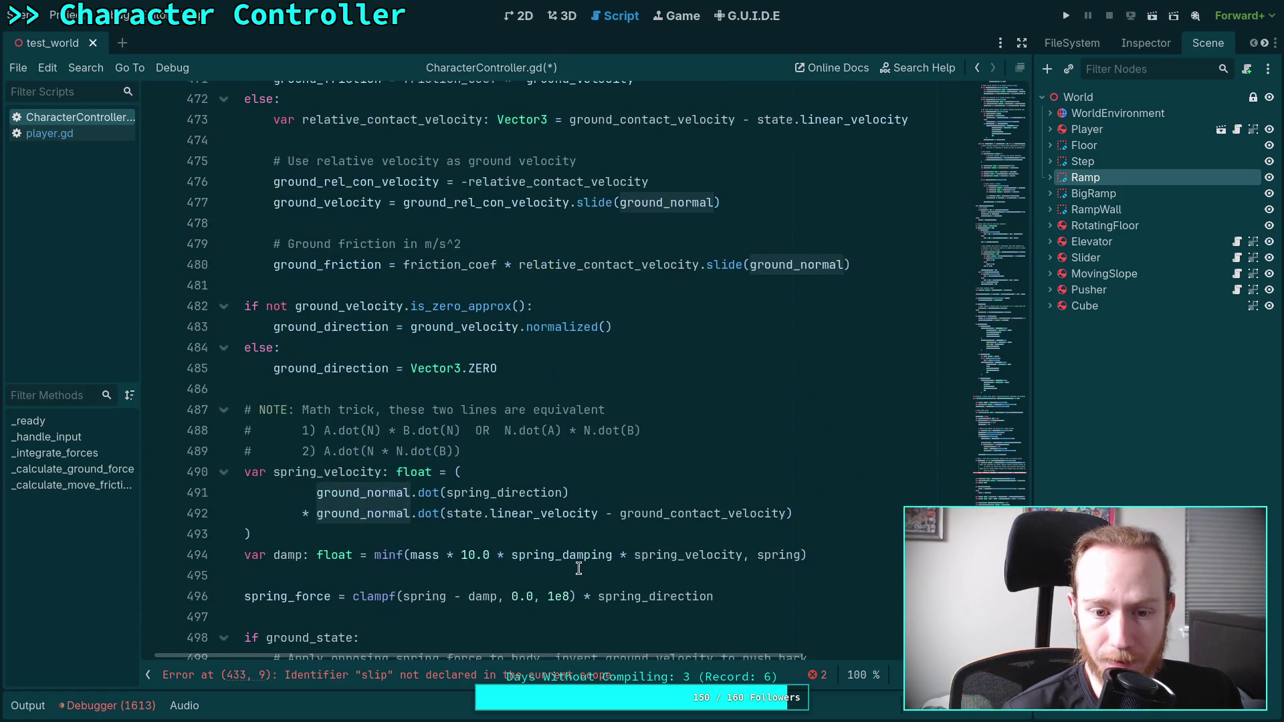
scroll(579, 568, up, 13)
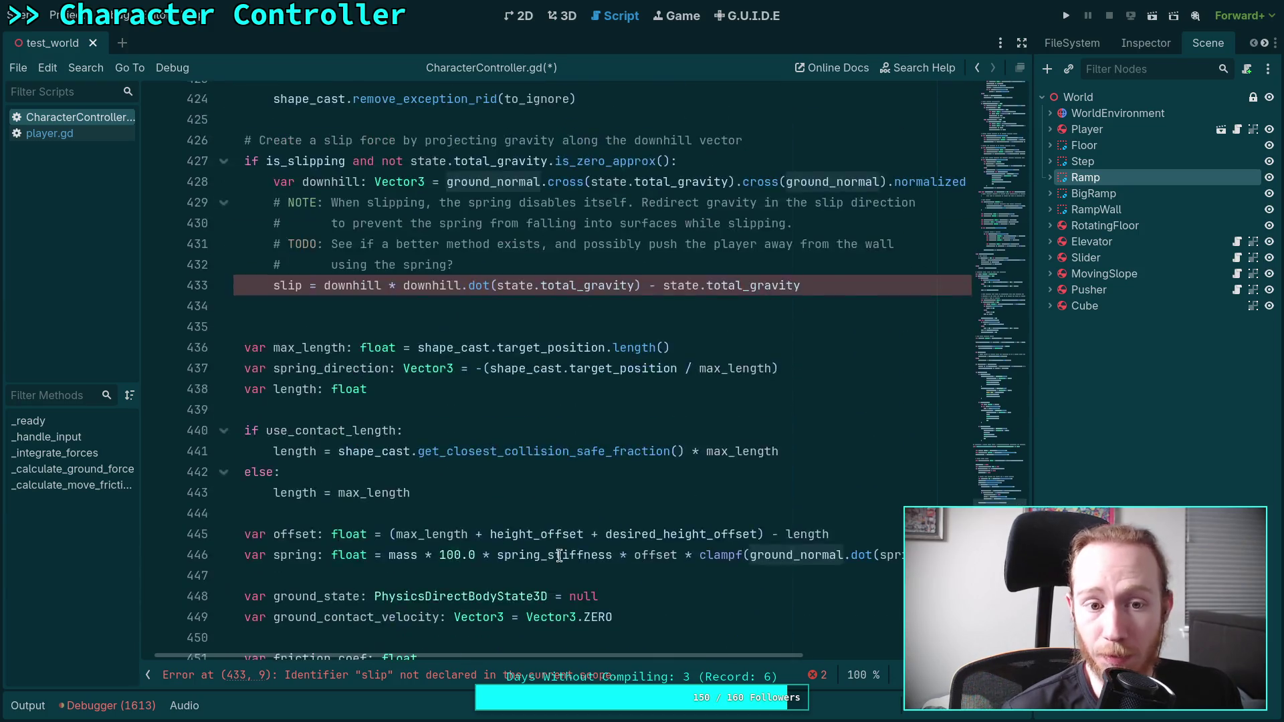
scroll(537, 550, up, 2)
scroll(423, 532, up, 2)
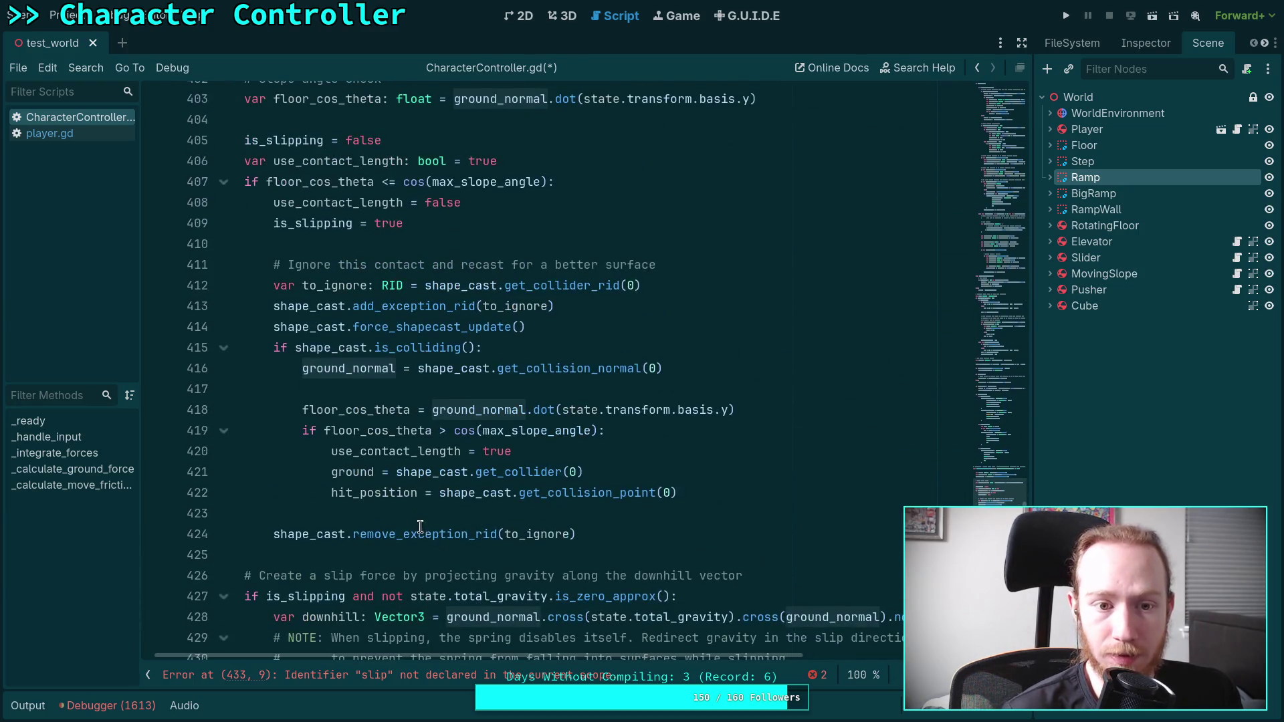
click(512, 230)
scroll(528, 434, up, 2)
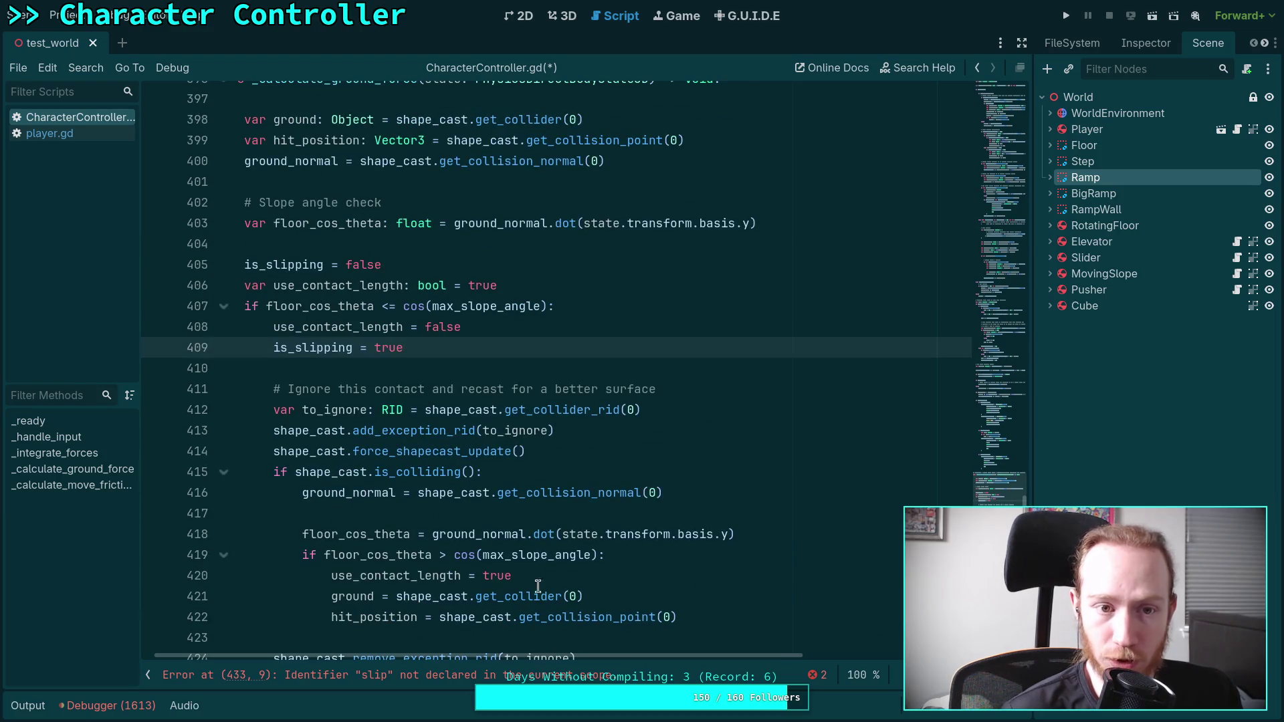
scroll(545, 655, left, 1)
- Add a line after is_slipping = true assigning ground_normal to wall_slide_normal
scroll(555, 368, down, 1)
key(Return)
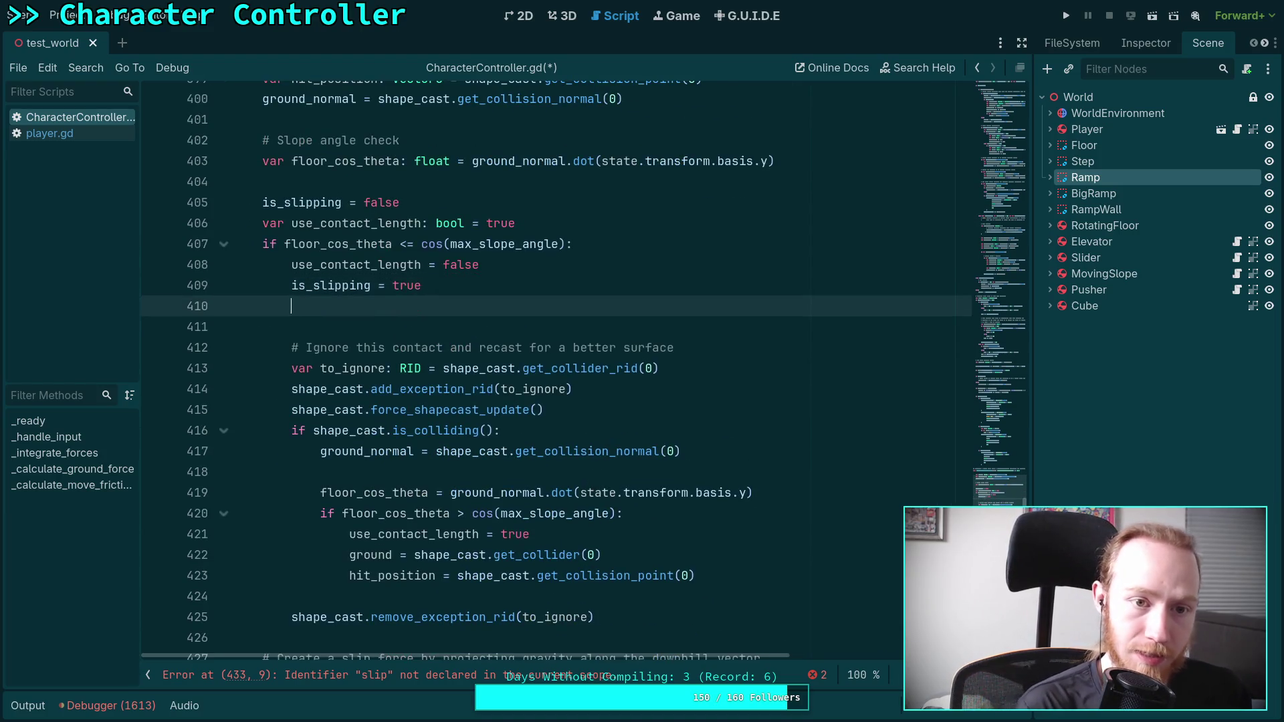
text(ground)
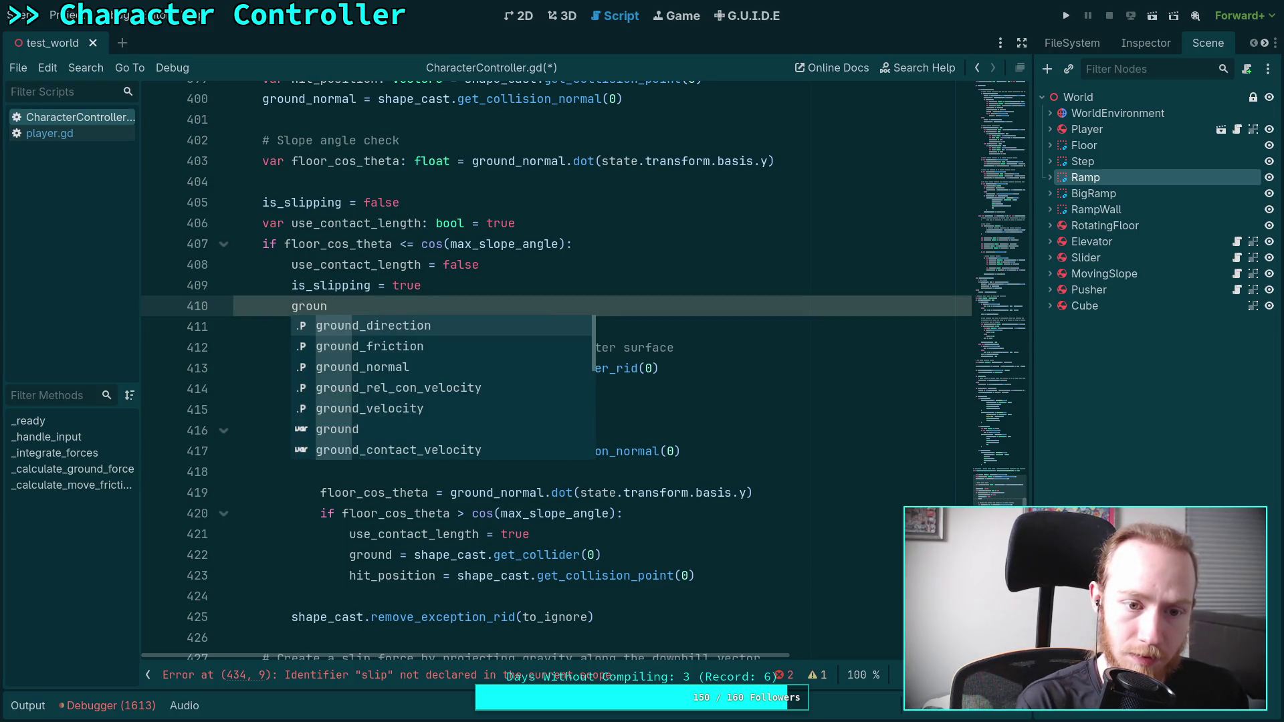
key(BackSpace)
key(BackSpace)
key(BackSpace)
text(wall_s)
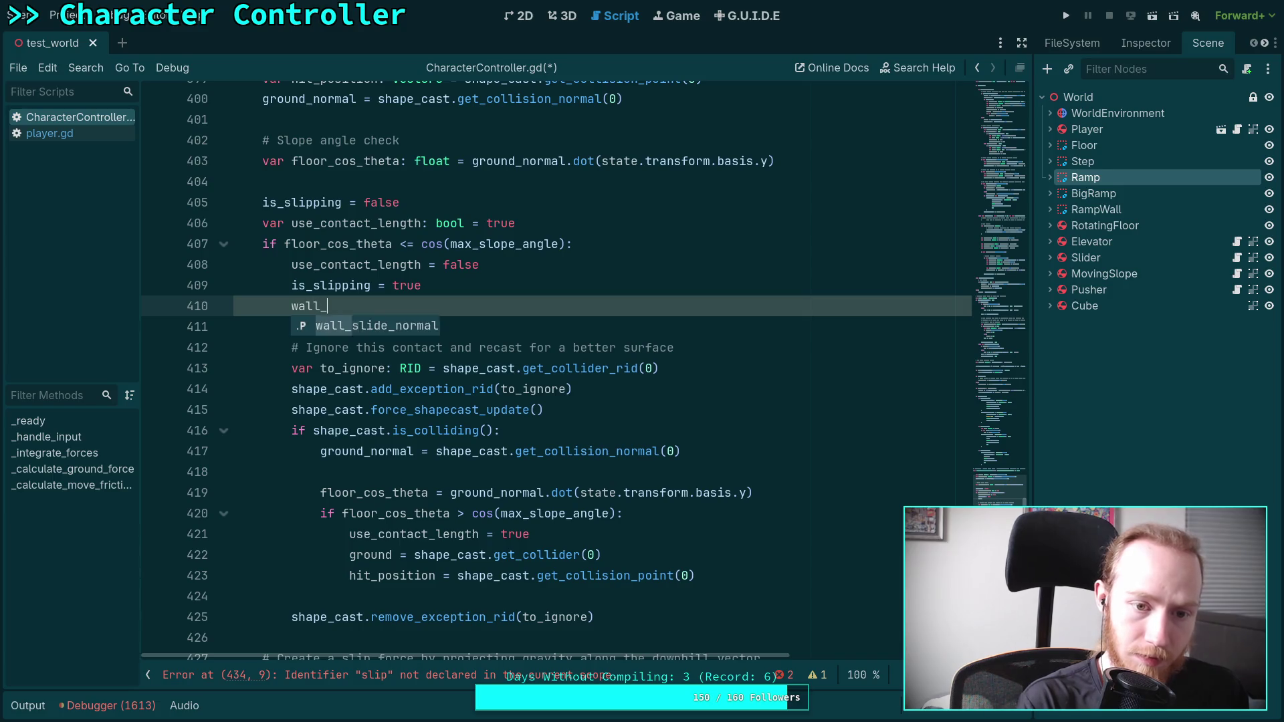
key(Return)
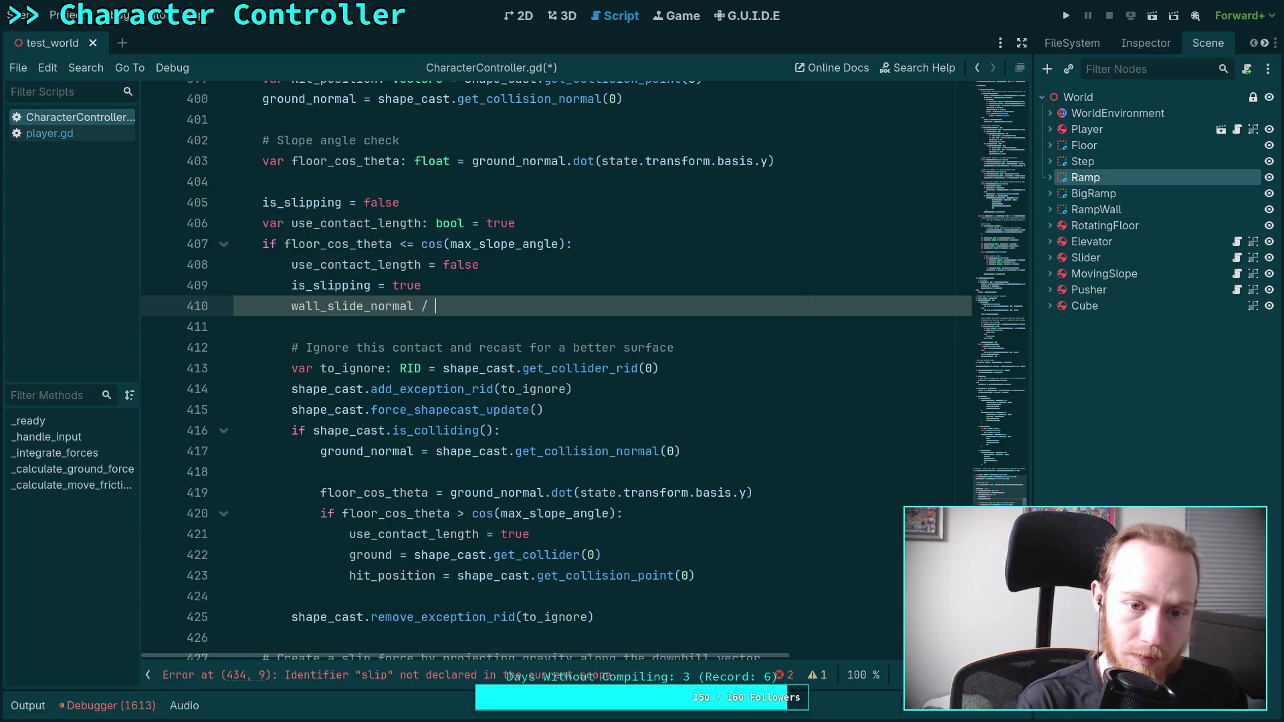
text(grou)
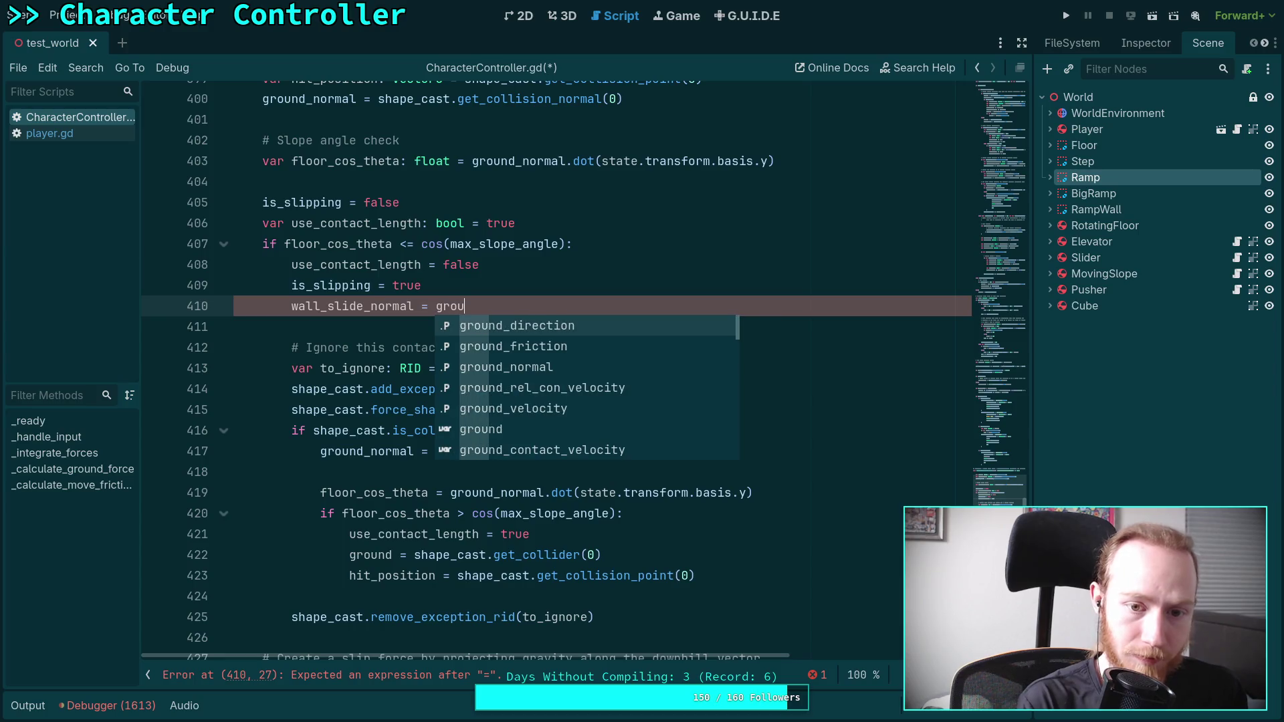
key(Down)
key(Down)
key(Return)
key(Home)
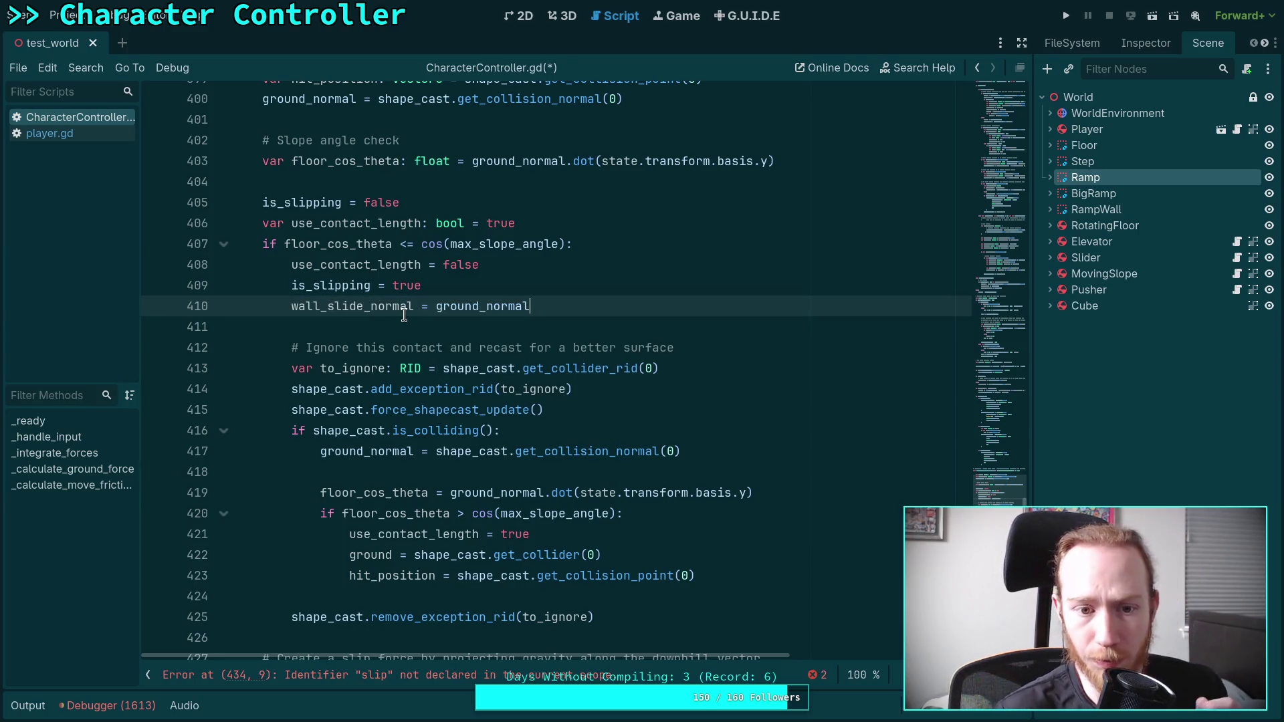
key(ctrl+shift+Right)
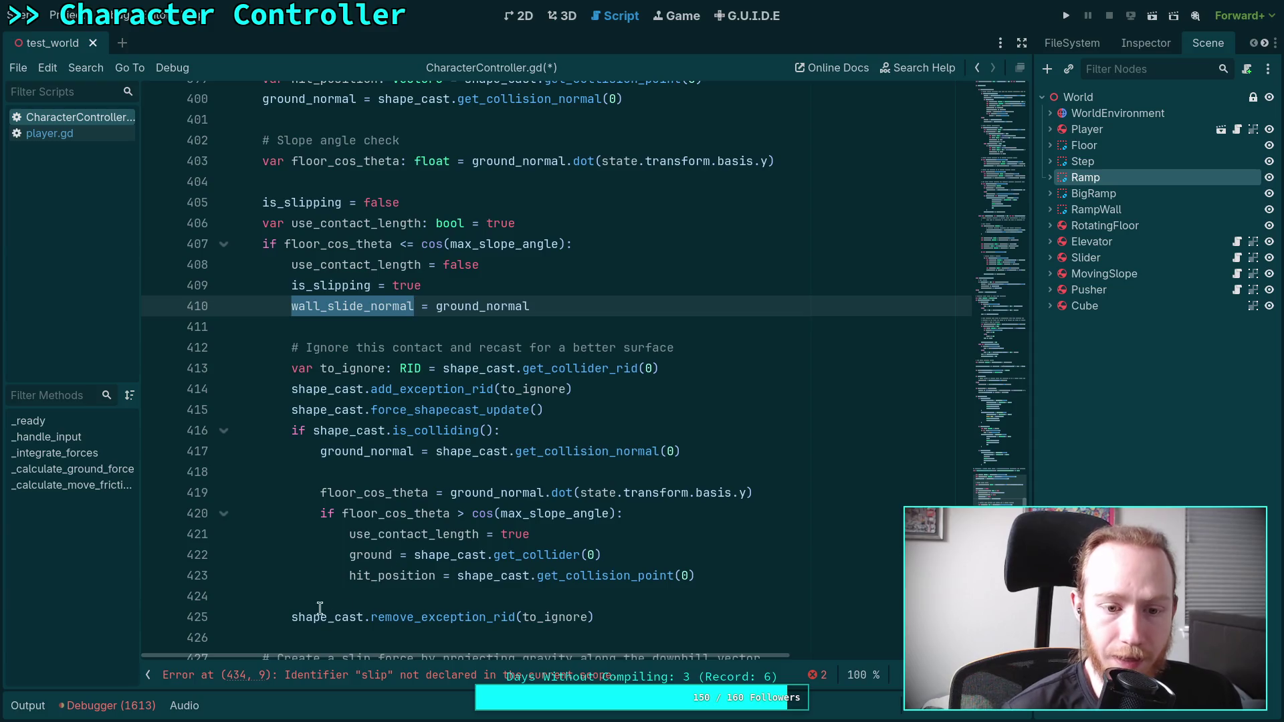
double_click(349, 452)
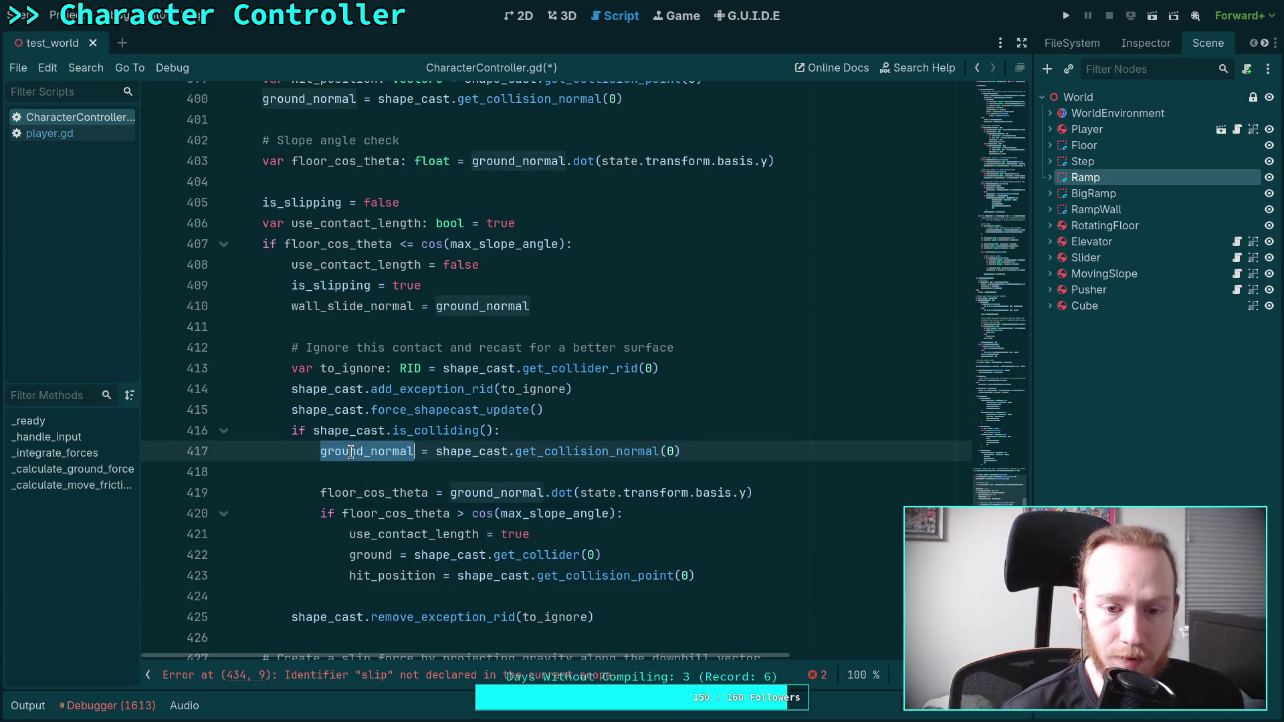
double_click(350, 310)
- Delete the old slip-force block on lines 426–434
scroll(418, 400, down, 6)
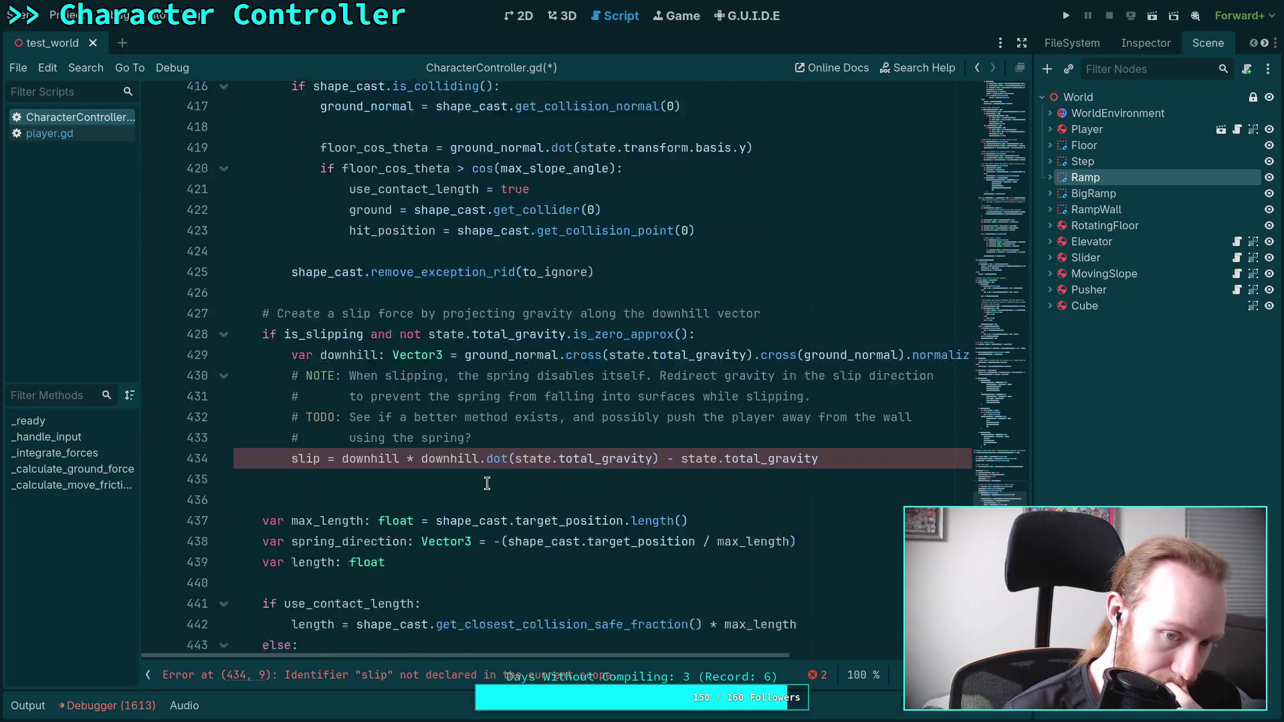
drag(826, 430, 234, 265)
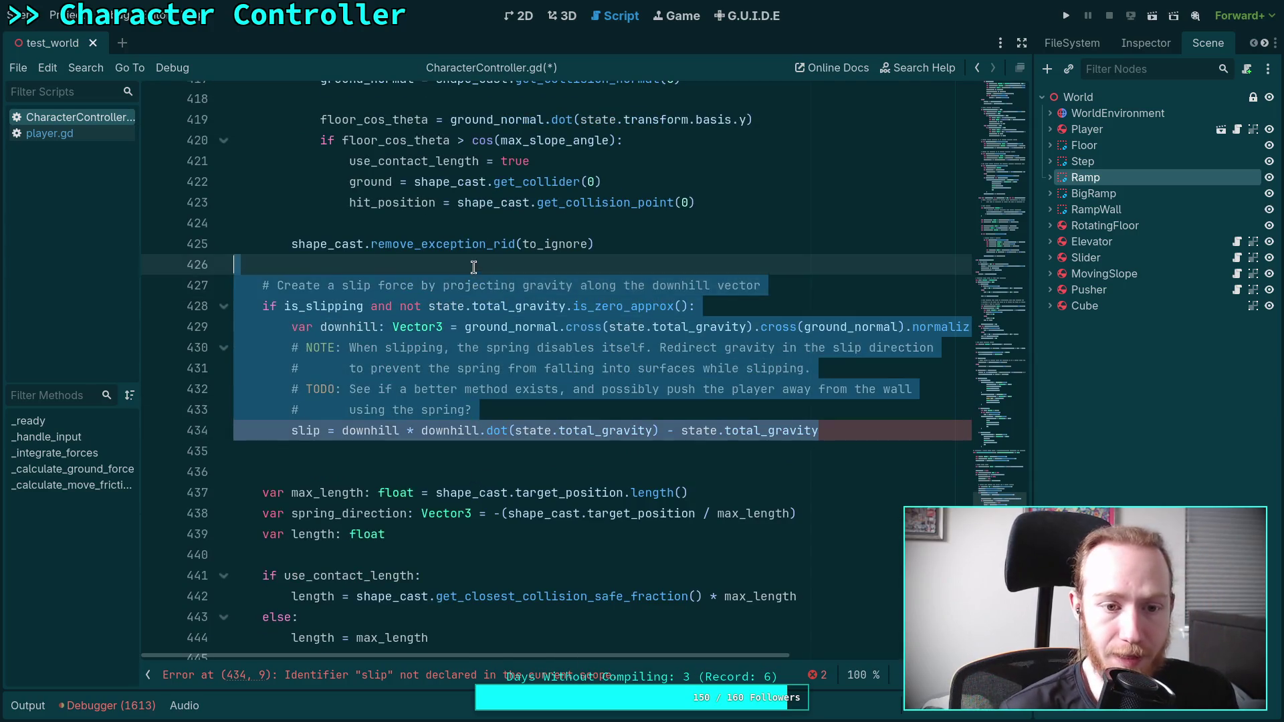
key(BackSpace)
key(BackSpace)
key(BackSpace)
scroll(587, 447, down, 11)
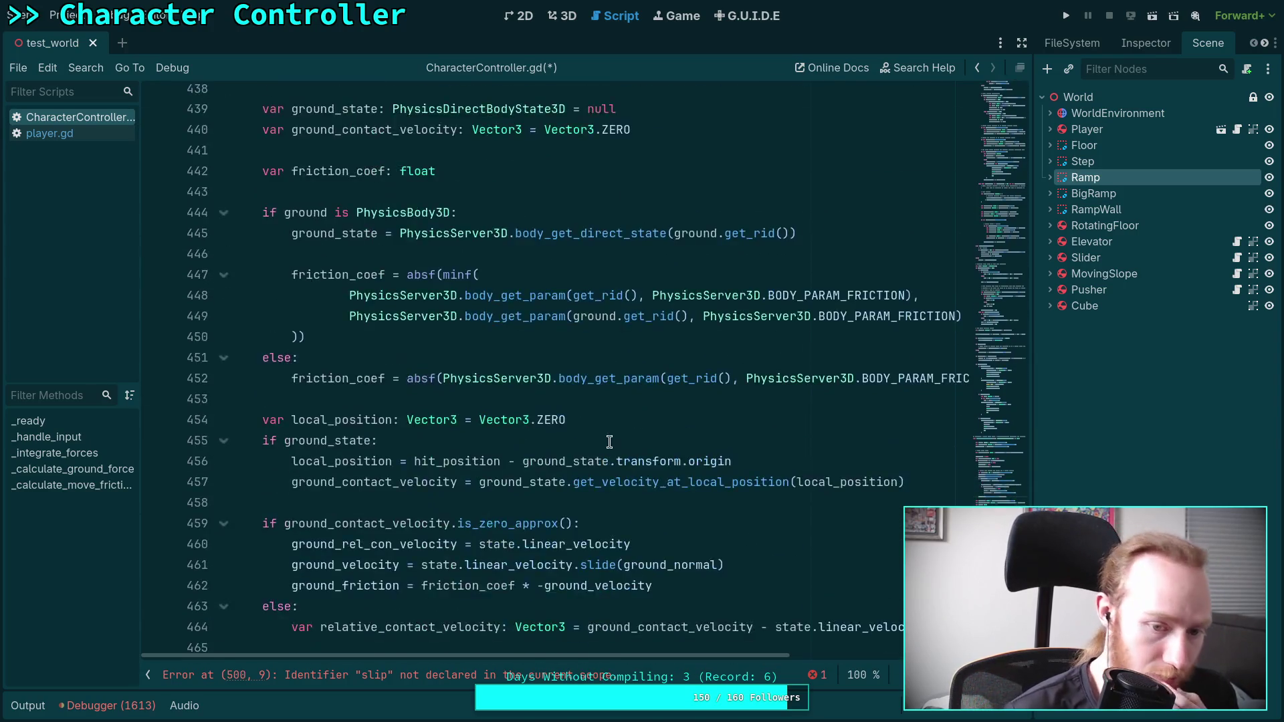
scroll(588, 446, down, 10)
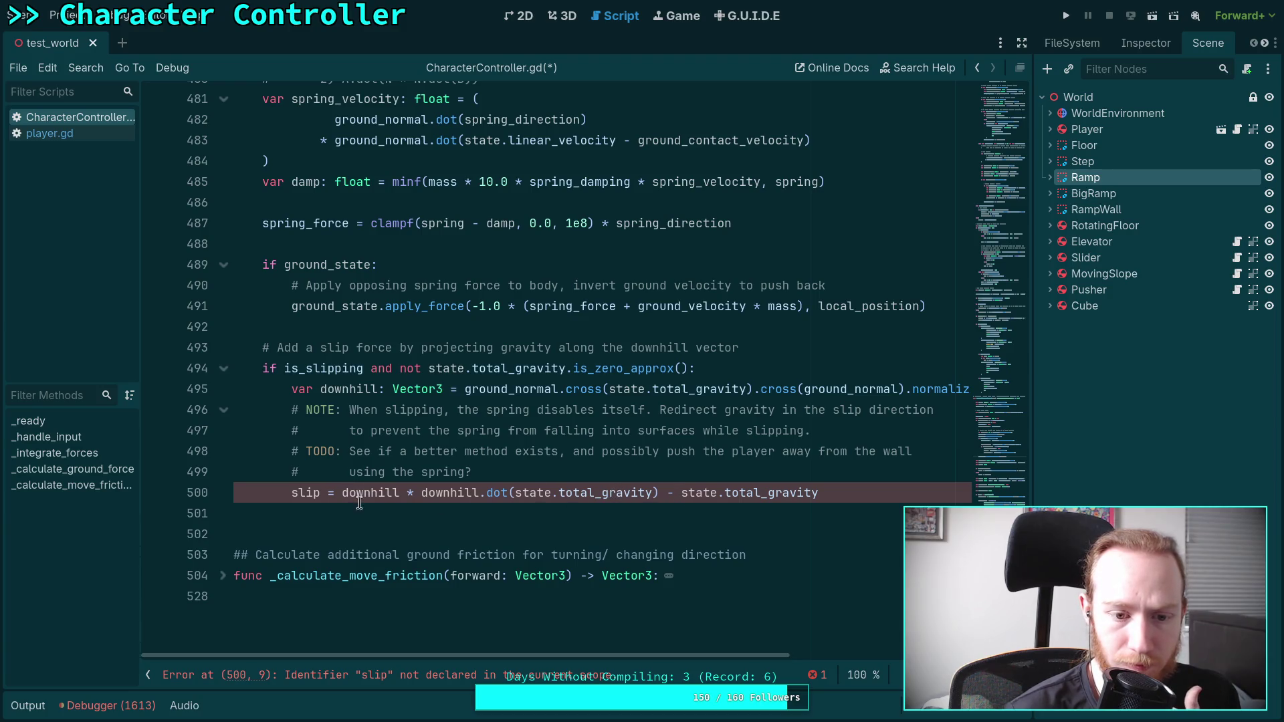
- Rewrite line 500 as 'spring_force += (...)' with the expression wrapped in parentheses
double_click(292, 495)
text(spring_f)
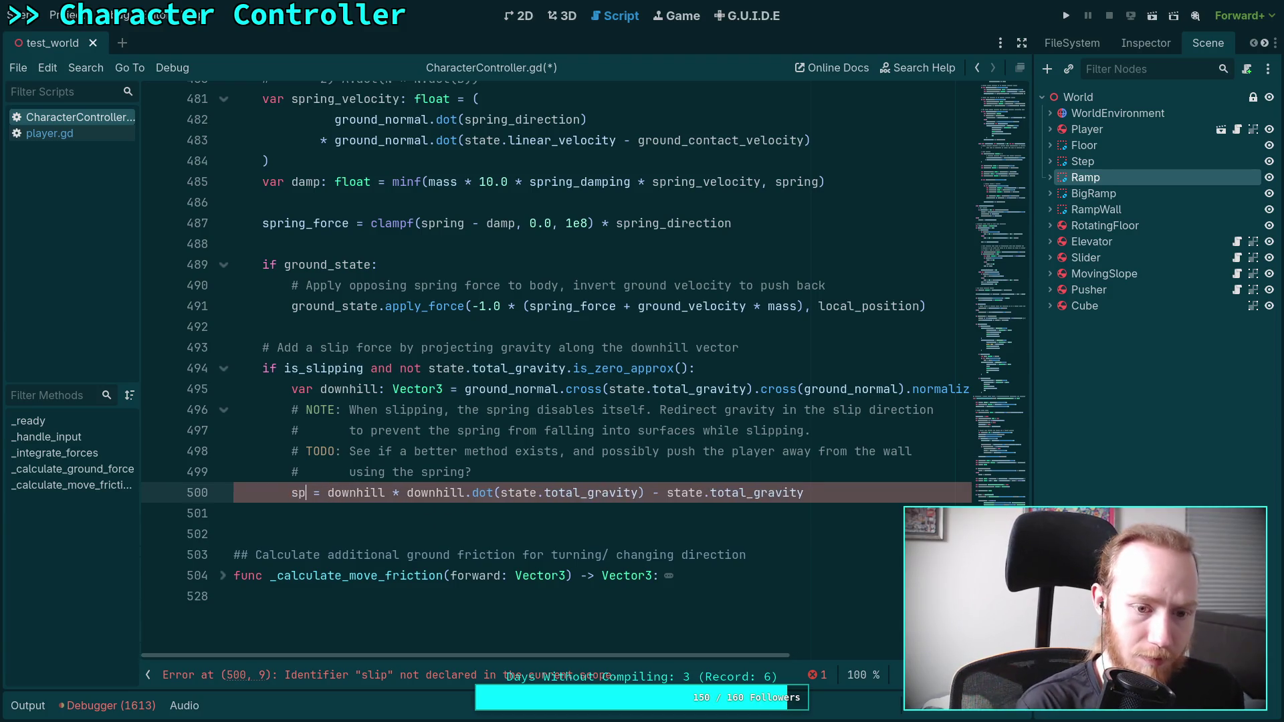
text(or)
key(Return)
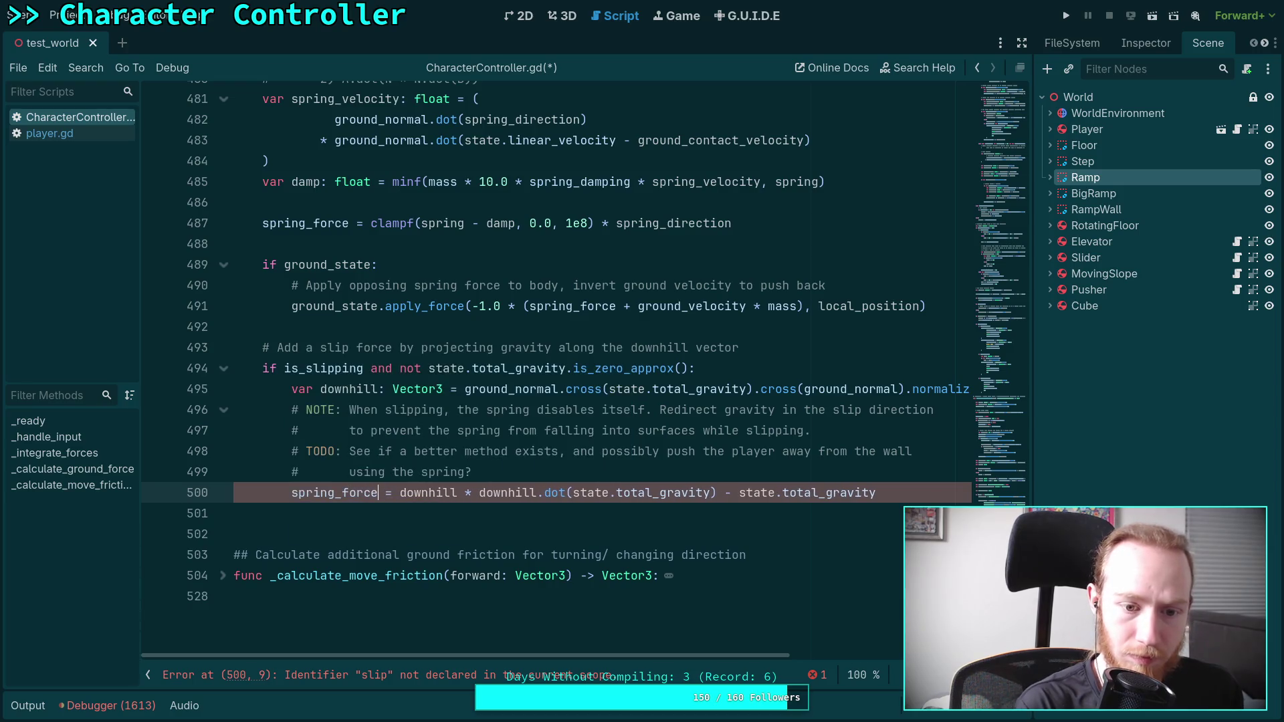
text(+)
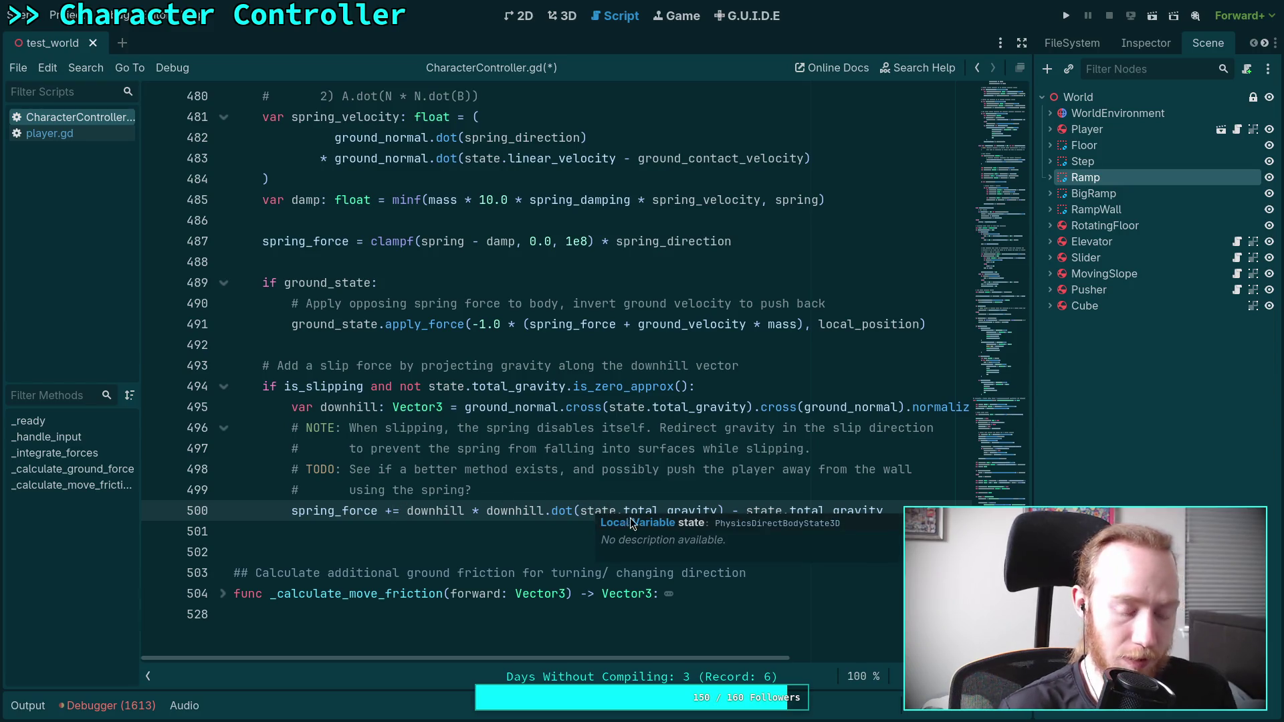
text(()
click(896, 510)
text())
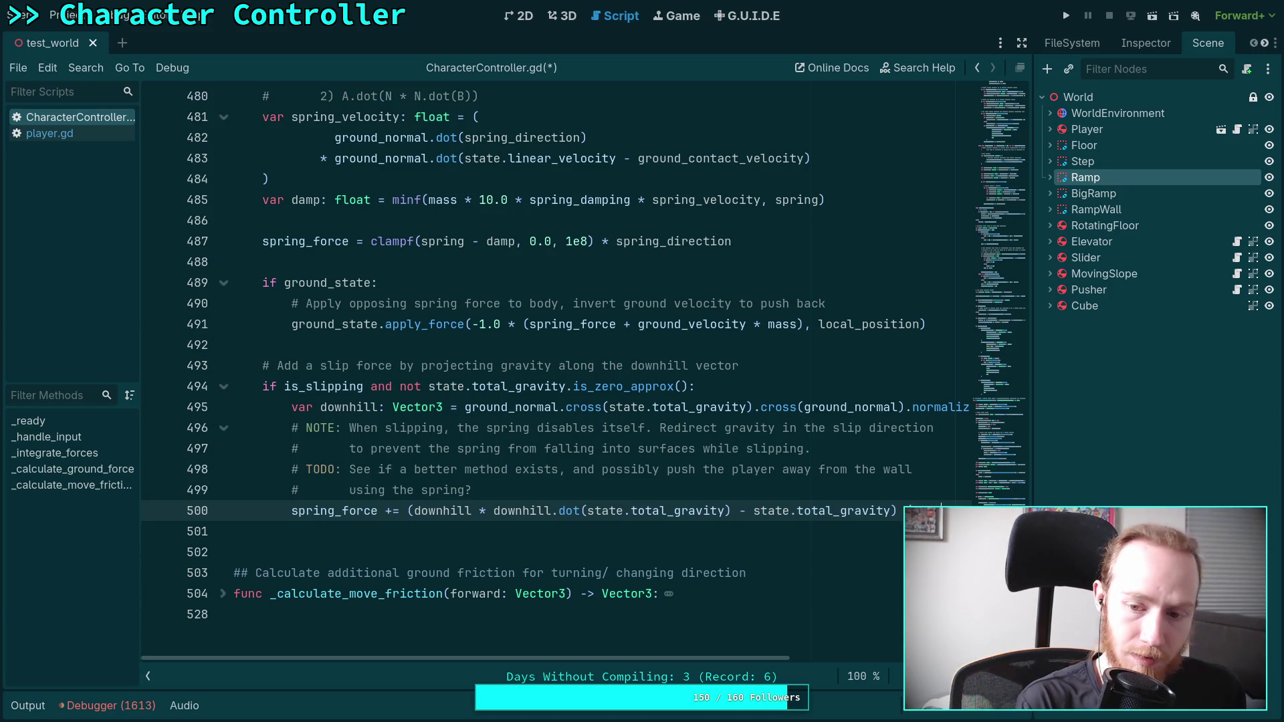
text( / state.inv)
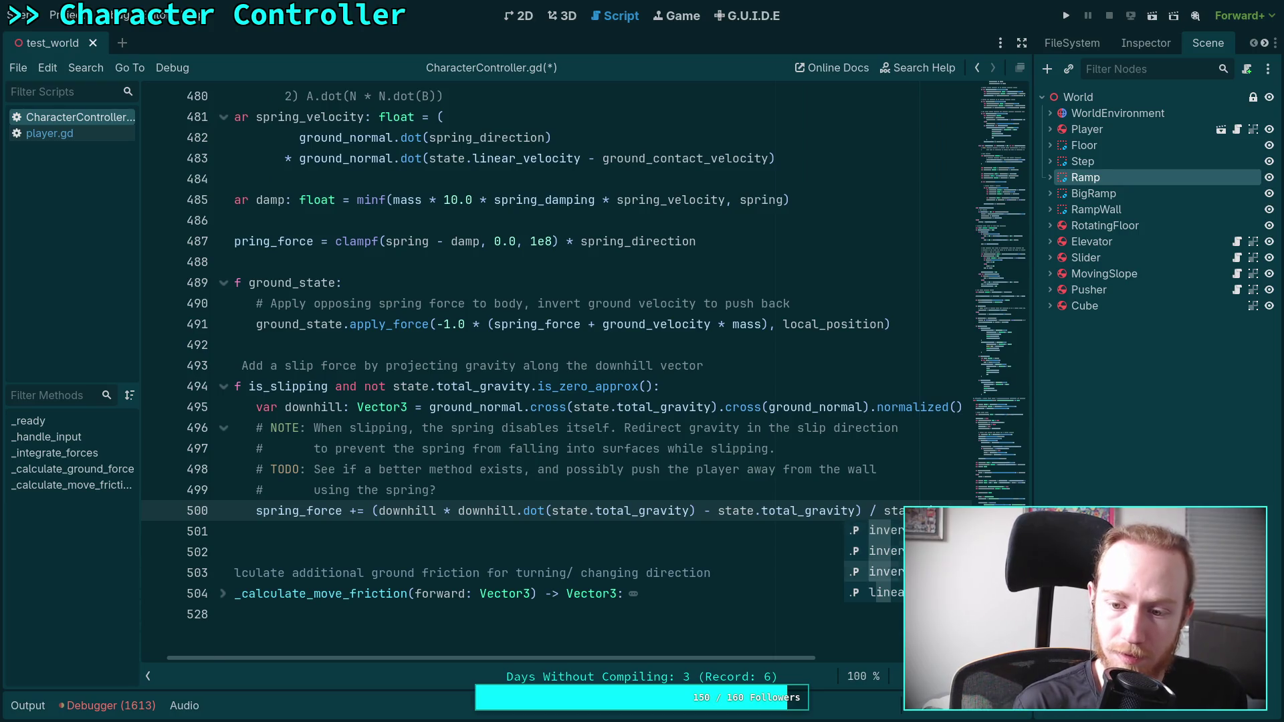
key(Return)
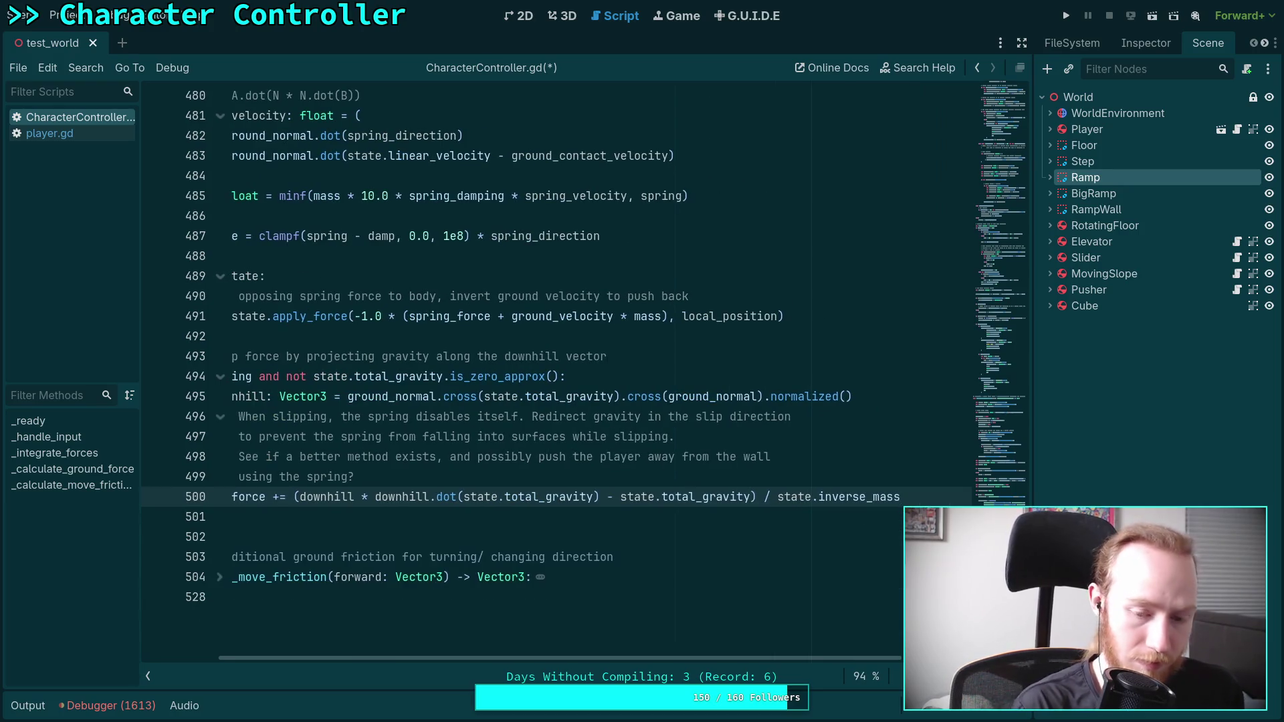
- Replace the inverse_mass division with '* mass' and save the script
drag(804, 510, 916, 504)
text(* mass)
key(ctrl+s)
scroll(737, 657, left, 3)
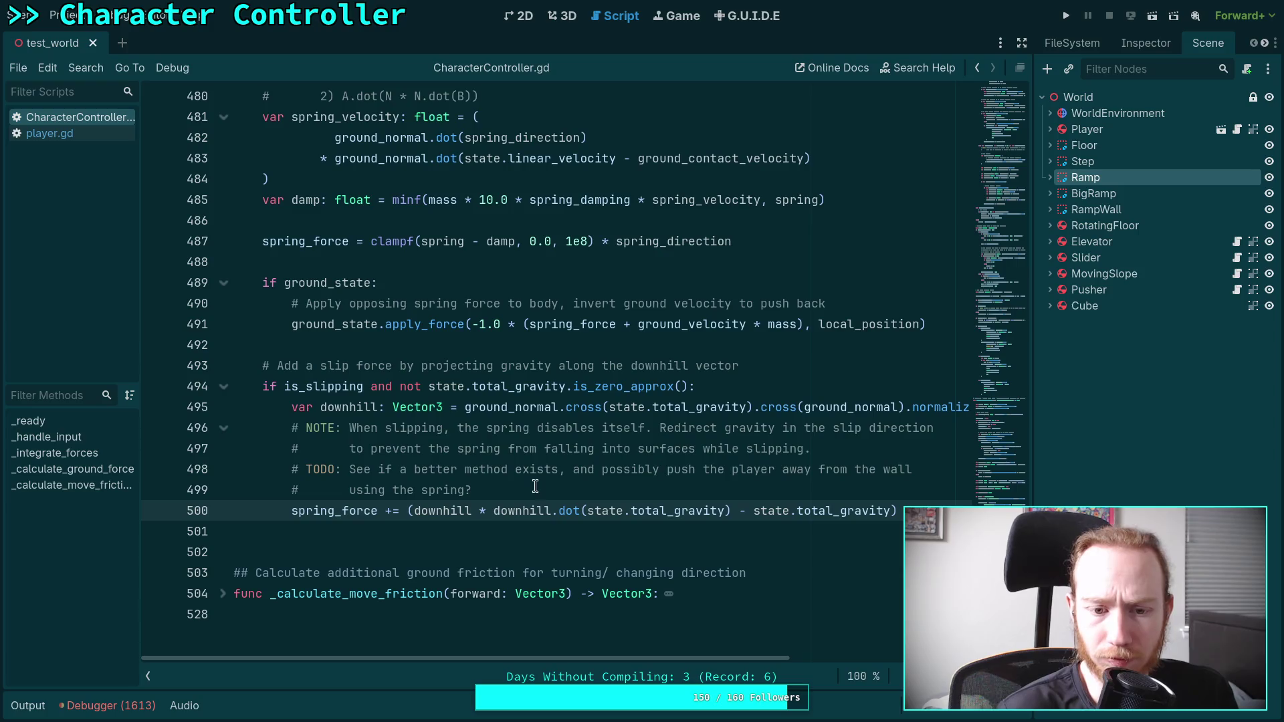
click(579, 489)
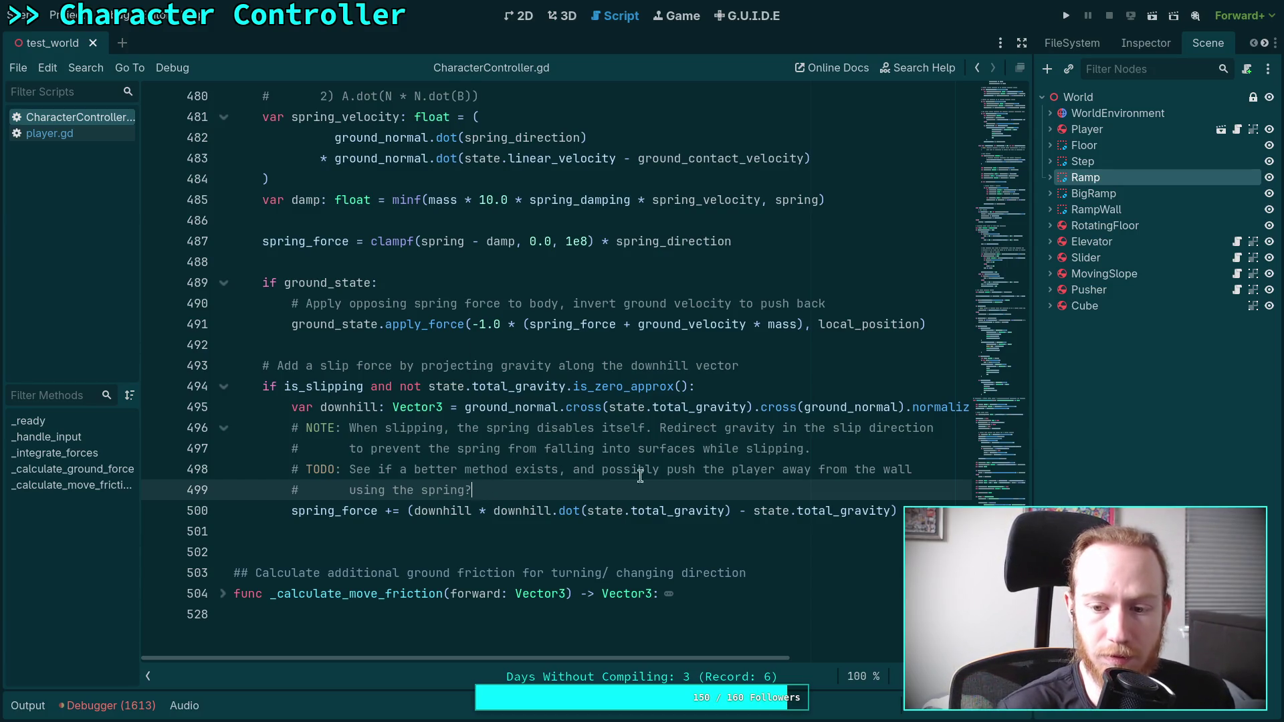
- Scroll up to the is_slipping branch near line 212 and highlight ground_normal there
click(483, 525)
scroll(487, 511, up, 7)
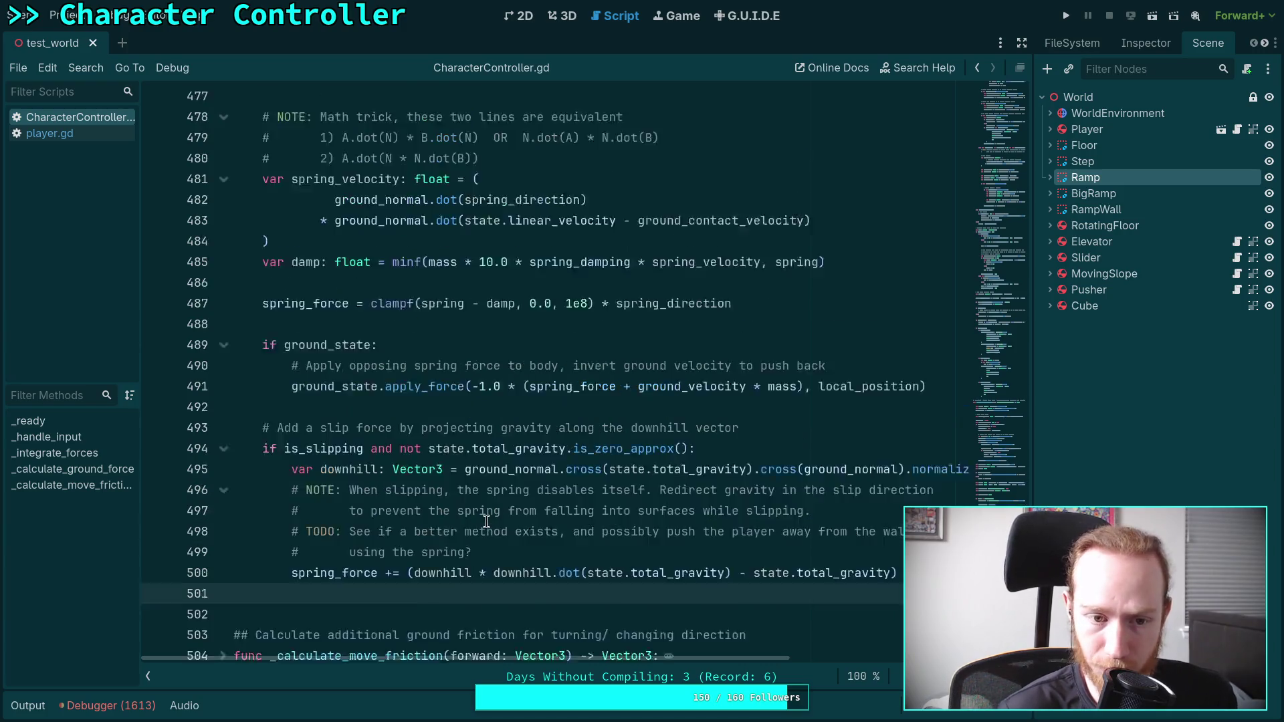
scroll(487, 511, up, 20)
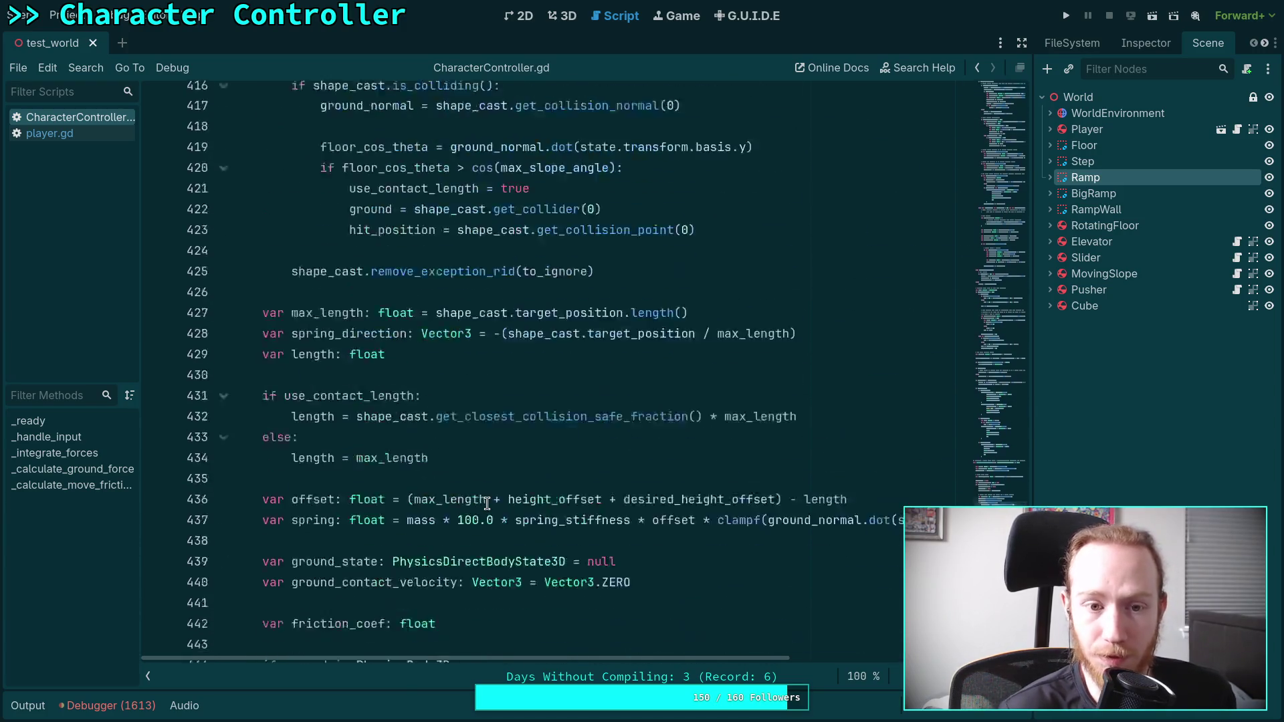
scroll(487, 491, up, 20)
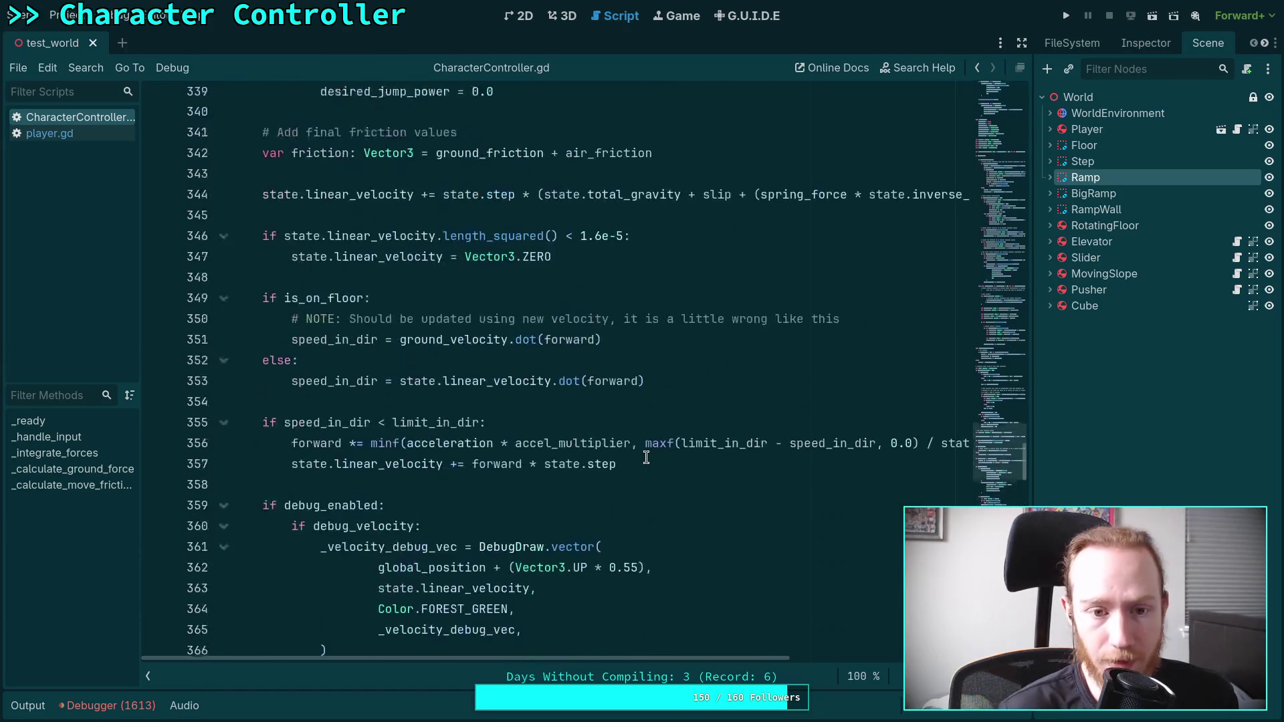
scroll(645, 457, up, 9)
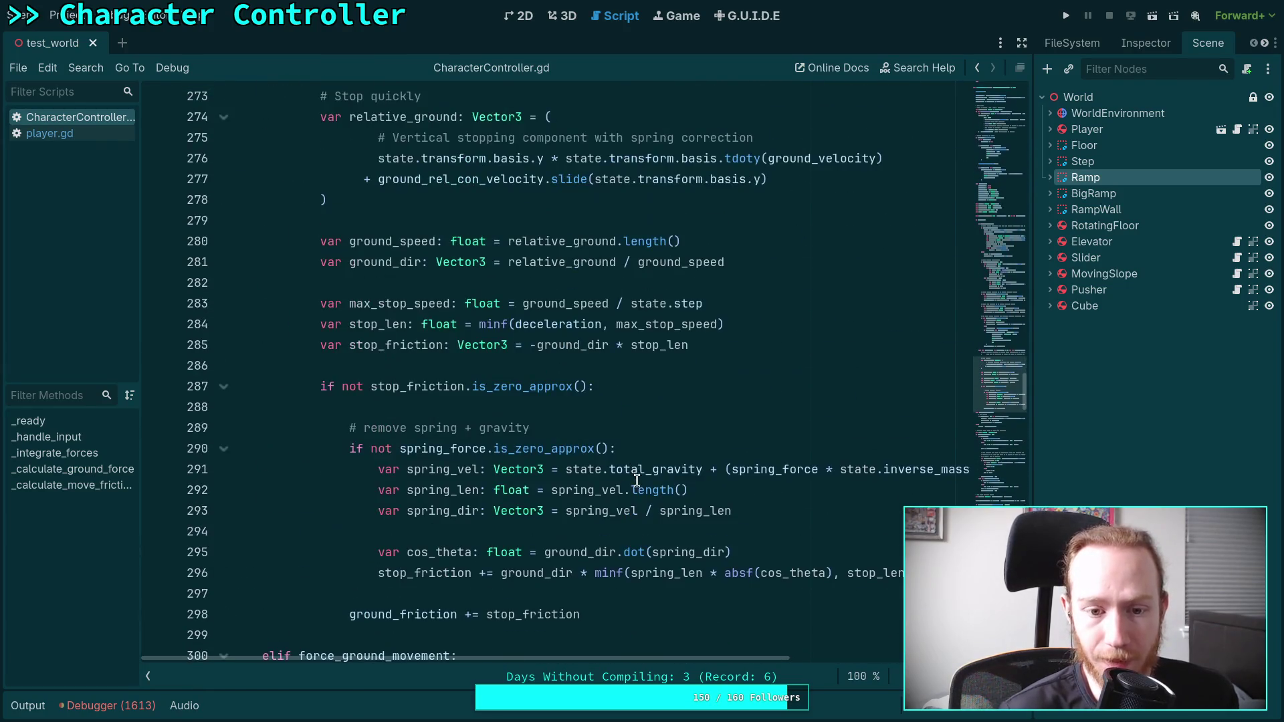
scroll(660, 494, up, 5)
scroll(660, 493, up, 7)
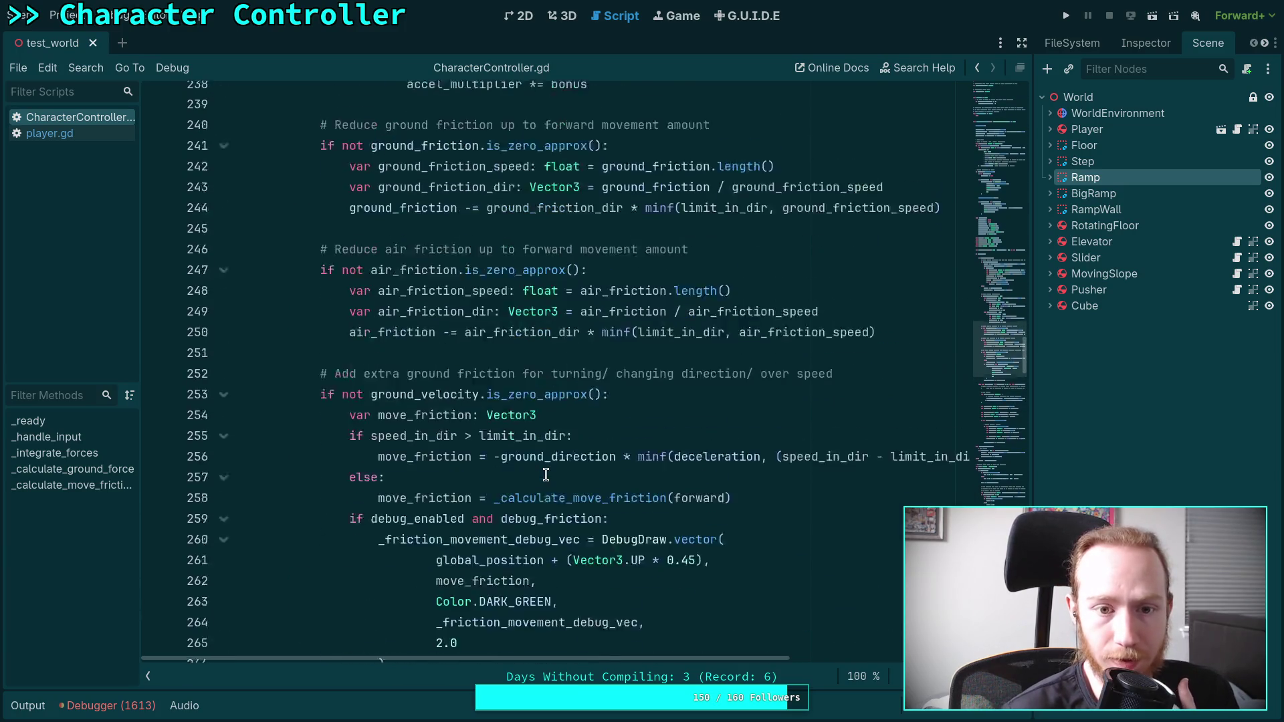
scroll(492, 510, up, 5)
scroll(493, 510, up, 8)
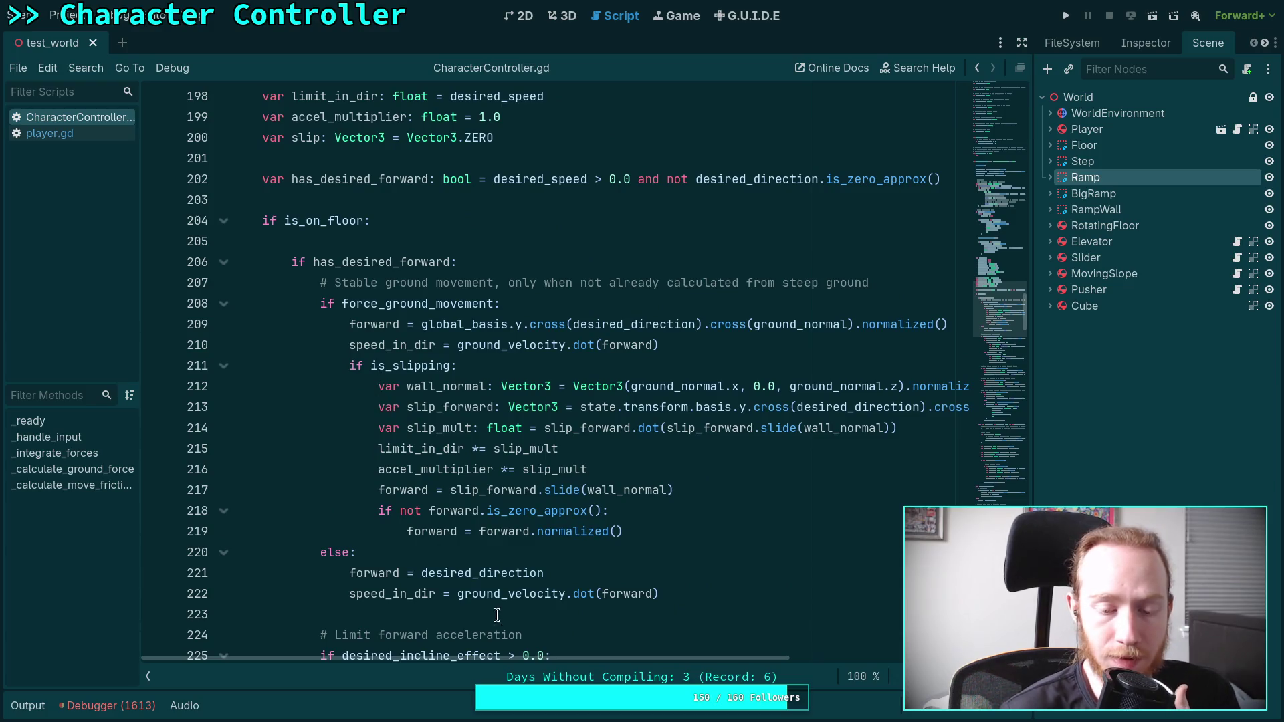
mouse_move(552, 661)
mouse_down()
mouse_move(653, 660)
mouse_move(632, 659)
mouse_up()
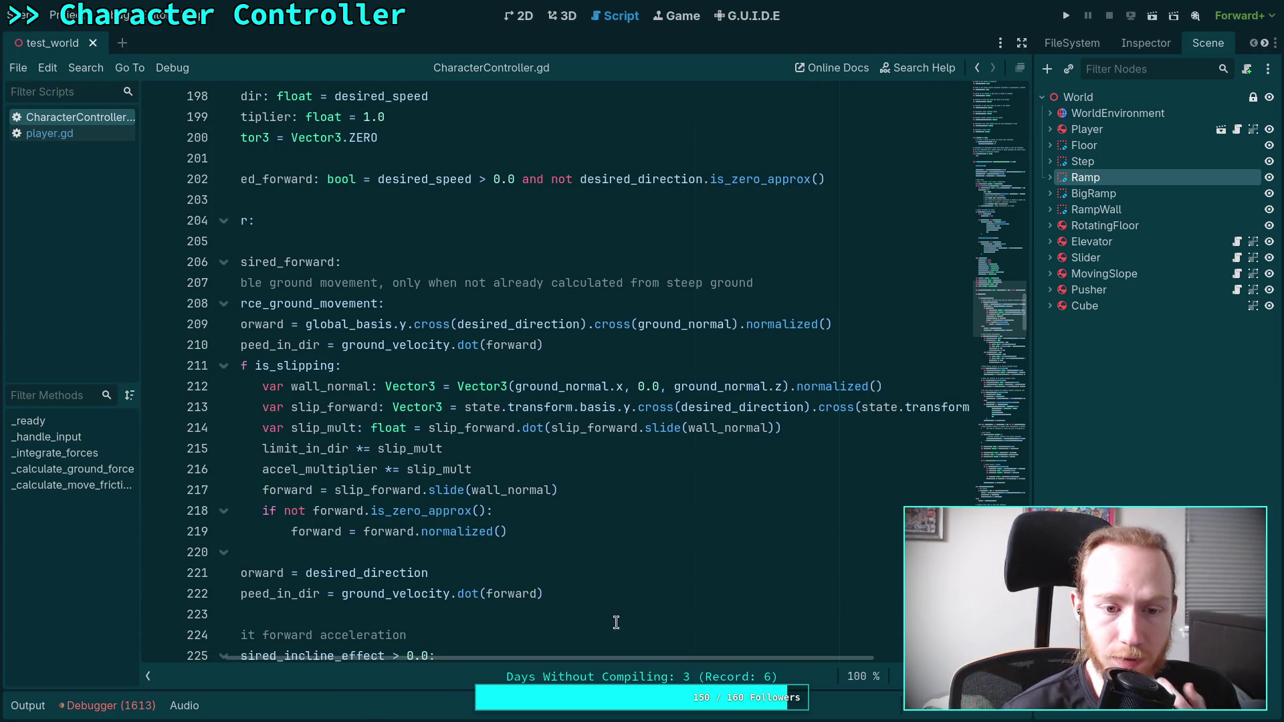
double_click(588, 386)
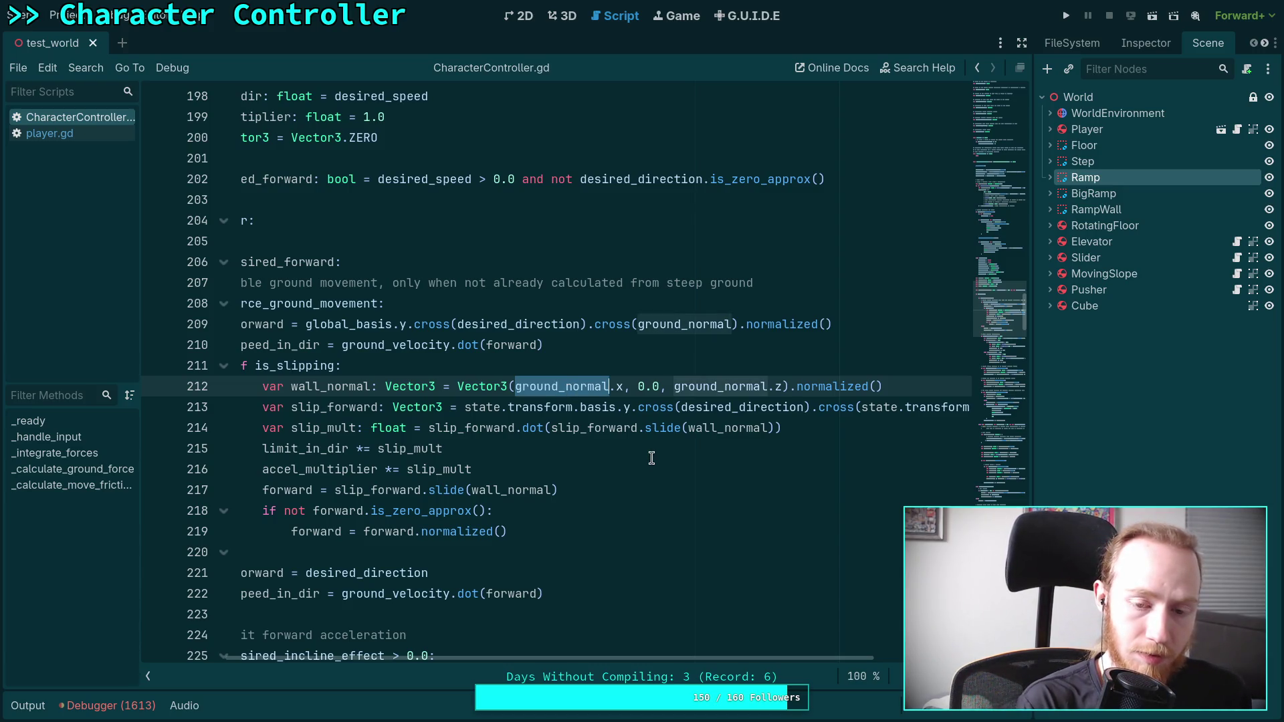
- Replace both ground_normal references on line 212 with wall_slide_normal
text(wall_s)
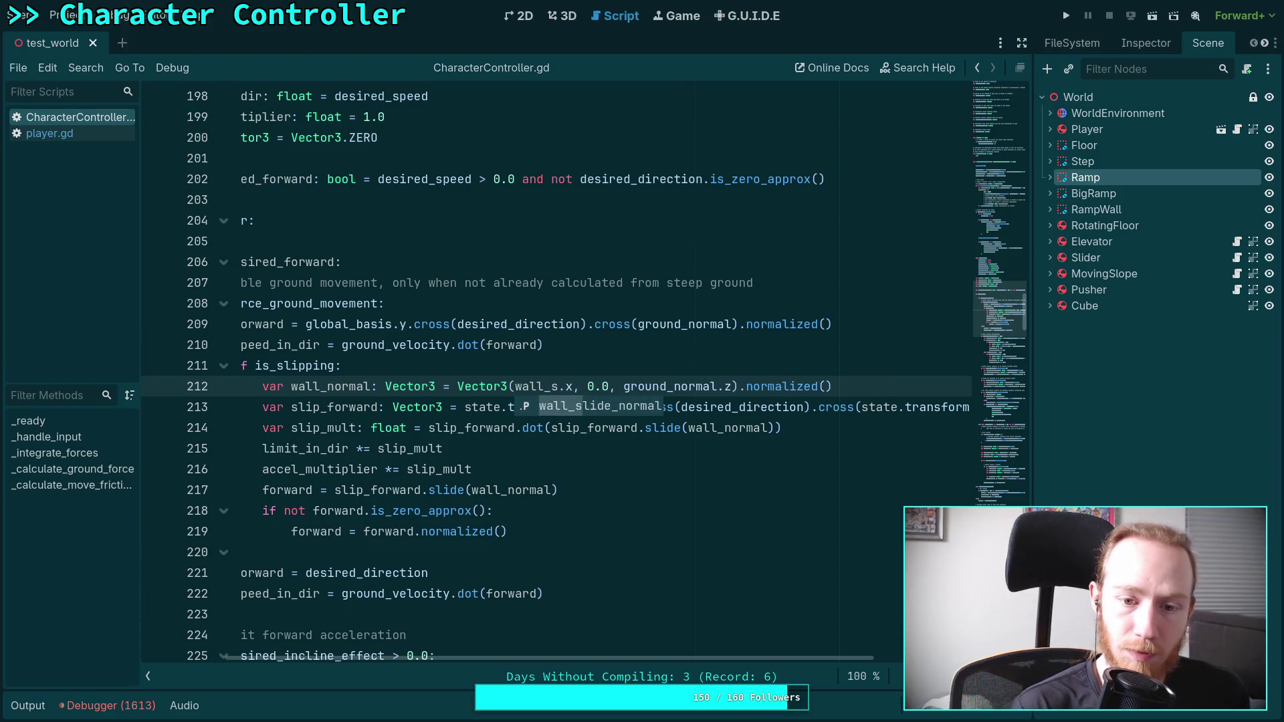
key(Return)
double_click(597, 387)
right_click(597, 388)
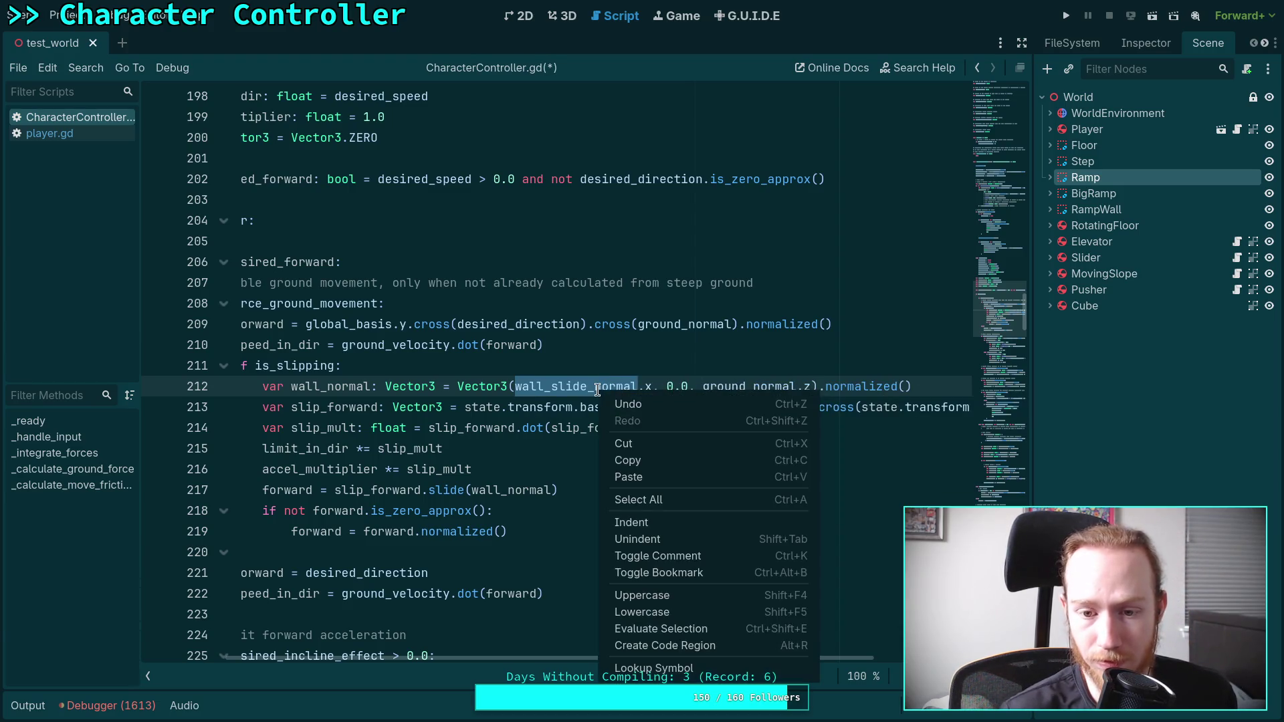
click(644, 465)
double_click(749, 386)
key(ctrl+v)
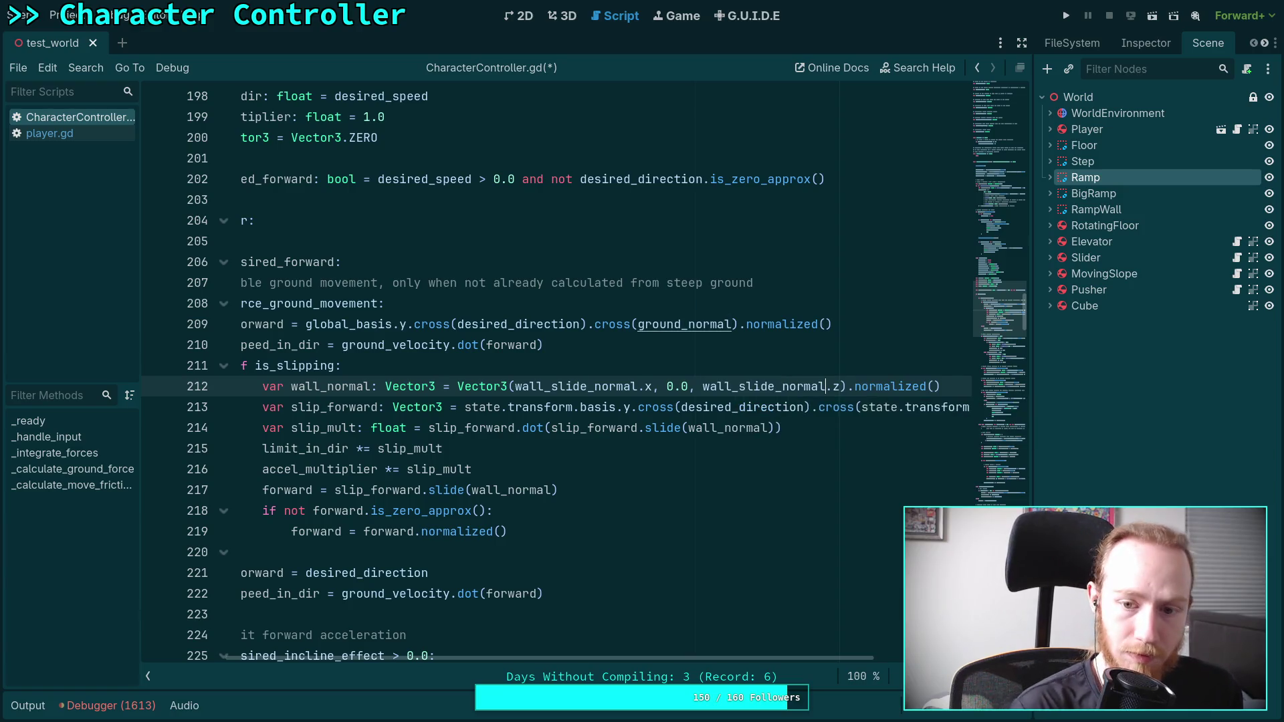
- Save the script and launch the game to test the change
mouse_move(623, 660)
mouse_down()
mouse_move(543, 659)
mouse_move(625, 652)
mouse_move(604, 652)
mouse_up()
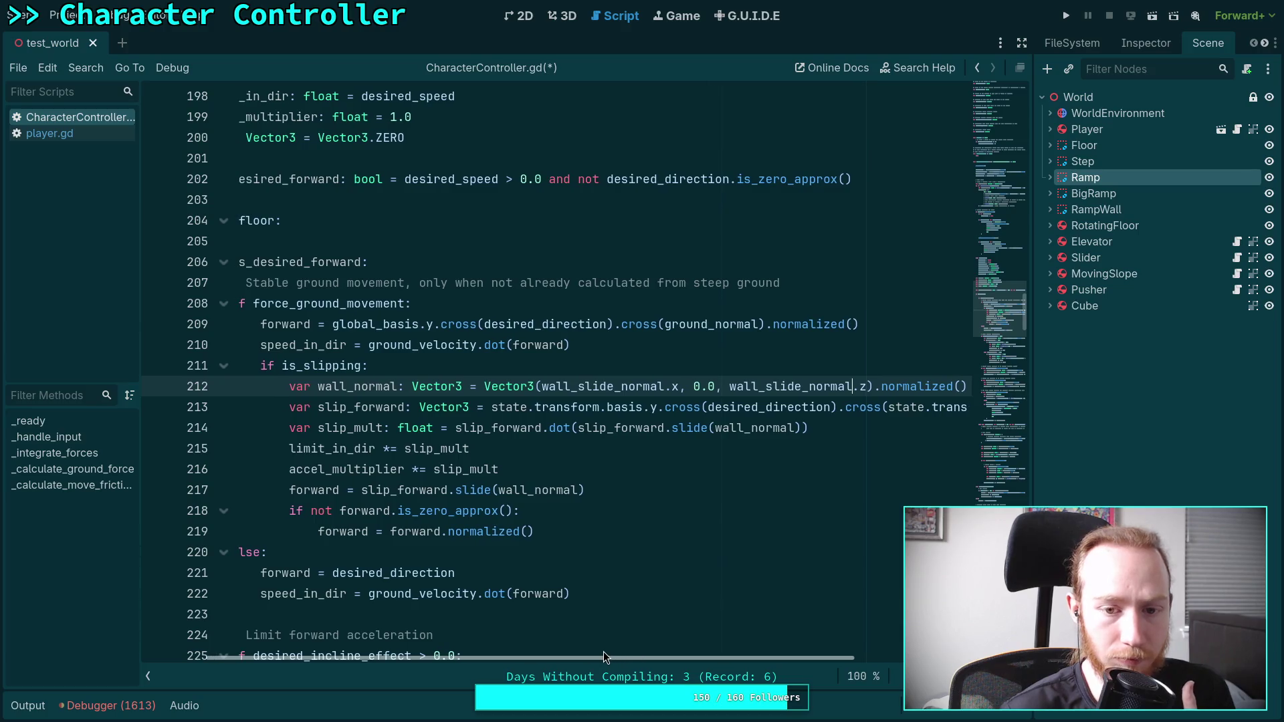
click(685, 467)
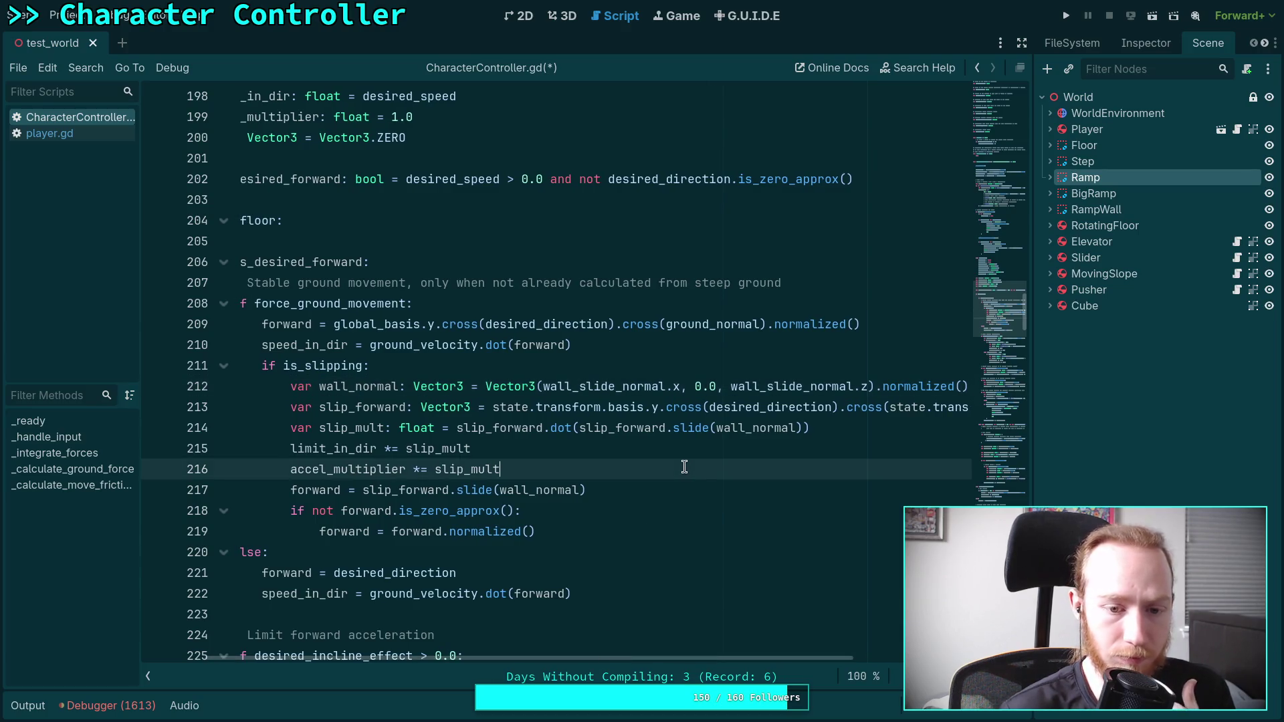
key(ctrl+s)
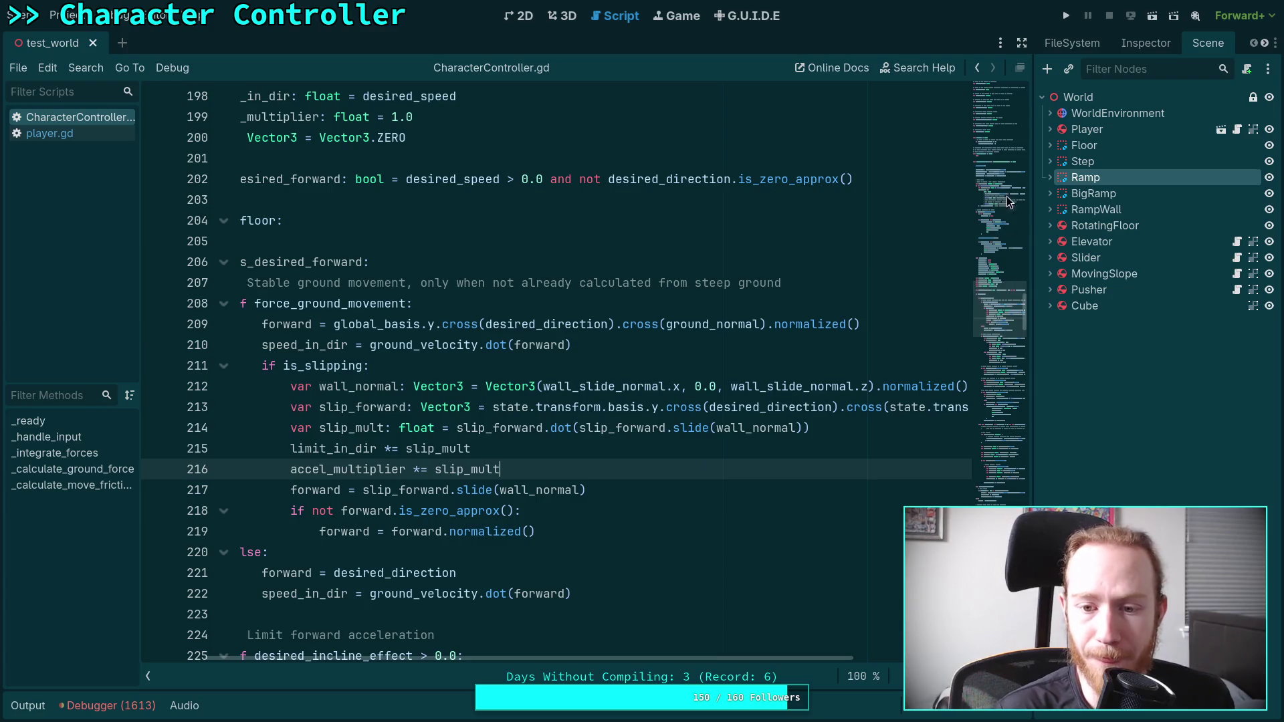
click(1069, 16)
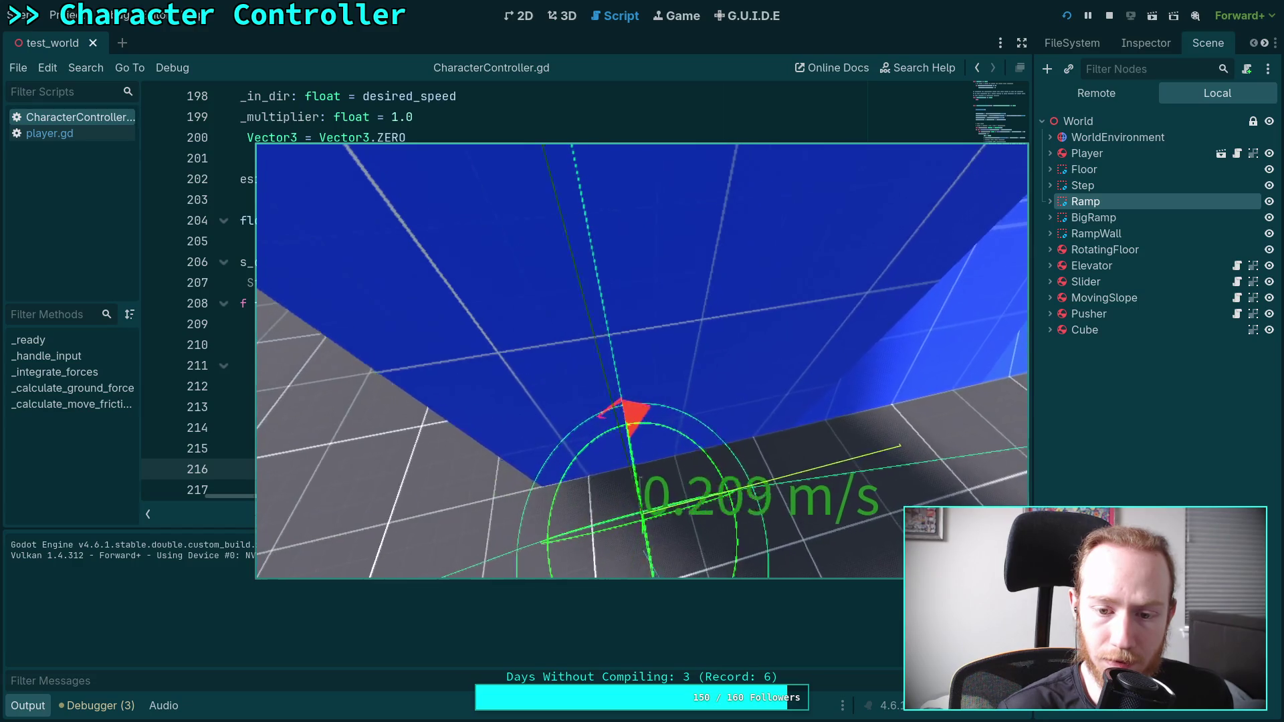
- Slow the game to quarter time scale, walk the character into the blue walls, then stop it
key(t)
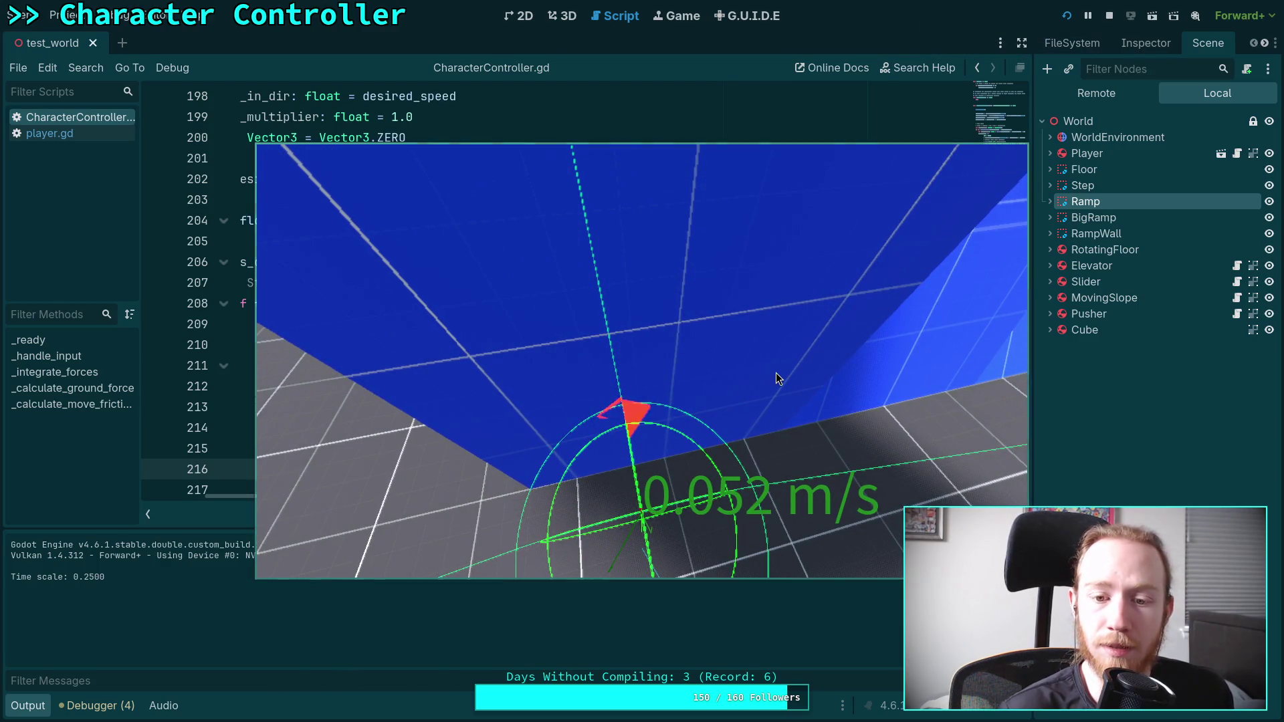
key(w)
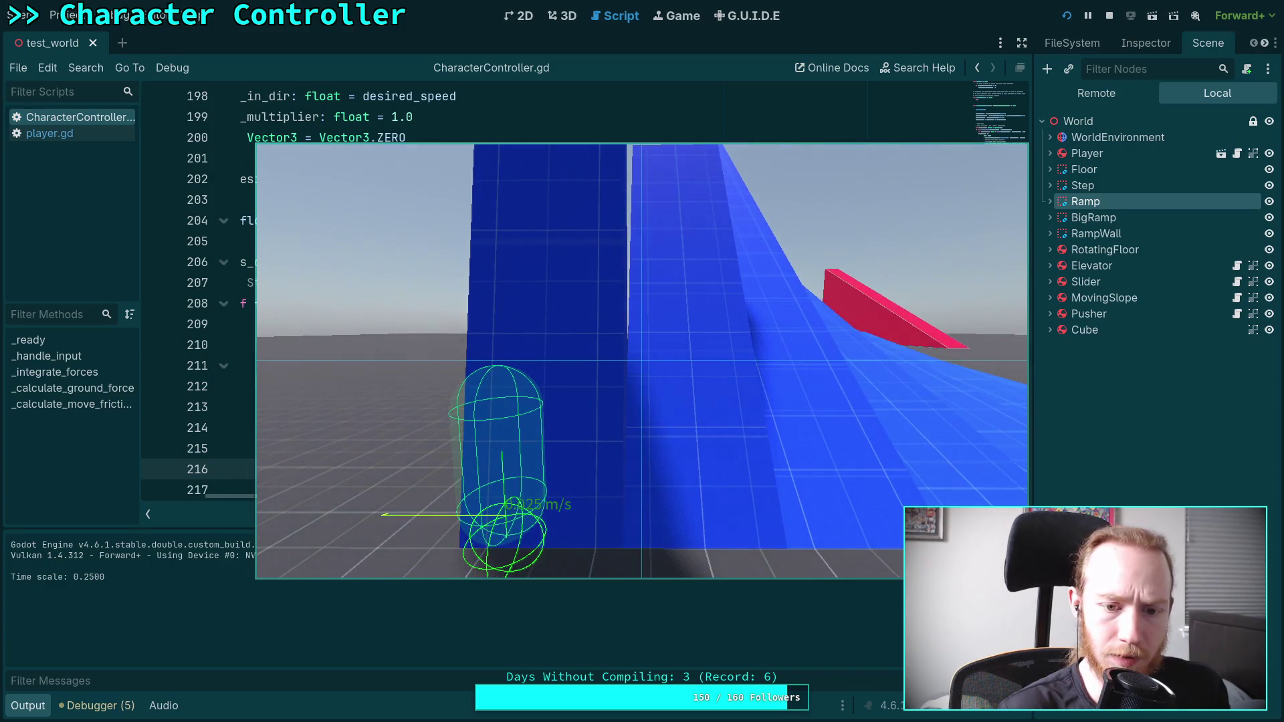
click(1109, 15)
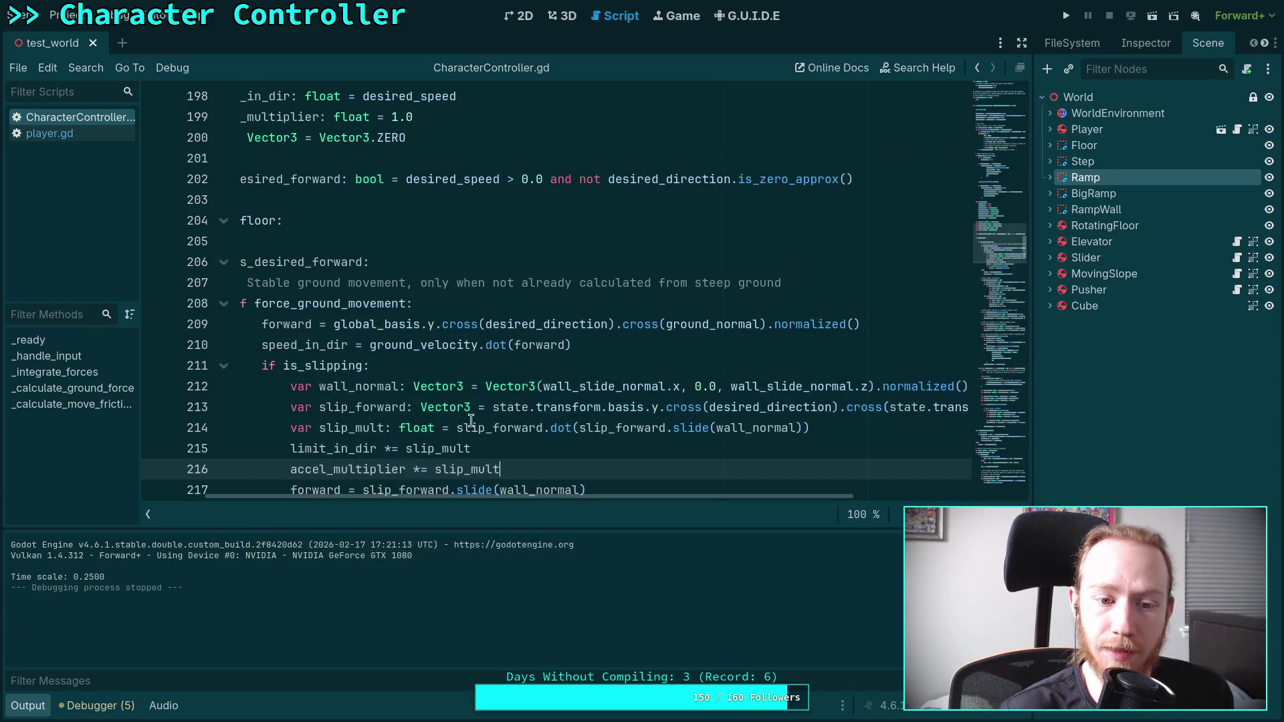
scroll(471, 420, down, 2)
scroll(401, 496, left, 3)
click(380, 429)
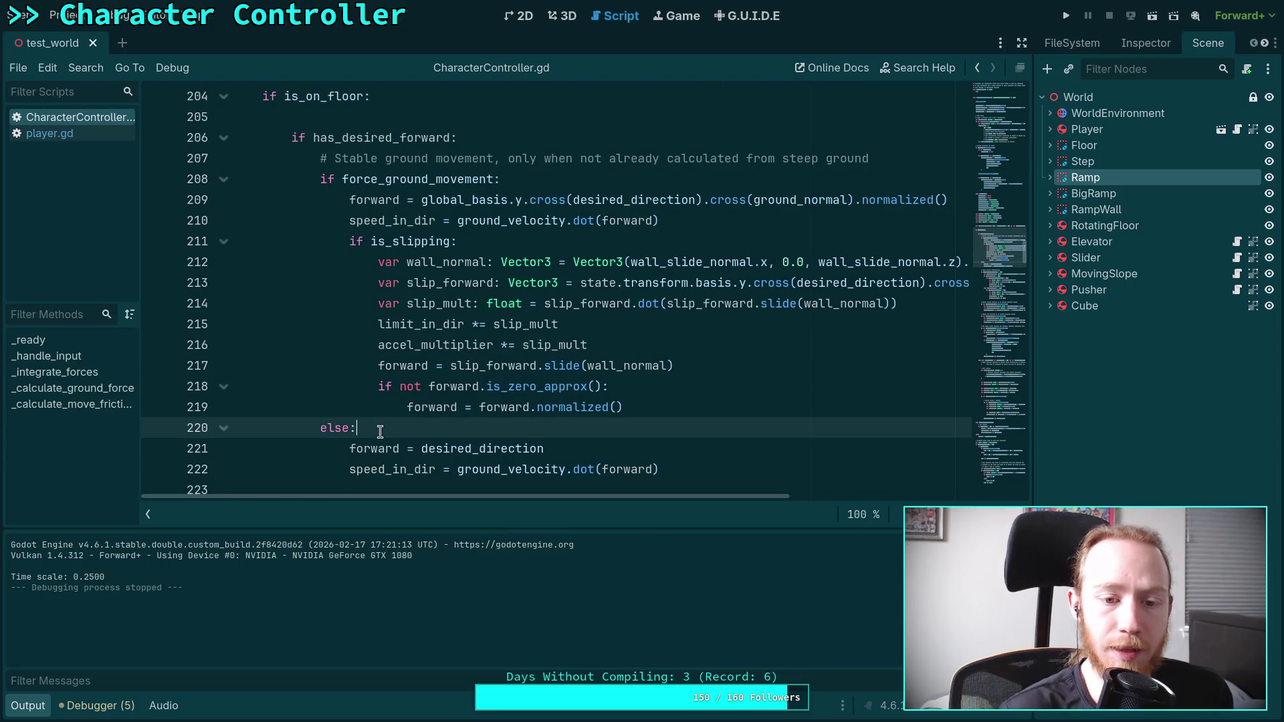
scroll(361, 402, down, 3)
click(423, 303)
scroll(428, 334, down, 8)
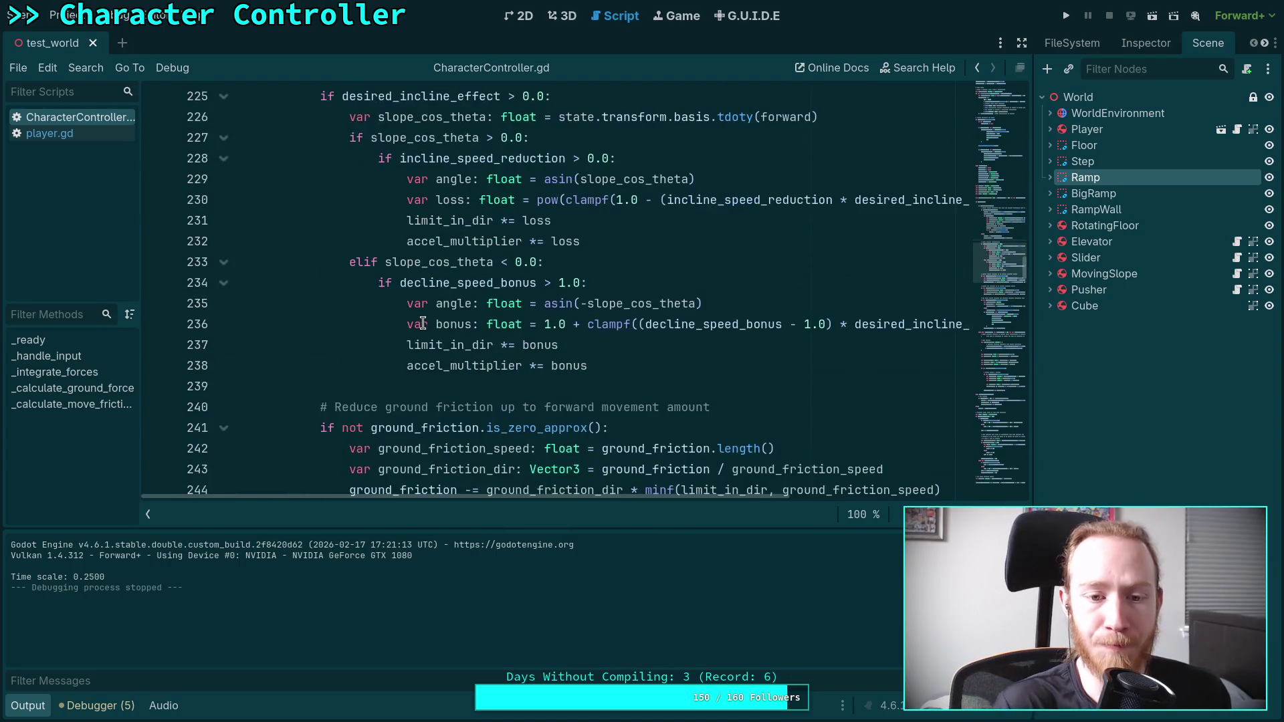
scroll(441, 361, down, 8)
scroll(485, 353, up, 3)
scroll(485, 352, down, 1)
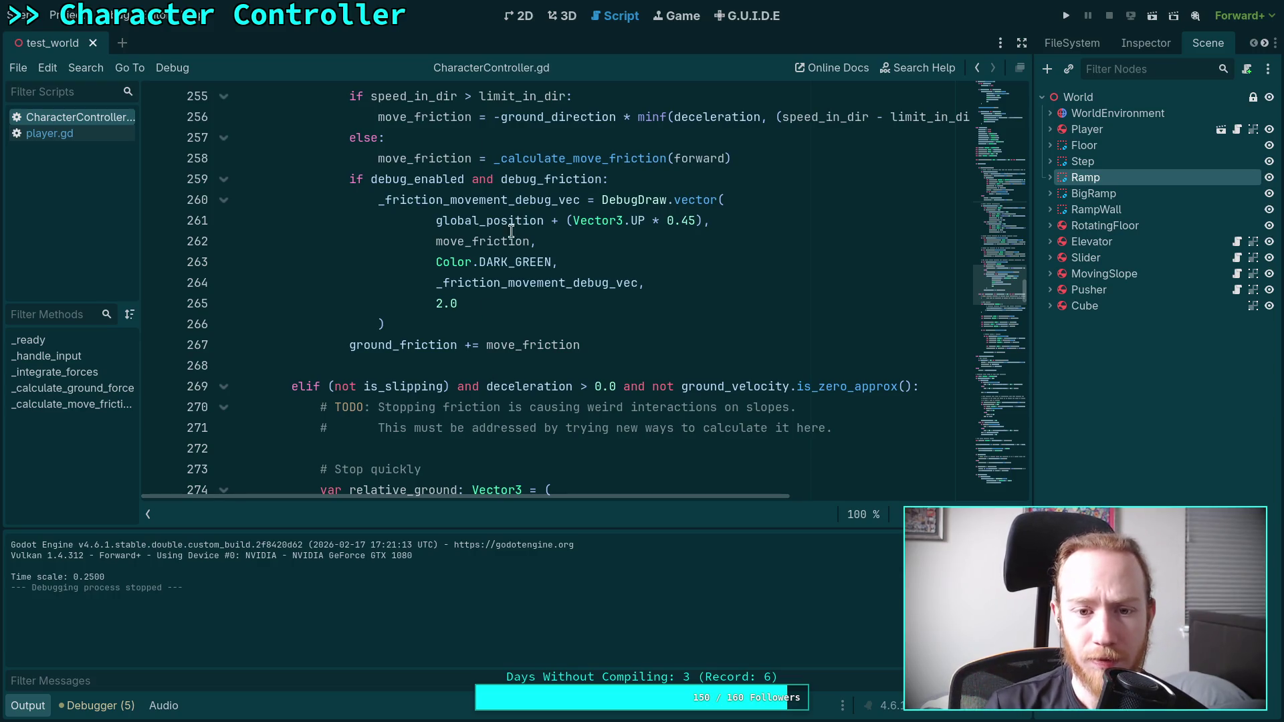
double_click(493, 243)
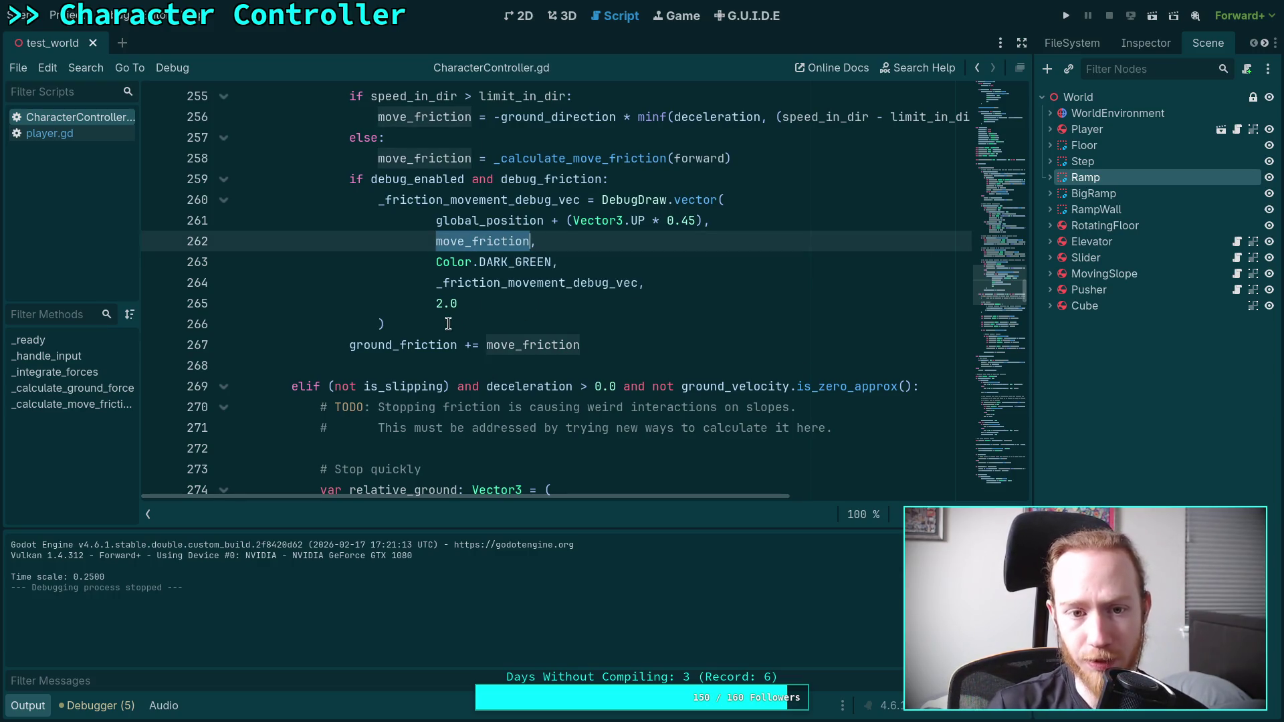
scroll(467, 329, up, 3)
scroll(535, 391, up, 2)
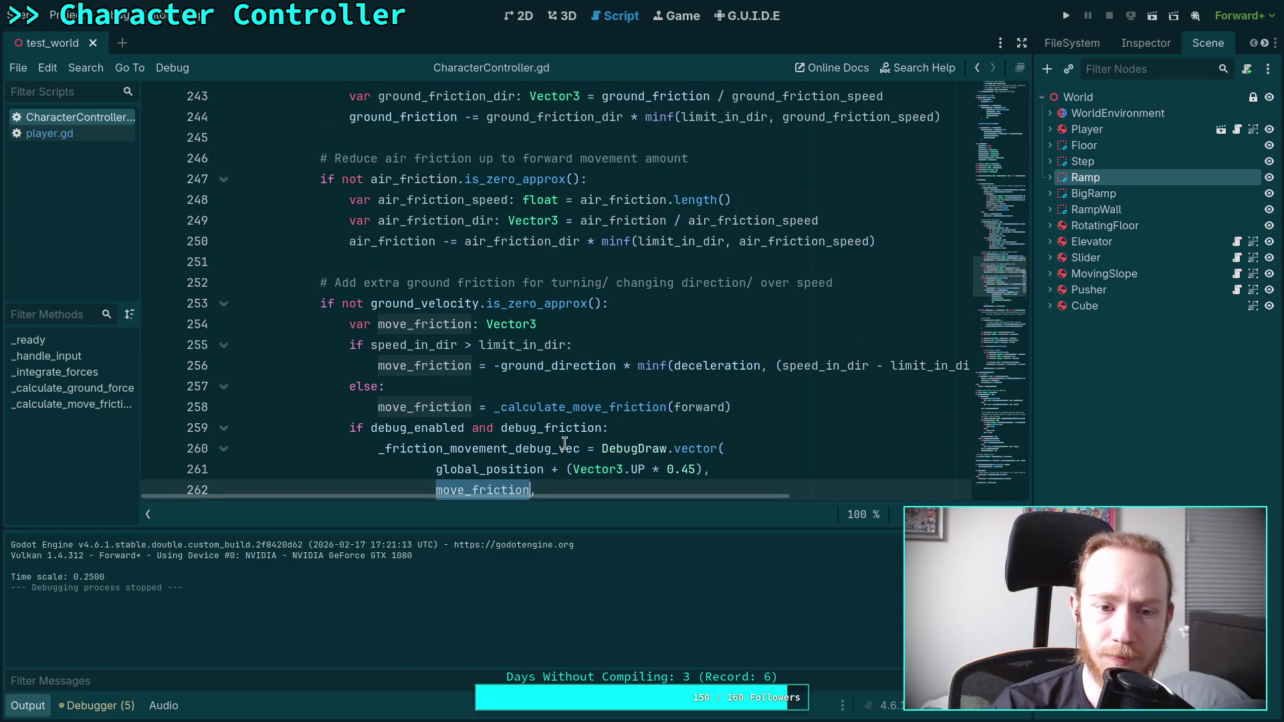
scroll(622, 432, down, 1)
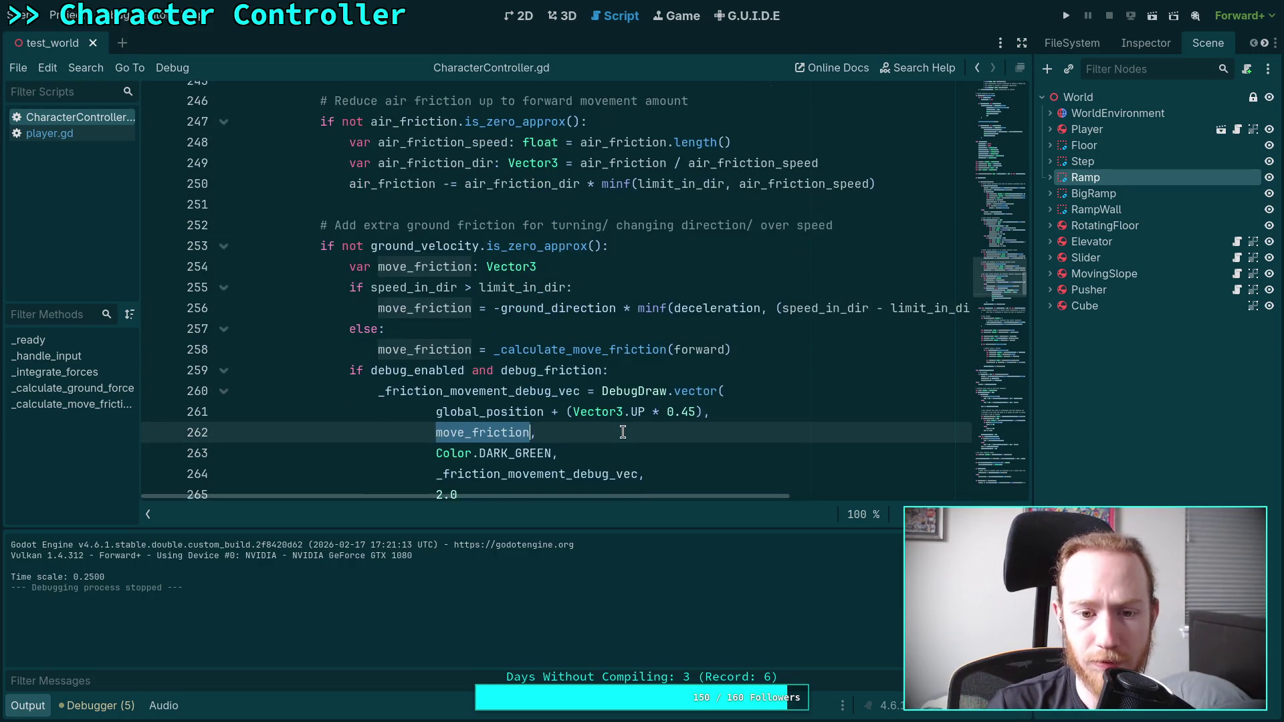
mouse_move(638, 496)
mouse_down()
mouse_move(701, 503)
mouse_move(666, 503)
mouse_up()
scroll(431, 382, up, 4)
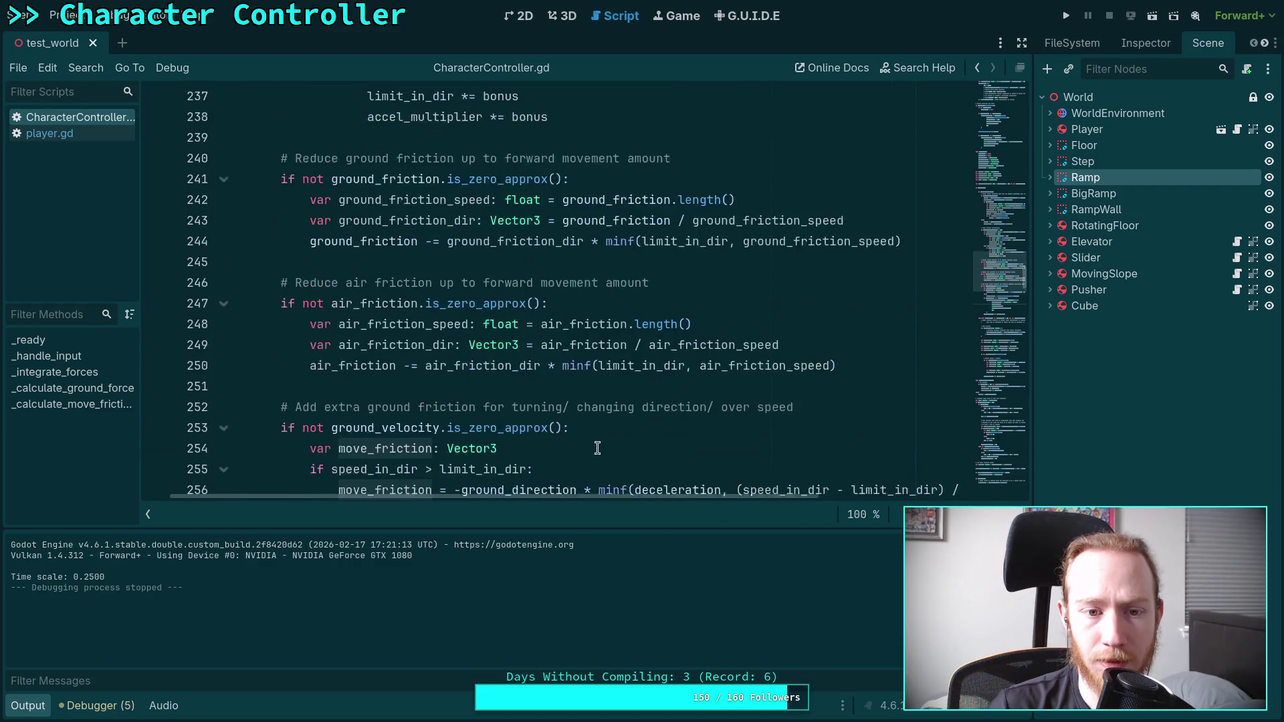
scroll(430, 382, down, 3)
click(292, 303)
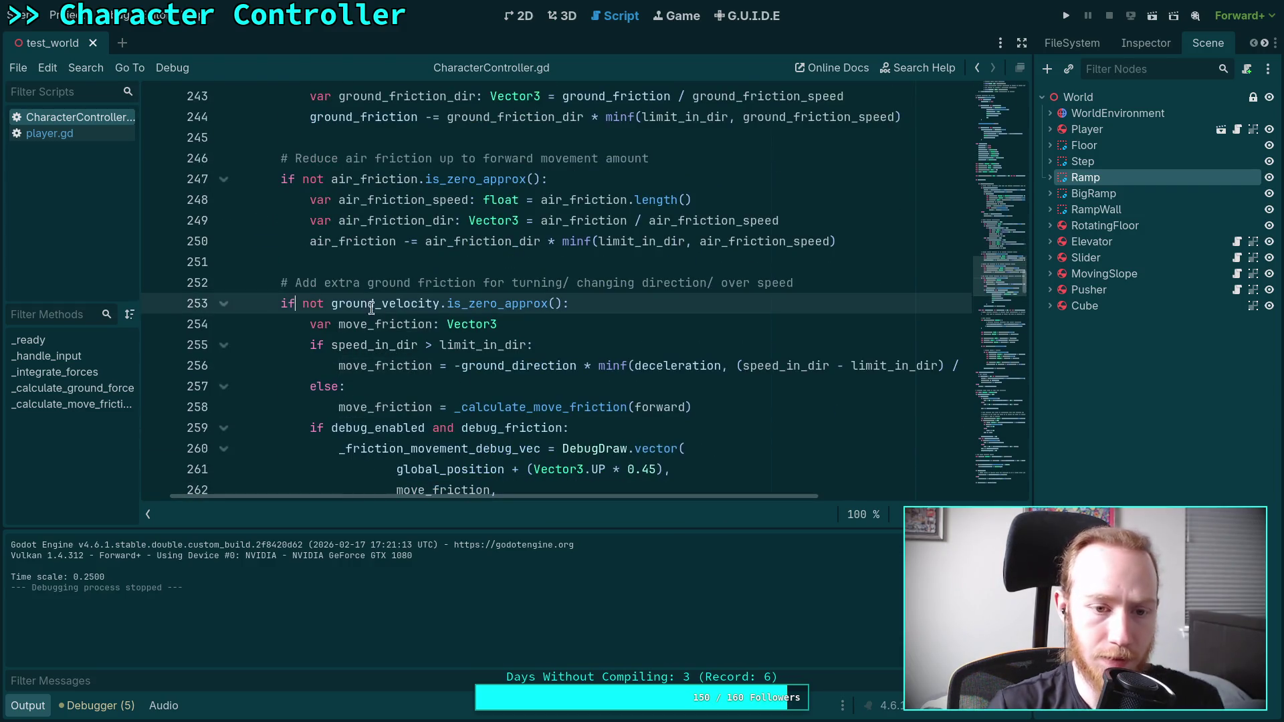
- Add '(not is_slipping) and' to the start of the friction condition on line 253
text(not)
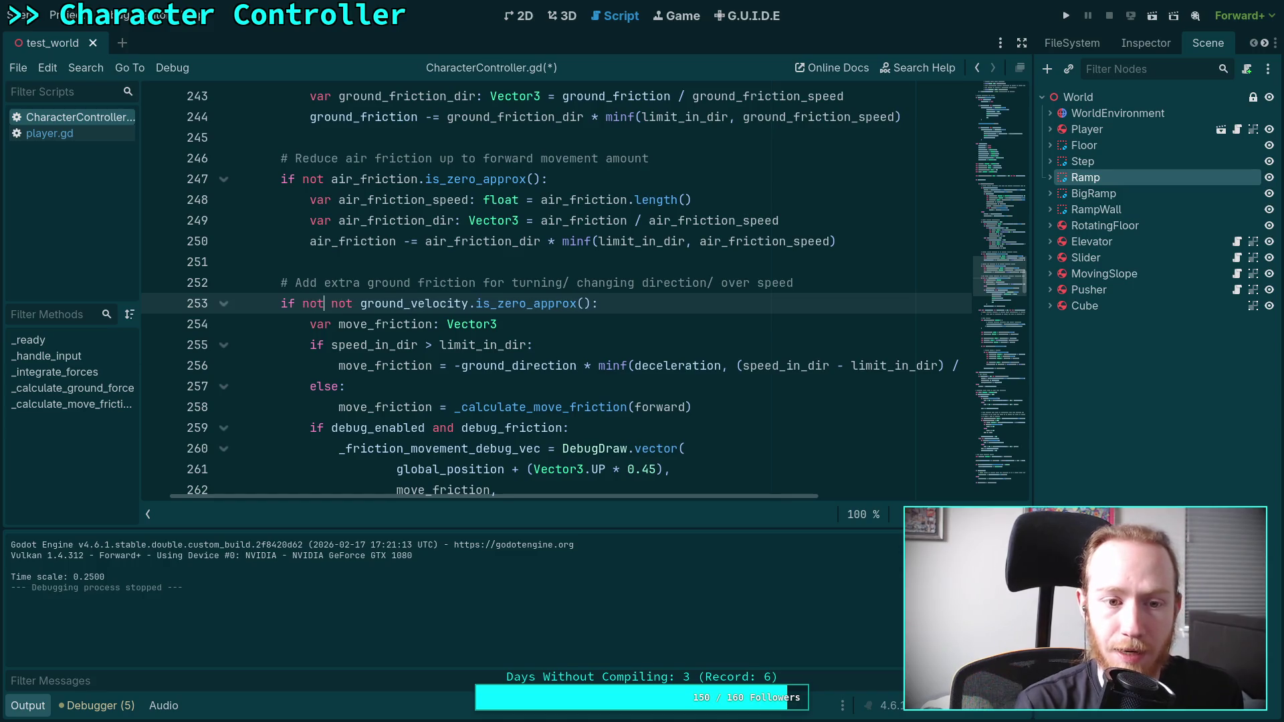
text( is)
key(Down)
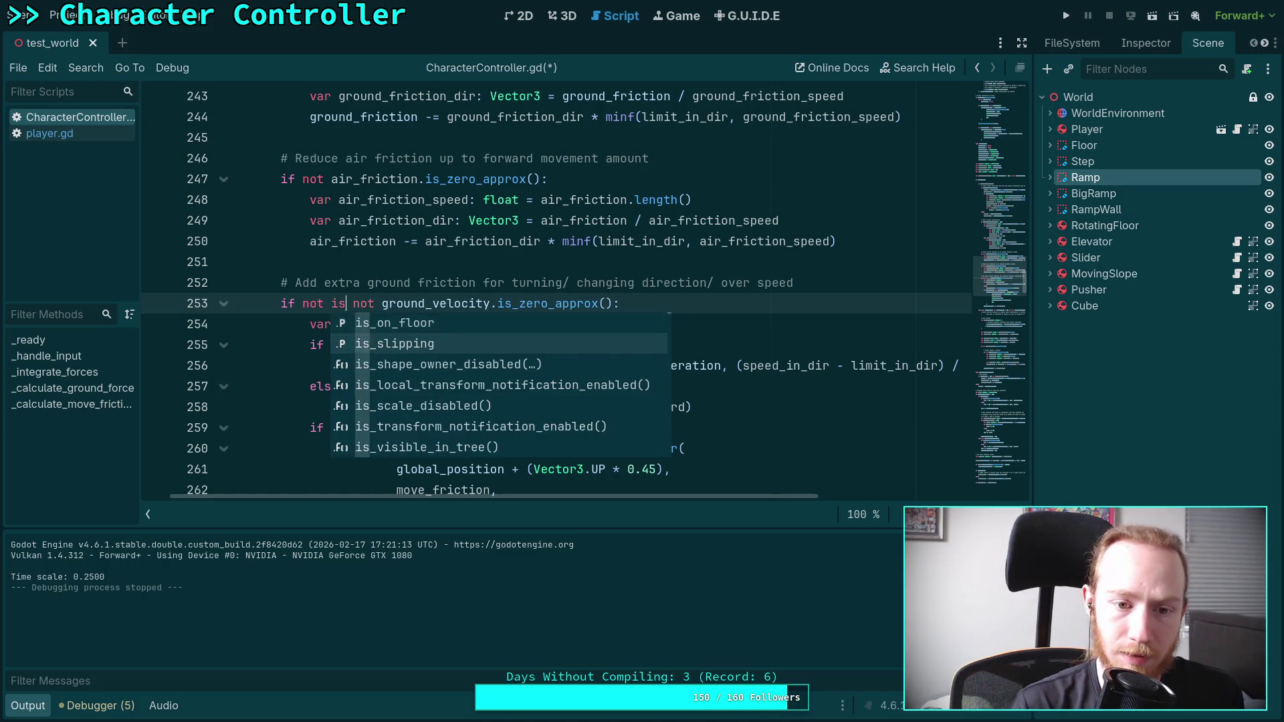
key(Return)
text(and)
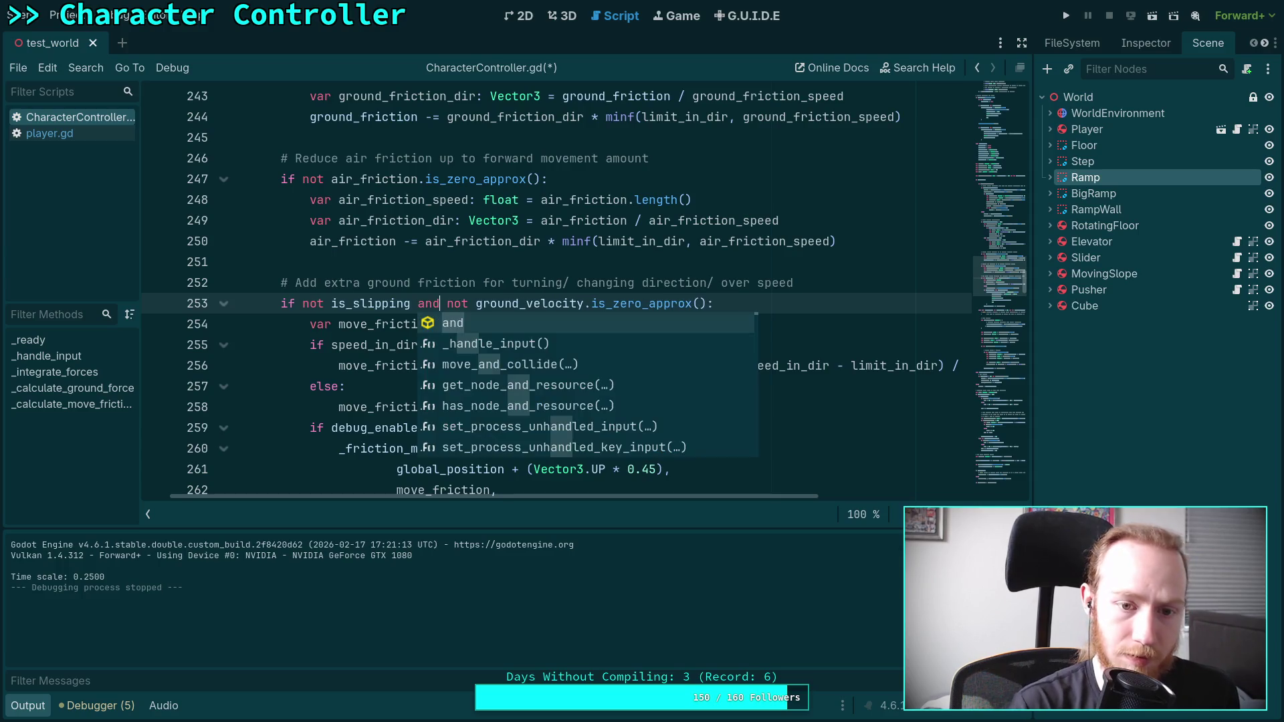
drag(303, 303, 411, 303)
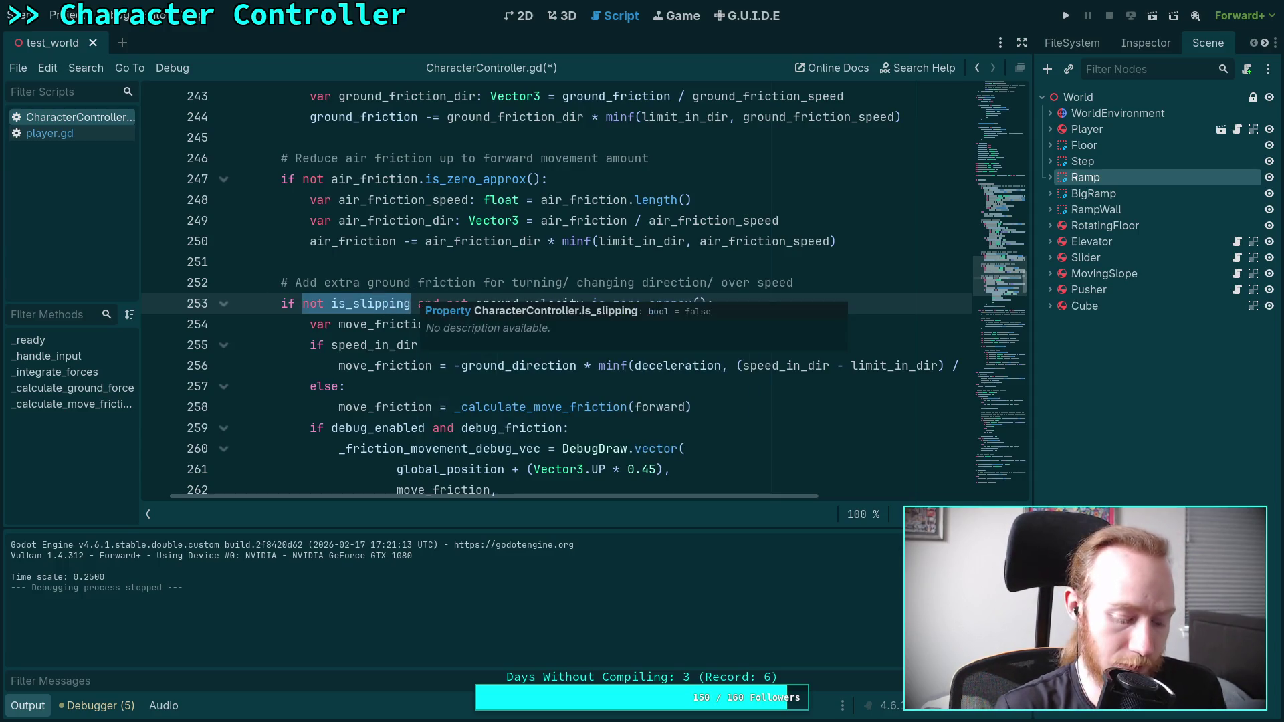
text())
key(ctrl+z)
text(()
key(Right)
- Wrap the ground_velocity.is_zero_approx() check in parentheses and save the script
drag(463, 302, 722, 303)
text(()
key(ctrl+s)
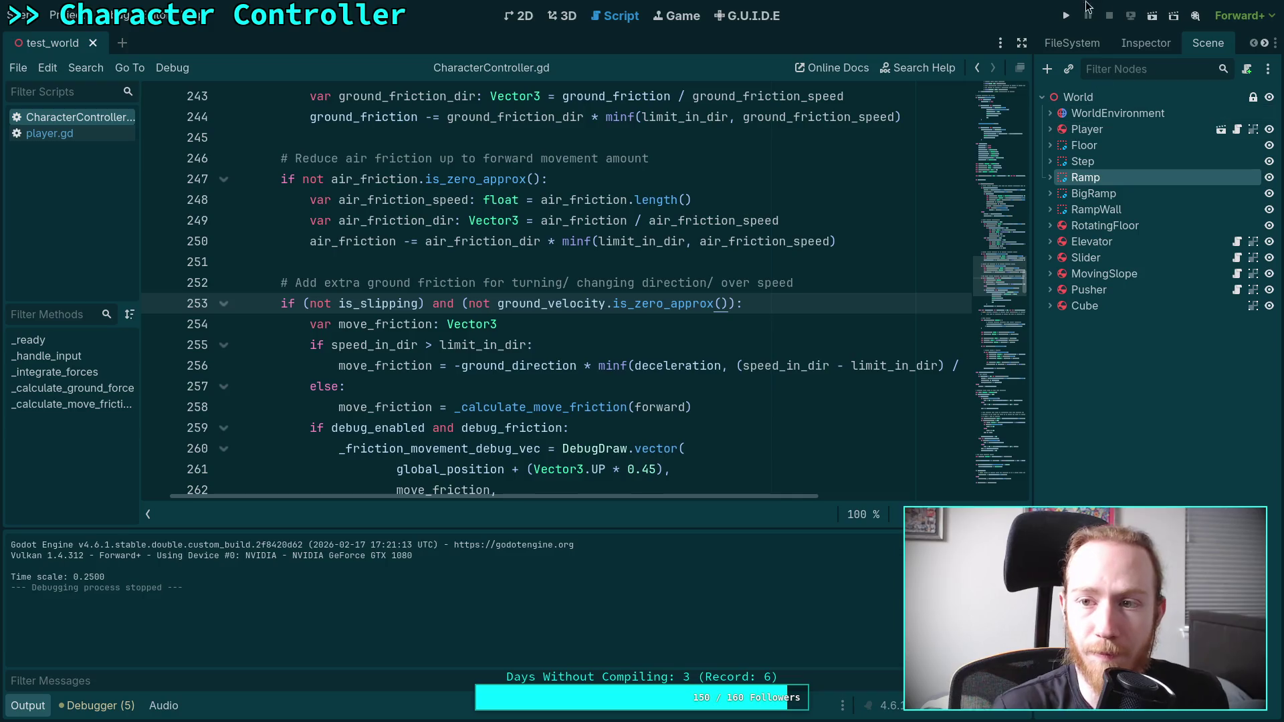
click(1070, 16)
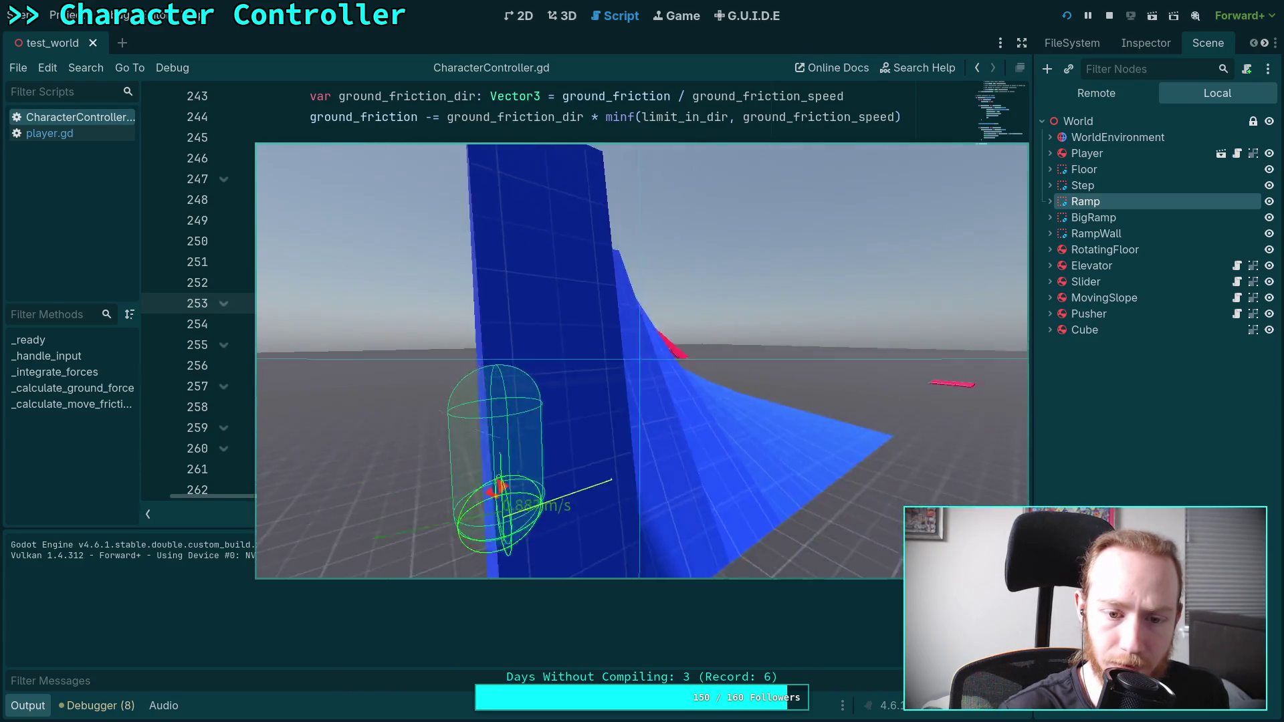
key(F8)
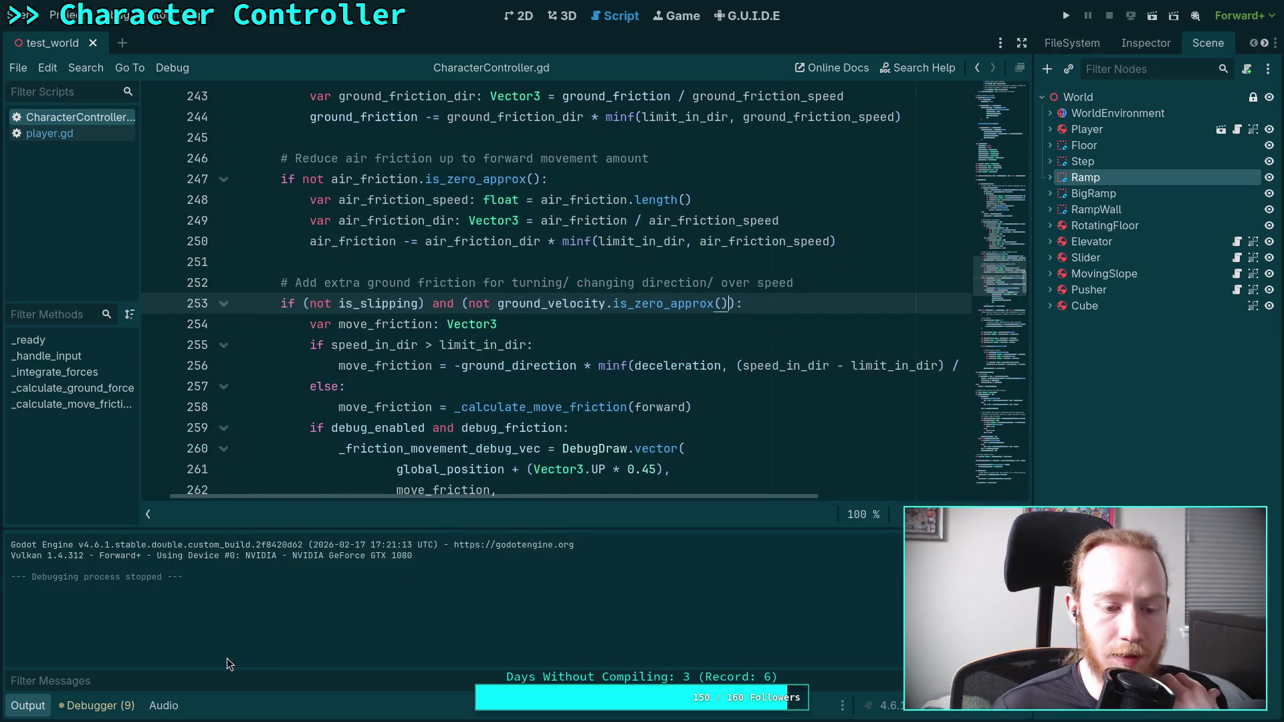
click(18, 708)
click(376, 610)
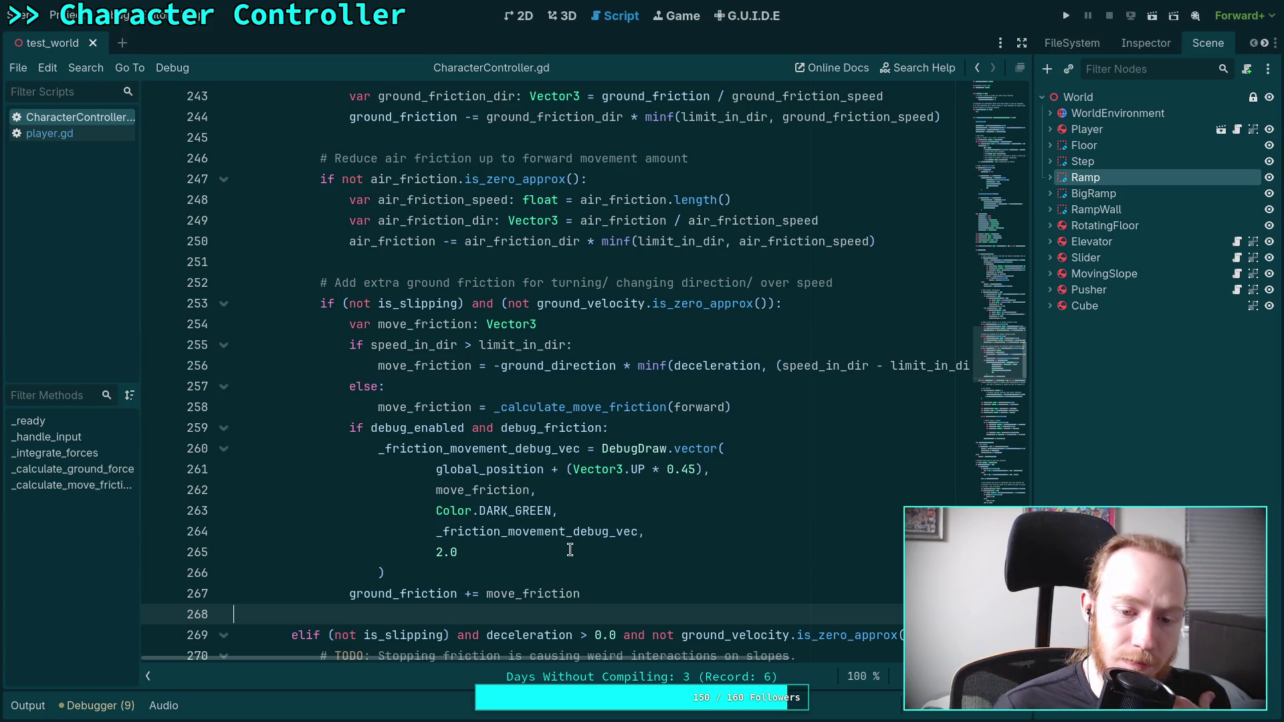
click(1066, 16)
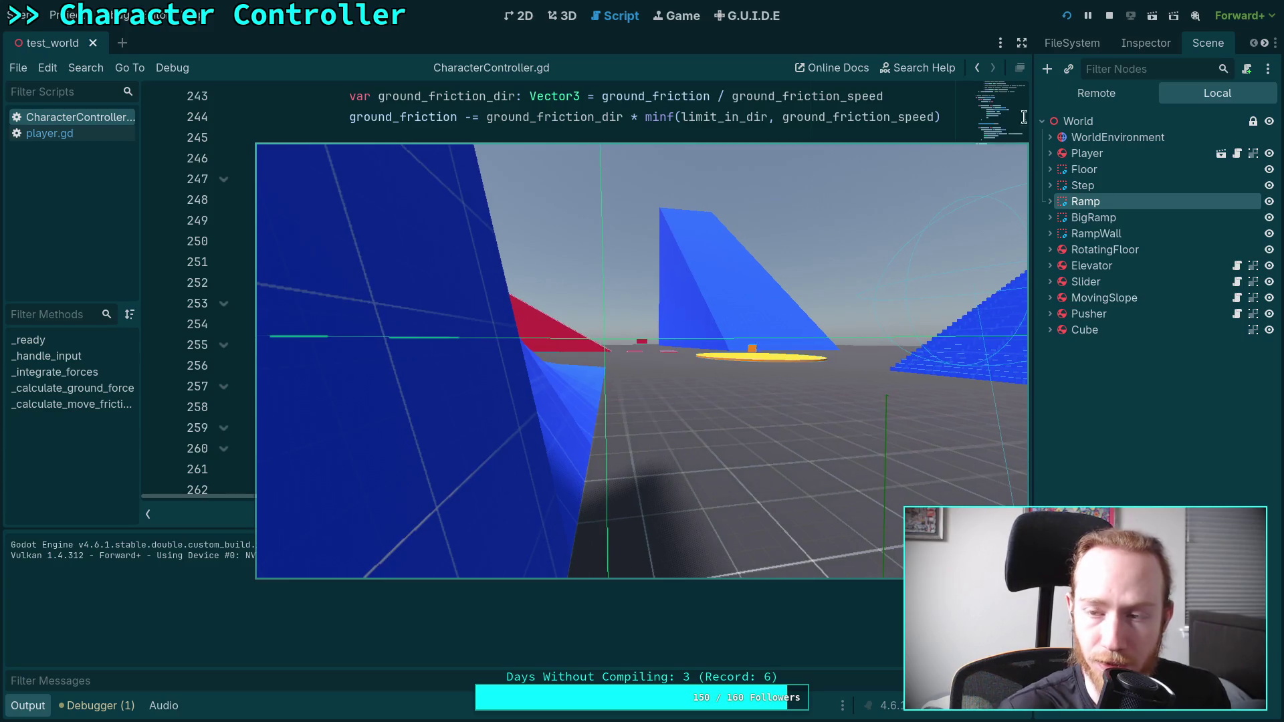
click(1113, 19)
click(124, 15)
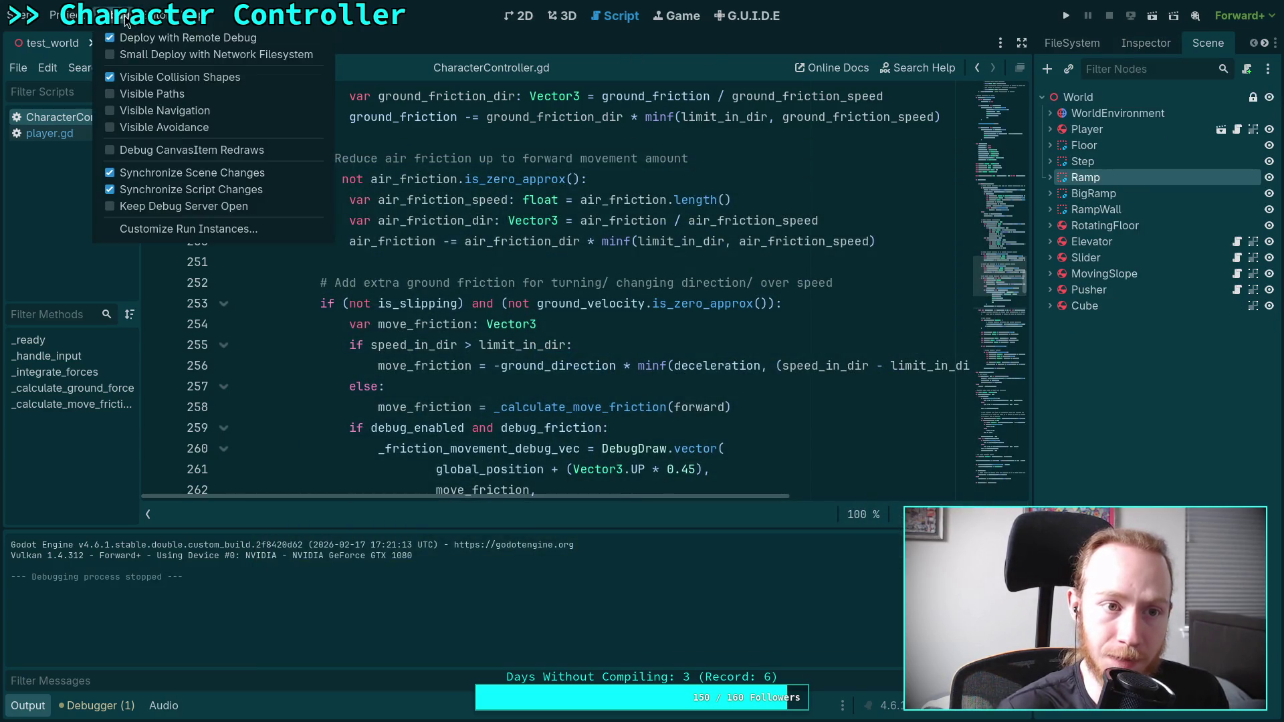
click(702, 221)
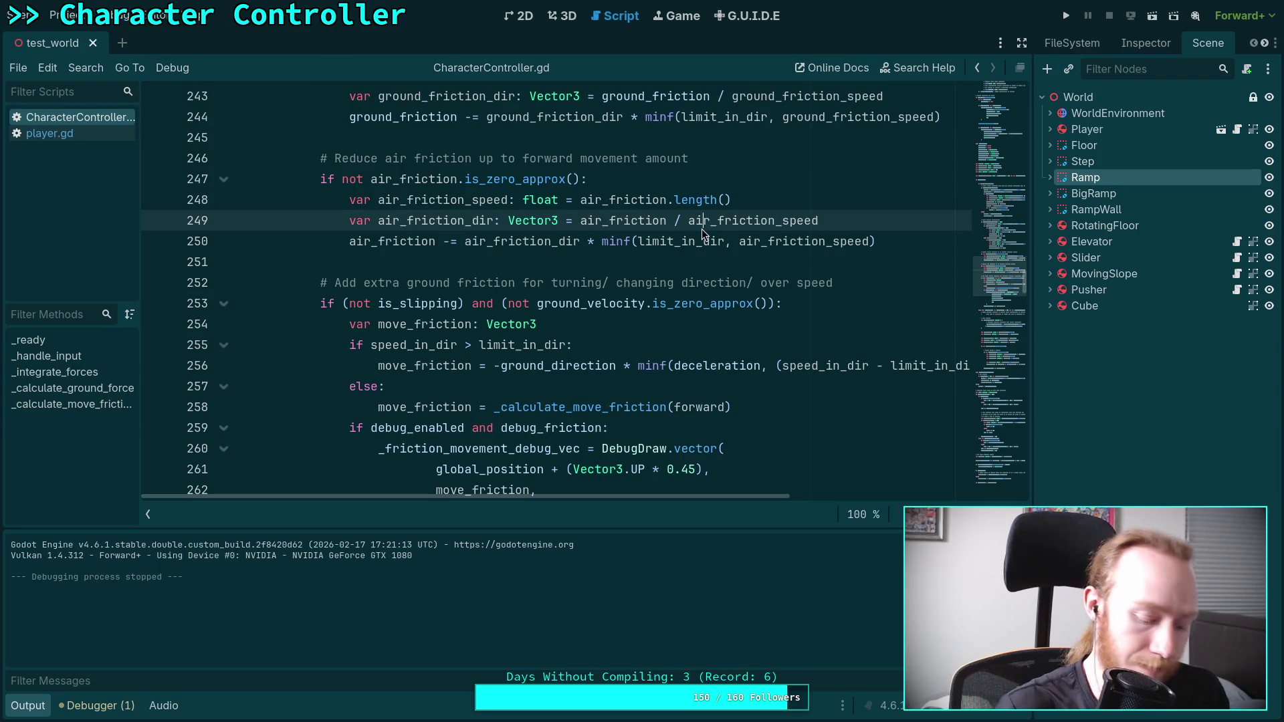
click(1066, 16)
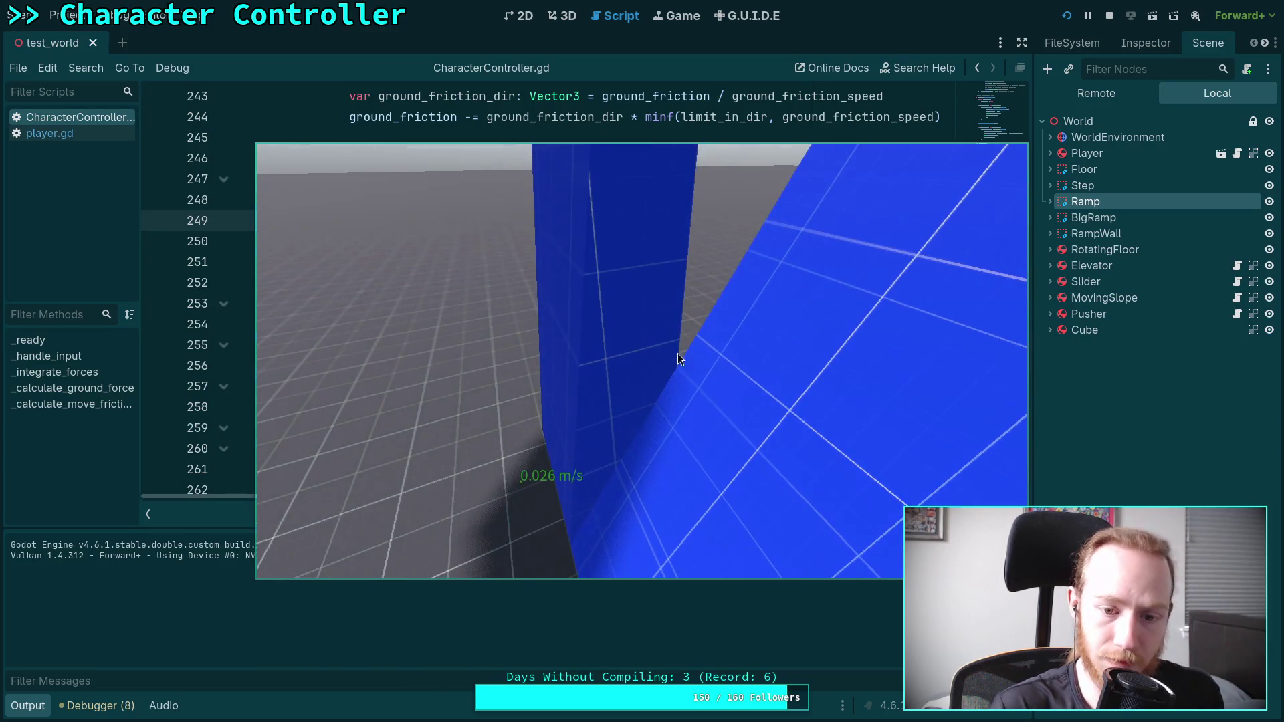
- Stop the test run after walking into the blue quarter-pipe
click(1110, 16)
- Enable the Spring debug option in the Player node's Inspector Debug section
click(1083, 126)
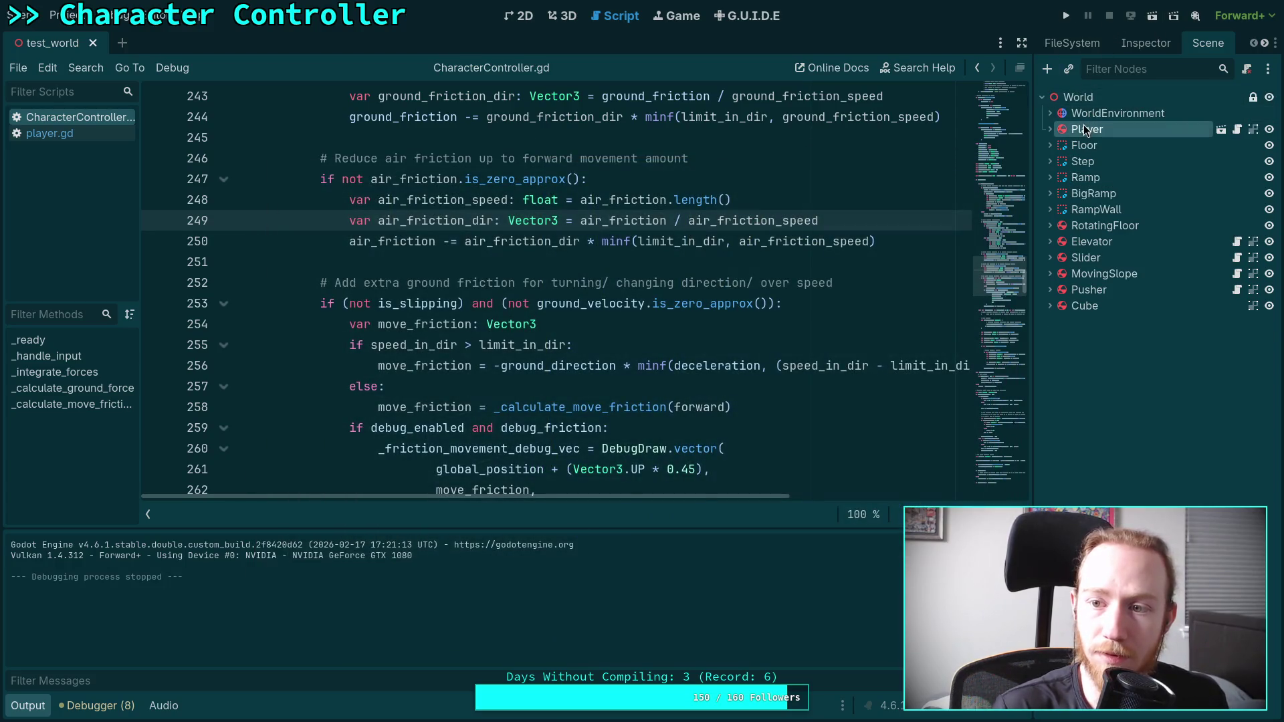
click(1123, 50)
scroll(1109, 431, down, 5)
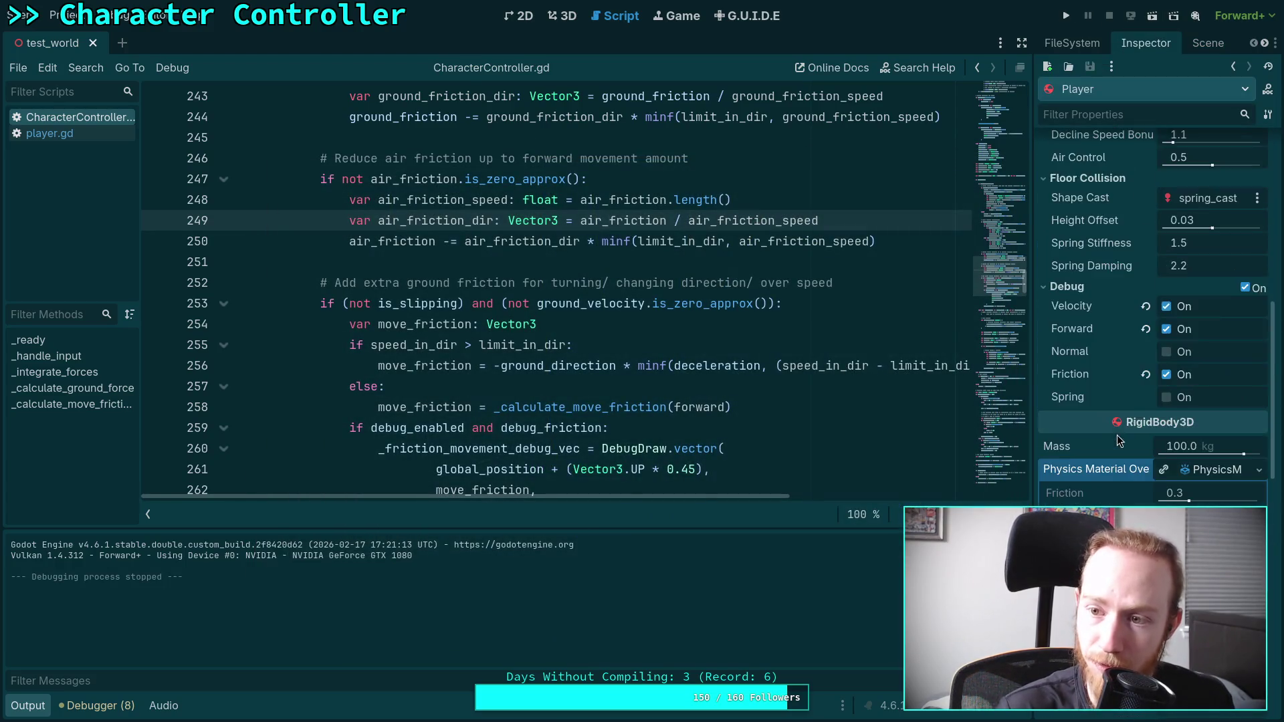
click(1167, 397)
- Run and stop the game twice to view the spring debug display
click(1066, 15)
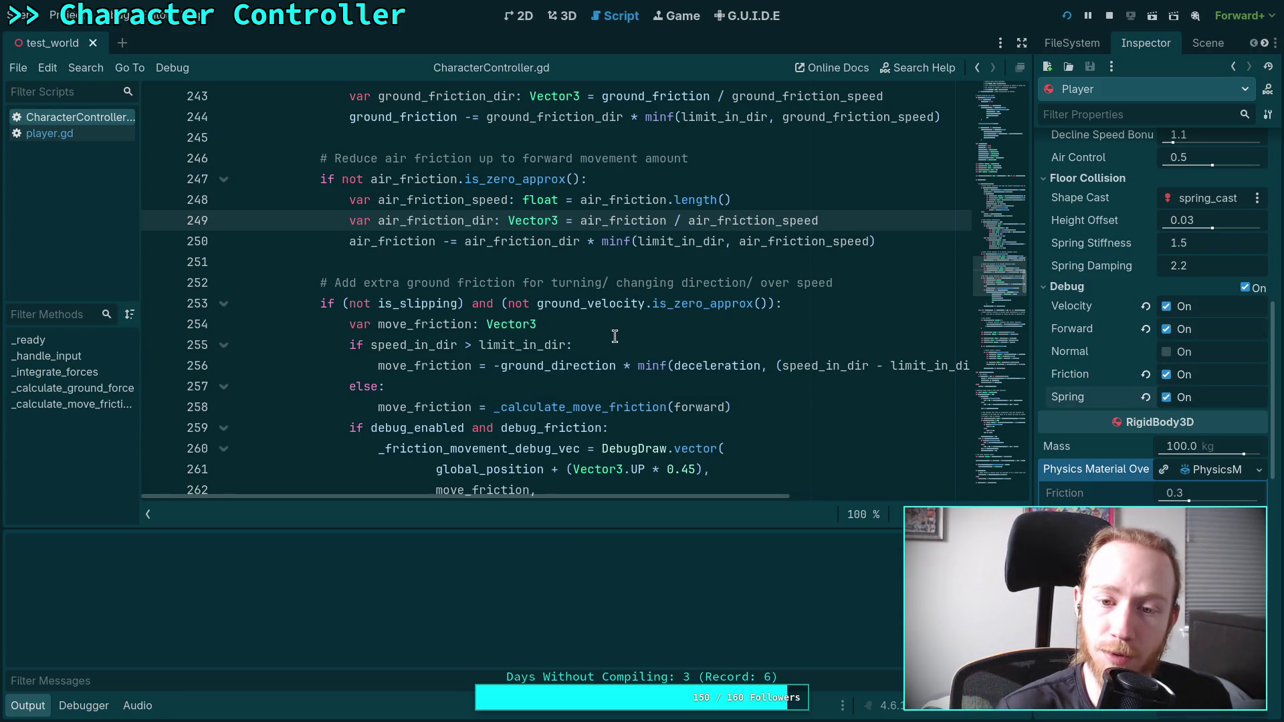
click(1107, 15)
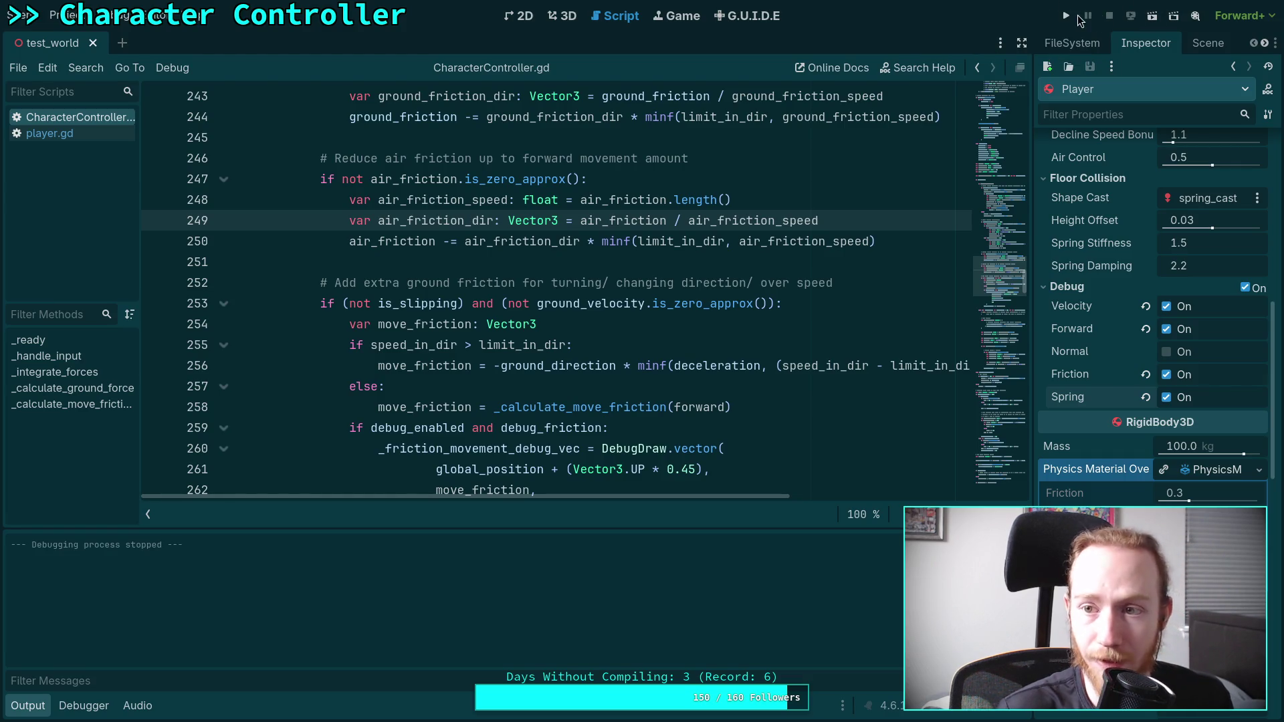
click(1066, 15)
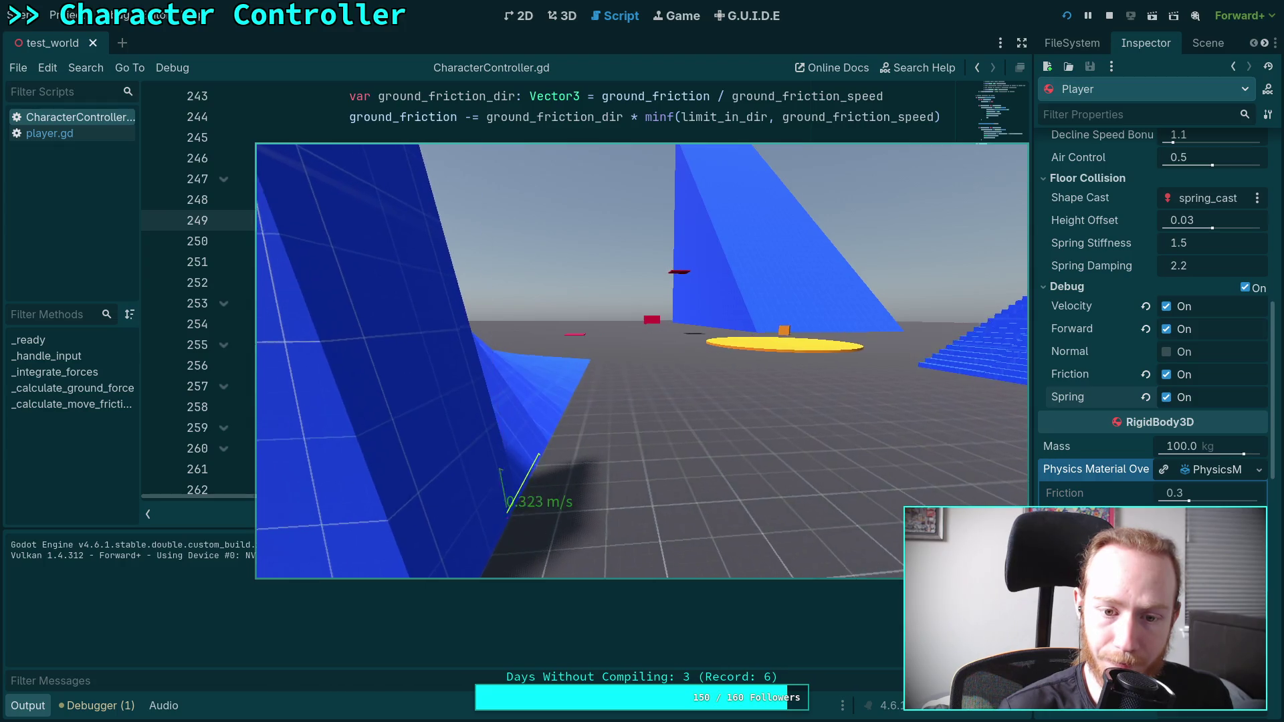
click(1109, 15)
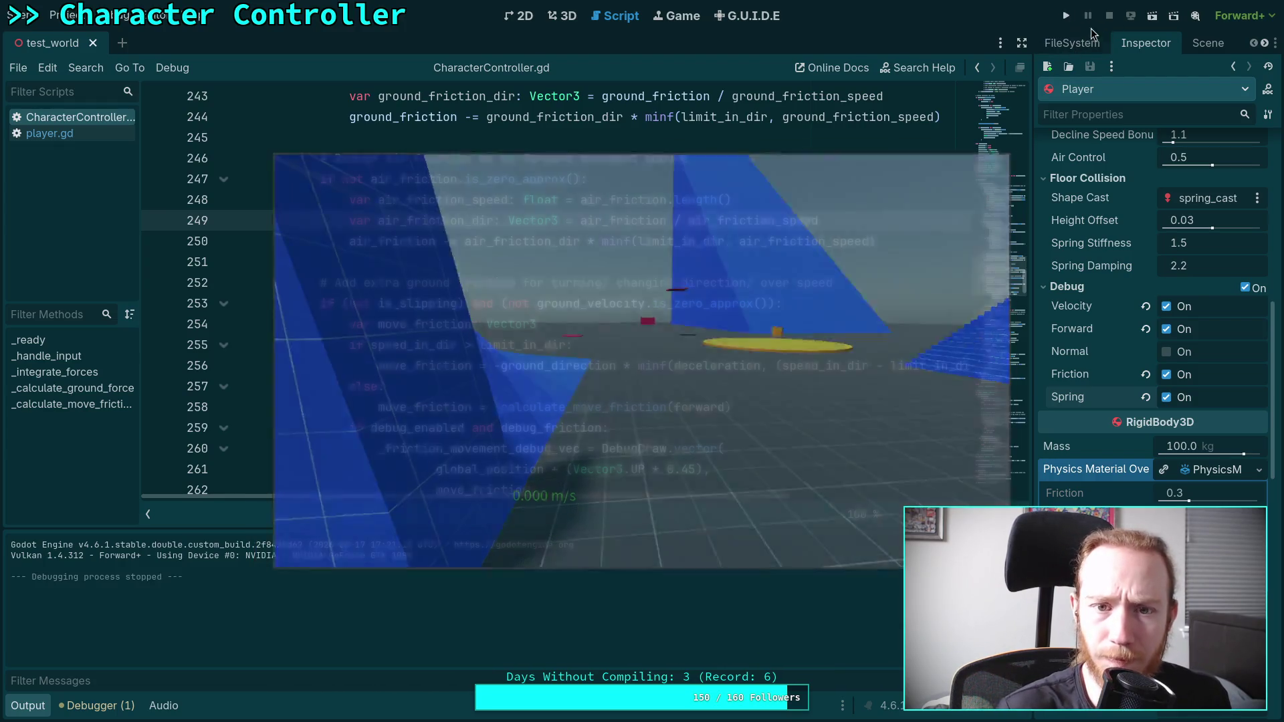
- Collapse the output panel and highlight every use of use_contact_length in CharacterController.gd
scroll(462, 327, down, 20)
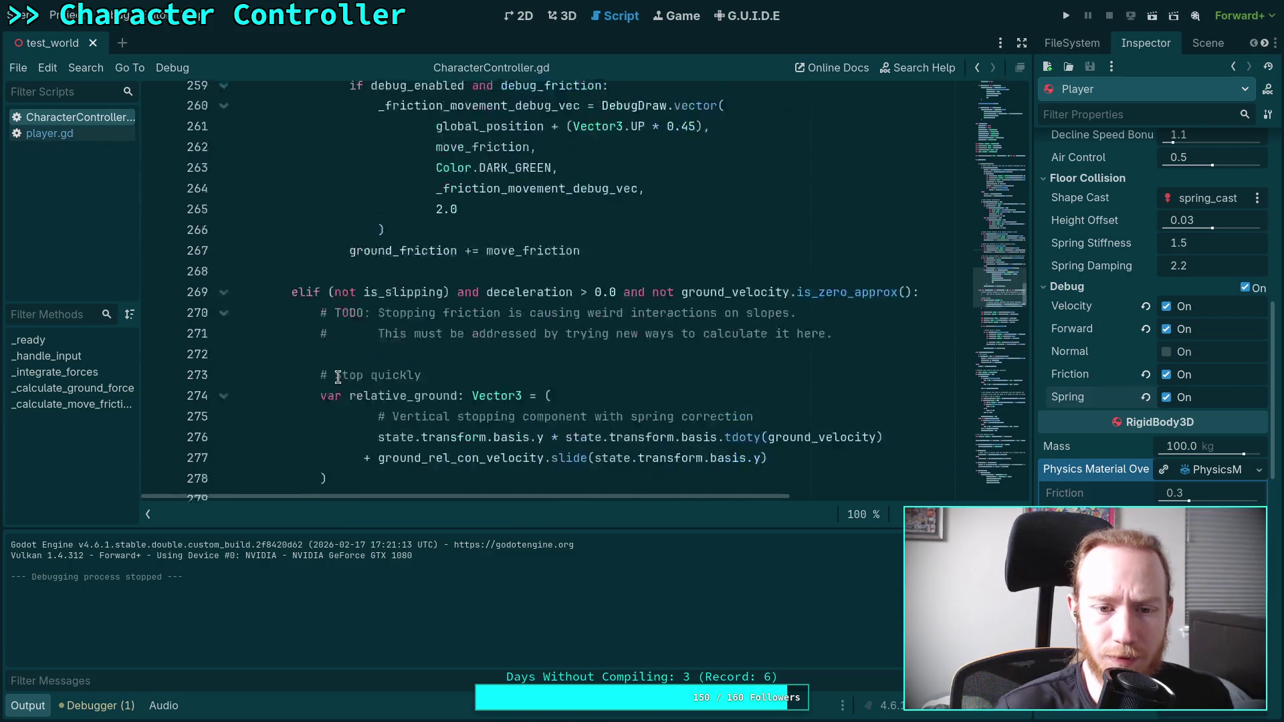
scroll(462, 327, down, 20)
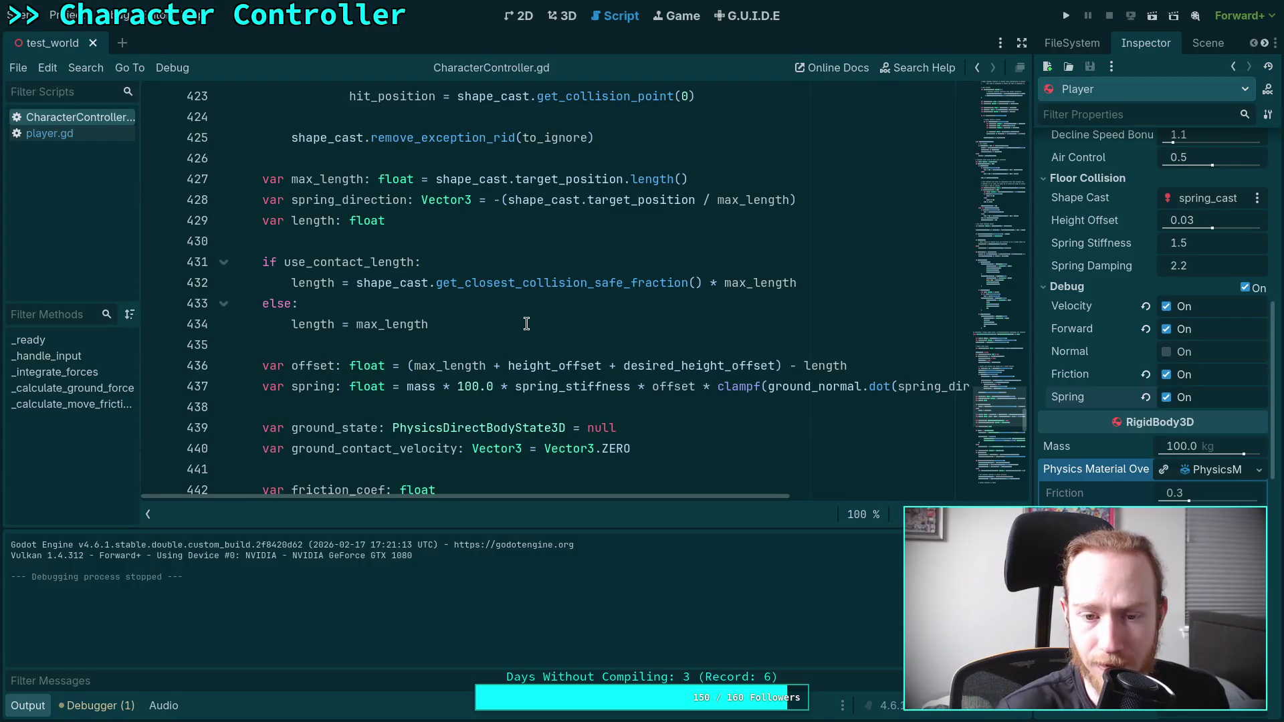
scroll(527, 324, up, 5)
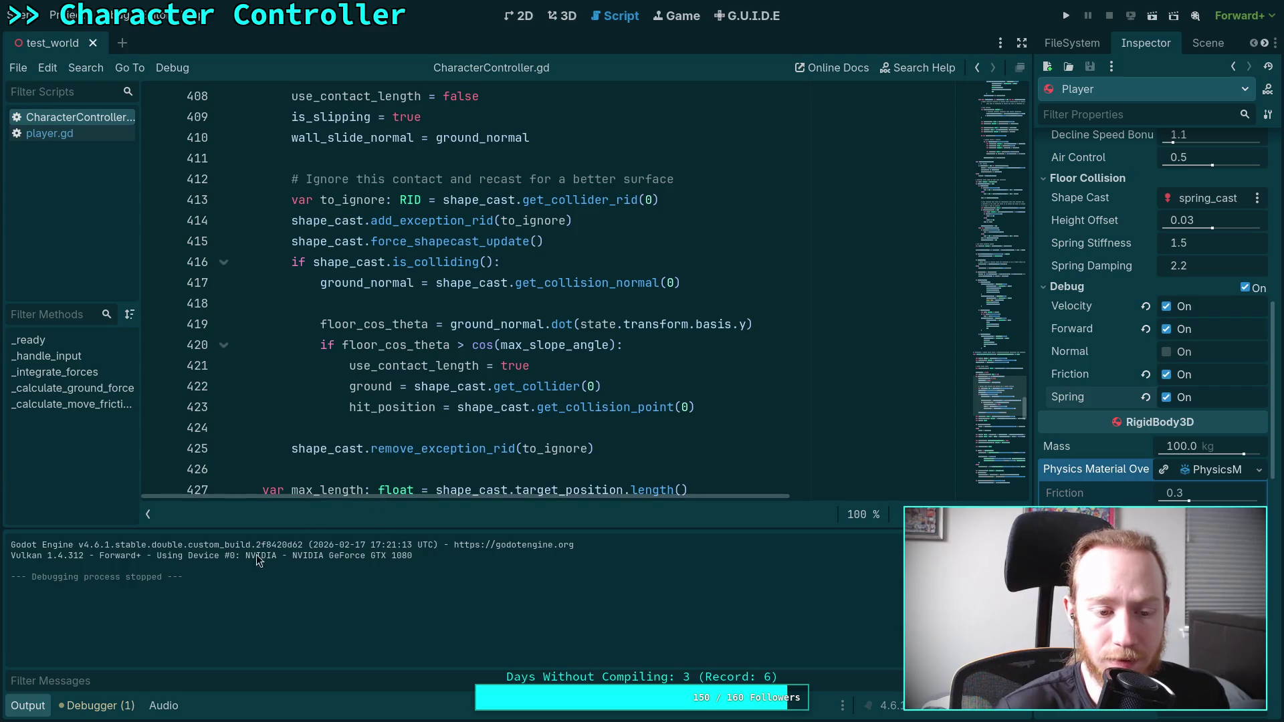
click(28, 706)
scroll(328, 278, up, 3)
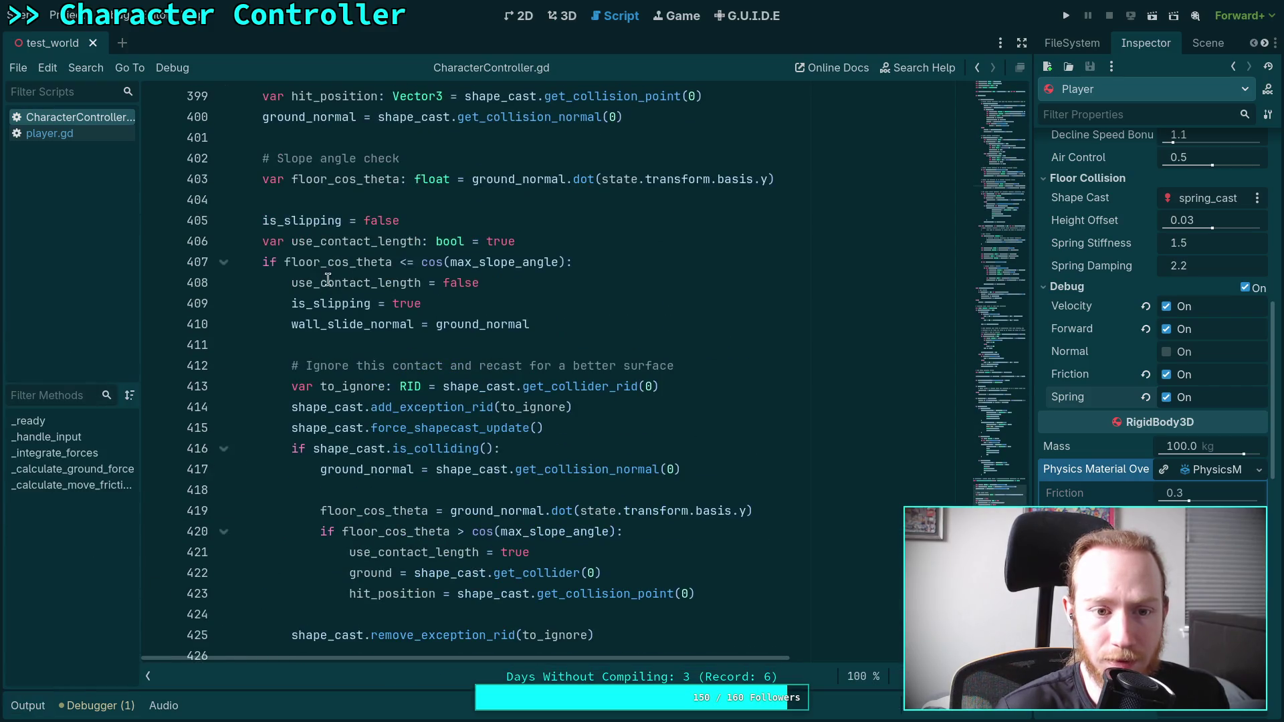
double_click(319, 241)
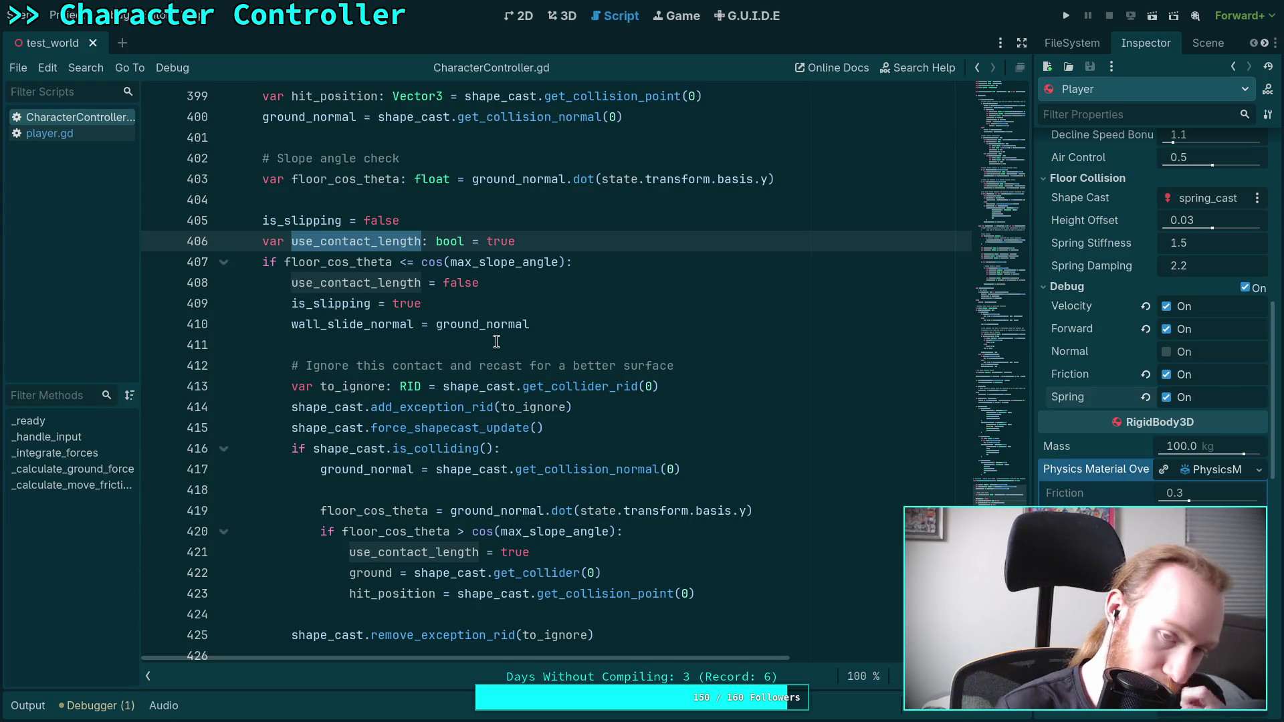
double_click(387, 283)
scroll(543, 313, down, 1)
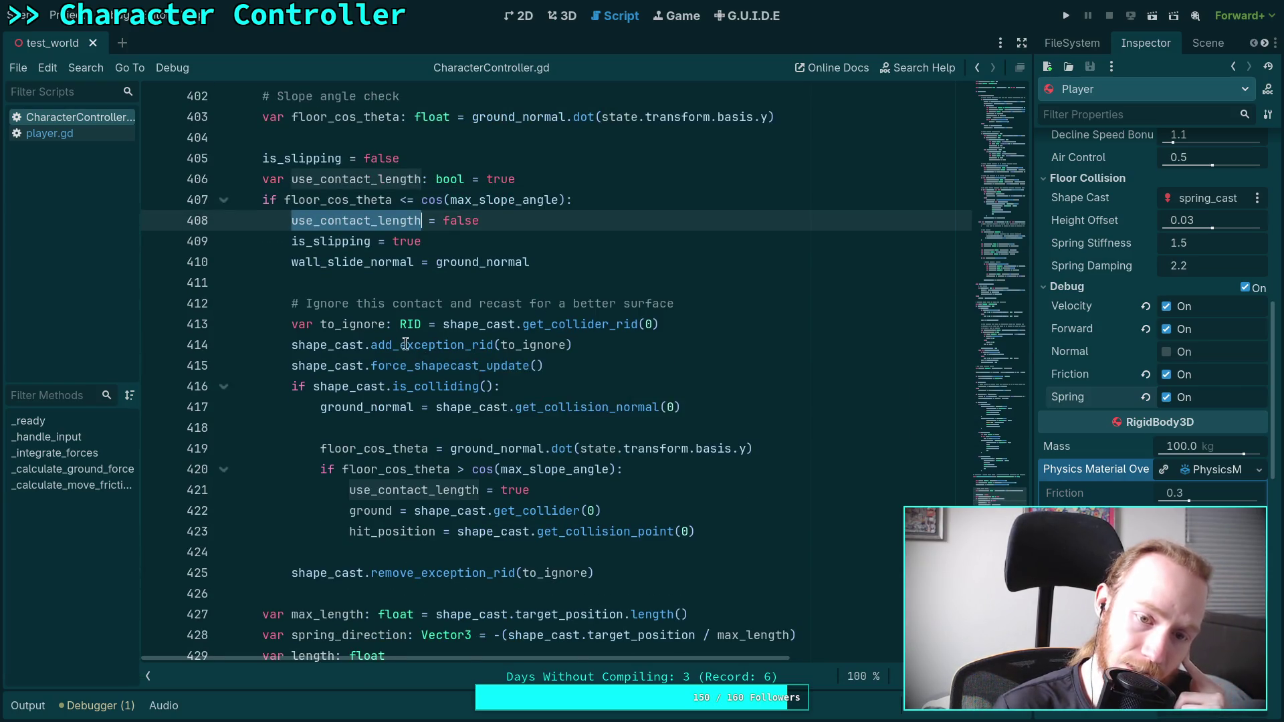
- Trace how max_length and use_contact_length set the spring offset on line 436, then run the game
mouse_move(360, 344)
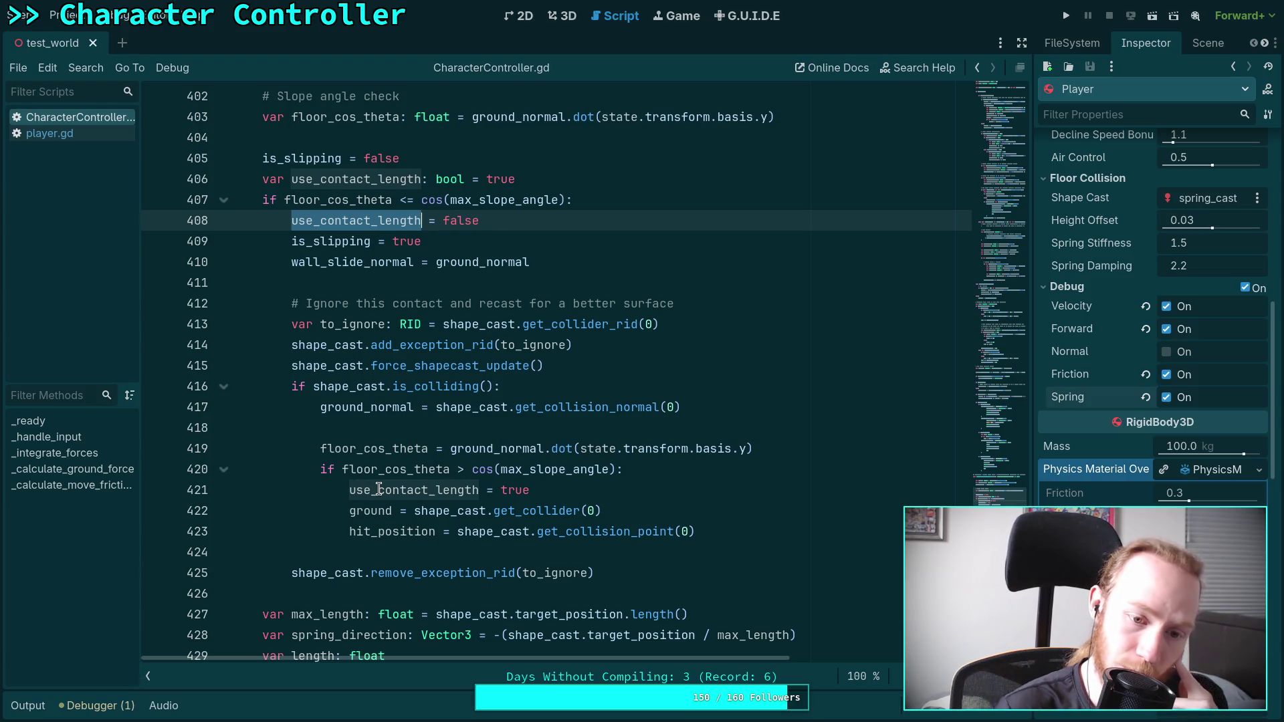
mouse_move(378, 490)
scroll(443, 506, down, 1)
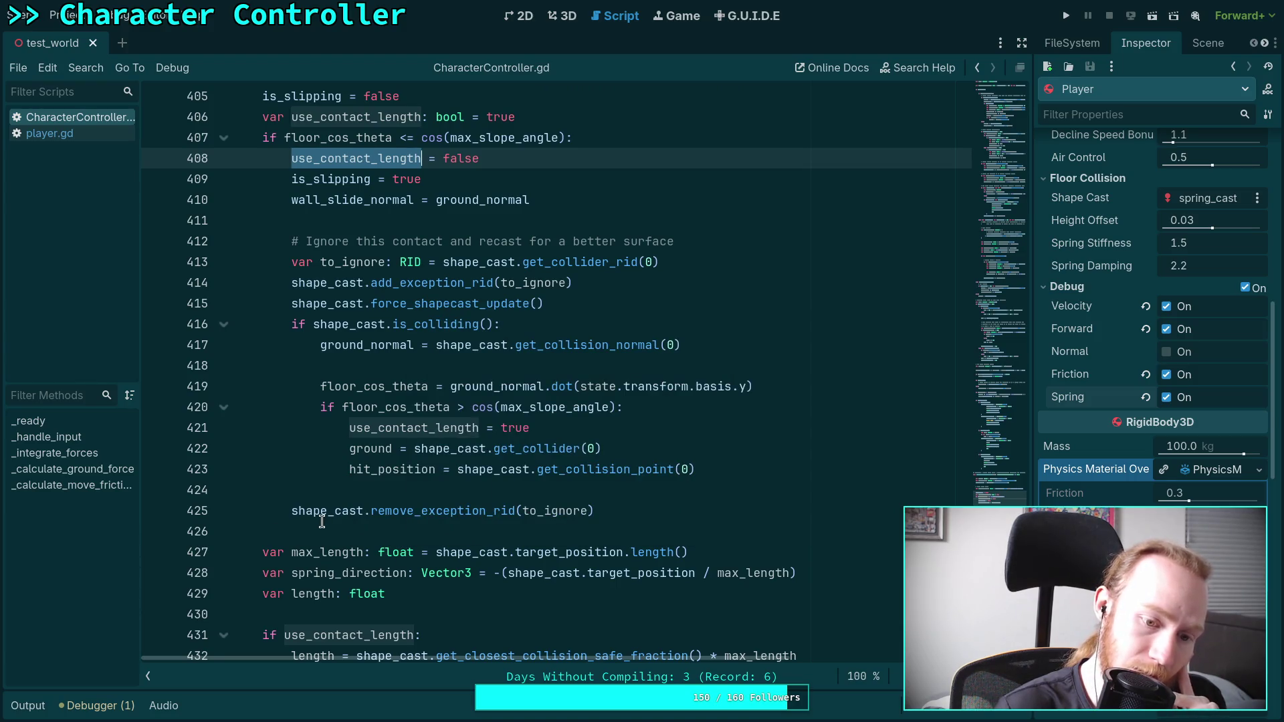
scroll(321, 522, down, 1)
scroll(321, 522, down, 1)
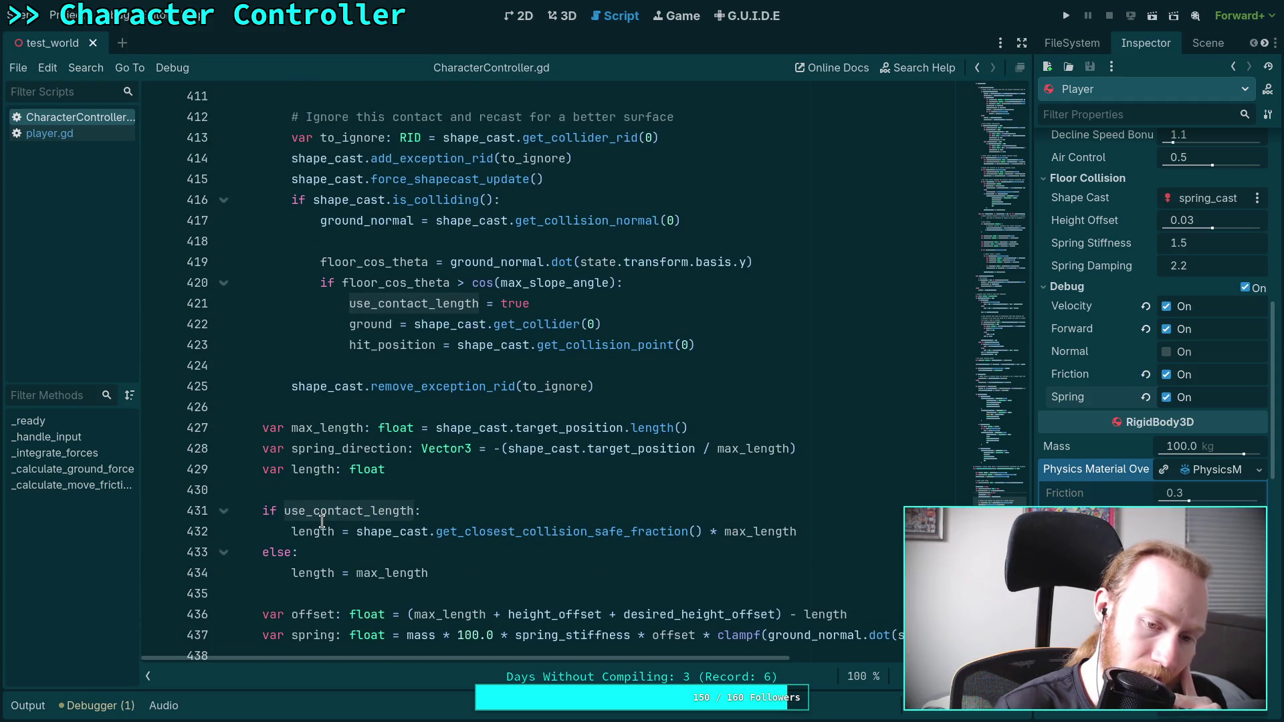
scroll(322, 522, down, 1)
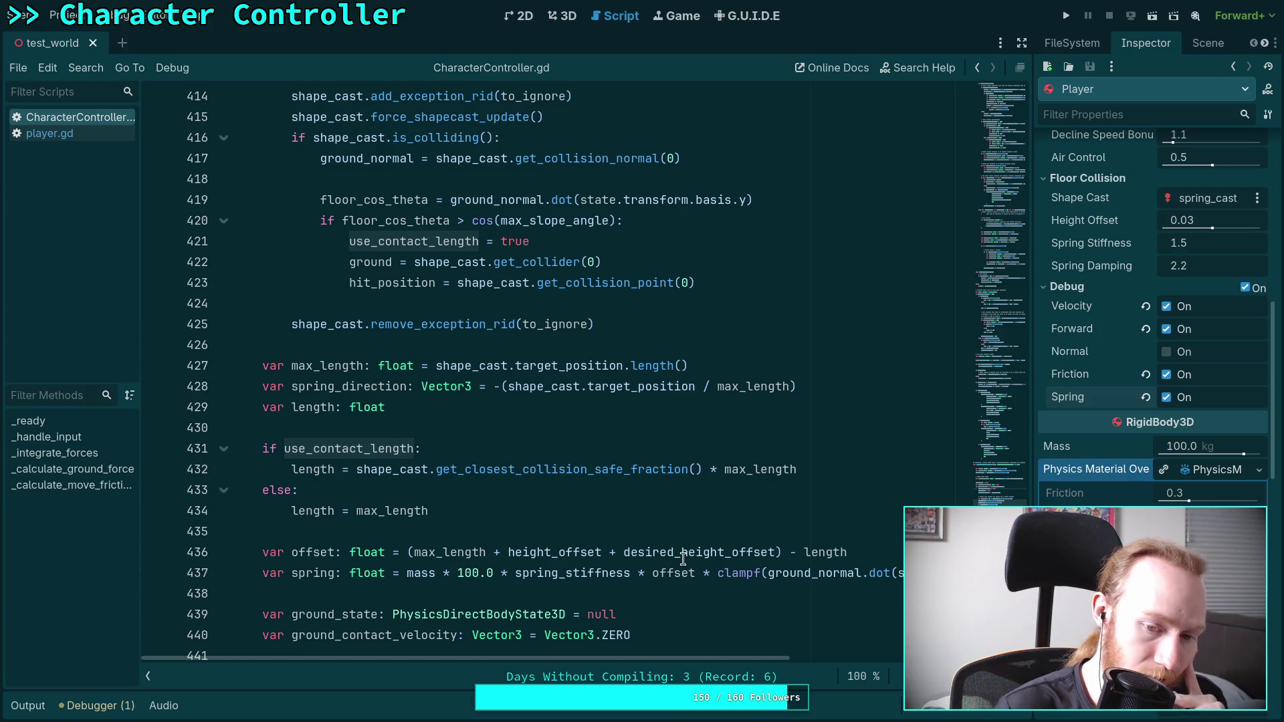
click(870, 551)
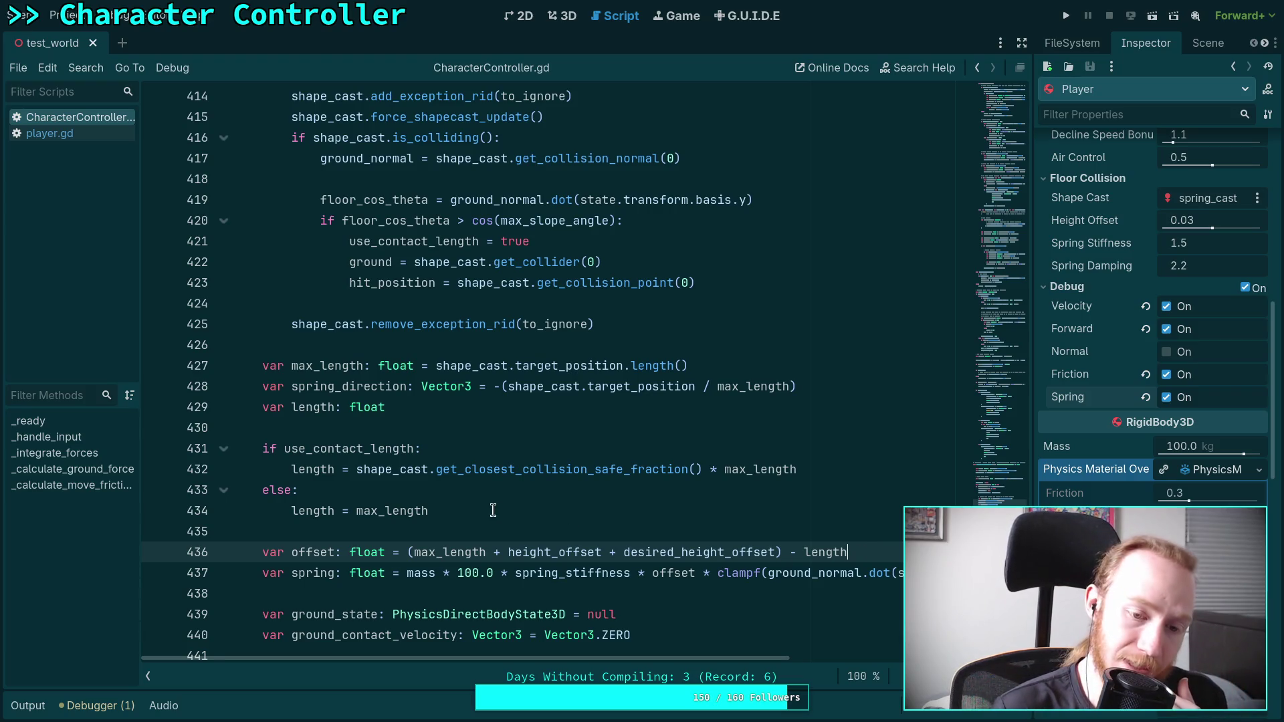
double_click(410, 510)
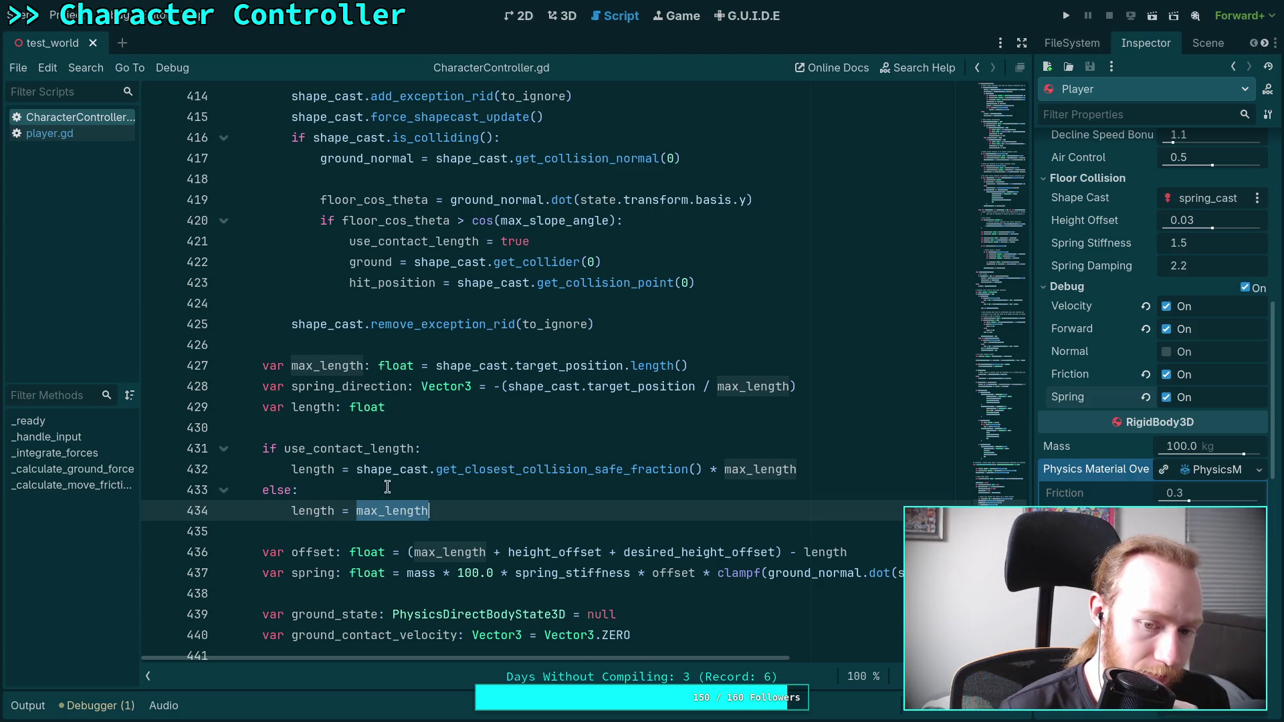
double_click(336, 469)
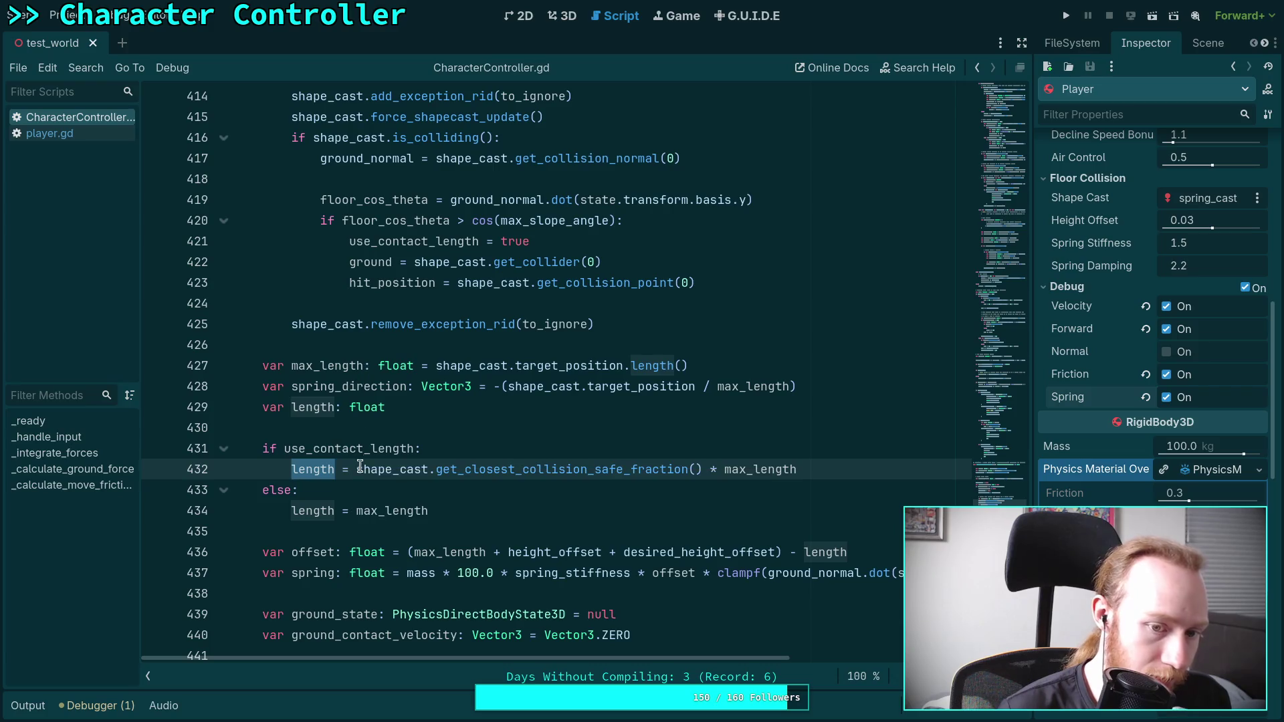
double_click(369, 449)
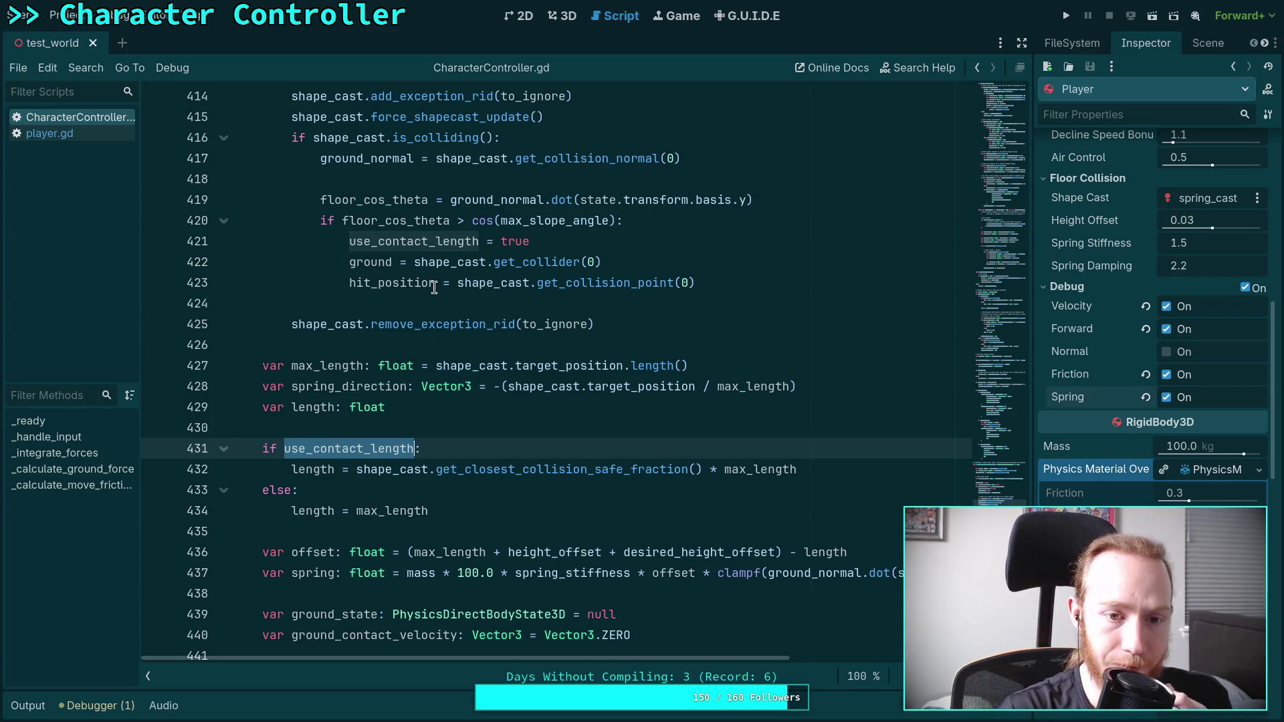
mouse_move(434, 287)
mouse_move(536, 474)
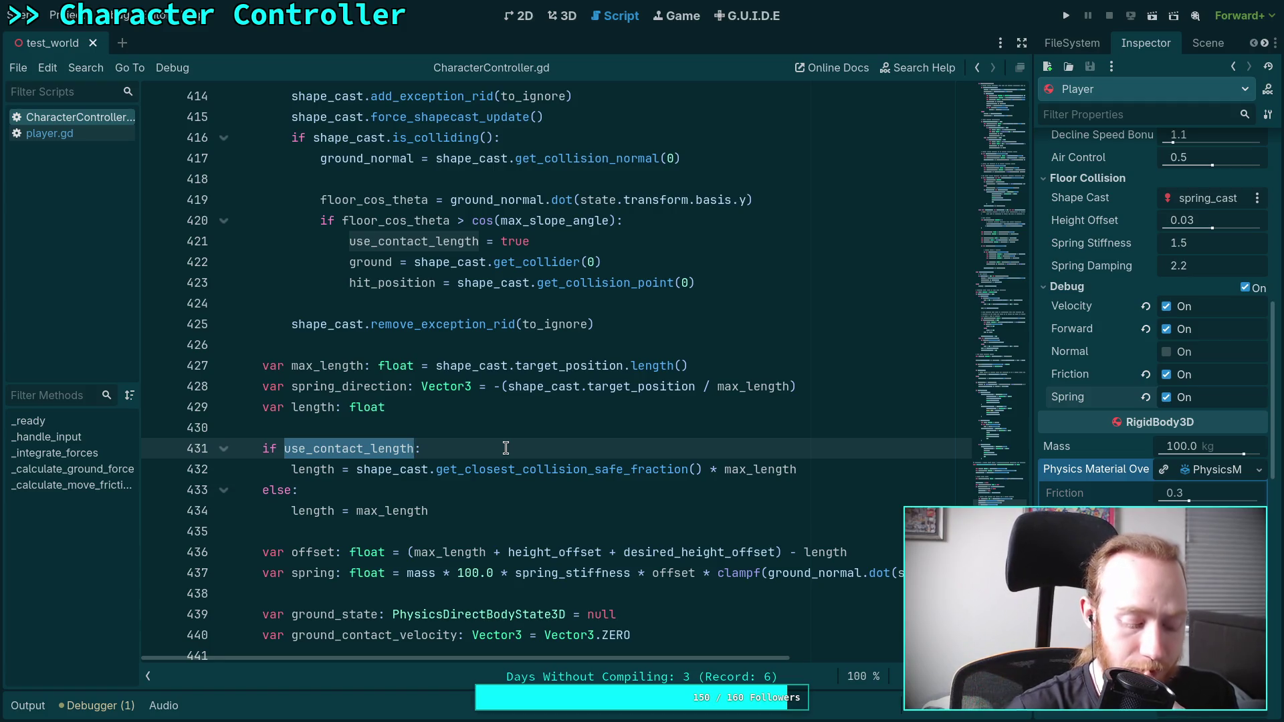
key(F5)
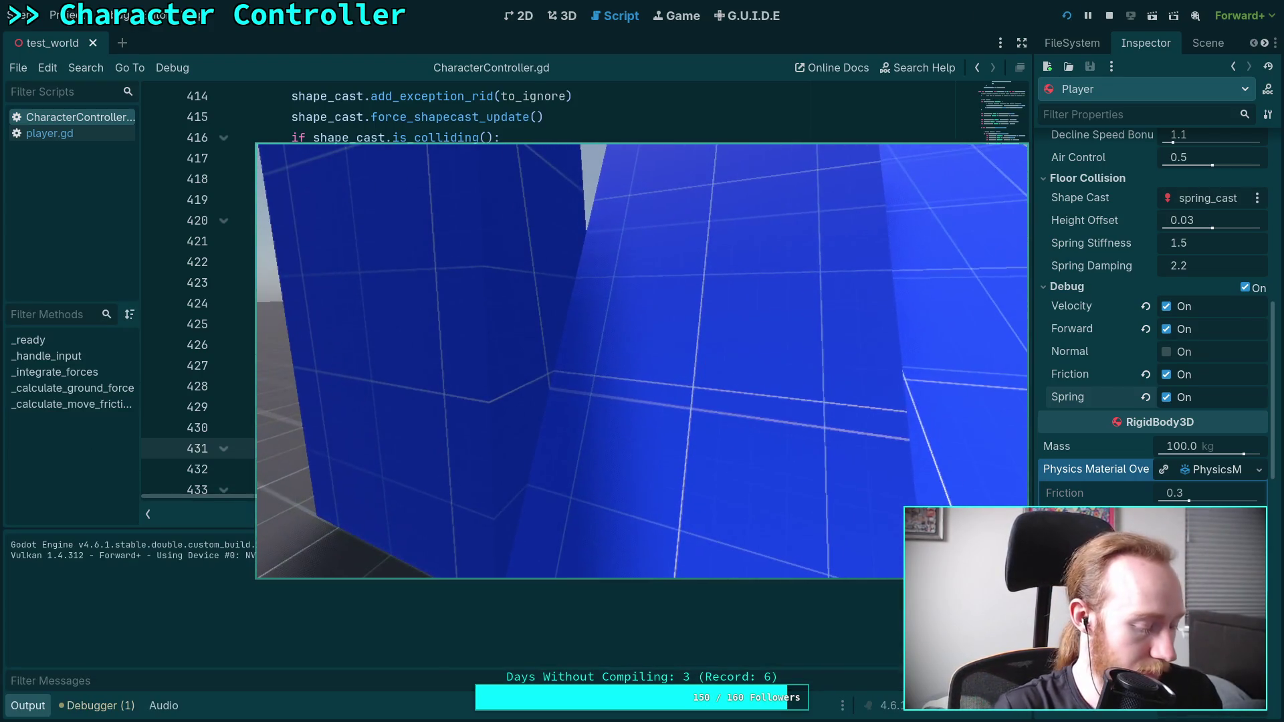
- Test at 0.25 time scale, stop, and highlight ground_normal and wall_slide_normal uses
key(t)
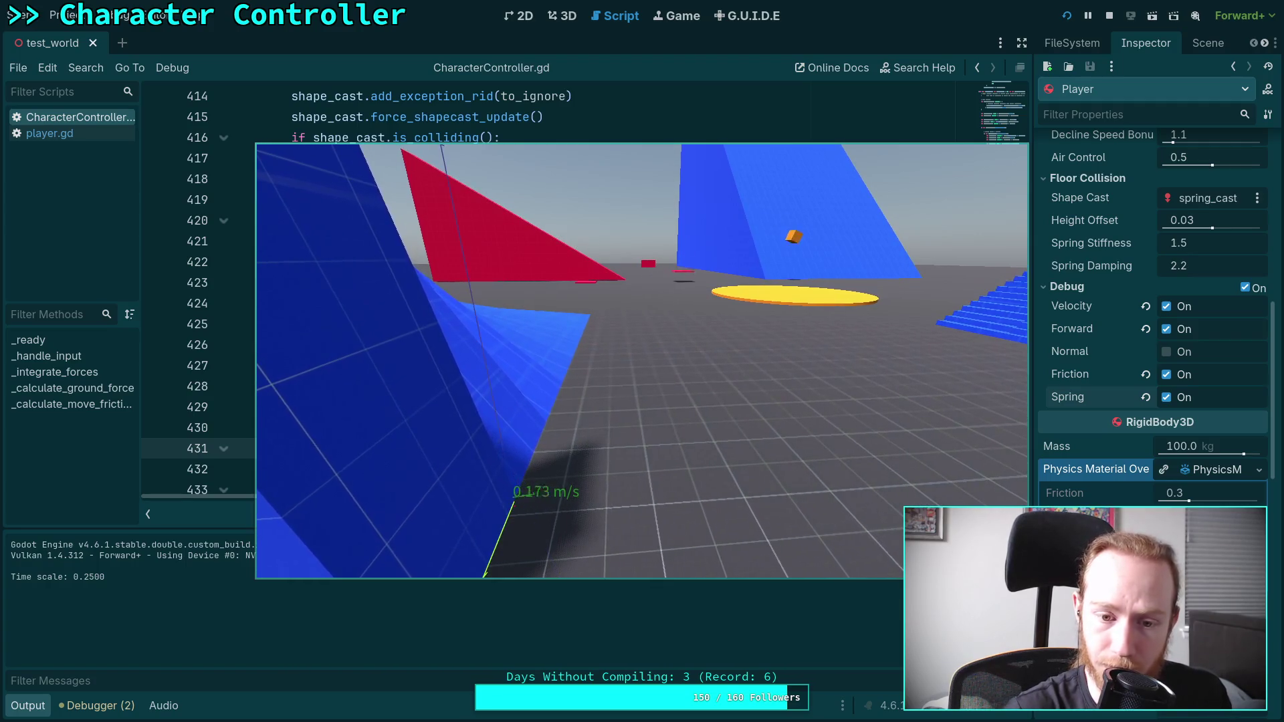
click(1109, 15)
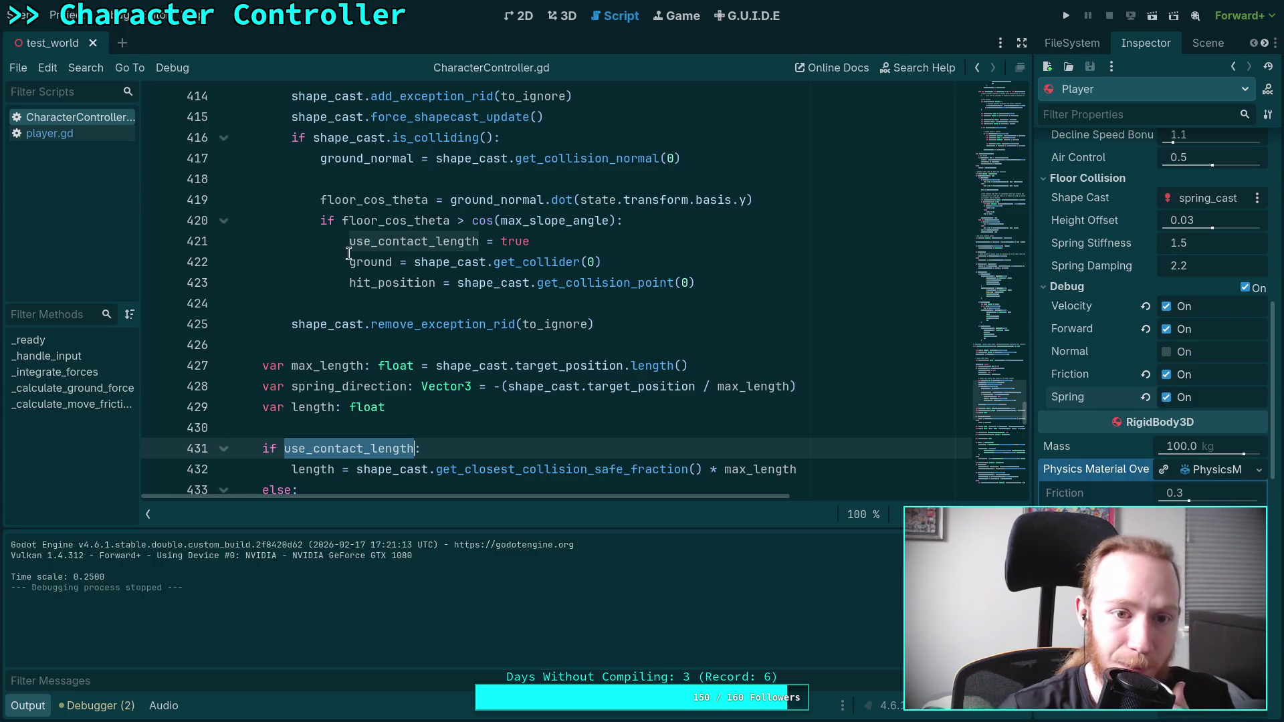
double_click(365, 158)
scroll(576, 315, up, 1)
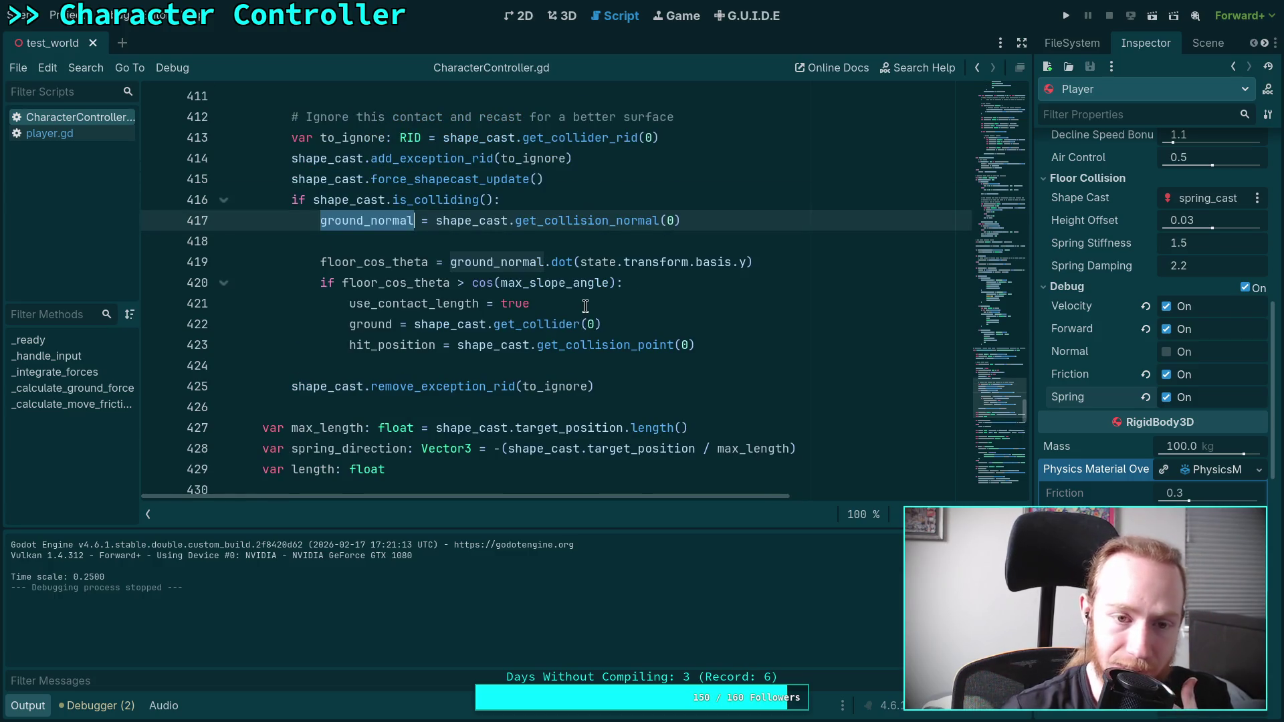
scroll(579, 308, up, 2)
double_click(346, 203)
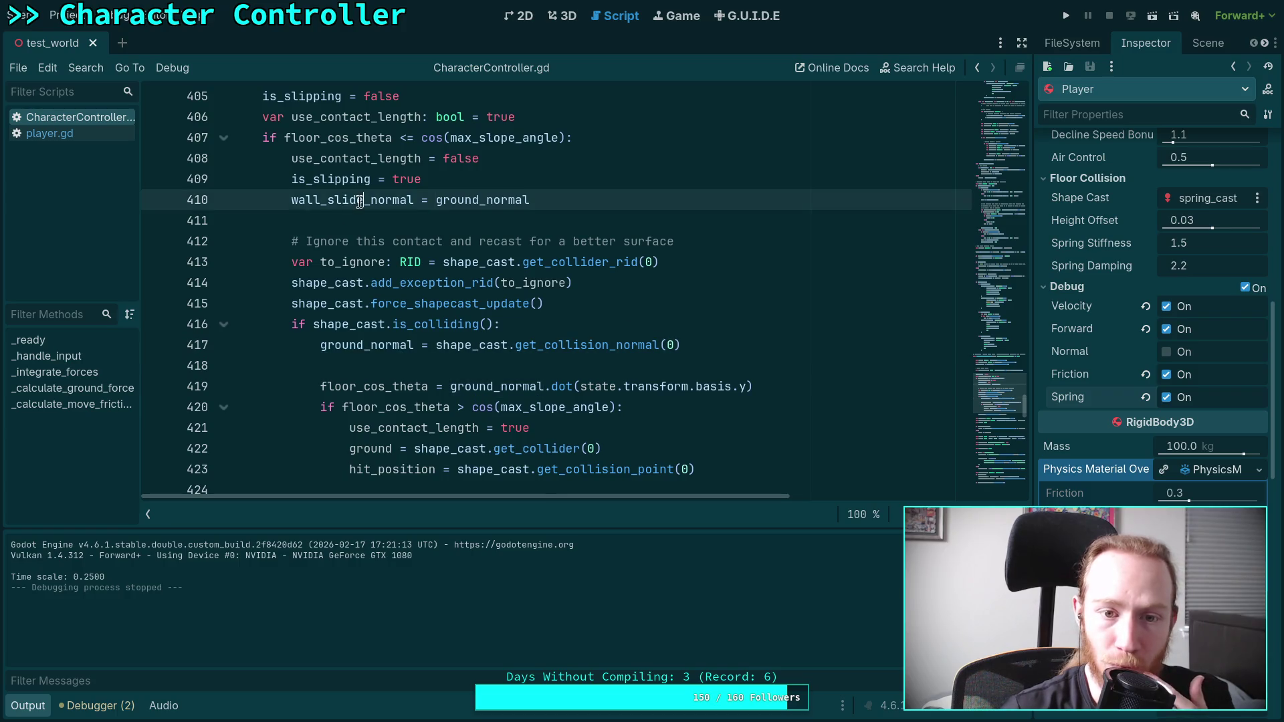
click(614, 431)
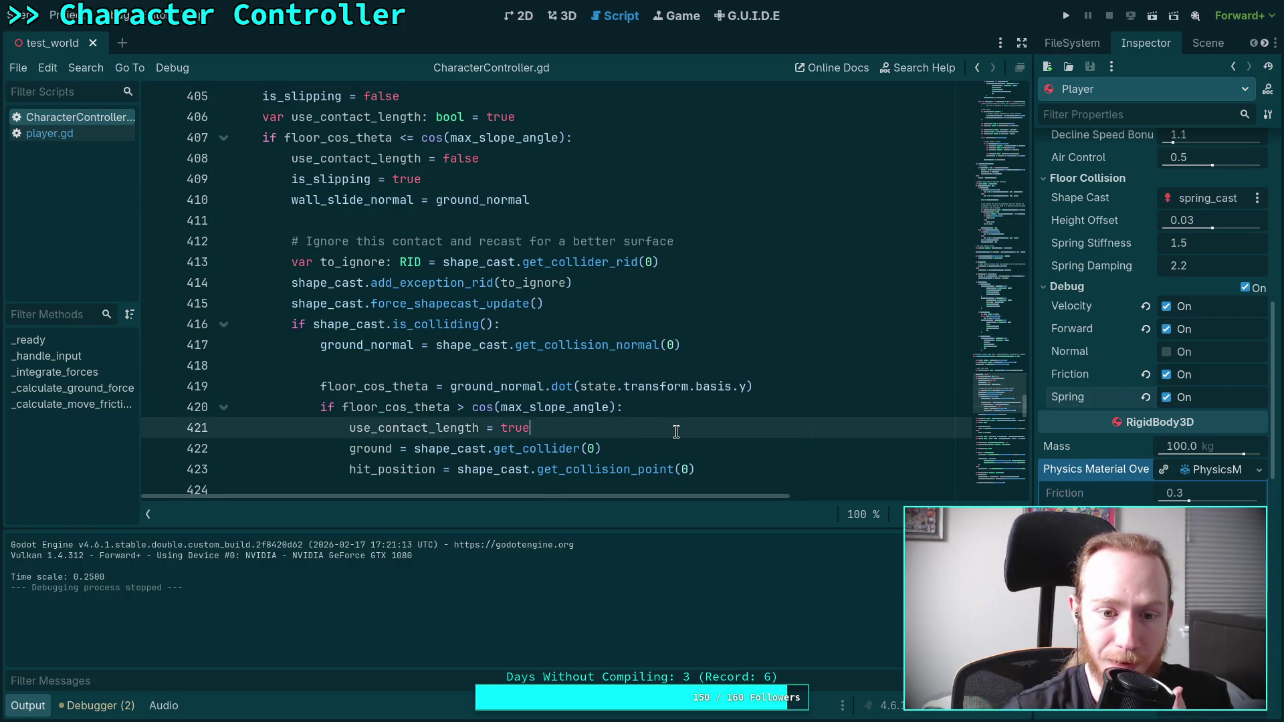
- Start a new line after line 421, then undo the unfinished edit and highlight use_contact_length
key(Return)
text(v)
key(BackSpace)
key(Return)
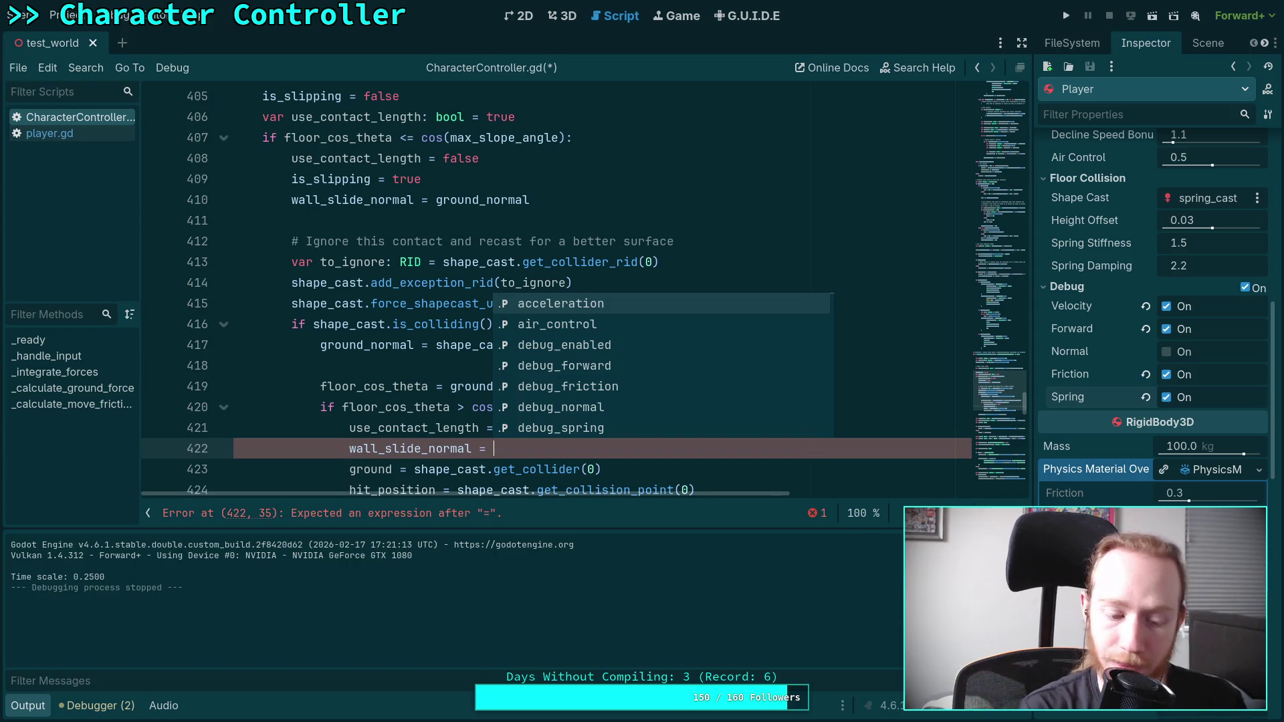
key(ctrl+BackSpace)
key(ctrl+BackSpace)
key(ctrl+BackSpace)
key(ctrl+z)
key(ctrl+z)
key(ctrl+z)
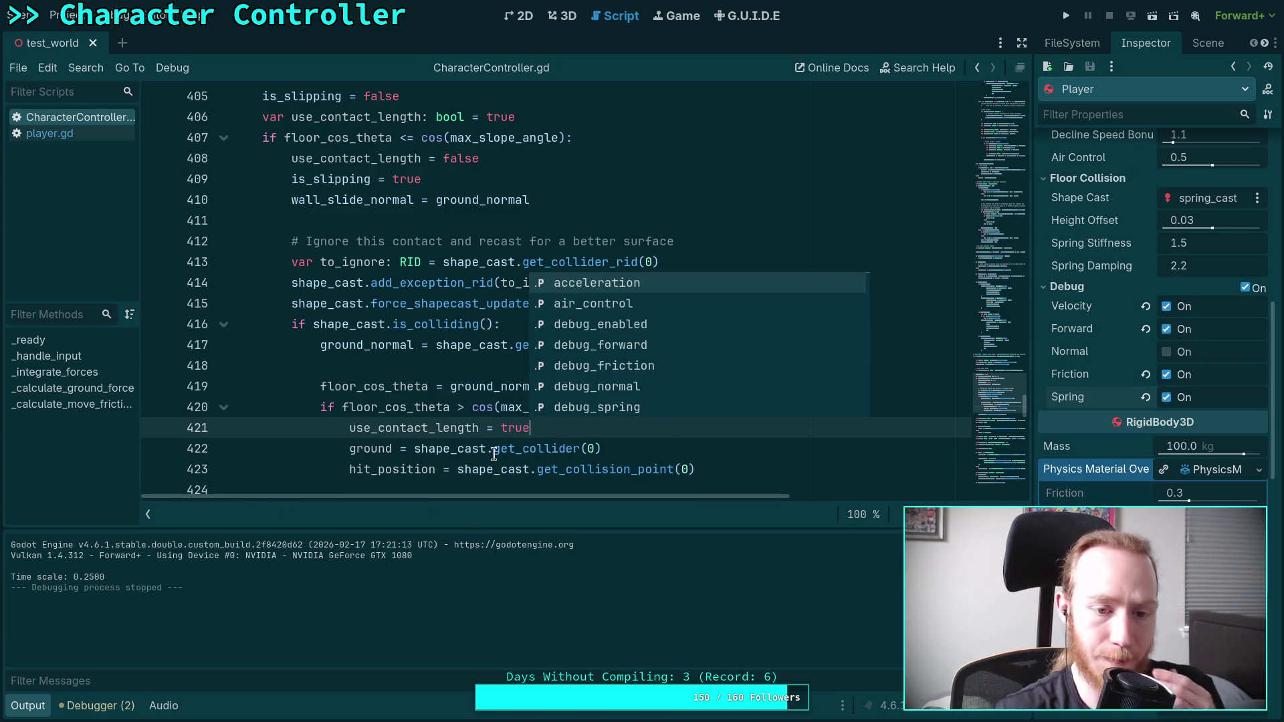
key(Escape)
double_click(400, 428)
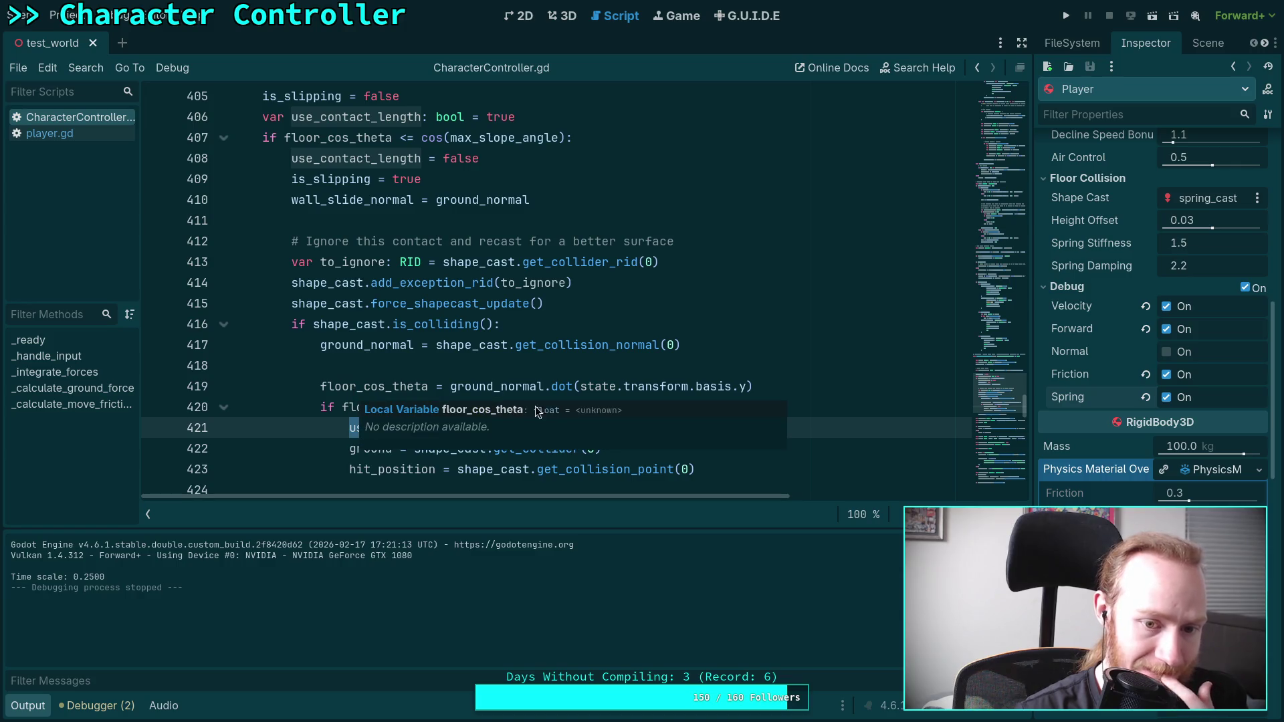
- Add 'is_slipping = false' on a new line after line 420 and save the script
click(741, 402)
key(Return)
text(is)
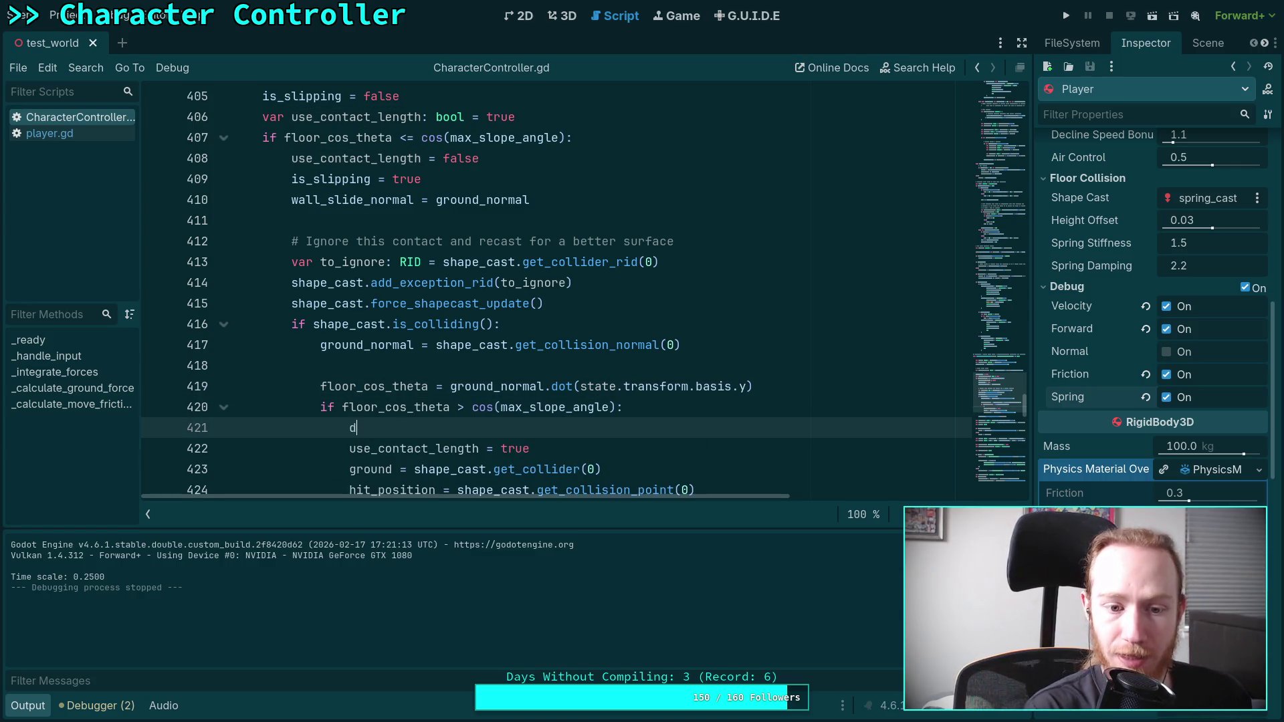
key(Escape)
text(_)
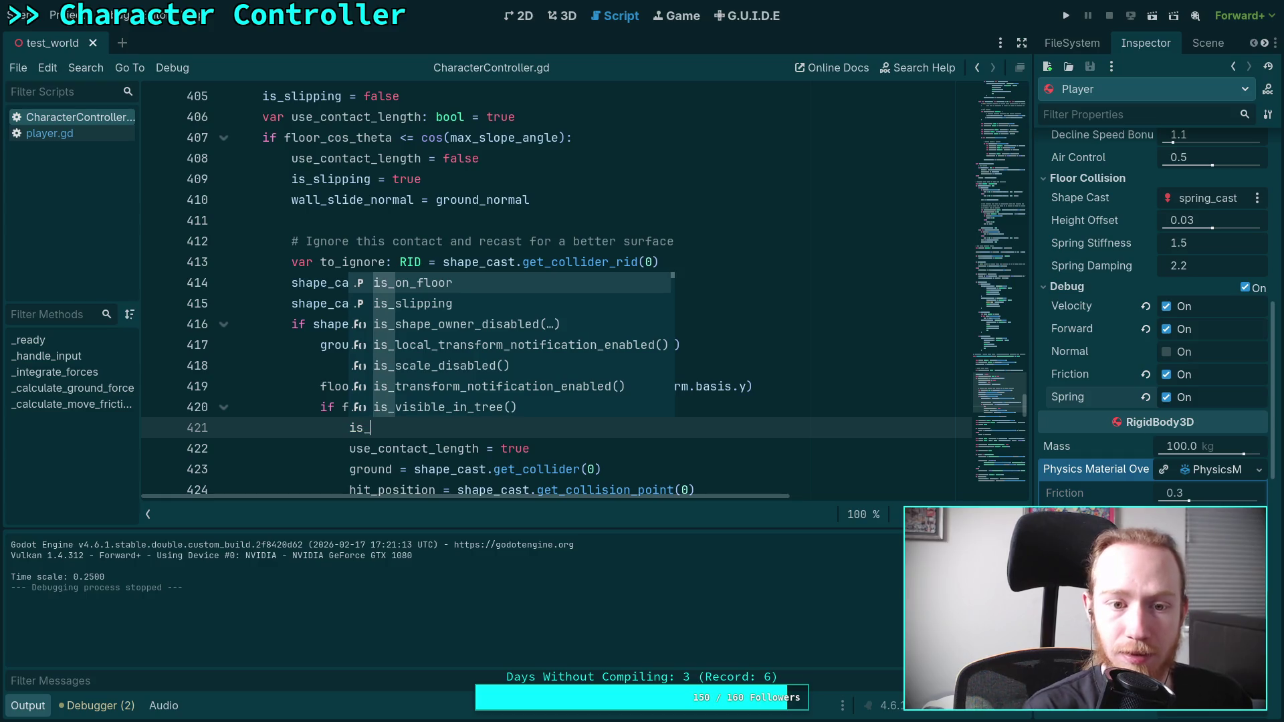
key(Return)
text(/)
key(BackSpace)
key(BackSpace)
text(= fal)
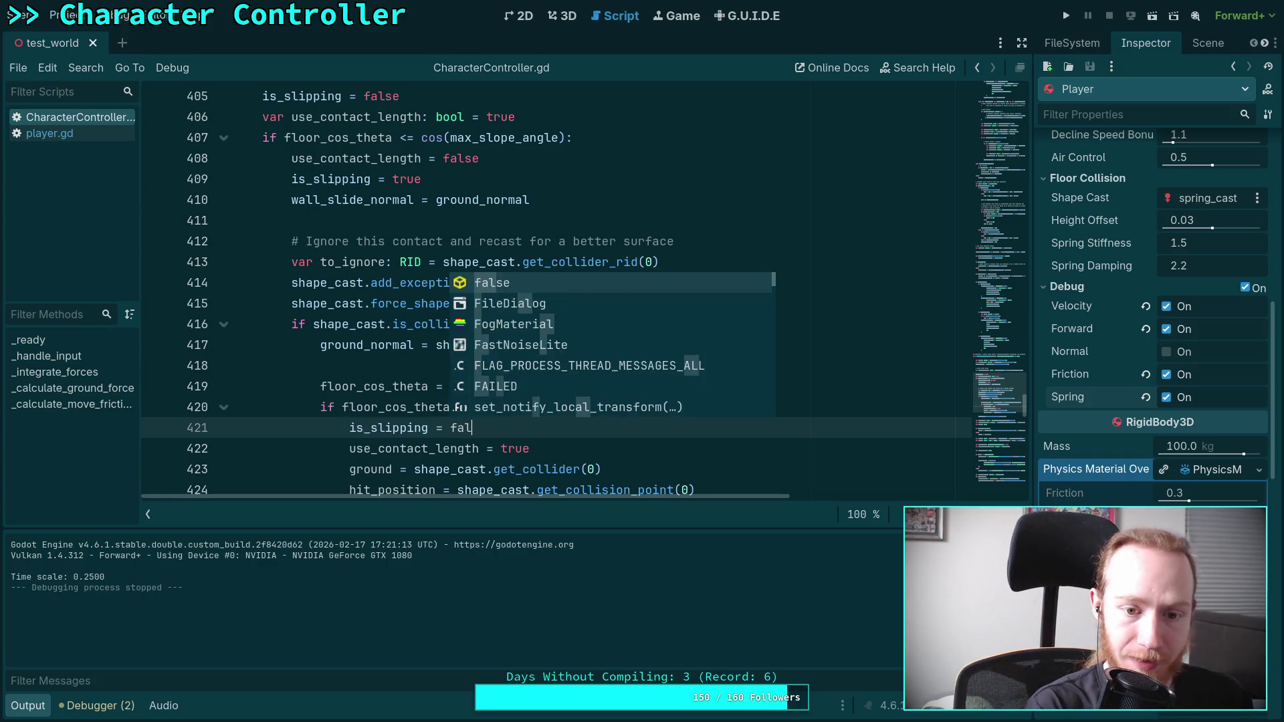
key(Return)
key(ctrl+s)
scroll(555, 294, down, 1)
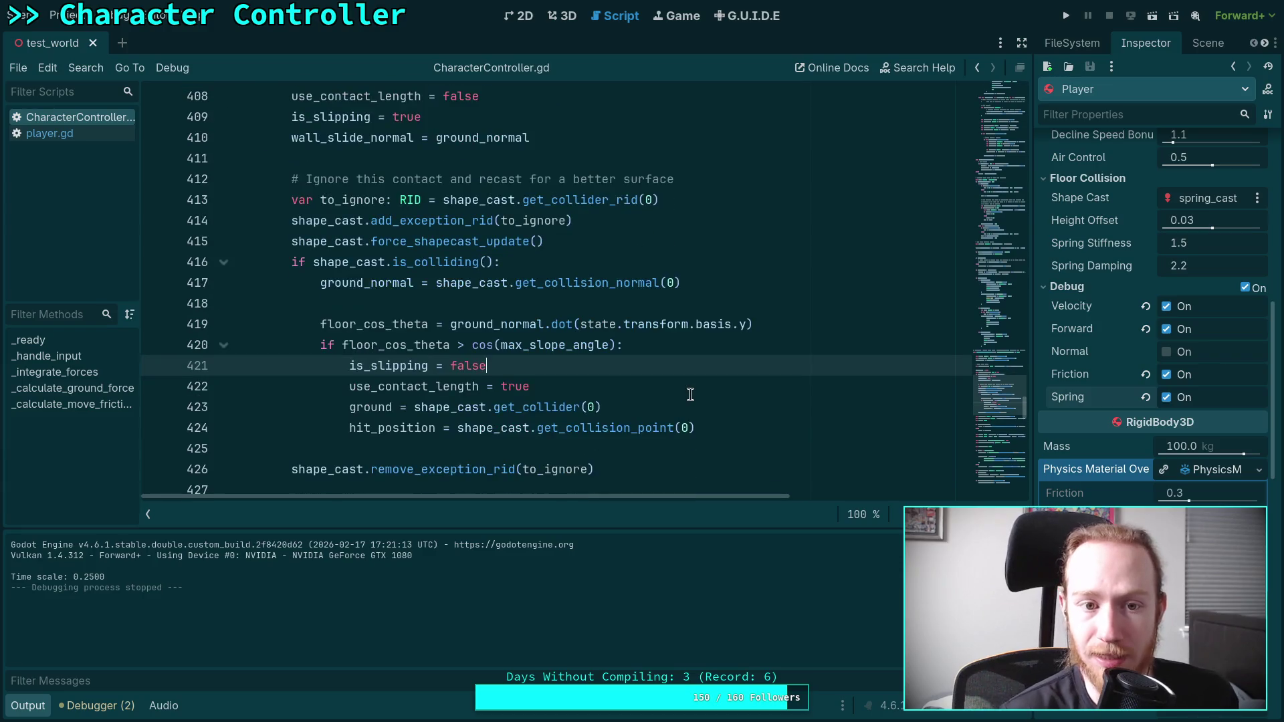
click(1066, 16)
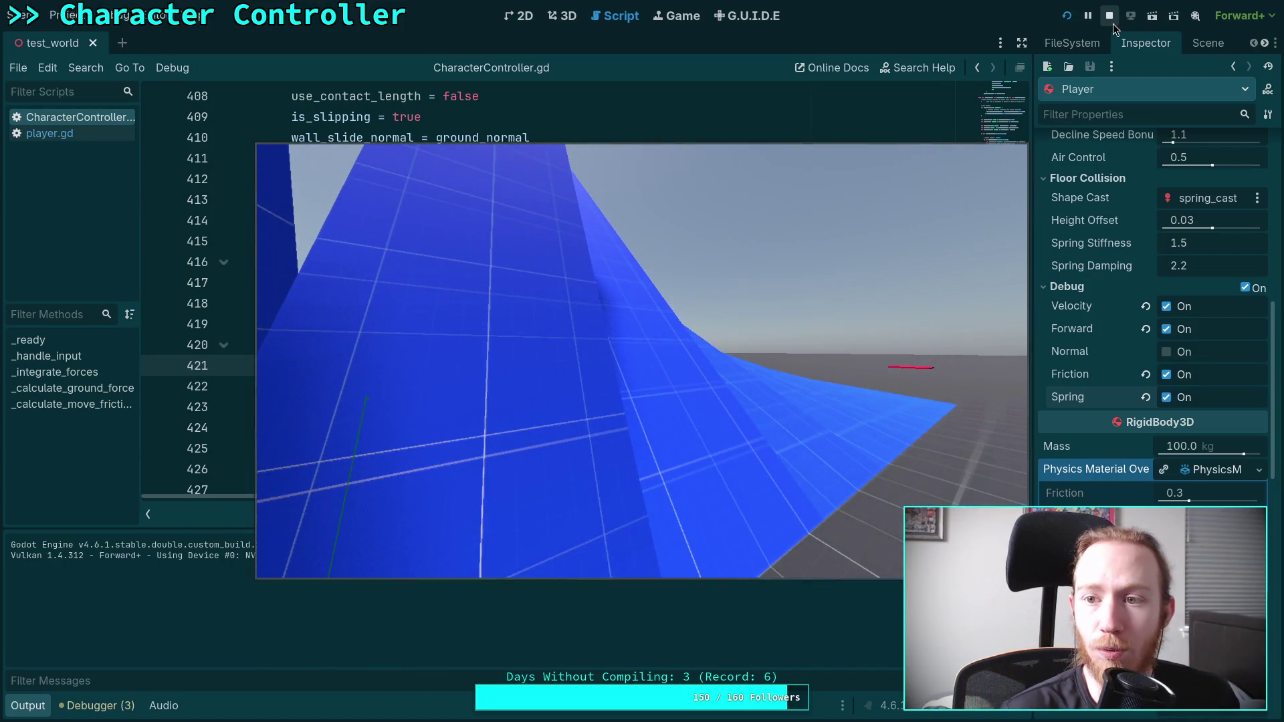
- Stop the running game and review the recast code around lines 411-422
click(1111, 20)
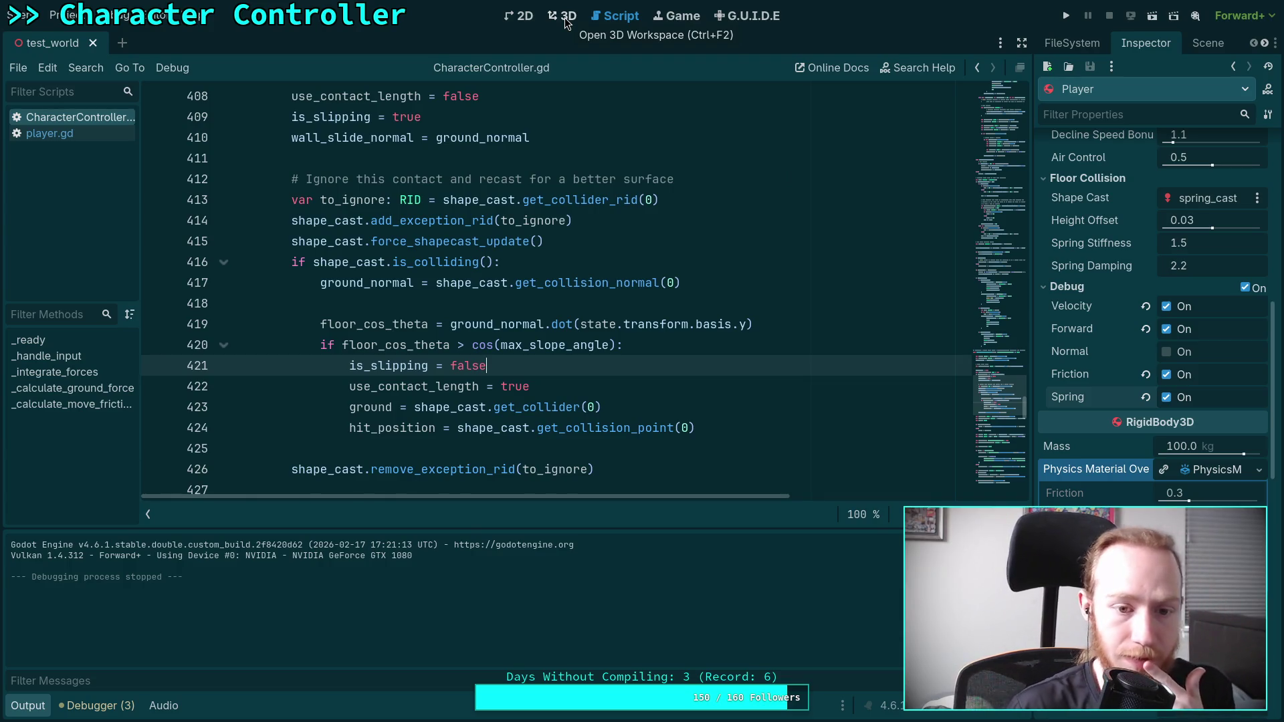
scroll(394, 361, down, 4)
scroll(398, 363, up, 2)
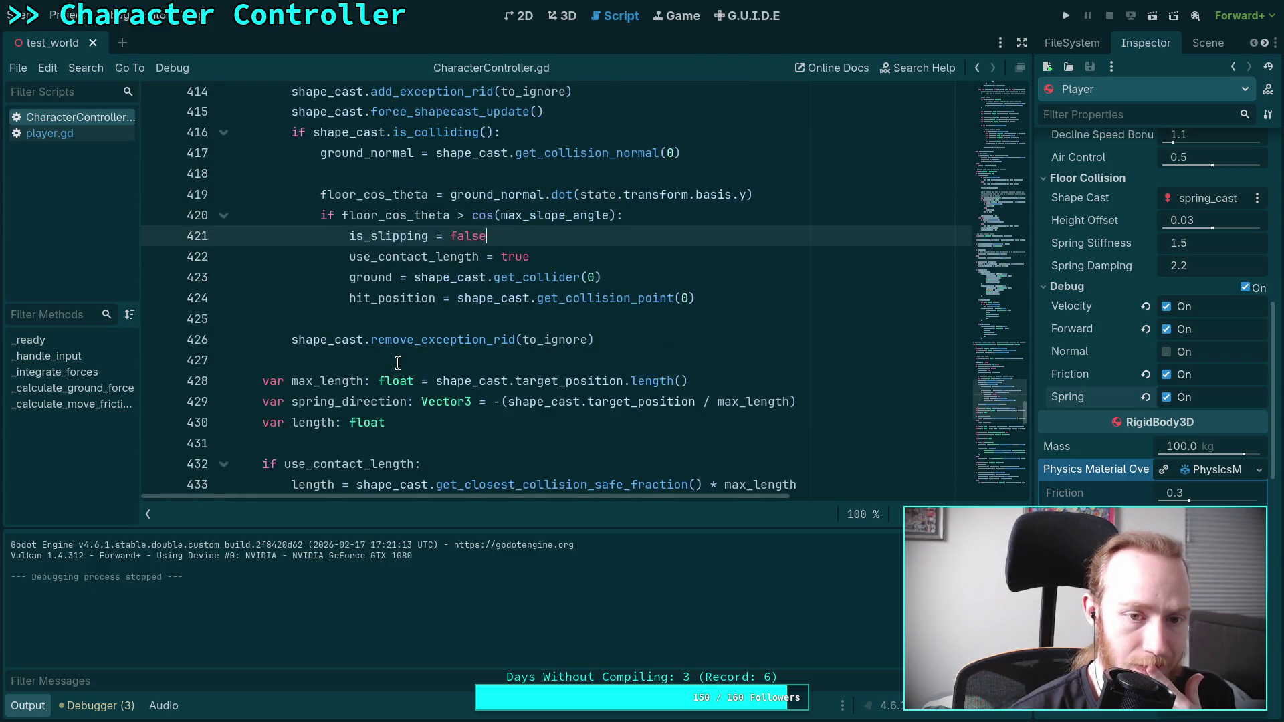
scroll(398, 363, up, 1)
mouse_move(382, 325)
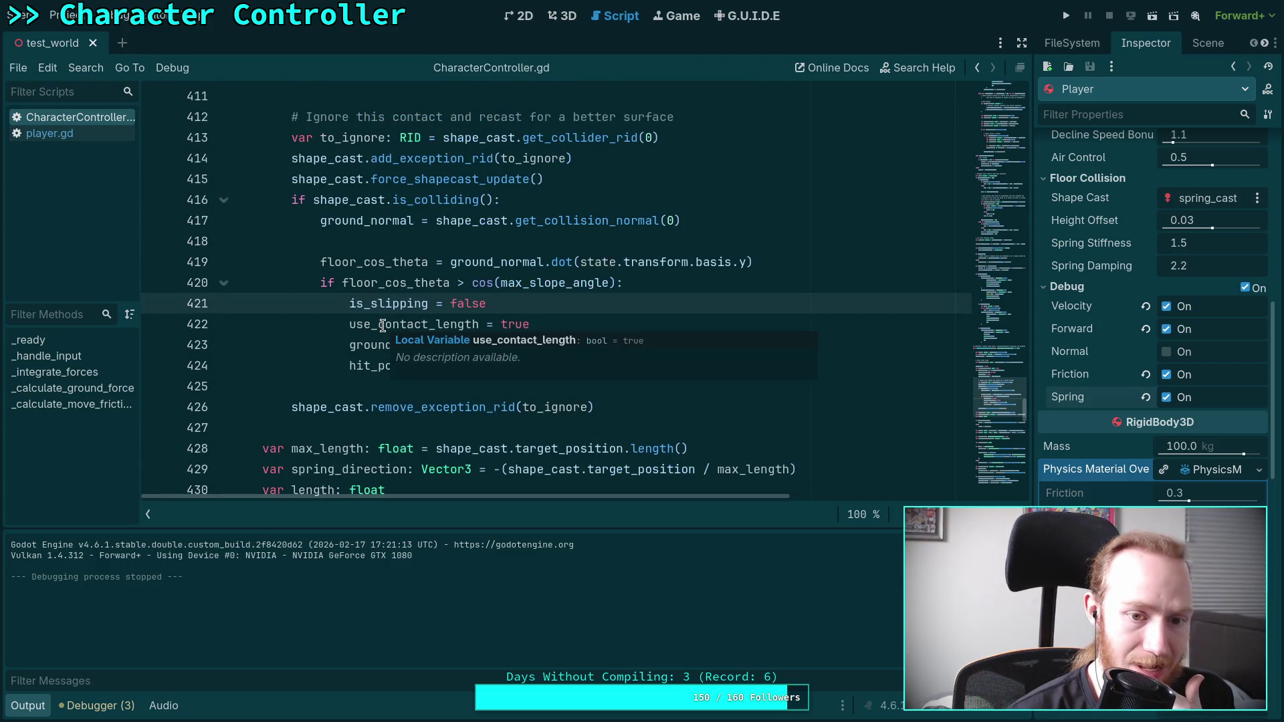
click(320, 325)
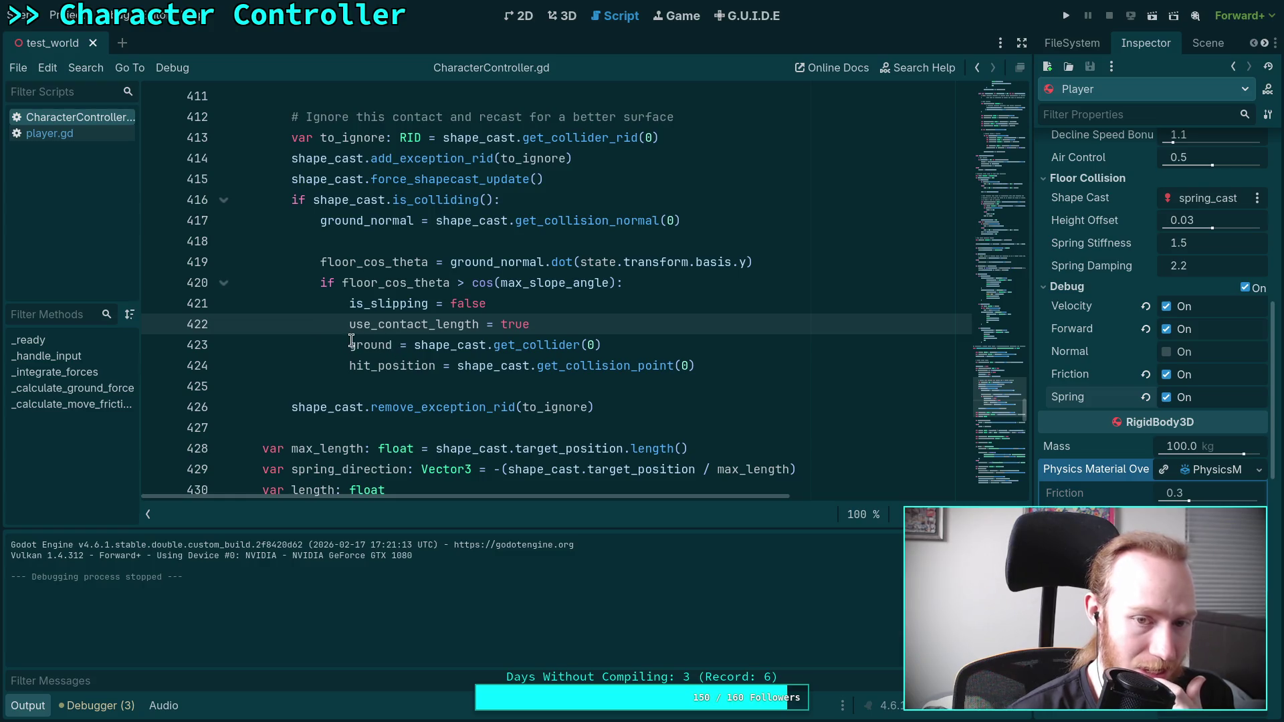
scroll(352, 341, up, 2)
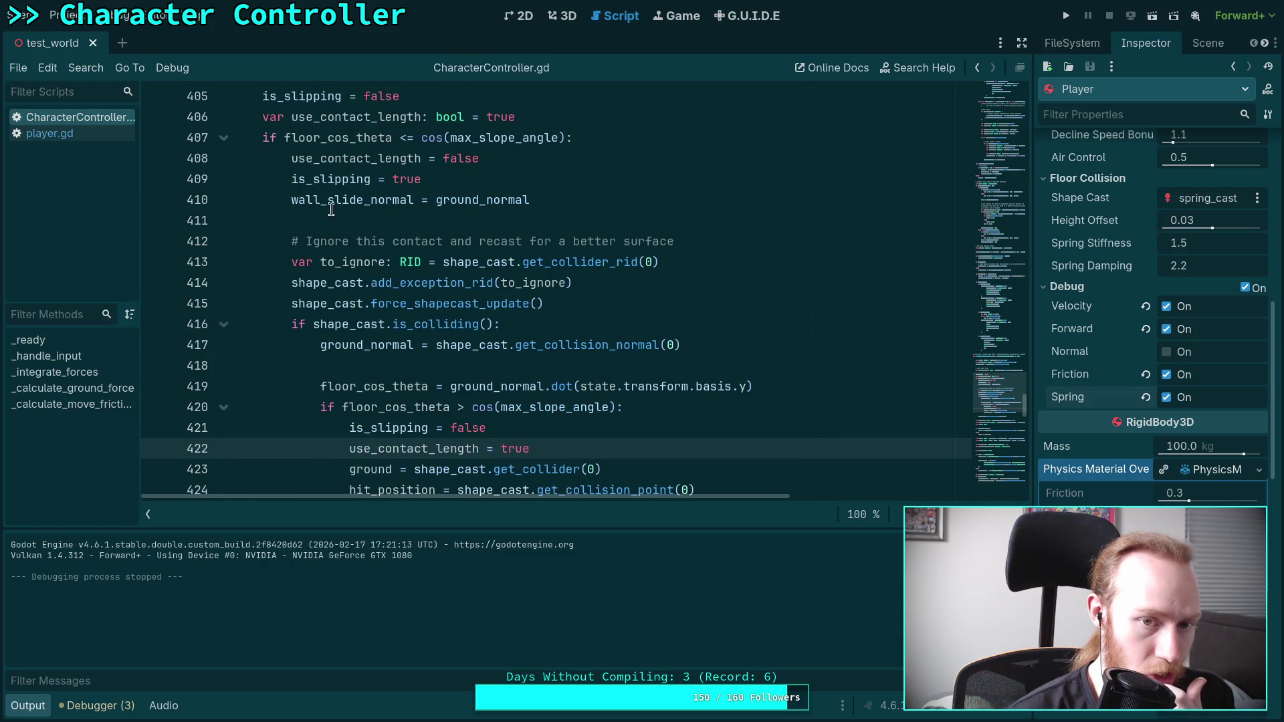
click(284, 228)
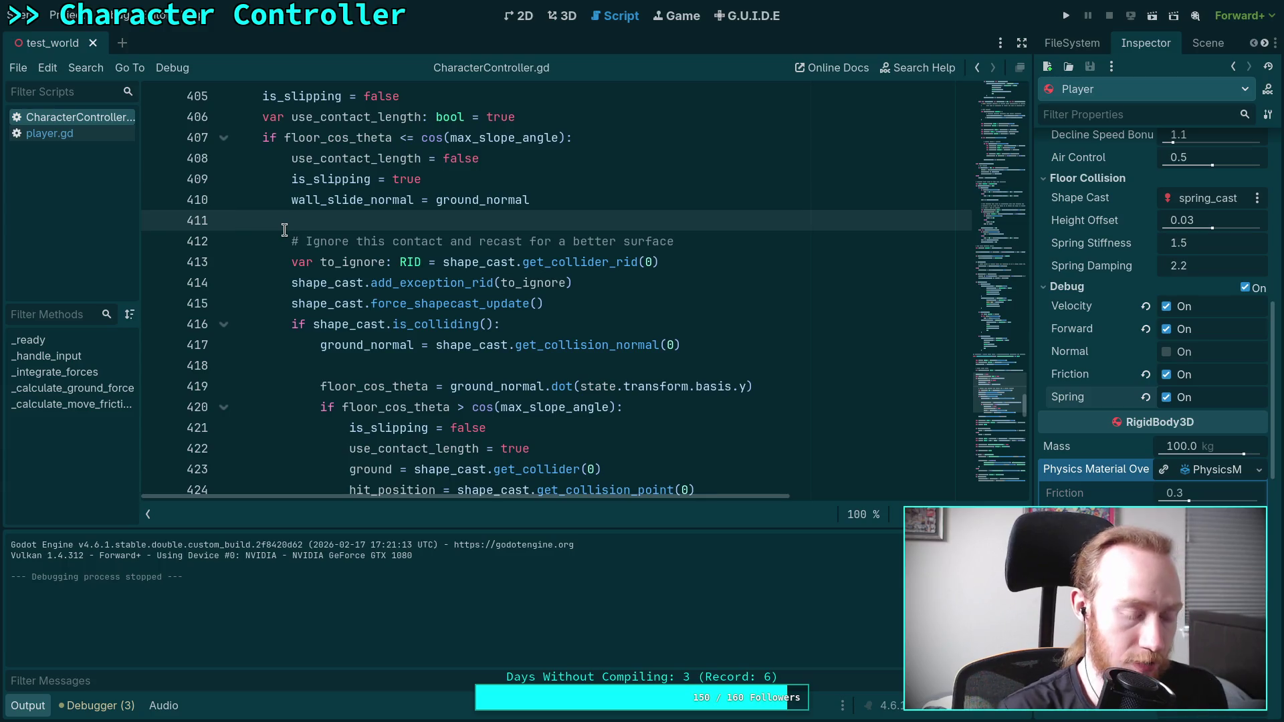
- Rerun the game to walk toward the blue ramp, stop it with F8, and return to the 3D view
click(1066, 15)
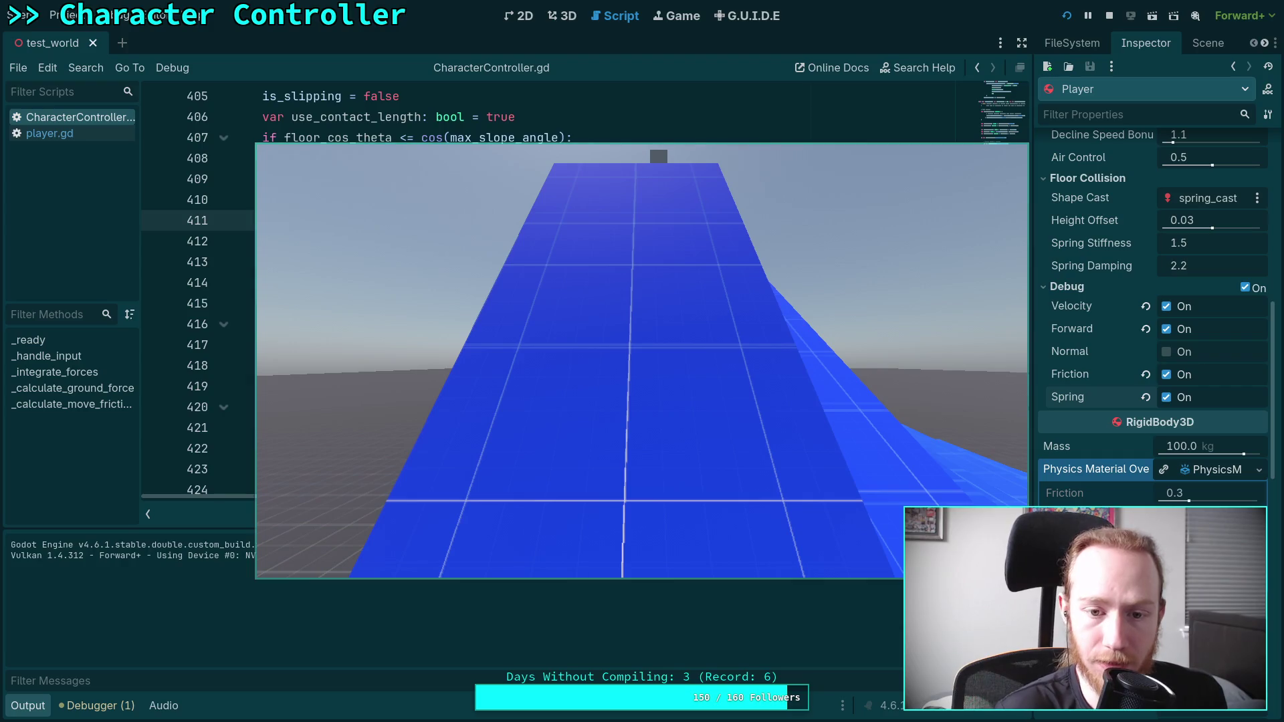
key(w)
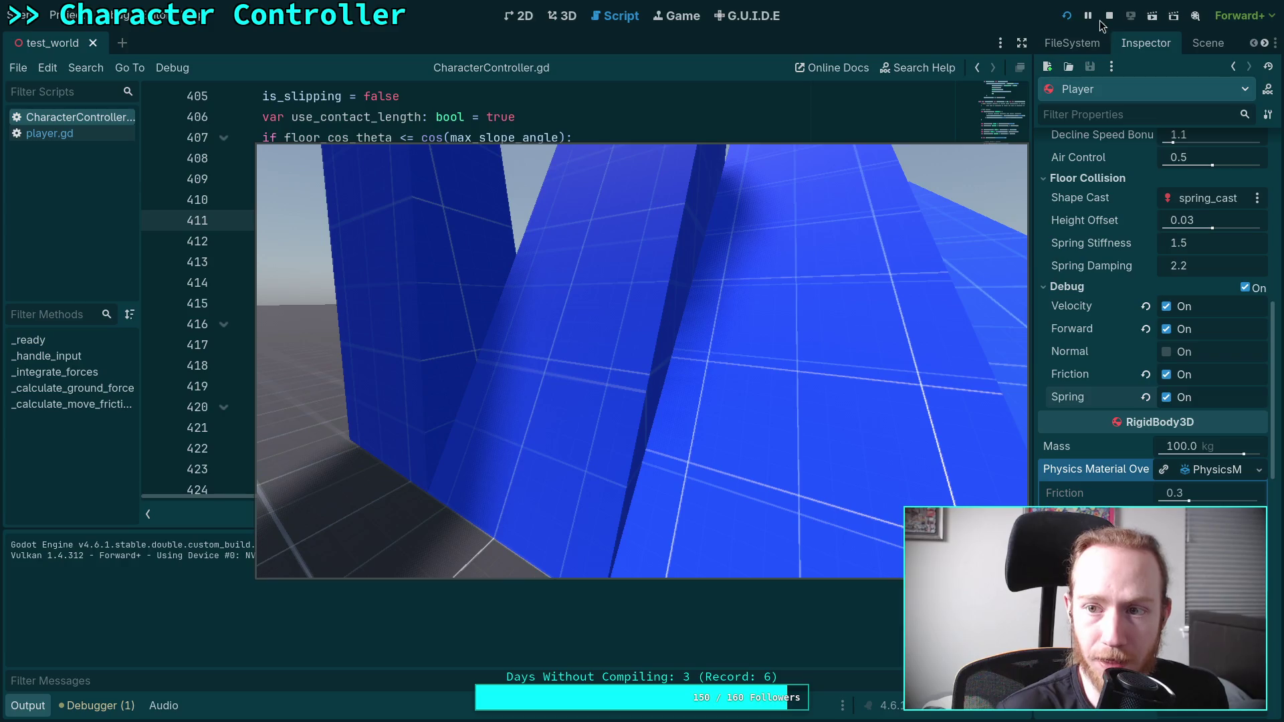
click(1108, 17)
click(1066, 16)
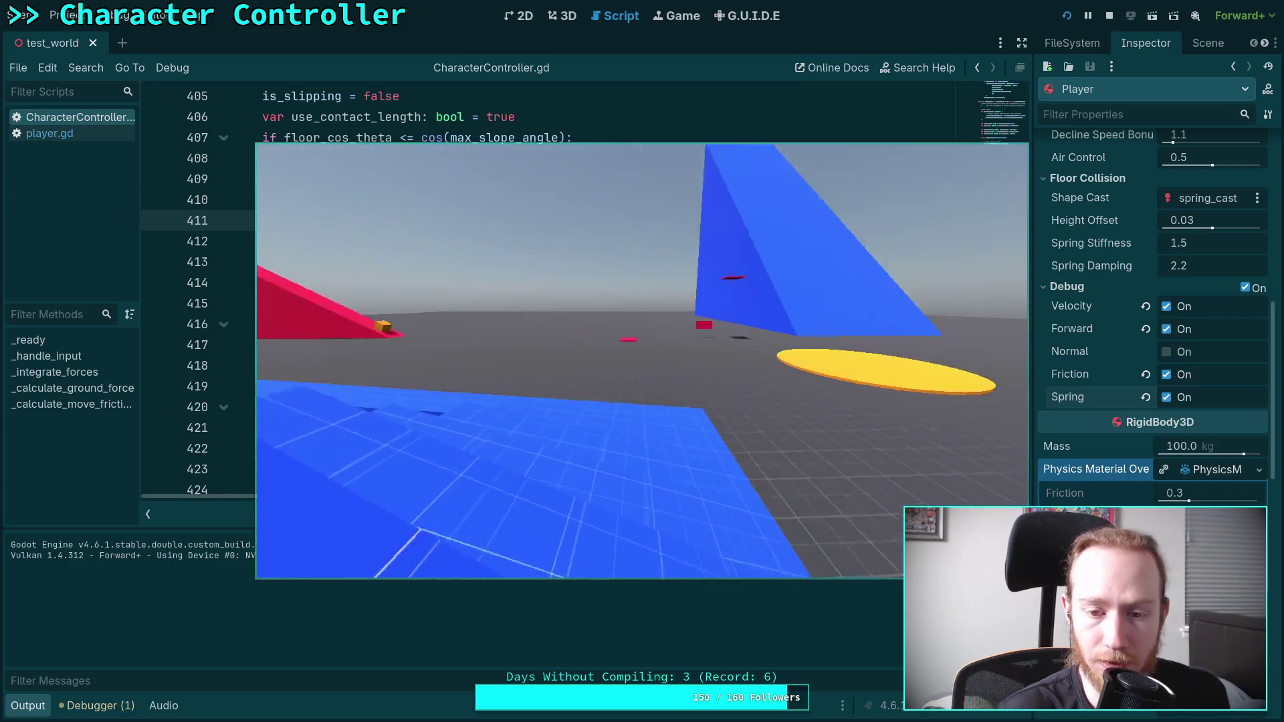
key(F8)
key(ctrl+F2)
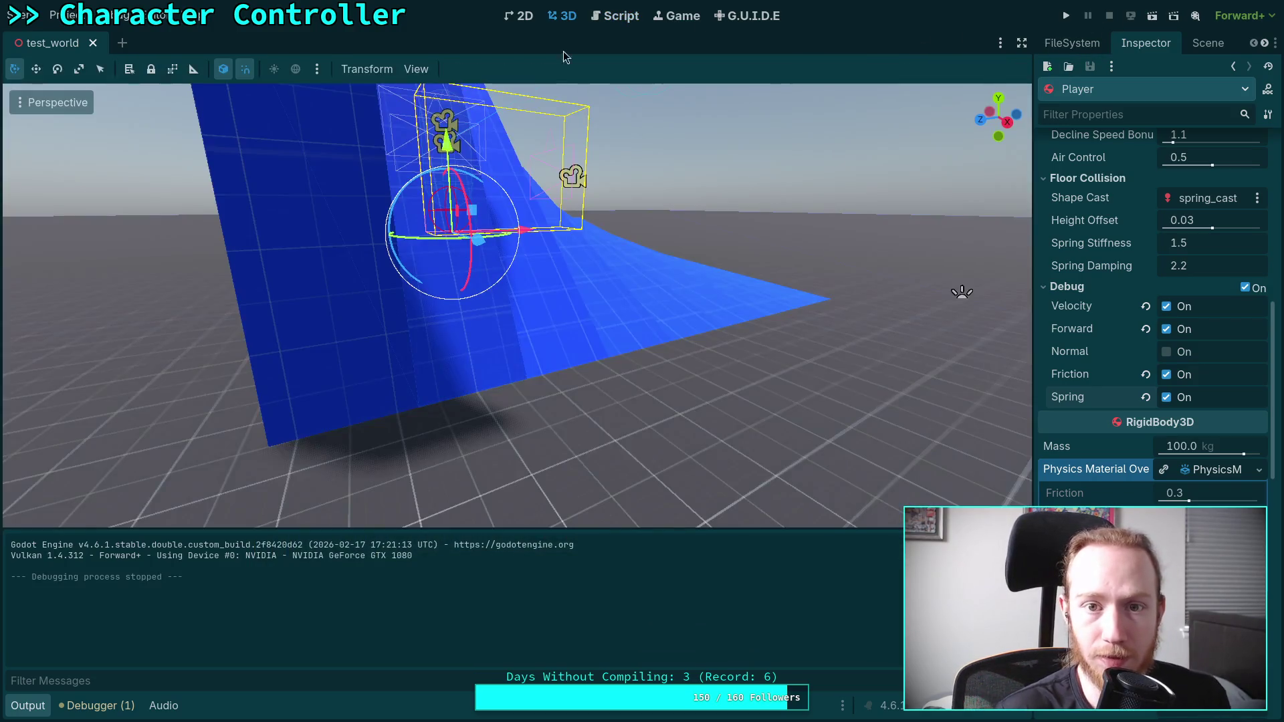
- Add a CSGCombiner3D child node under World in the Scene dock
key(s)
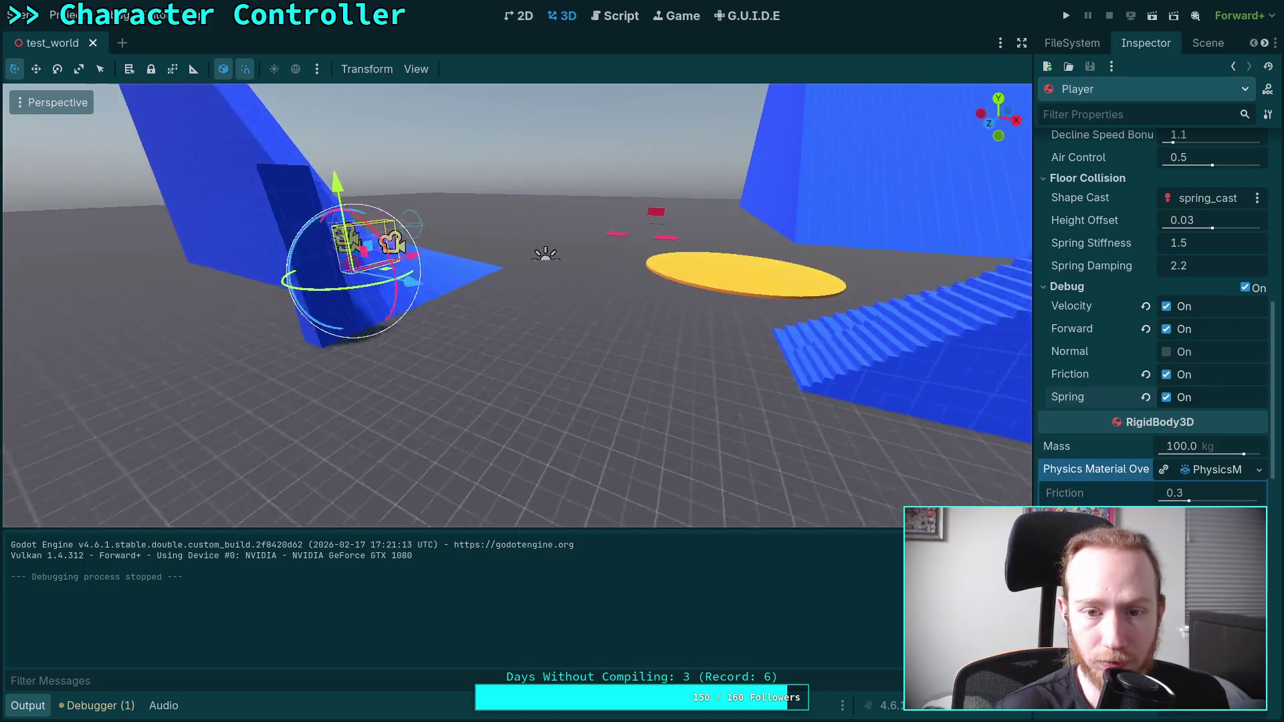
click(1204, 43)
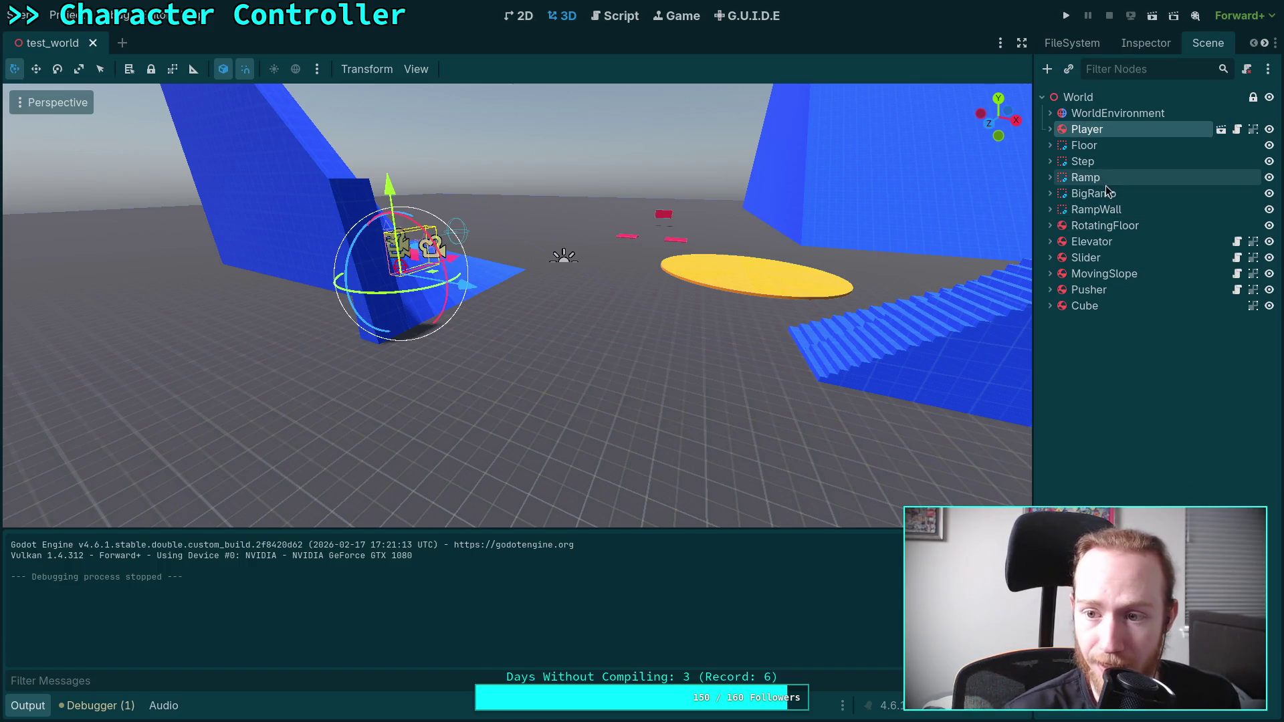
click(1078, 97)
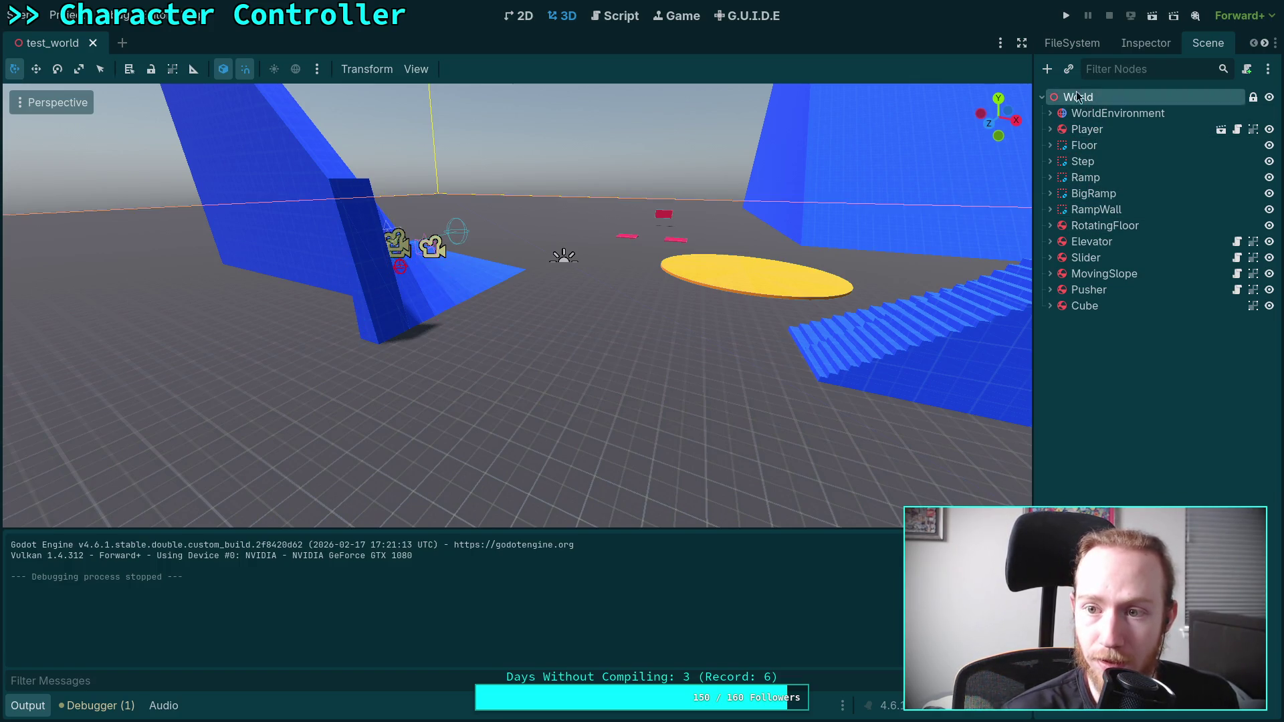
click(1047, 69)
double_click(415, 436)
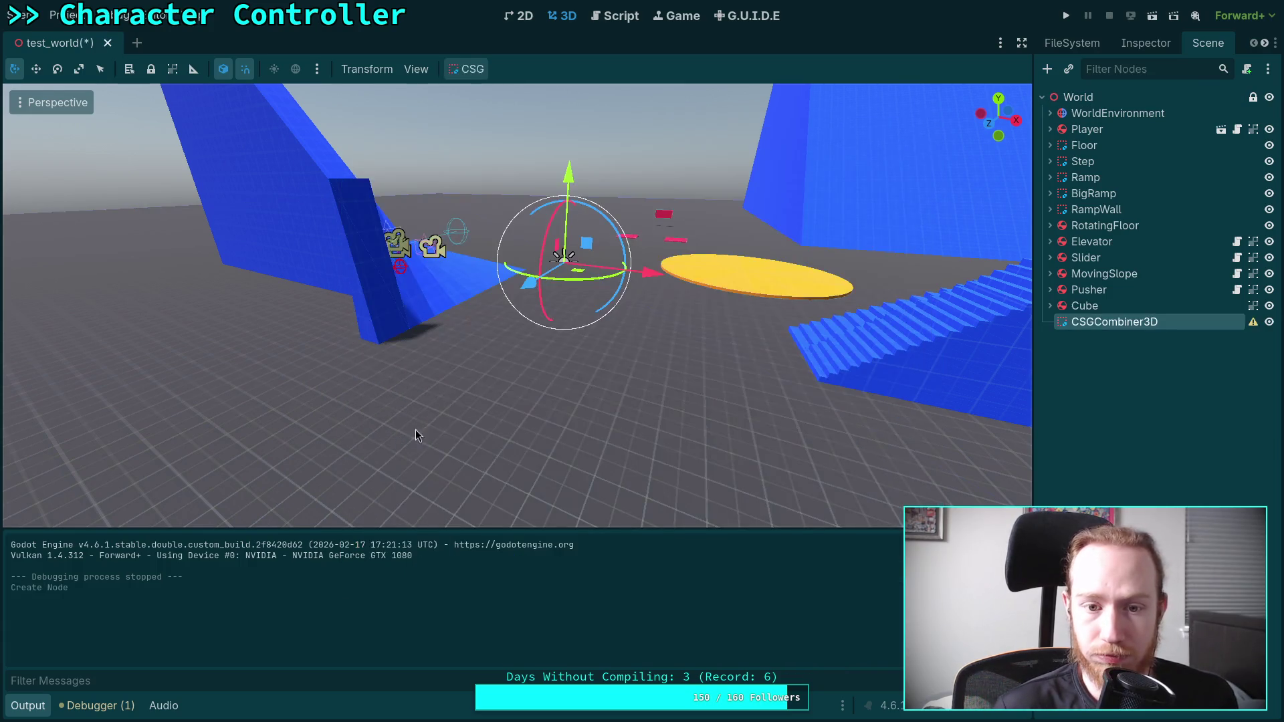
- Rename the new combiner to SlopeWall and drag it just below RampWall
double_click(1122, 323)
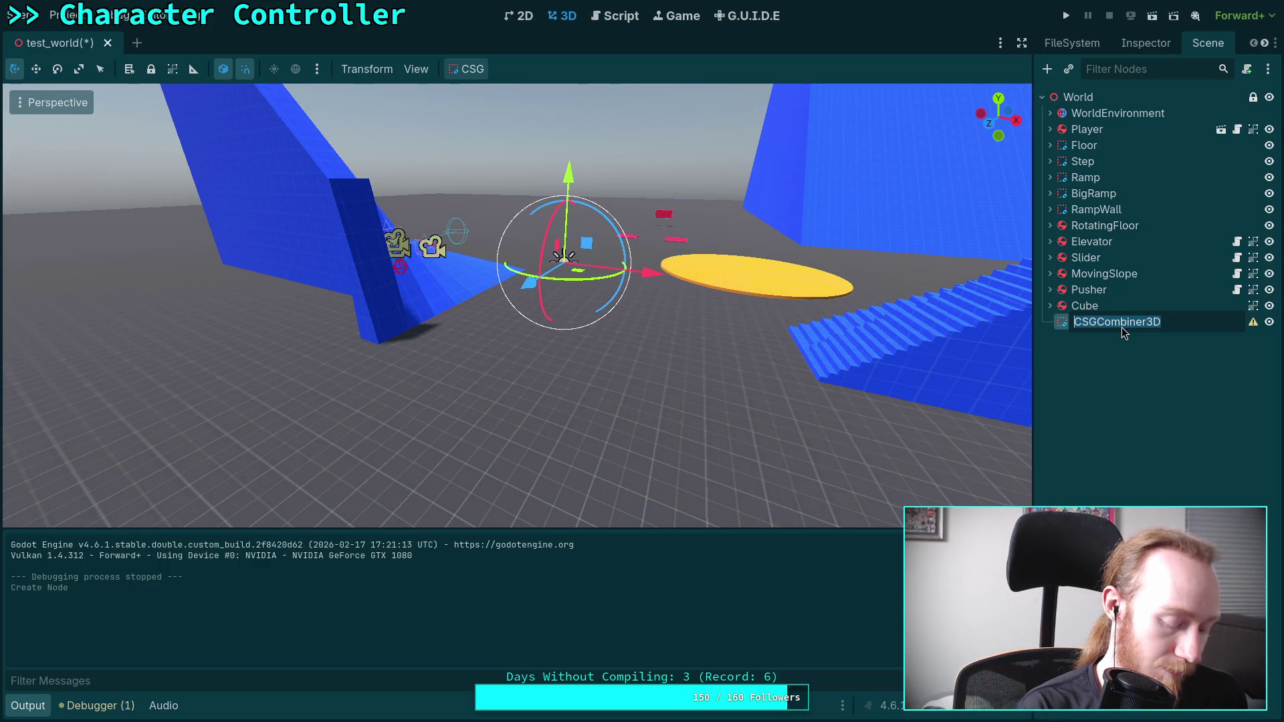
text(SlopeWall)
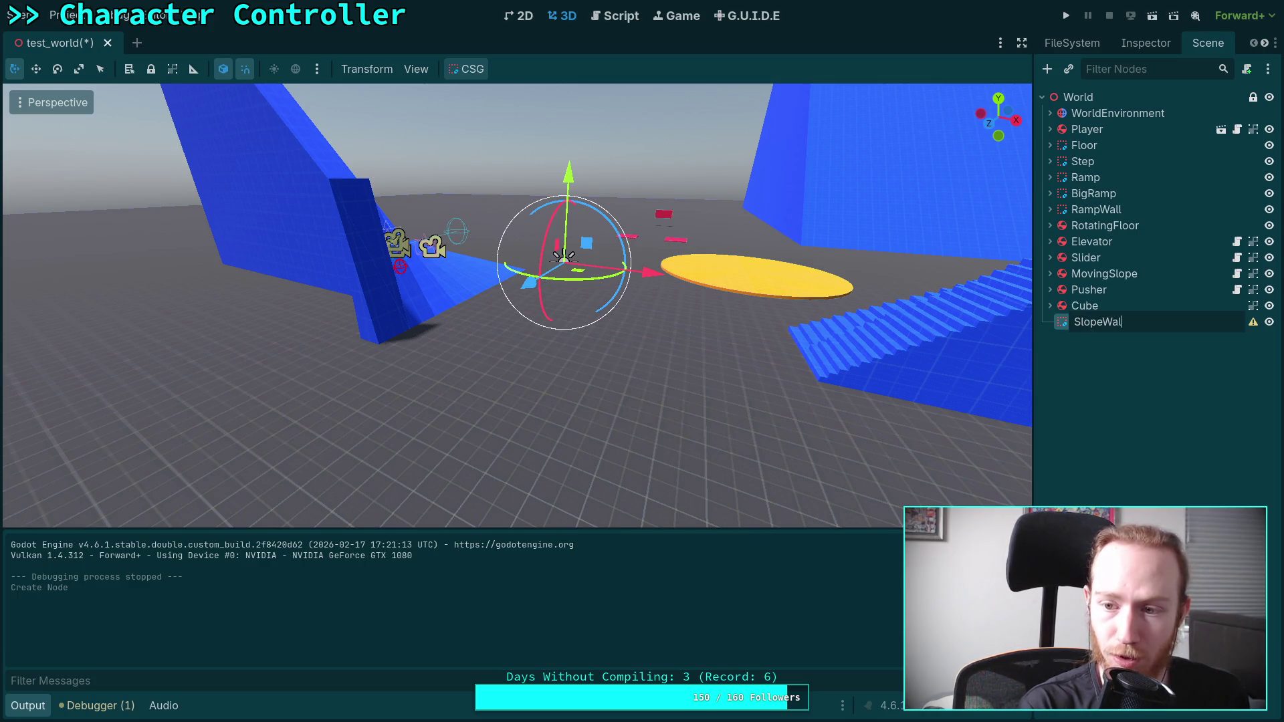
key(Return)
drag(1081, 323, 1090, 216)
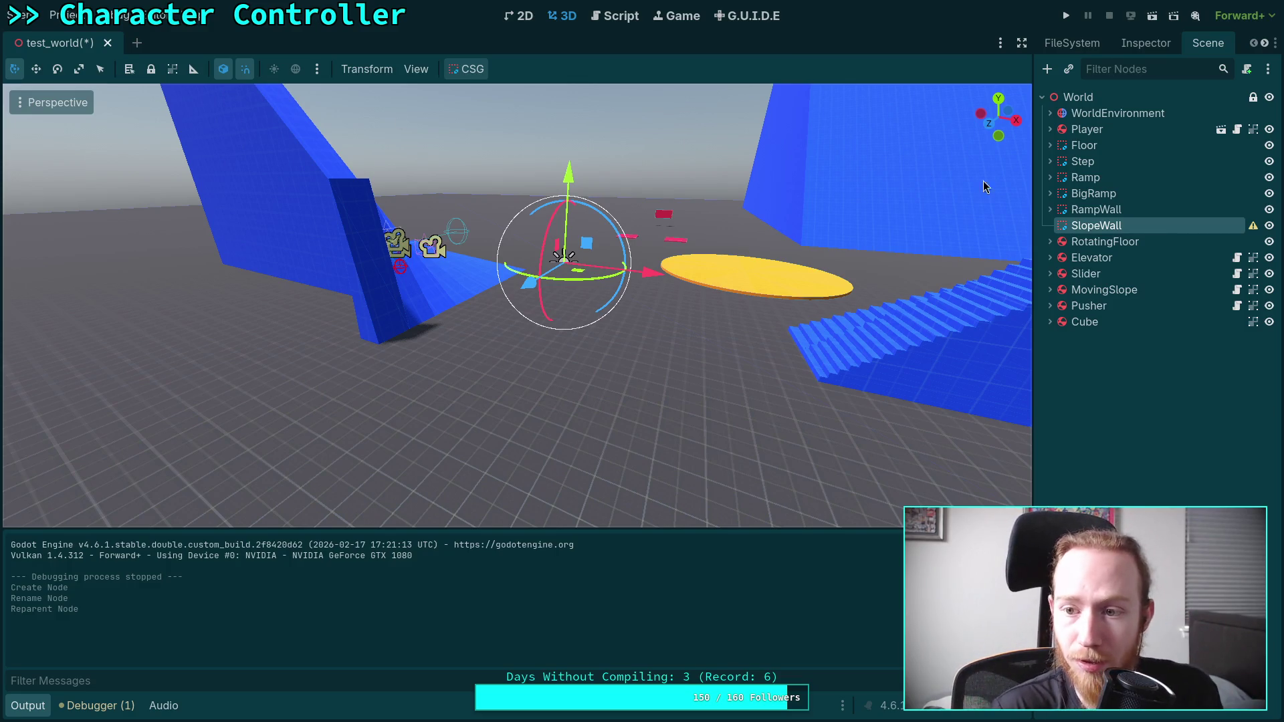
- Add a CSGBox3D child node under SlopeWall
right_click(1070, 226)
click(1083, 238)
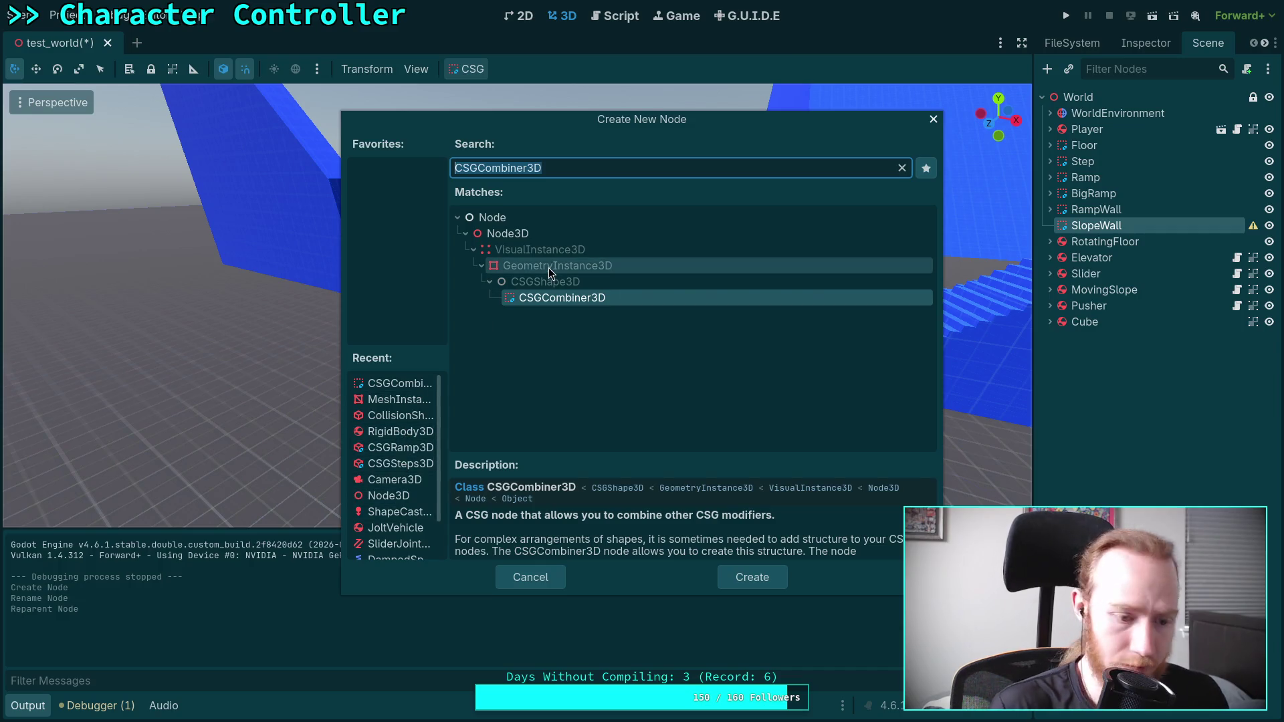
text(s)
key(BackSpace)
text(c)
key(BackSpace)
text(cs)
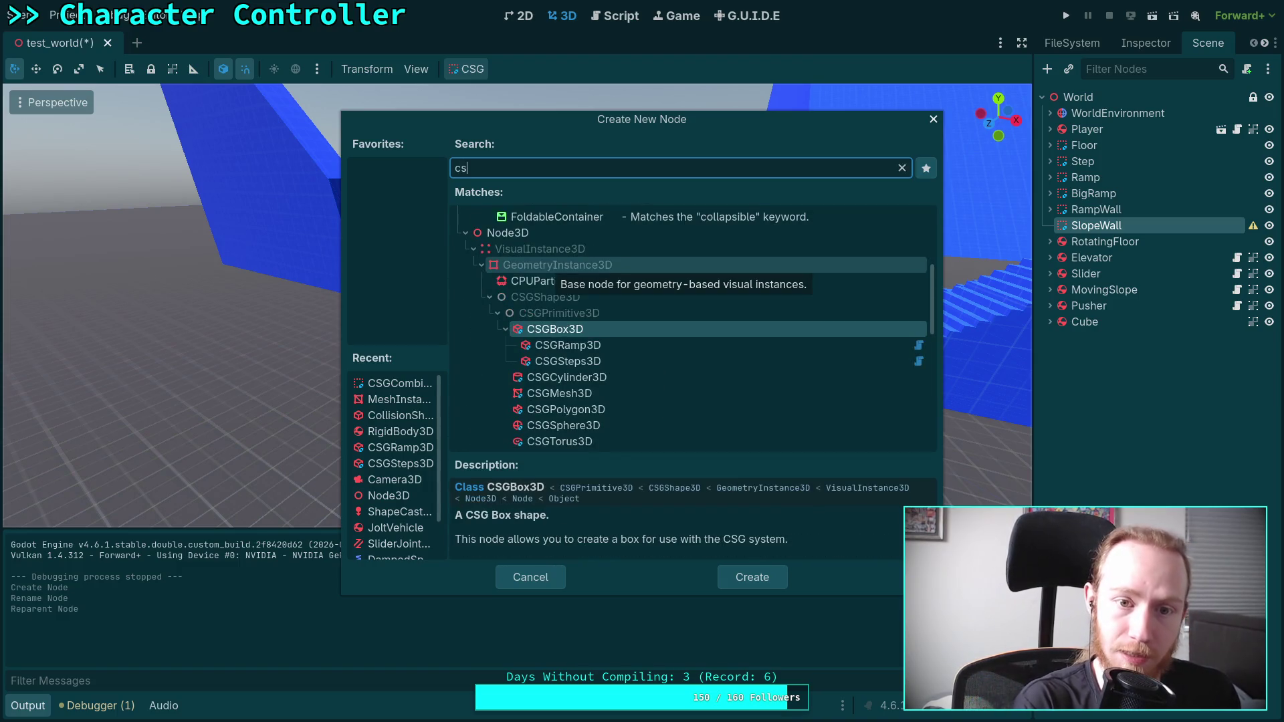
double_click(603, 330)
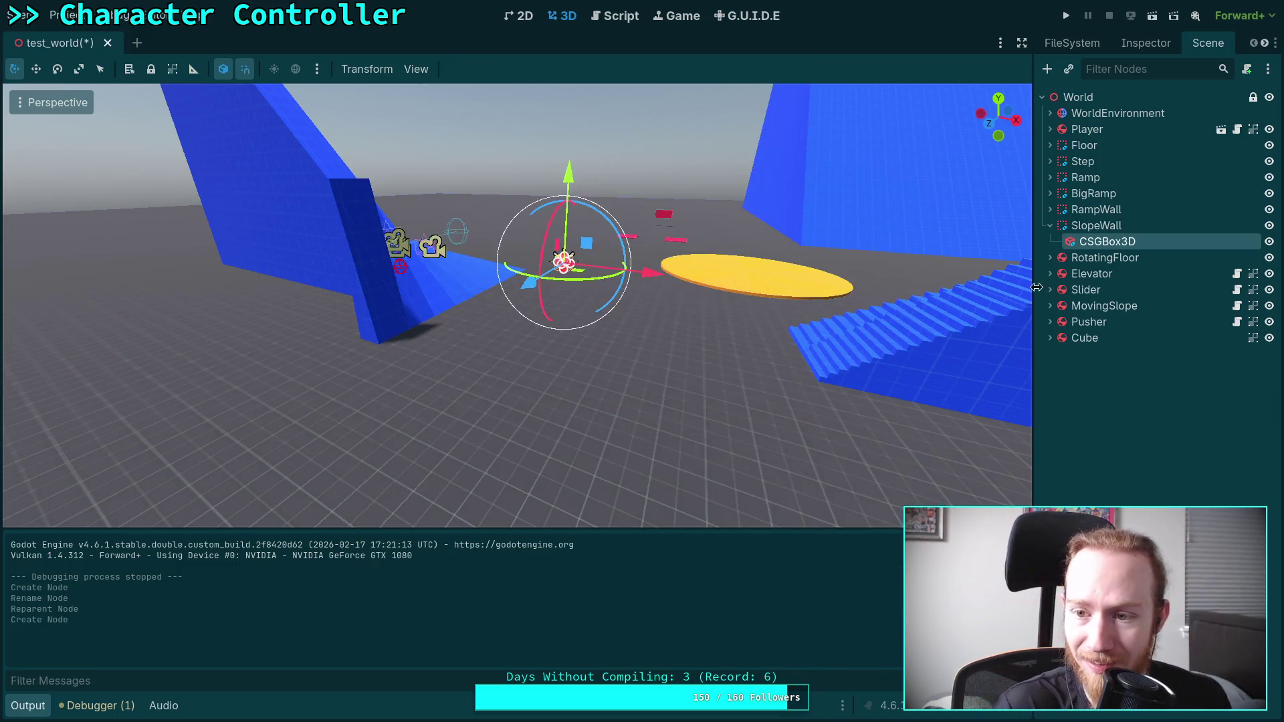
- Turn off SlopeWall's layer 1, enable Use Collision and set its collision layer to 5
click(1097, 225)
click(1146, 43)
click(1049, 371)
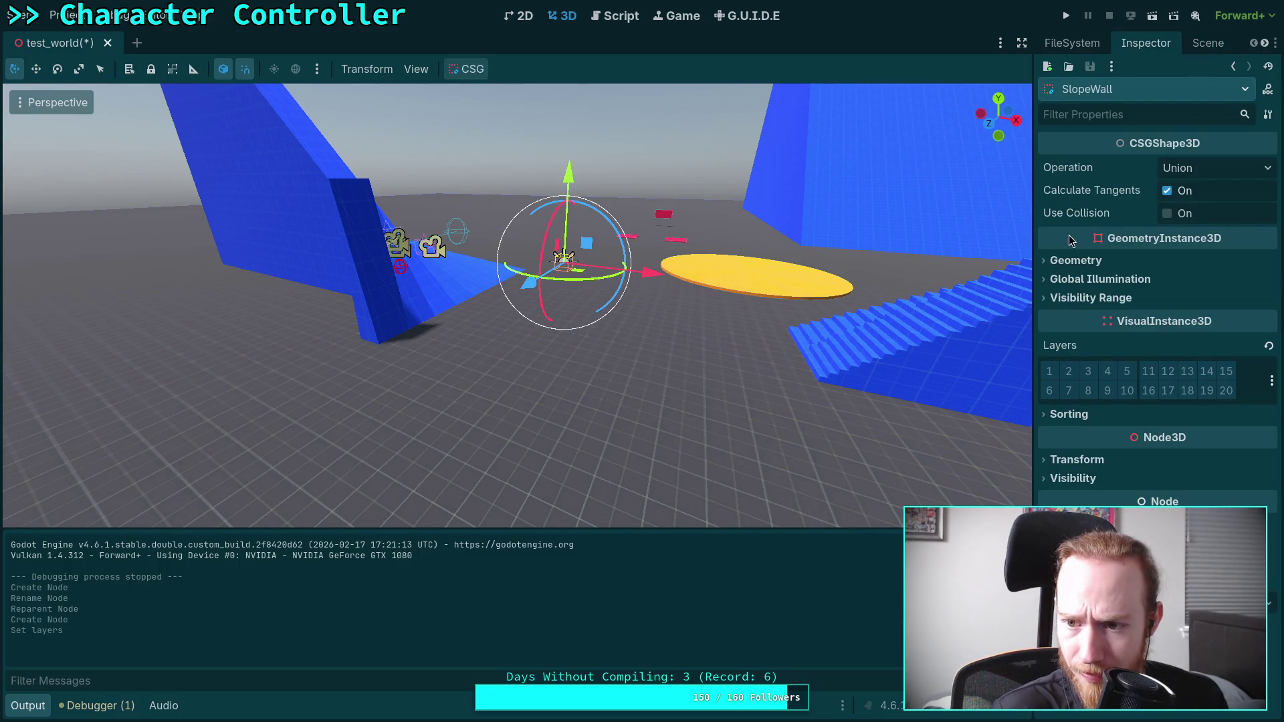
click(1167, 213)
click(1049, 536)
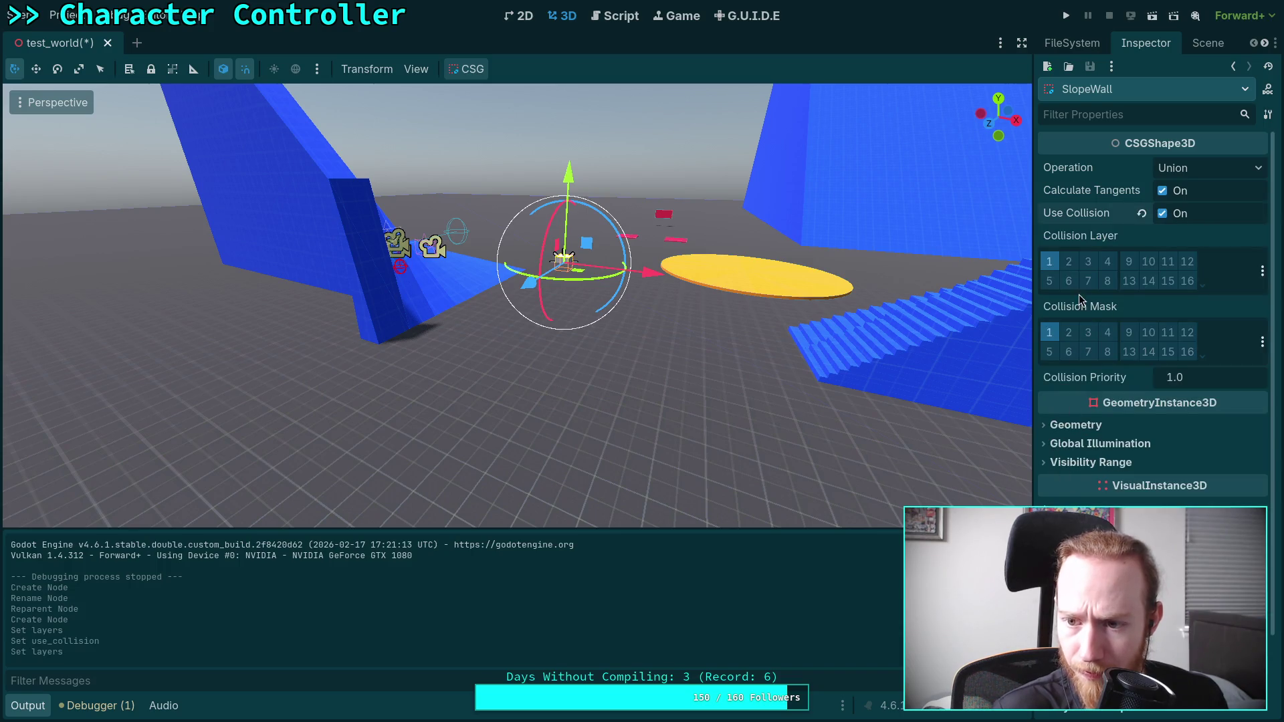
click(1050, 281)
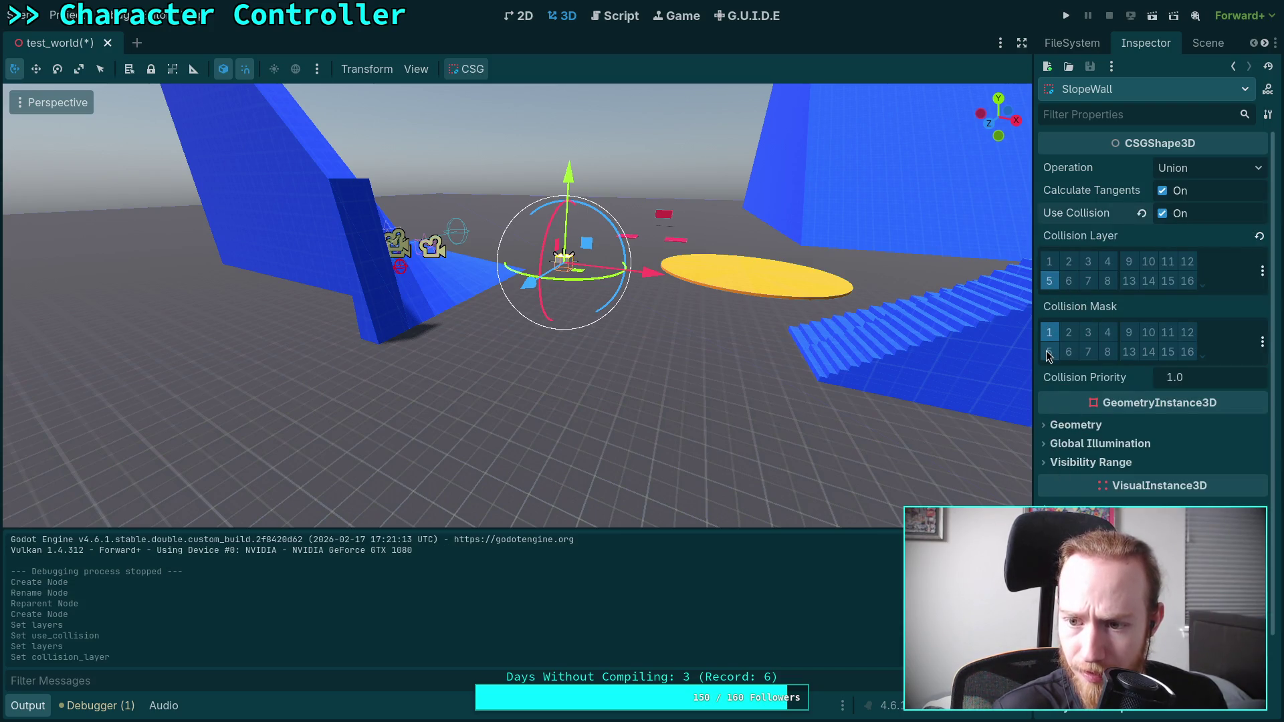
- Compare against RampWall's collision settings, then clear mask bit 1 on SlopeWall
click(1201, 42)
click(1113, 209)
click(1145, 43)
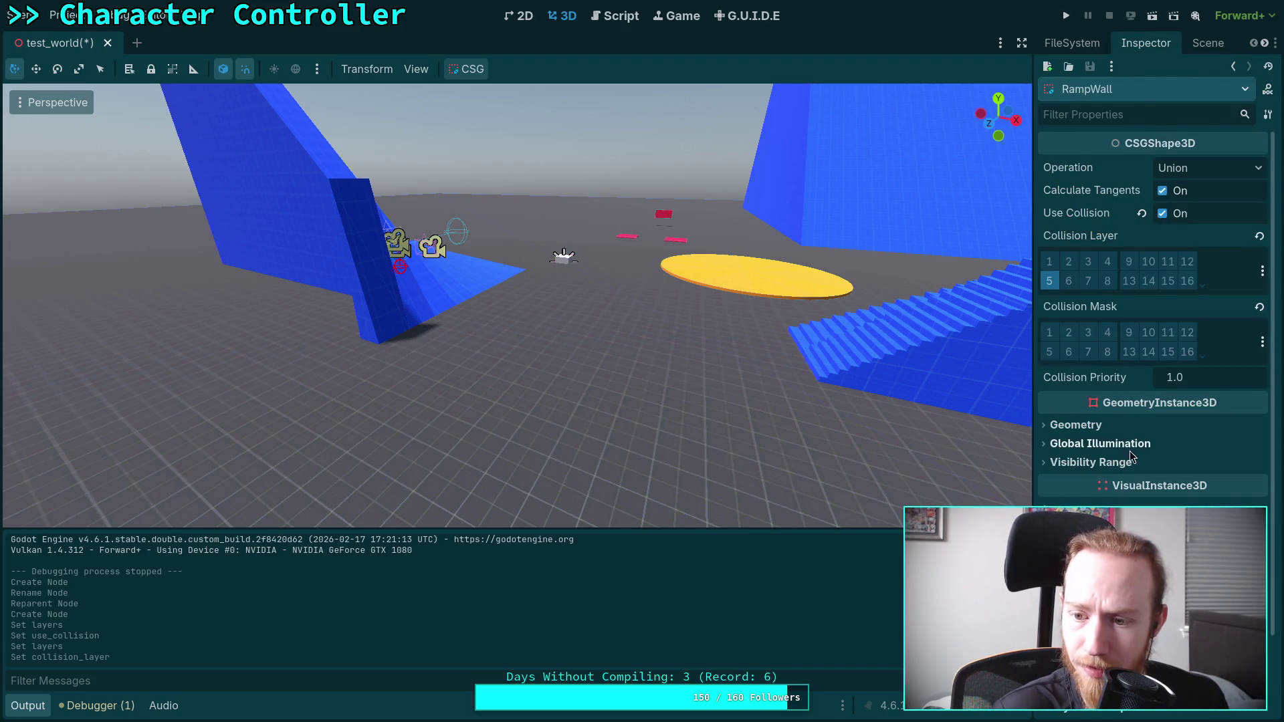
click(1208, 43)
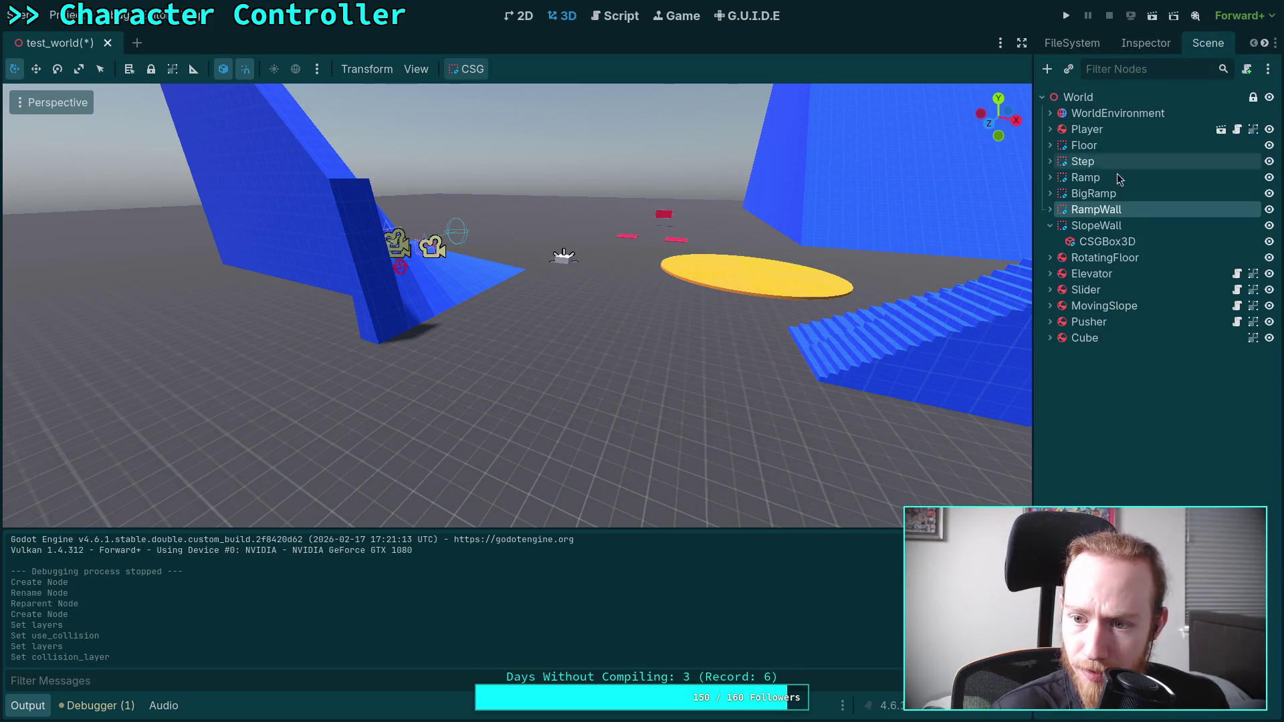
click(1116, 227)
click(1146, 42)
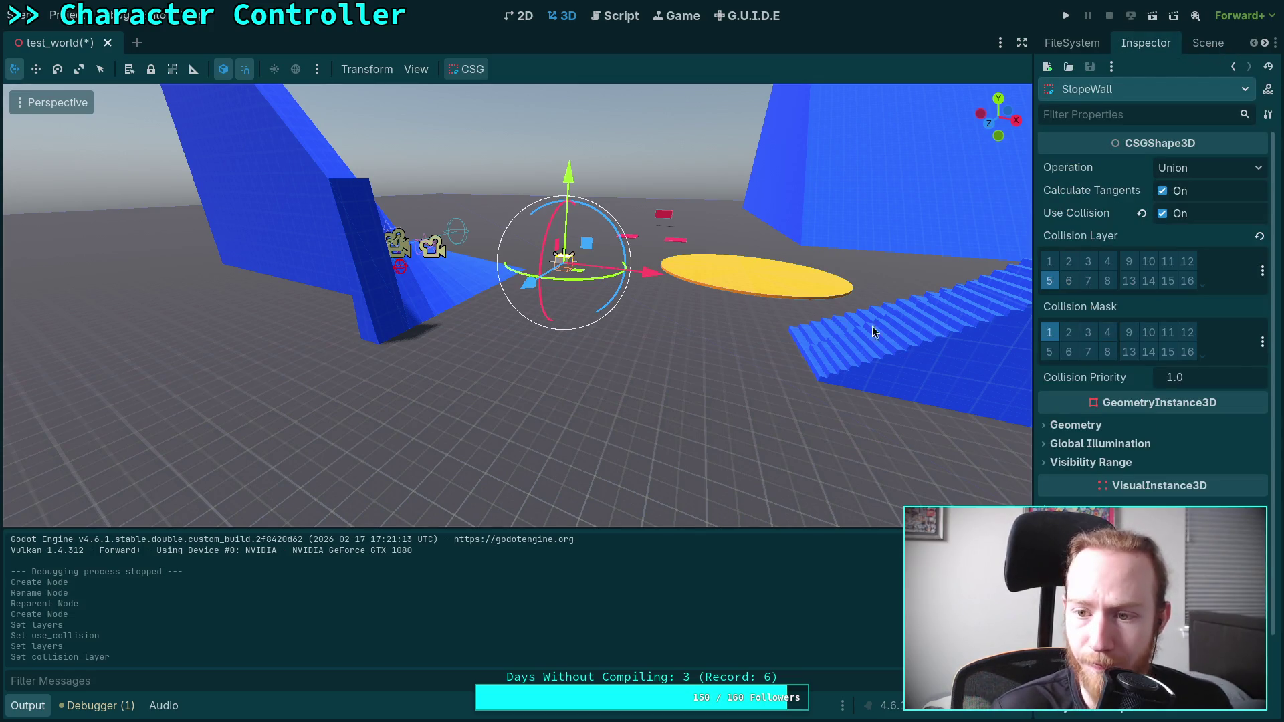
click(1049, 333)
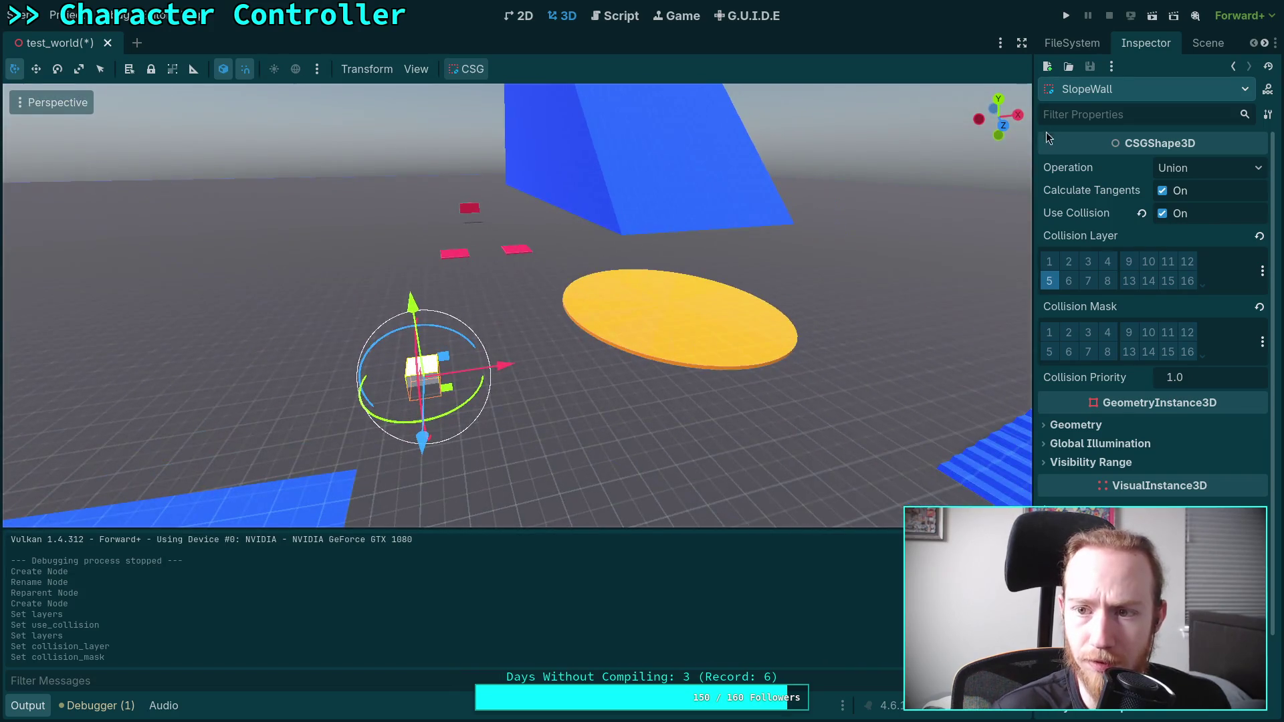
- Drag SlopeWall onto open floor in the level
drag(441, 388, 662, 495)
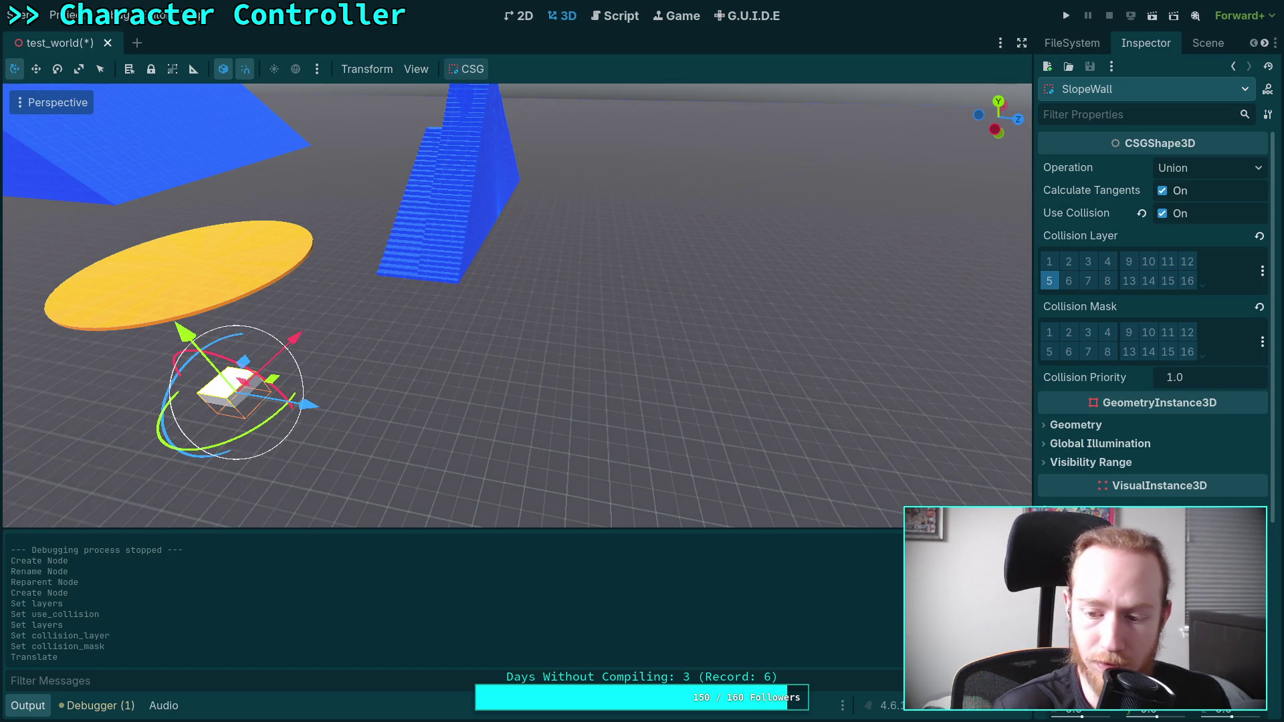
drag(271, 379, 614, 433)
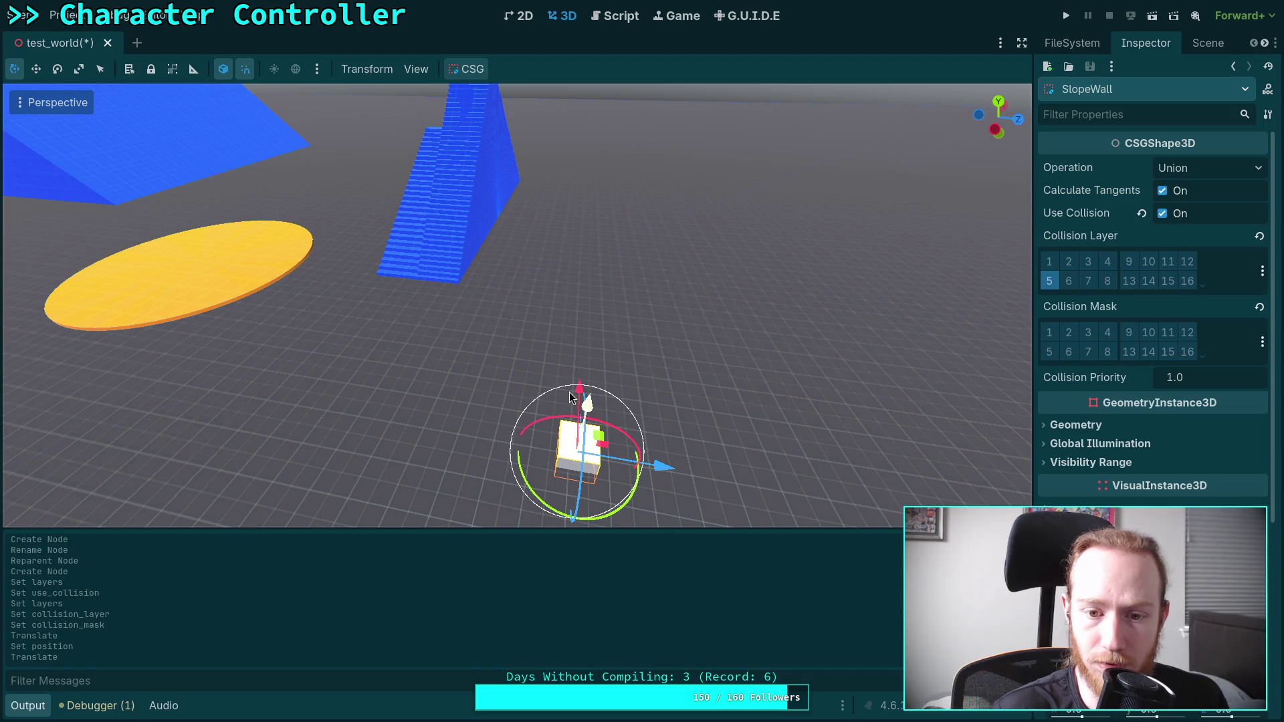
mouse_move(576, 394)
mouse_down()
mouse_move(656, 420)
mouse_move(474, 383)
mouse_up()
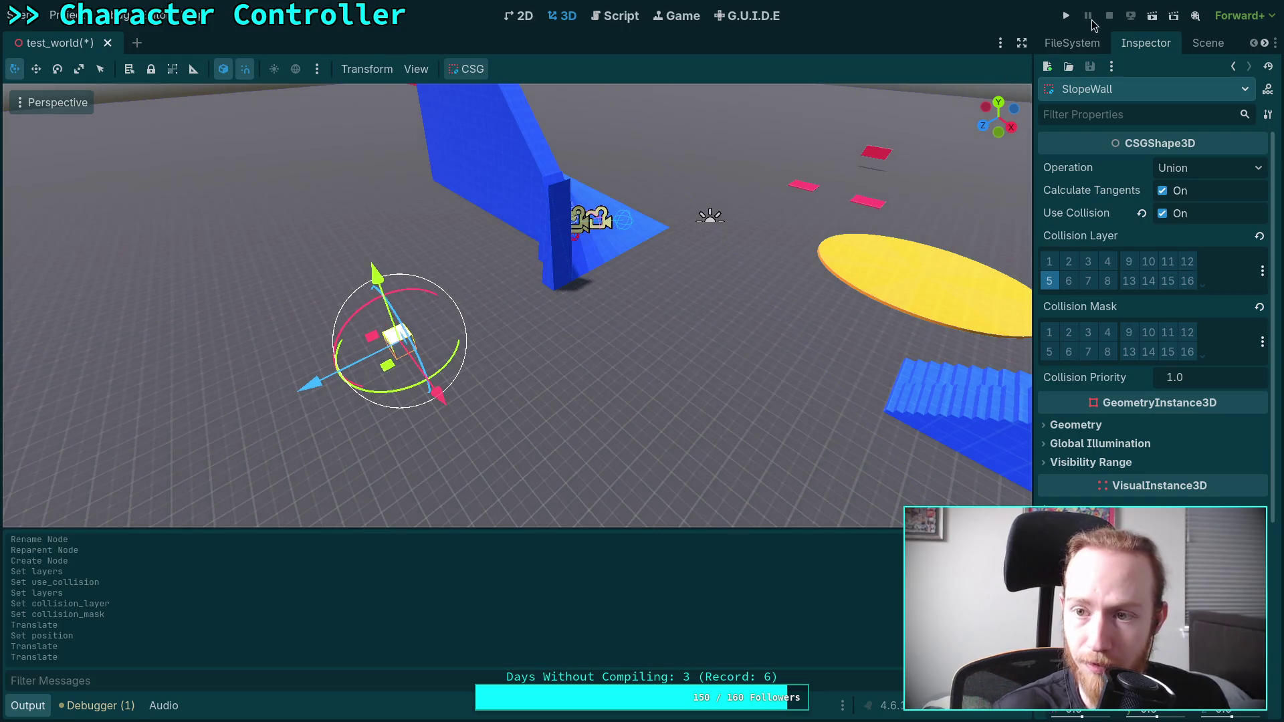
- Apply the grid_blue.tres material to SlopeWall's CSGBox3D, then reselect SlopeWall
click(1072, 42)
click(1208, 42)
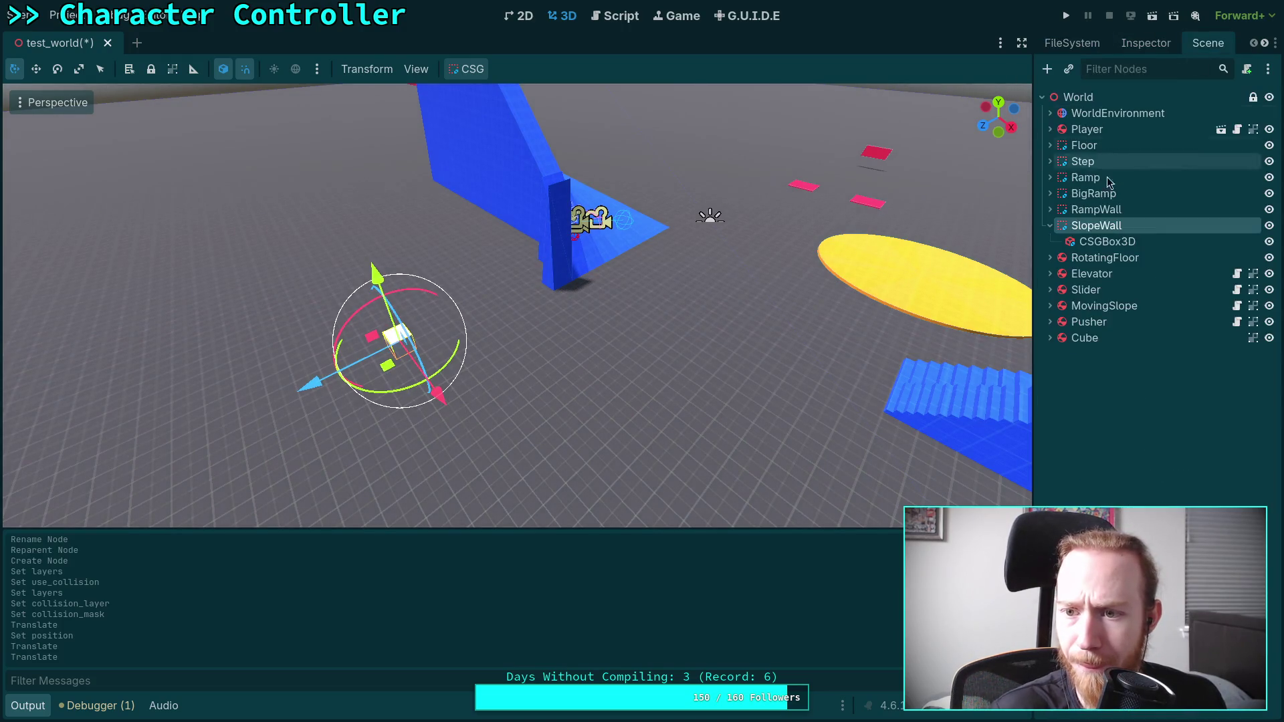
click(1107, 241)
drag(411, 245, 563, 323)
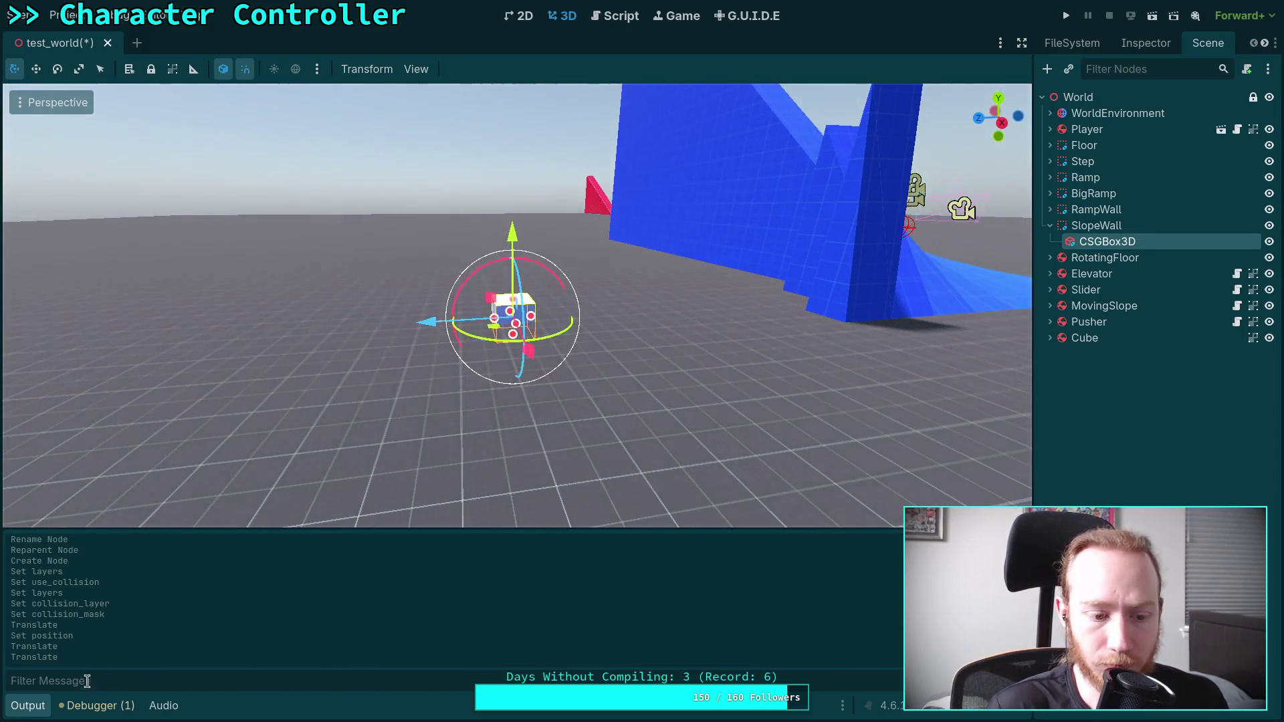
click(27, 705)
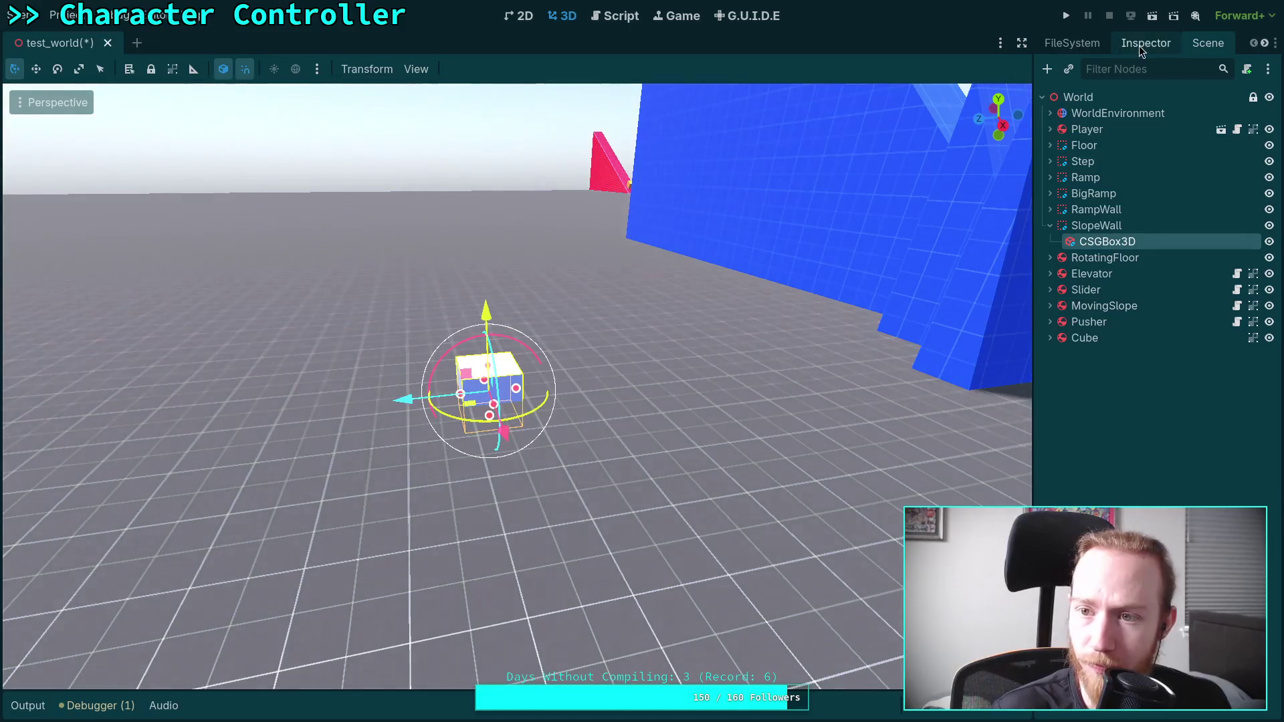
click(1139, 44)
click(1241, 213)
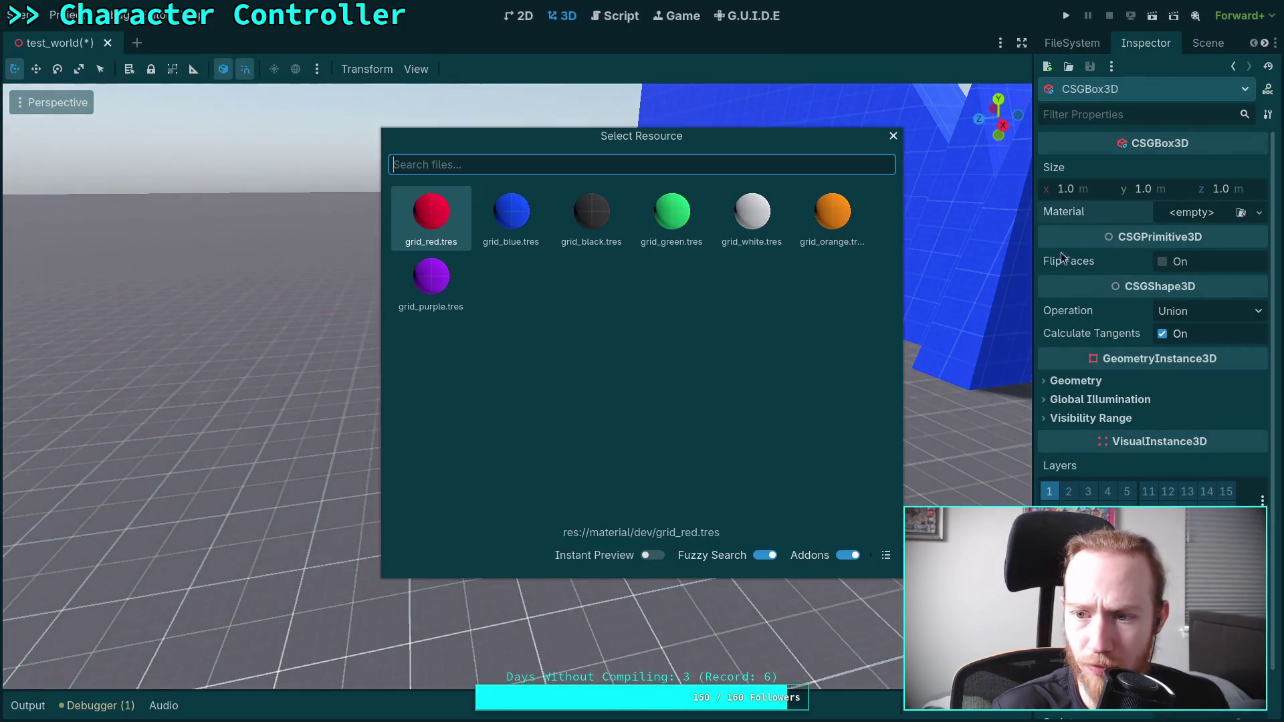
double_click(509, 235)
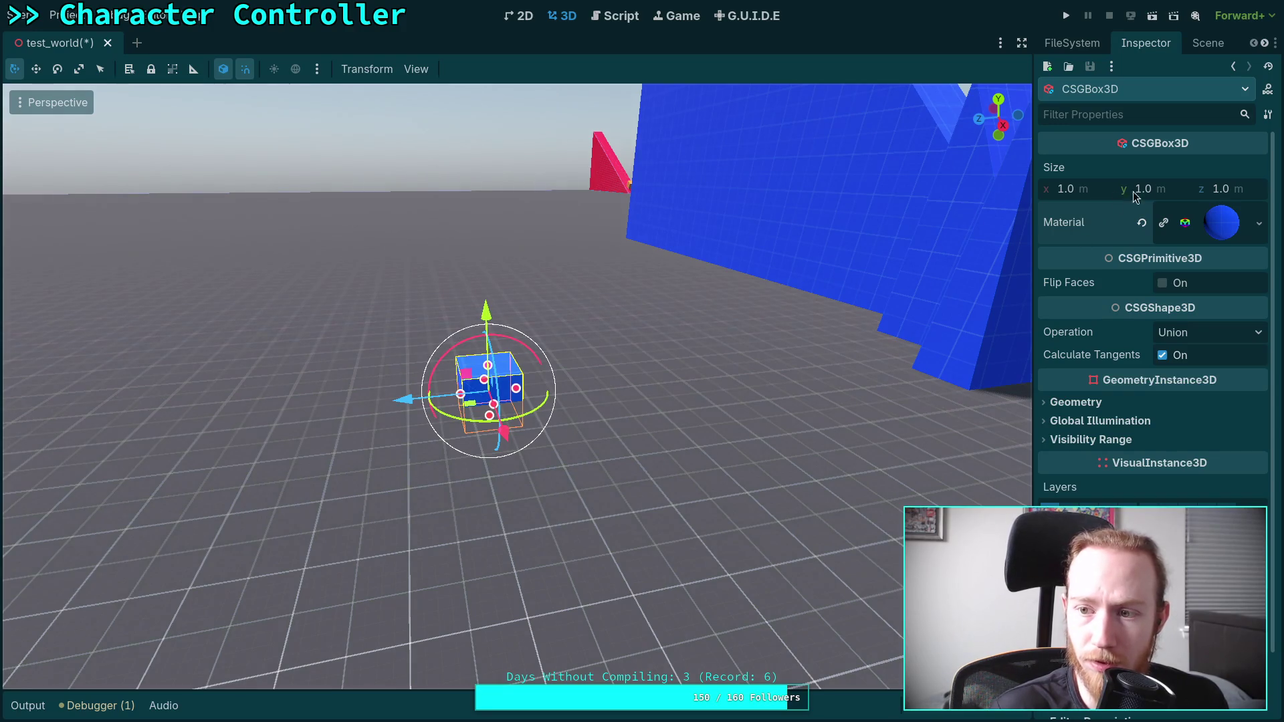
click(1233, 190)
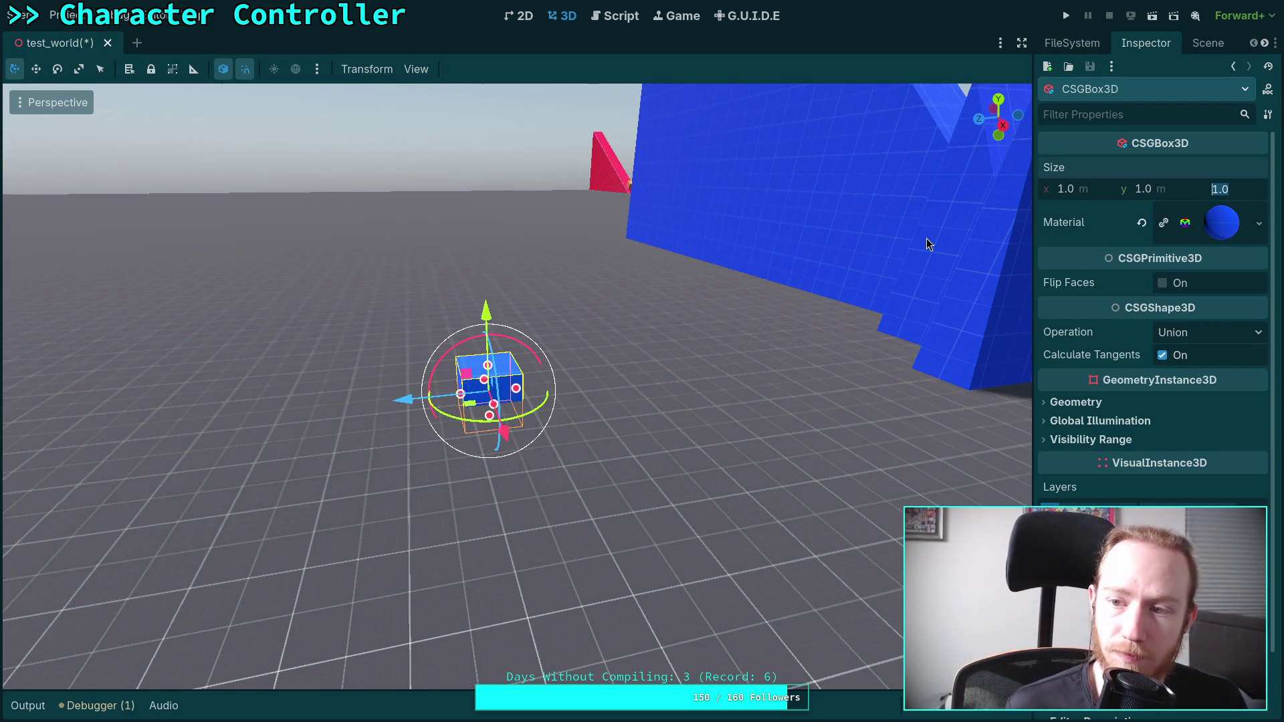
click(1208, 43)
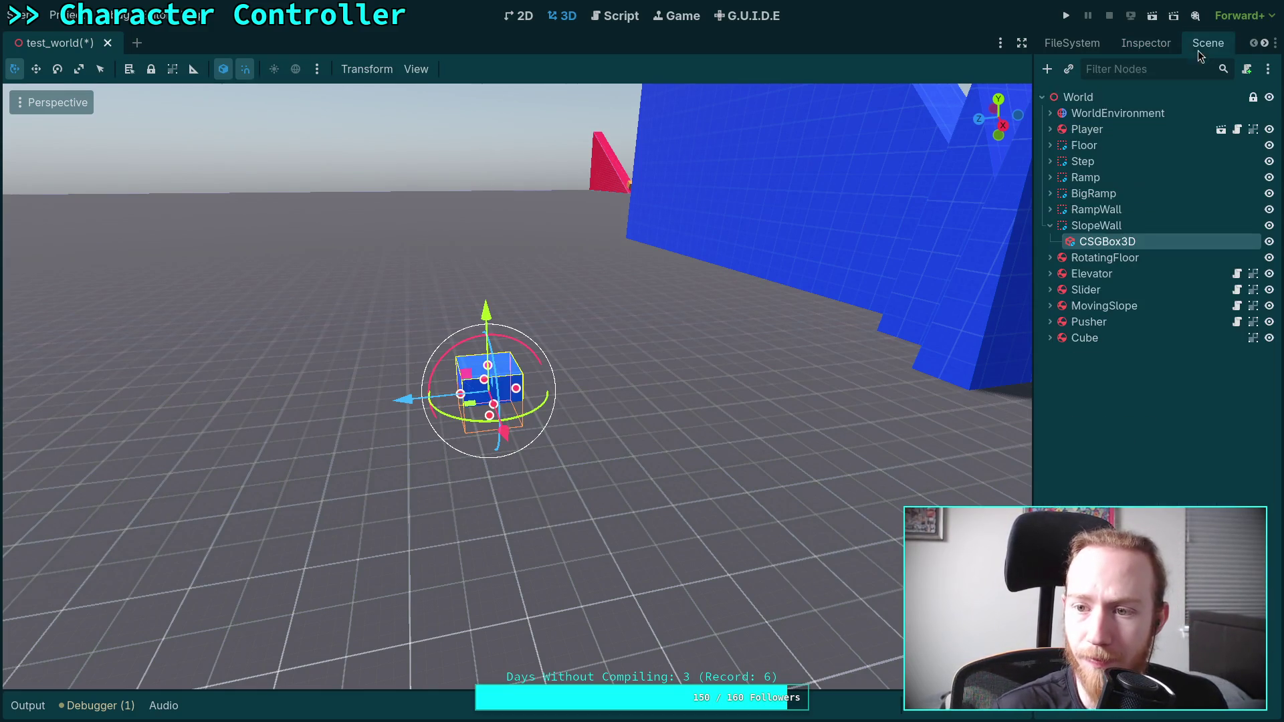
click(1088, 226)
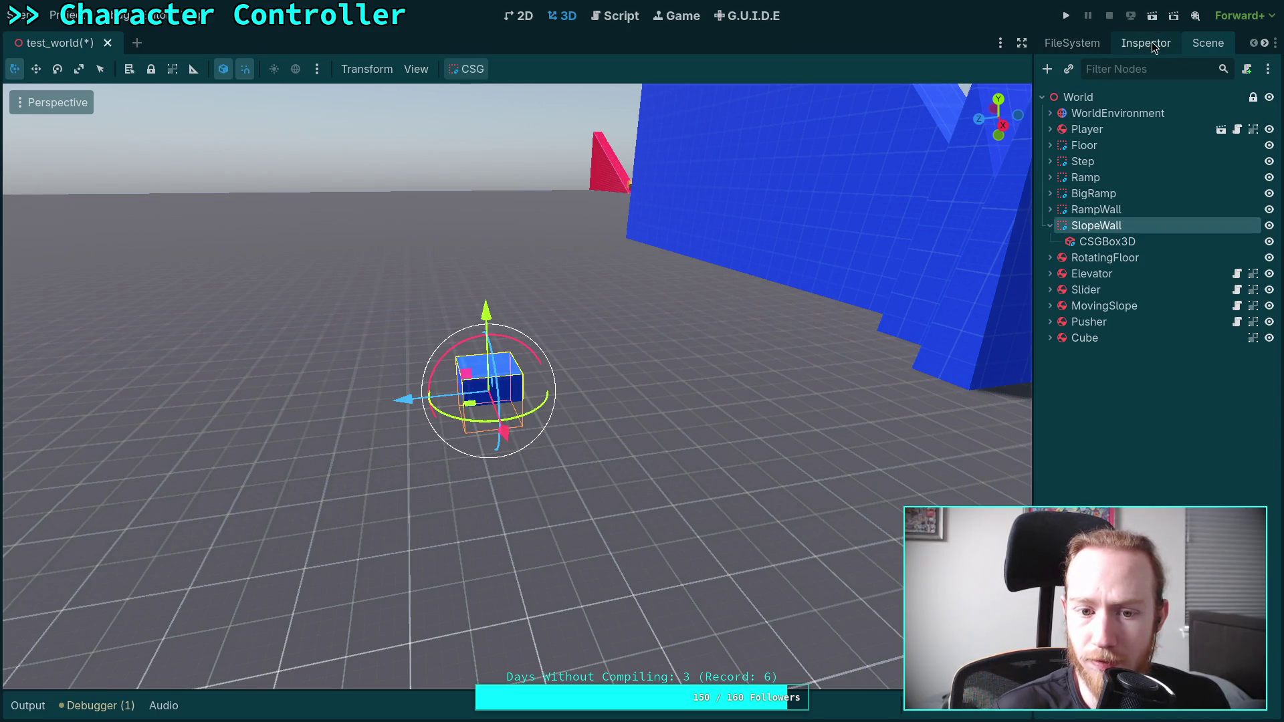
- Rotate SlopeWall 75° and set its box's z size to 20 m
mouse_move(543, 409)
mouse_down()
mouse_move(522, 433)
mouse_move(533, 426)
mouse_up()
click(1107, 241)
click(1146, 44)
click(1220, 188)
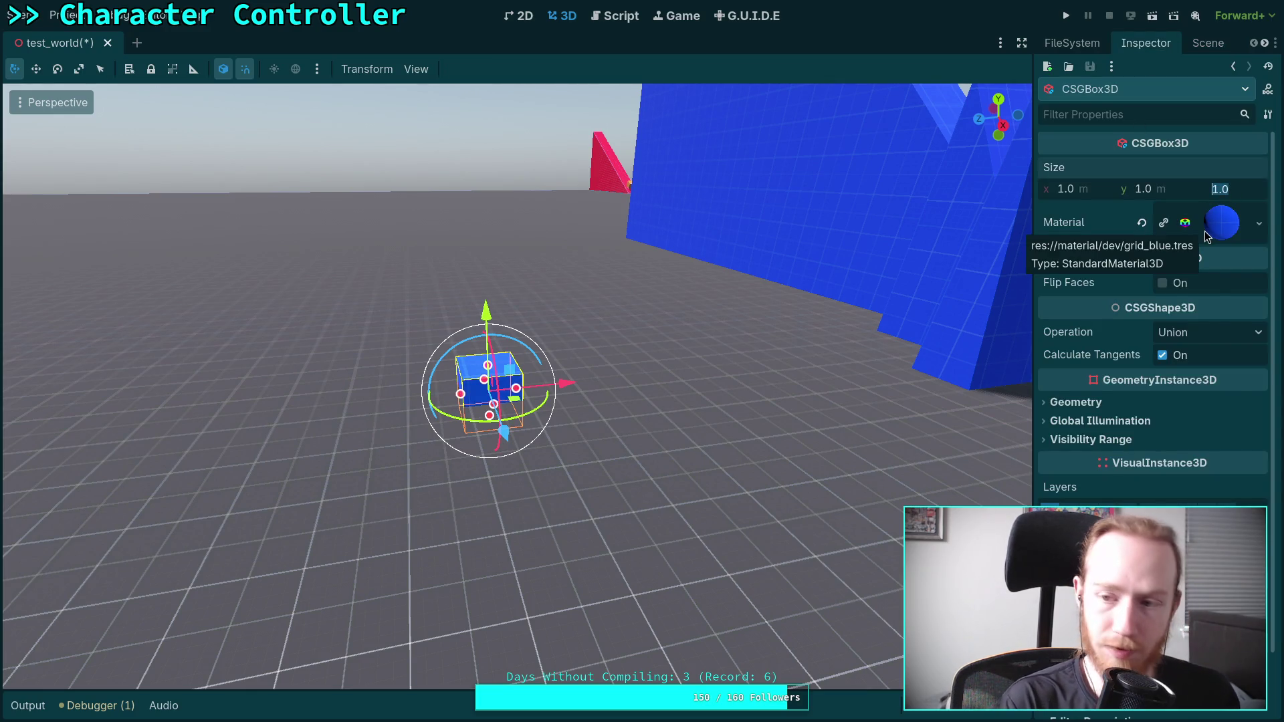
text(20)
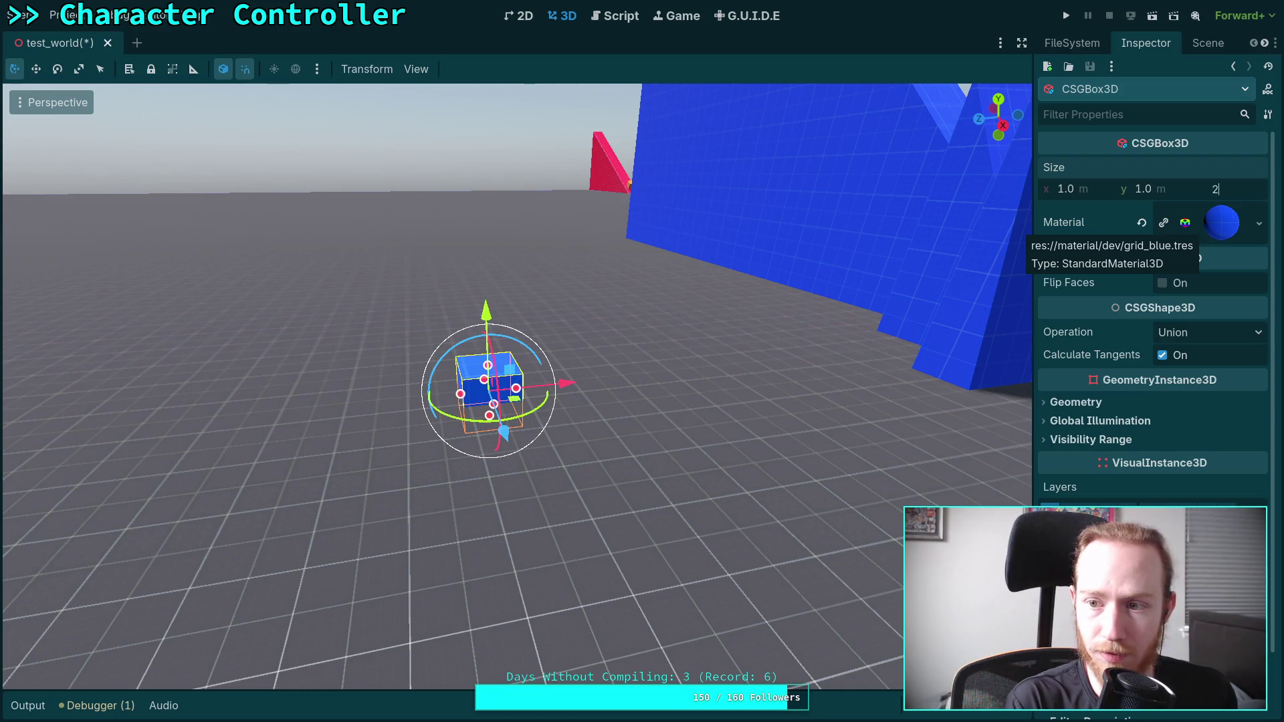
key(Return)
drag(602, 402, 501, 415)
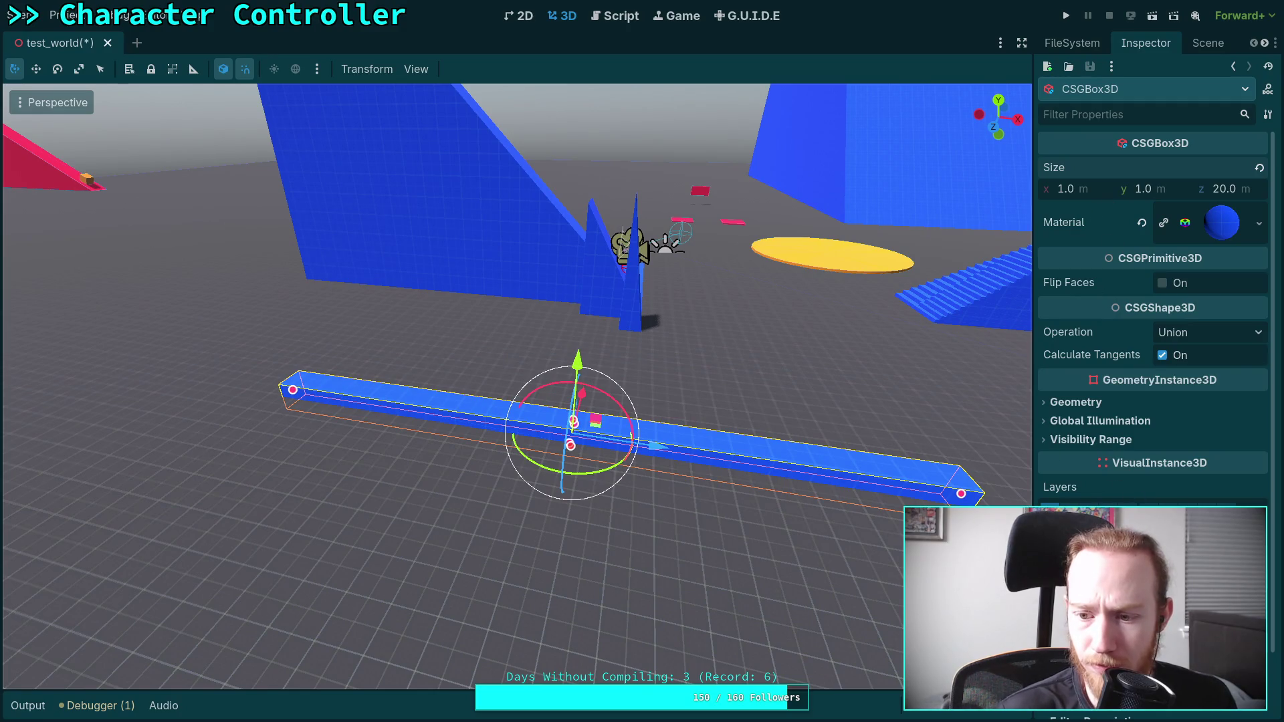
- Make the box 25 m tall and 25 m long
click(1145, 189)
text(10)
key(Return)
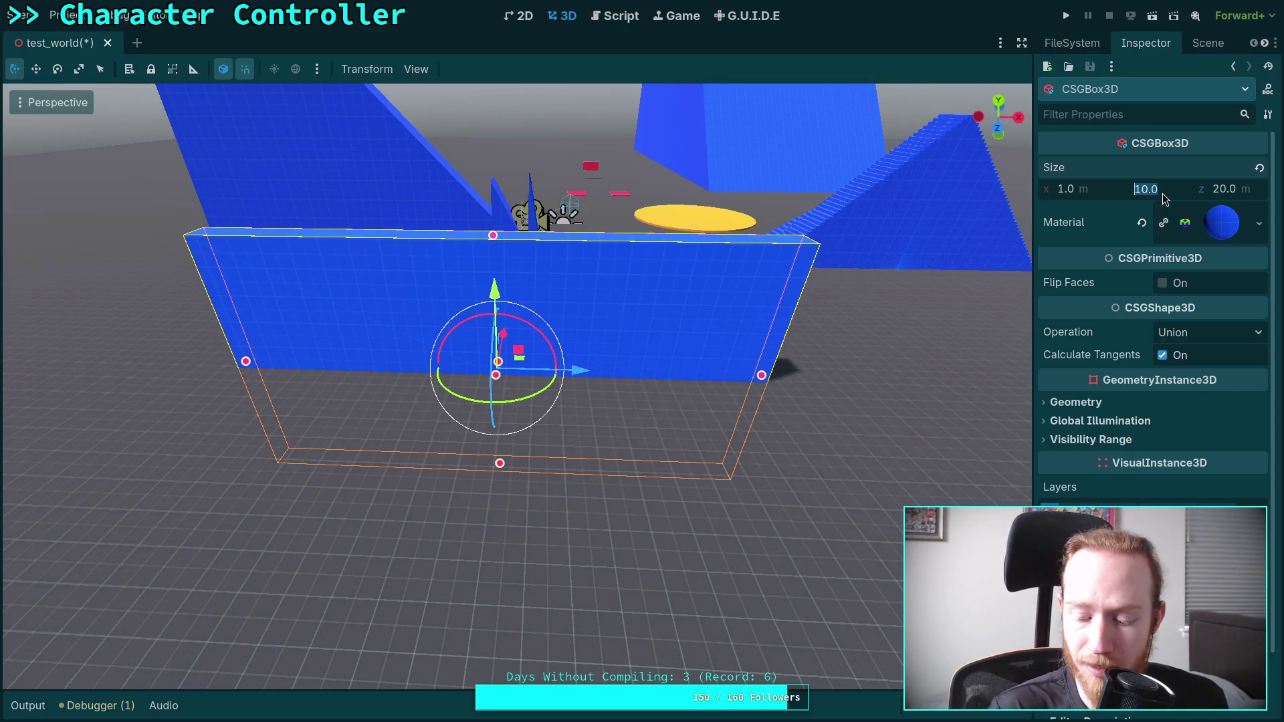
click(1238, 190)
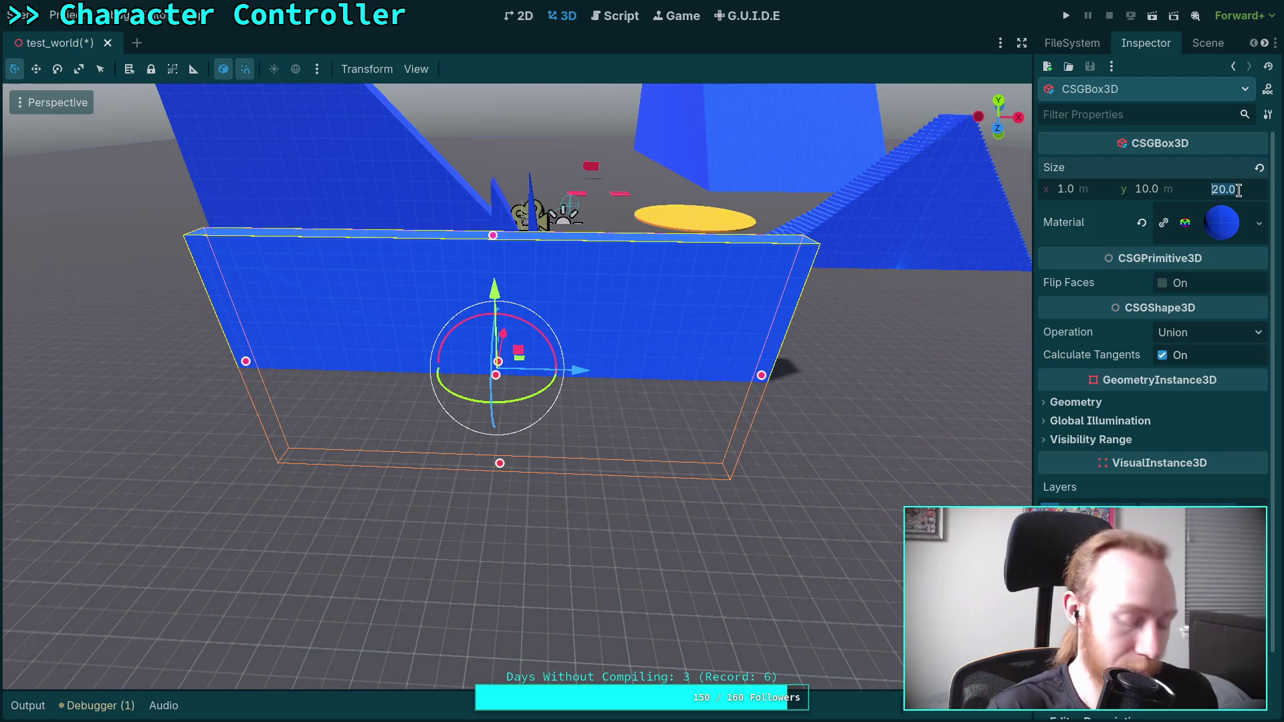
text(25)
key(shift+Tab)
text(25)
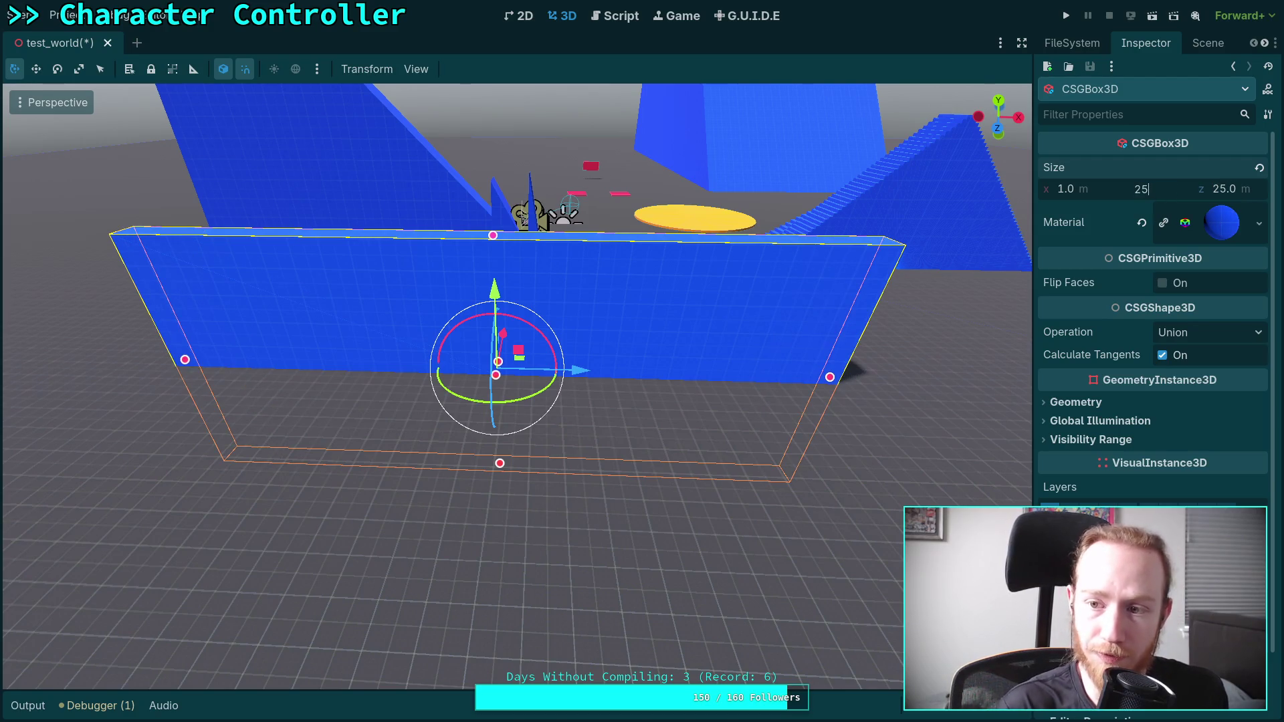
key(Return)
- Set the box's x size to 5 m, making a 5 m thick wall
scroll(858, 270, down, 5)
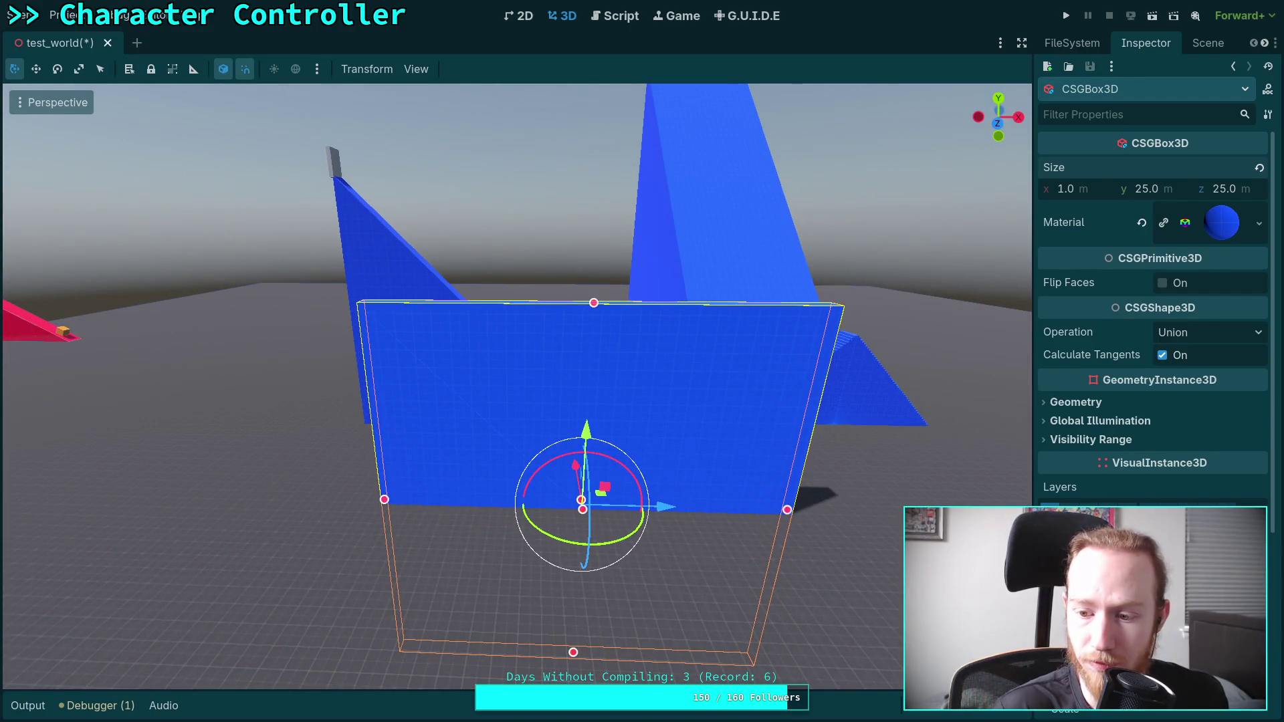
key(ctrl+z)
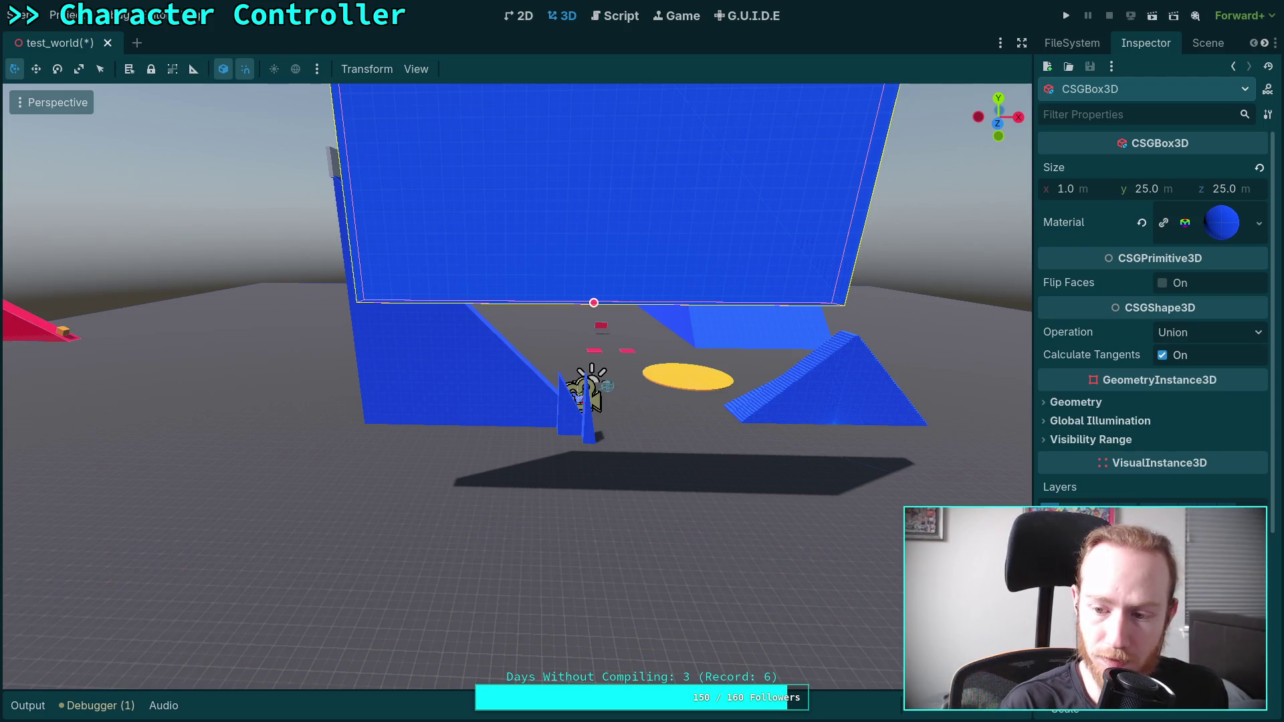
key(ctrl+shift+z)
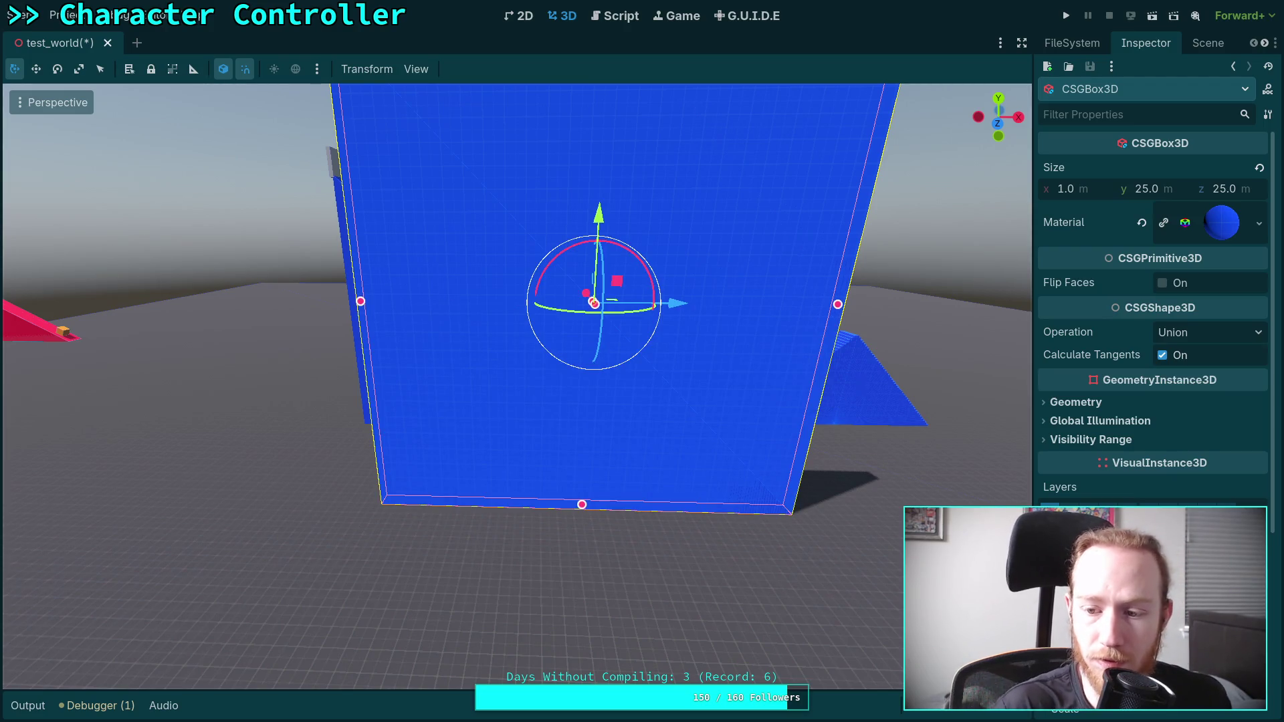
scroll(518, 385, down, 4)
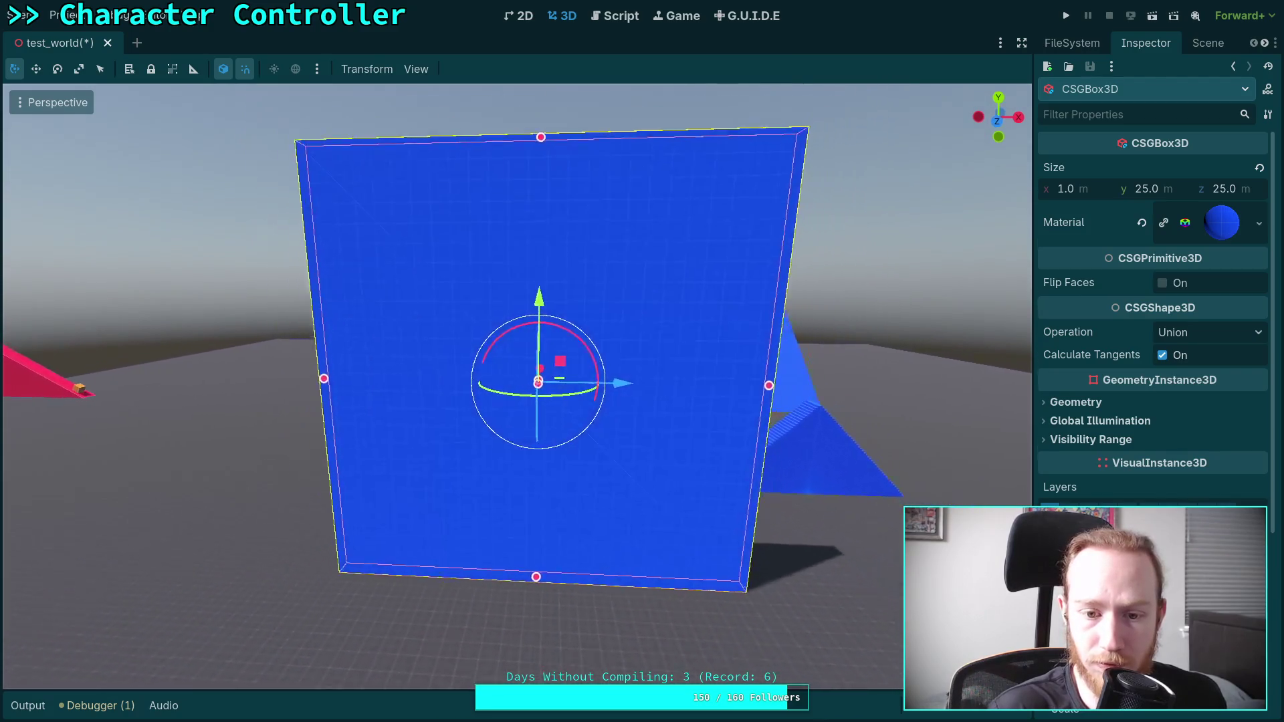
scroll(535, 375, down, 1)
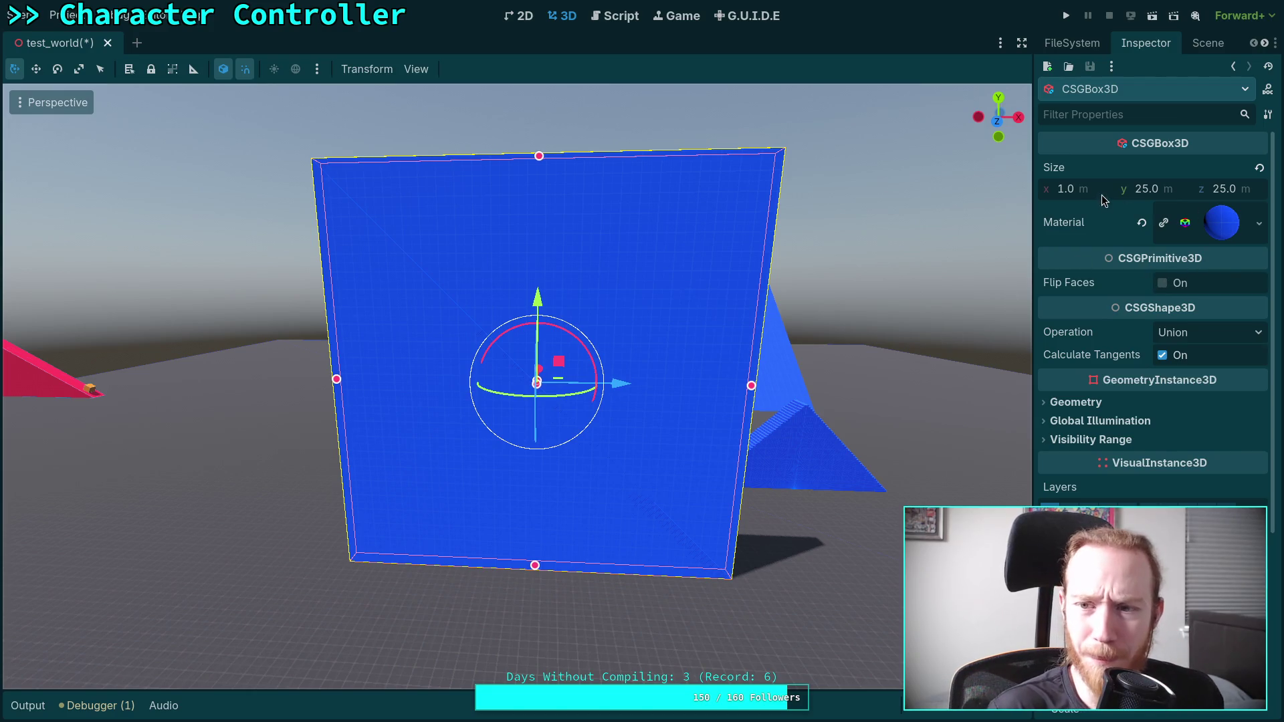
mouse_move(518, 385)
mouse_down()
mouse_move(374, 381)
mouse_move(468, 378)
mouse_up()
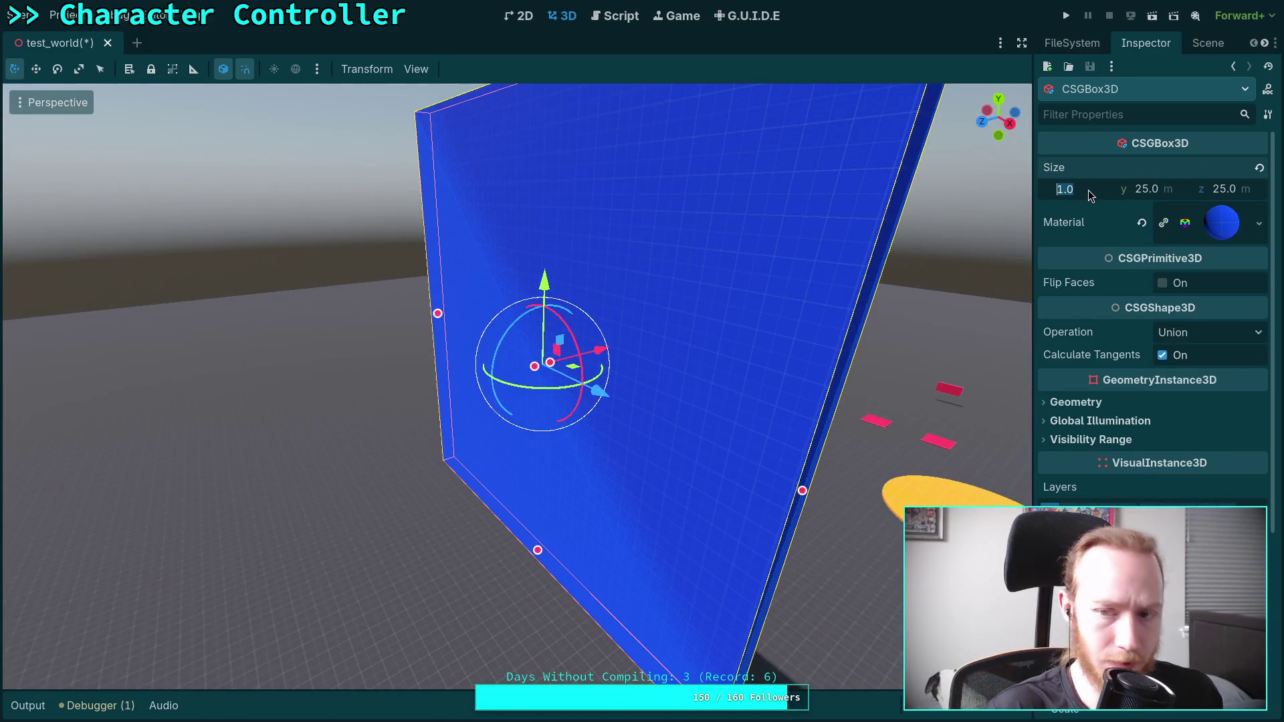
text(5)
key(Return)
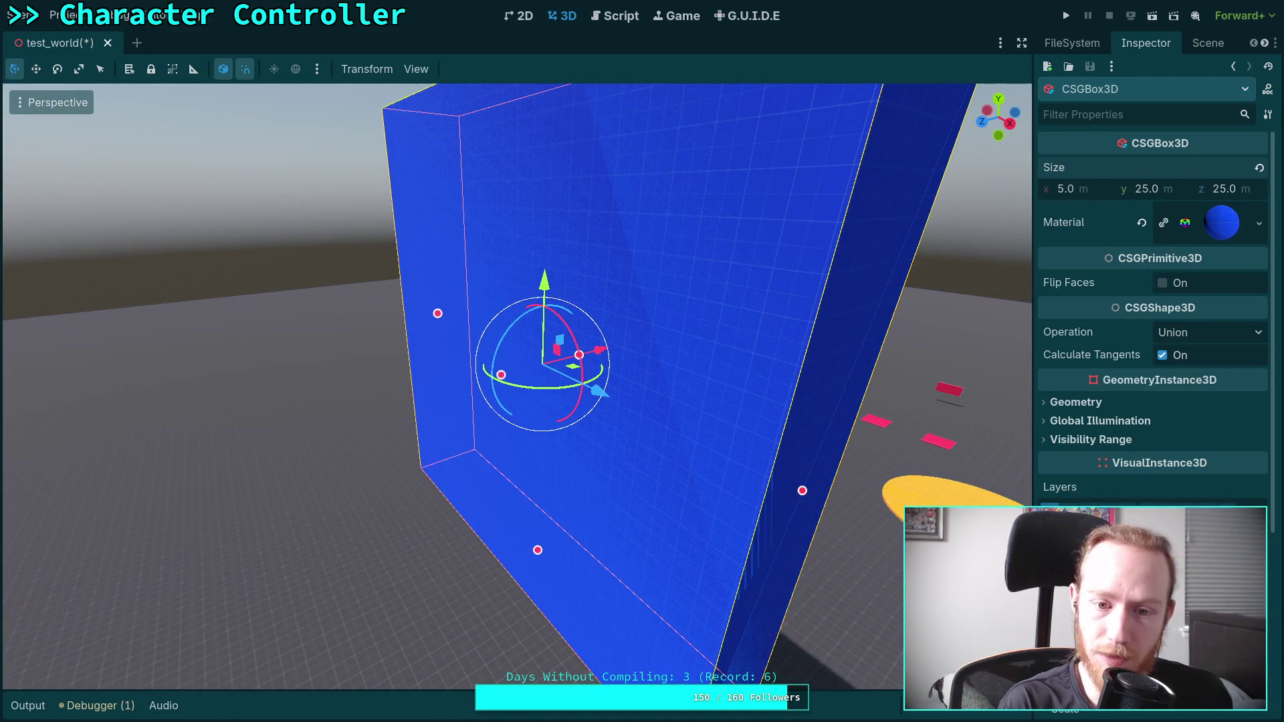
scroll(731, 439, down, 3)
drag(731, 439, 642, 433)
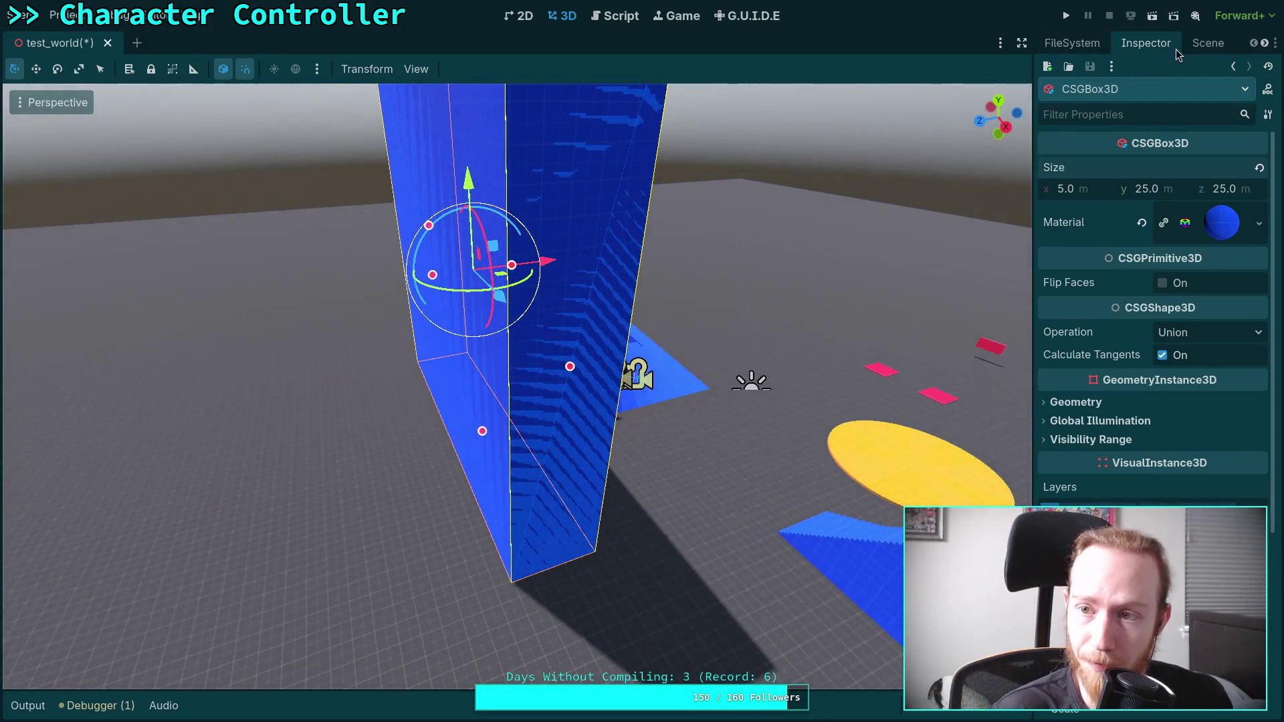
click(1207, 43)
right_click(1130, 226)
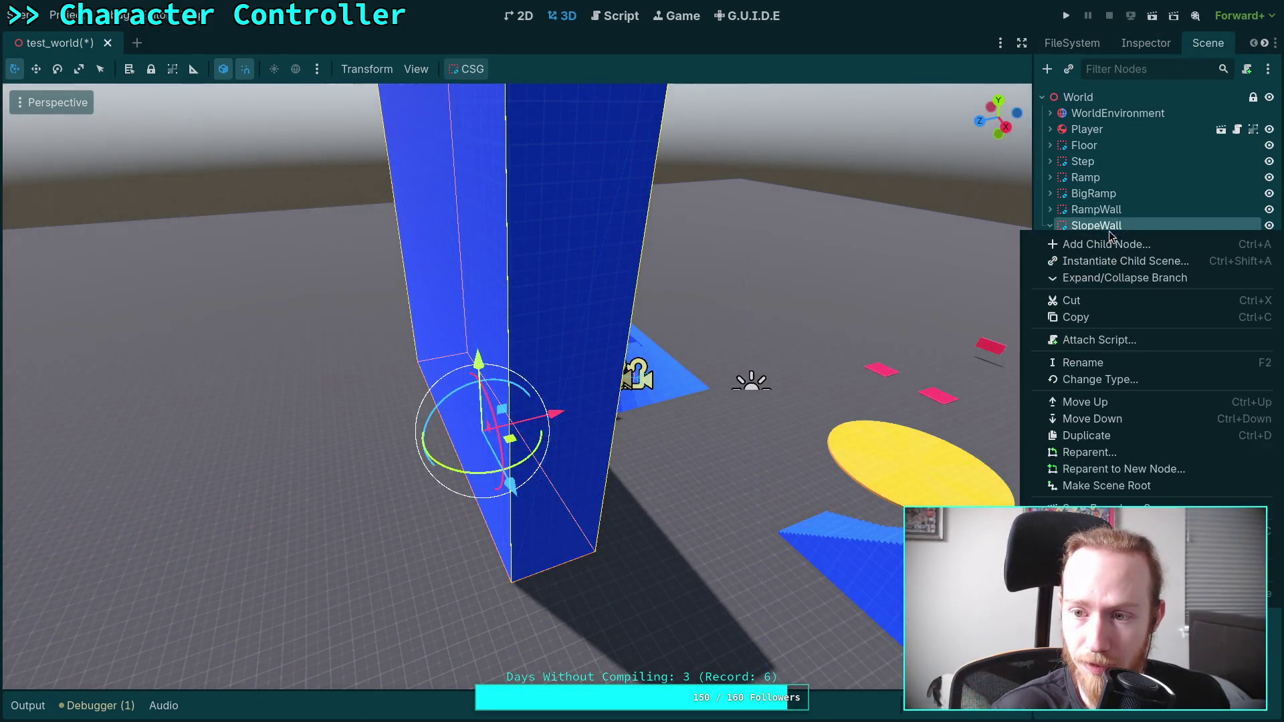
- Add a CSGCylinder3D child under SlopeWall and name it slopecut
click(1130, 245)
click(598, 379)
double_click(567, 378)
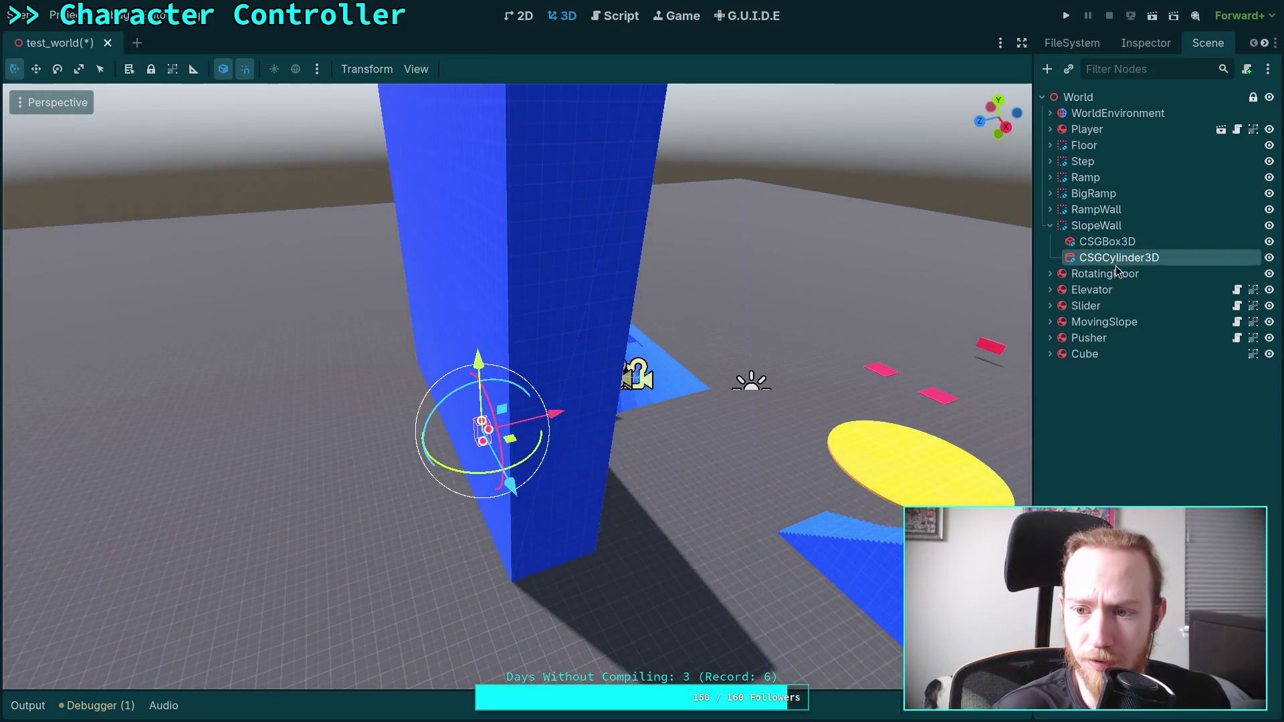
double_click(1124, 260)
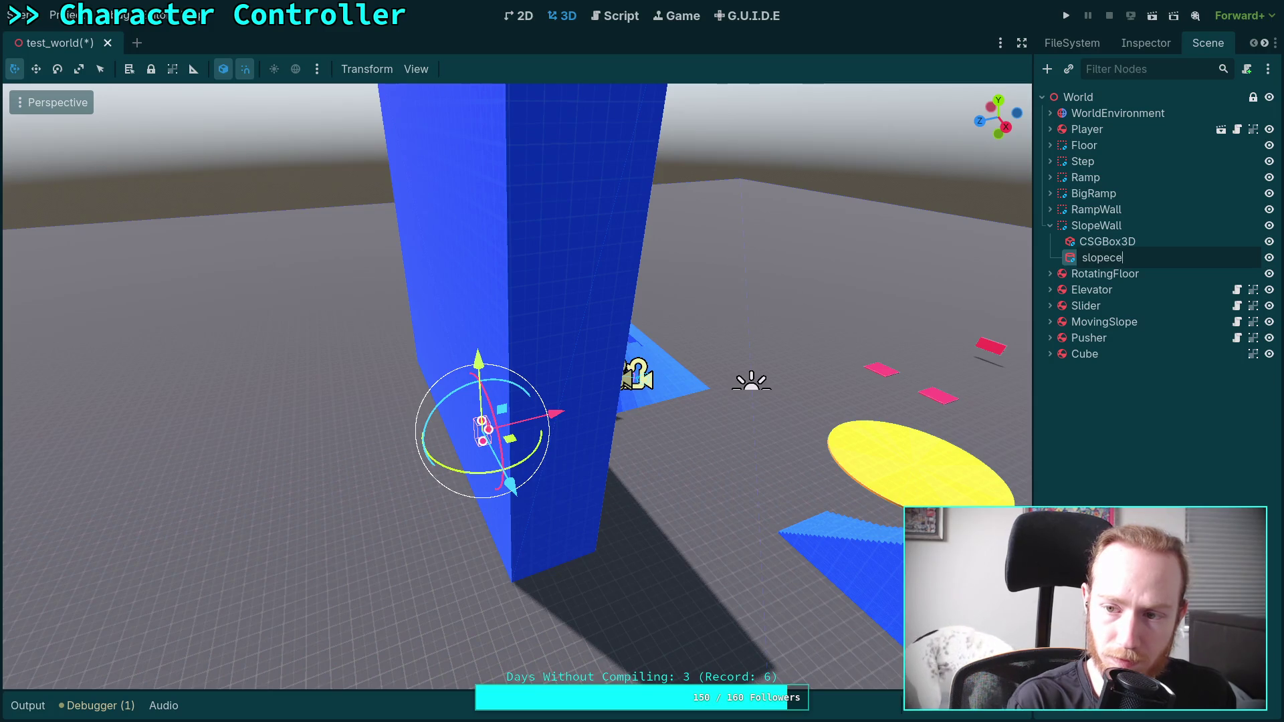
key(Return)
- Turn slopecut 90° onto its side with radius 12.5 m and height 6 m
click(1154, 42)
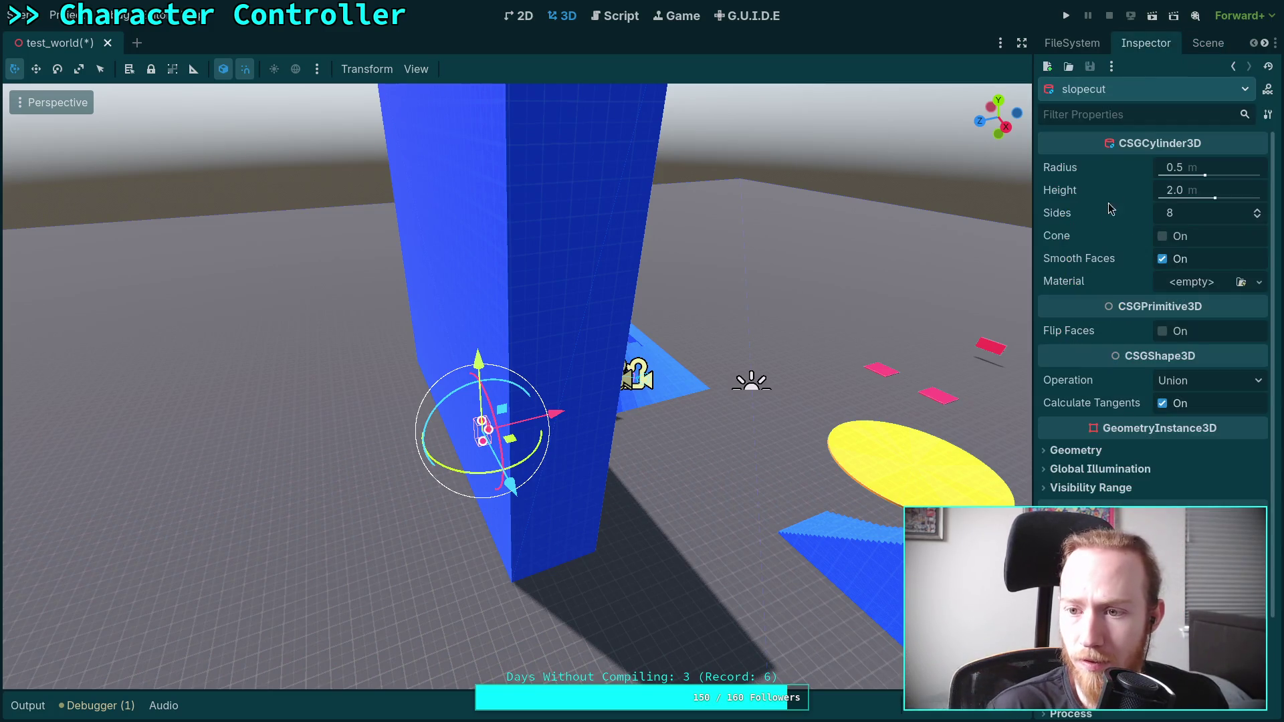
click(1180, 193)
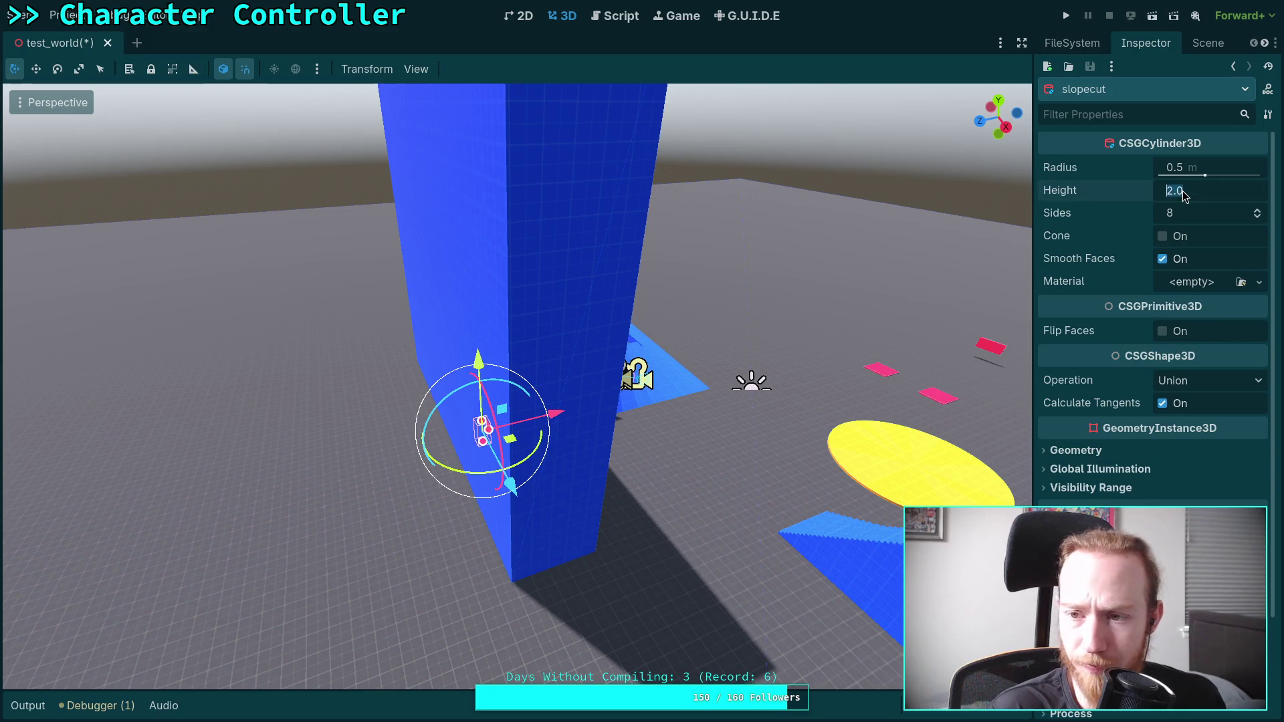
mouse_move(529, 395)
mouse_down()
mouse_move(482, 384)
mouse_move(438, 410)
mouse_up()
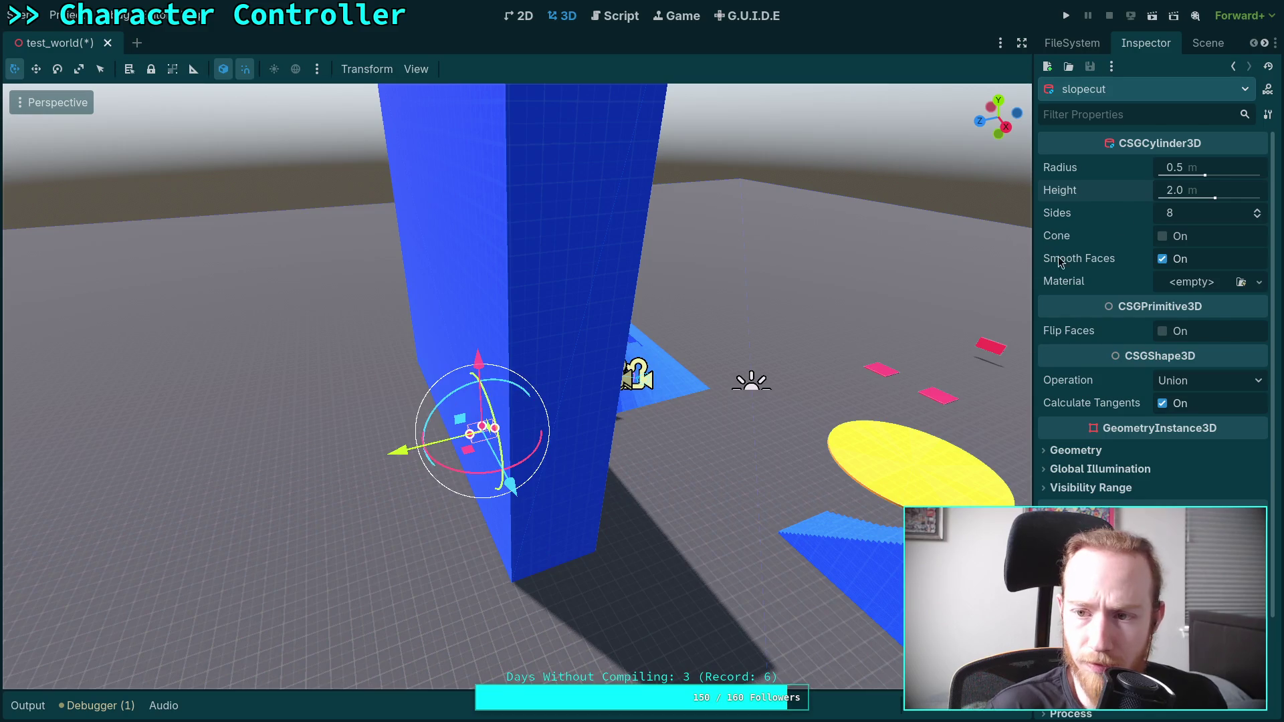
click(1175, 170)
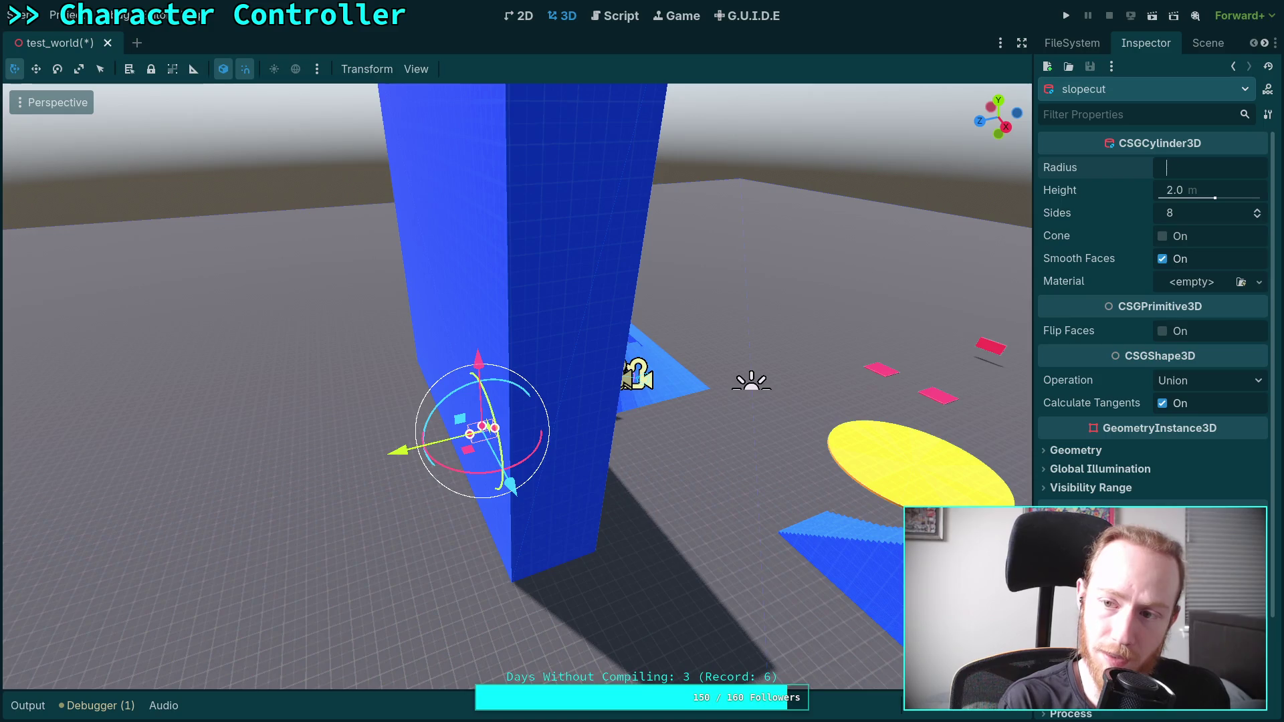
text(12.5)
key(Return)
scroll(728, 283, up, 5)
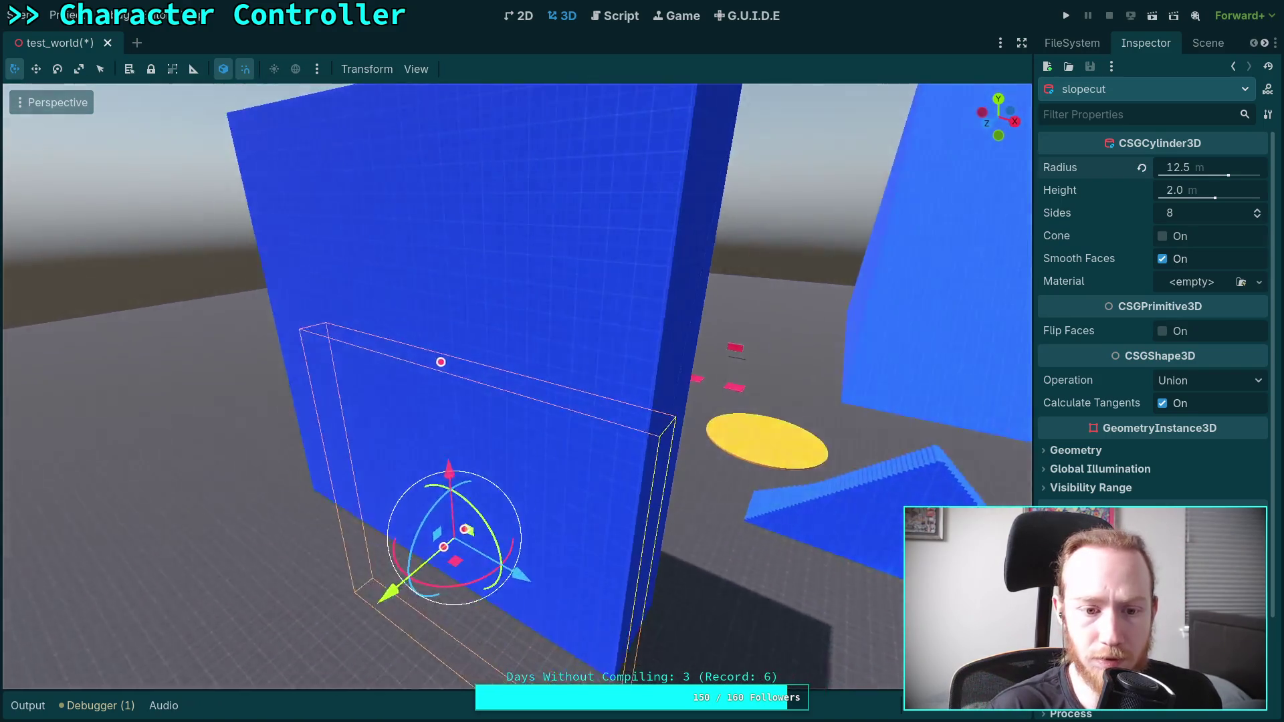
click(1180, 191)
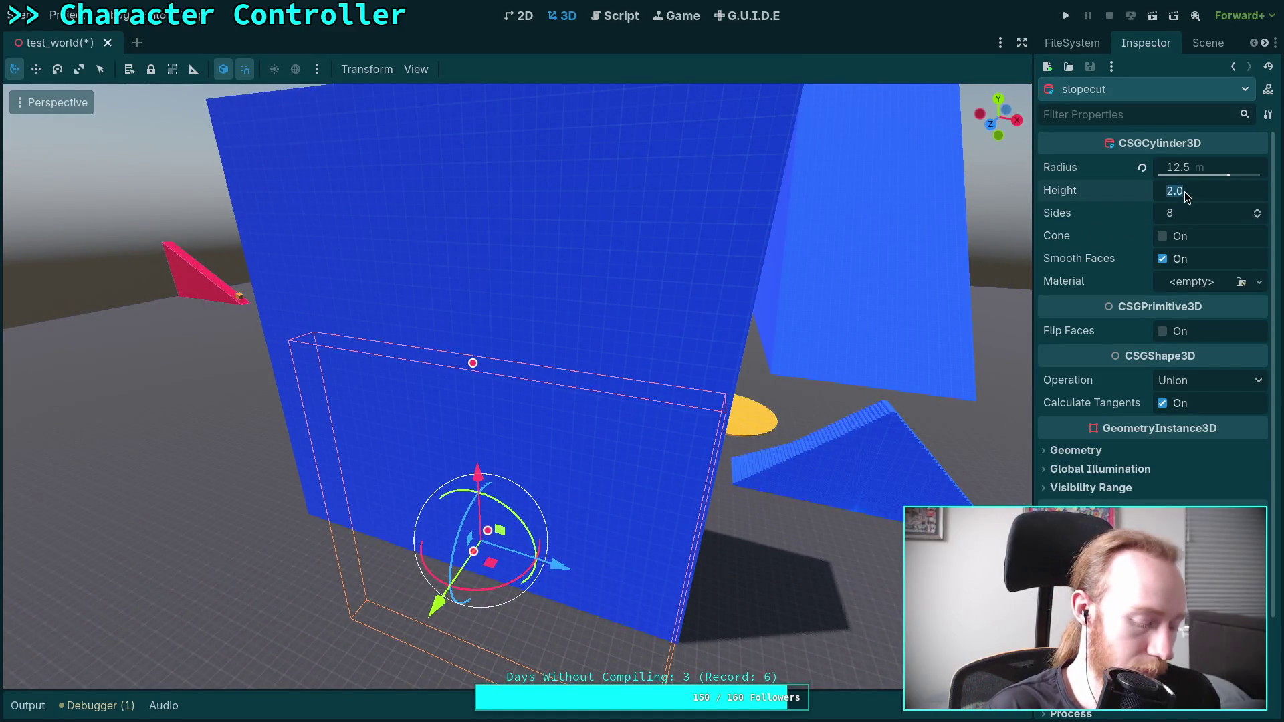
text(6)
key(Return)
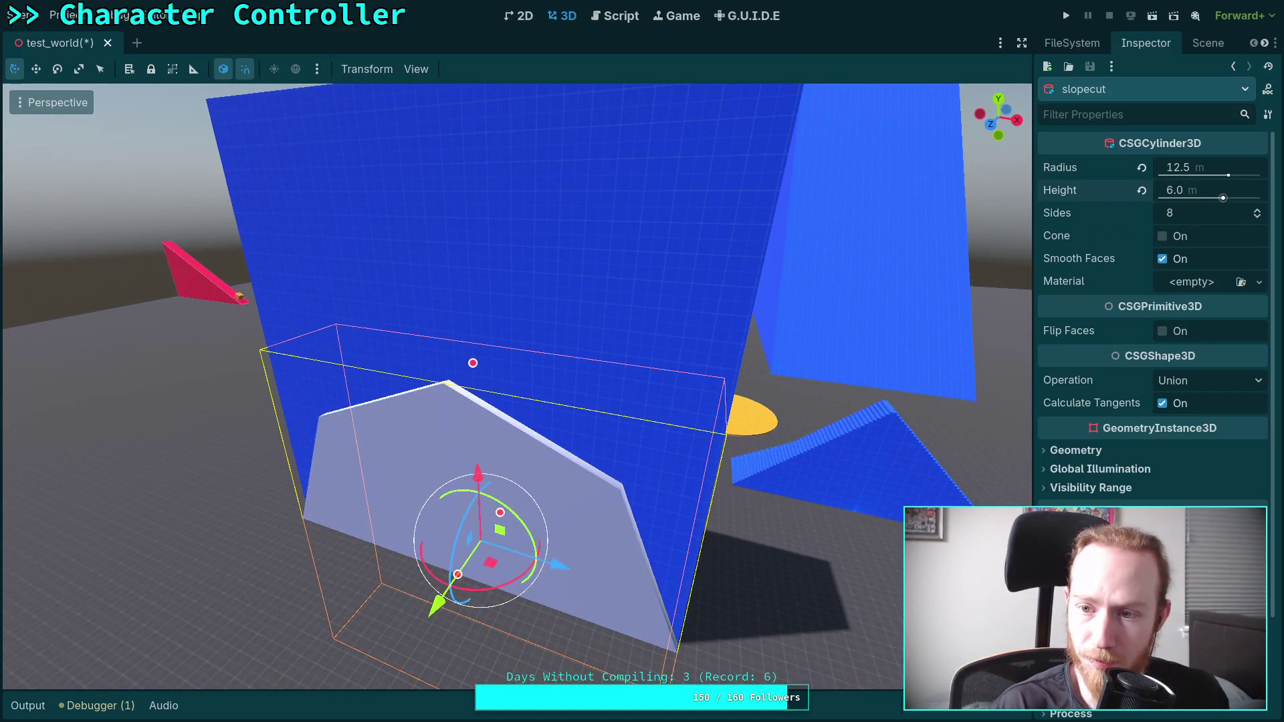
click(1205, 384)
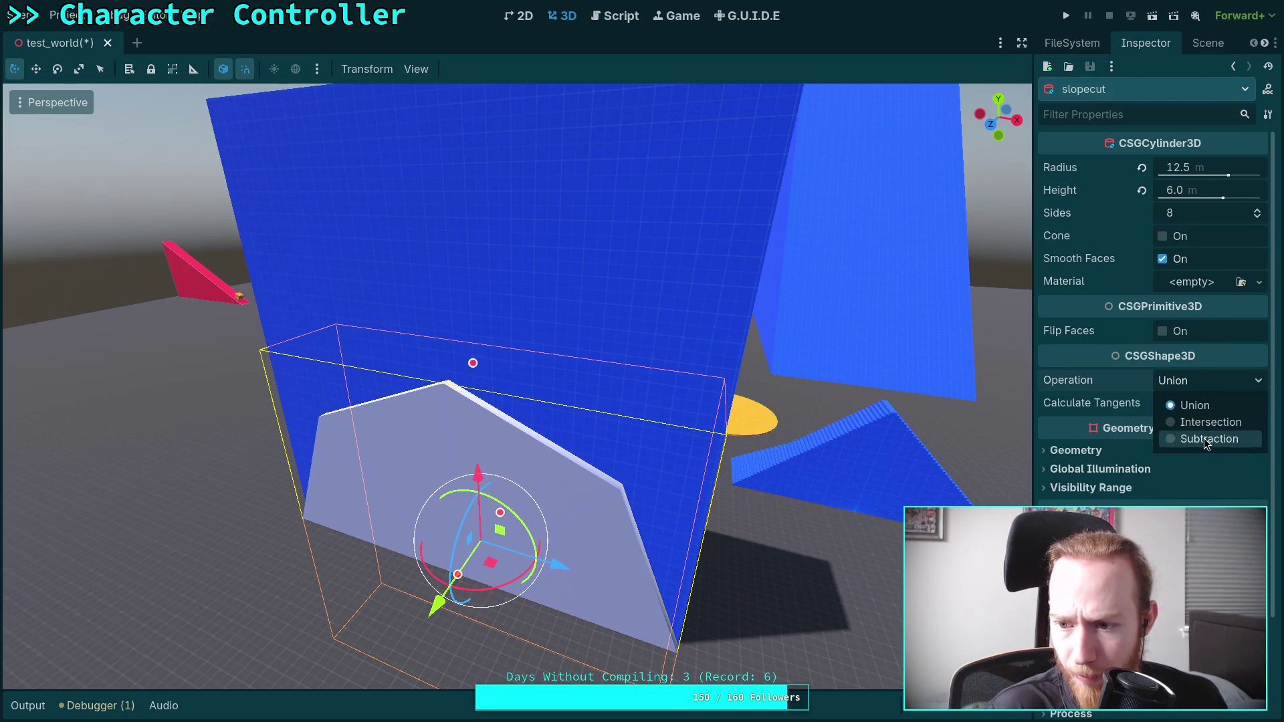
- Set slopecut's operation to Subtraction and add a few more sides
click(1204, 439)
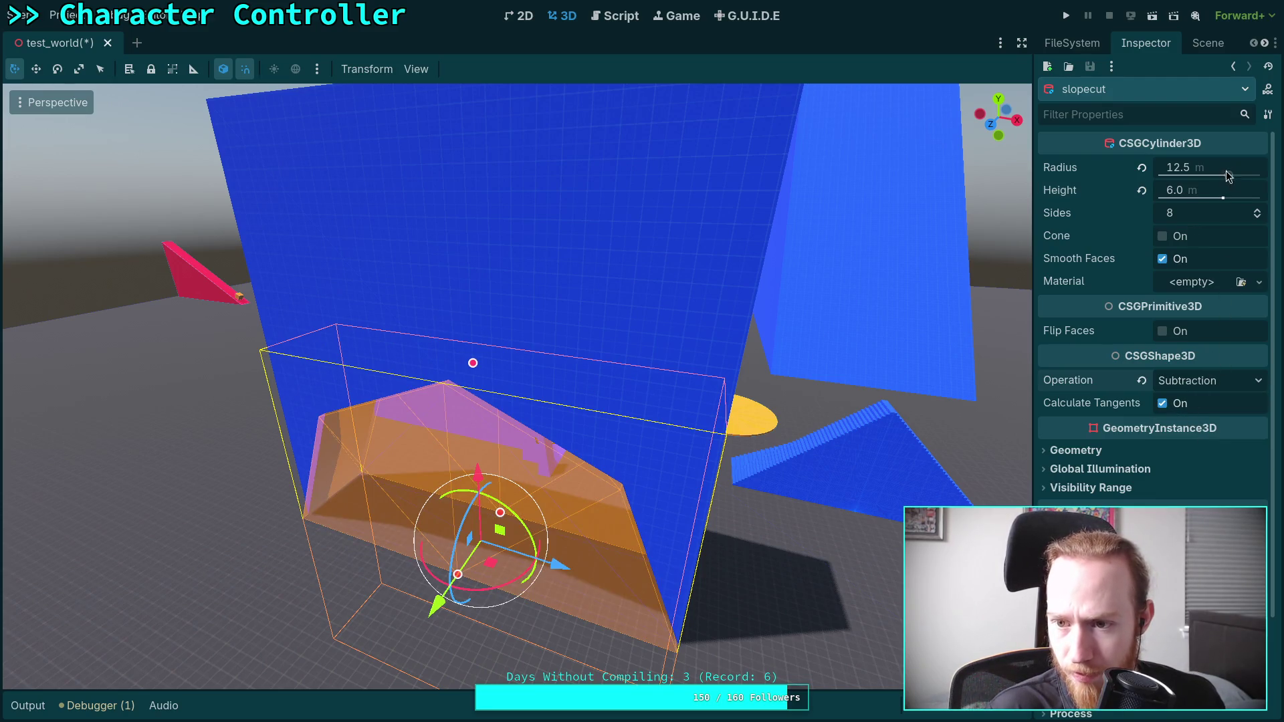
click(1258, 211)
click(1257, 211)
click(1258, 211)
click(1257, 211)
click(1258, 211)
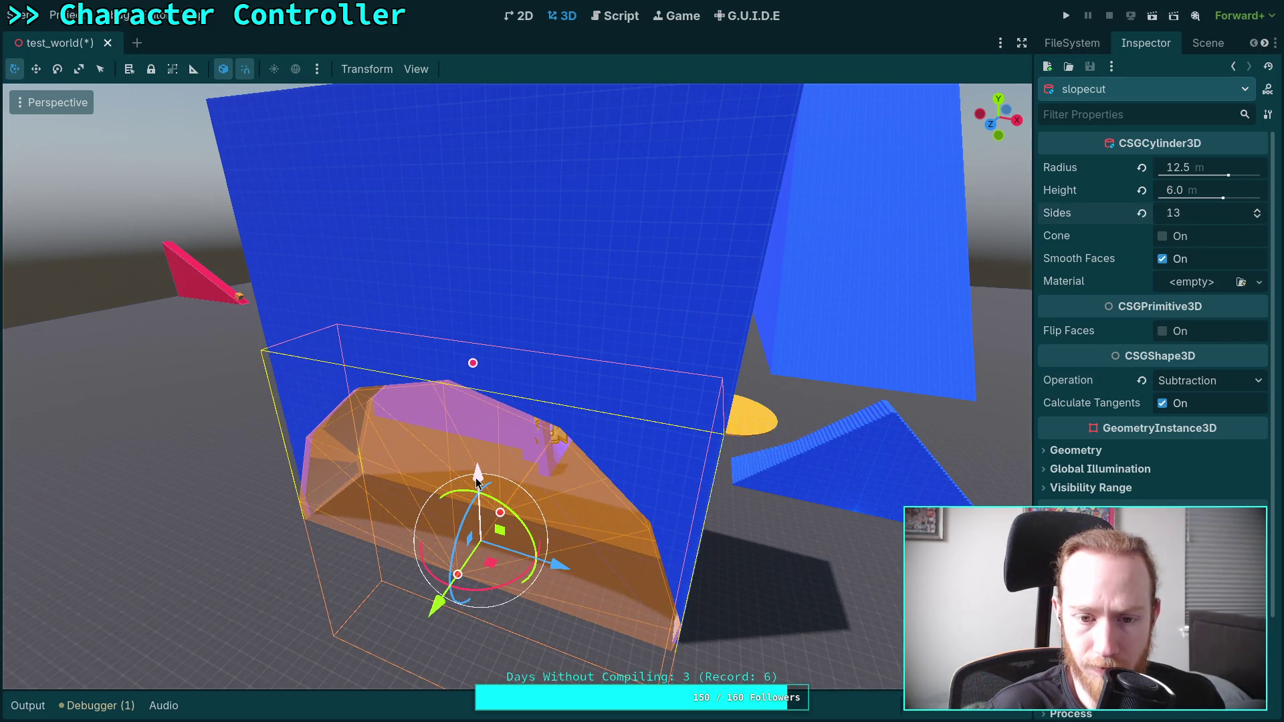
drag(477, 482, 547, 506)
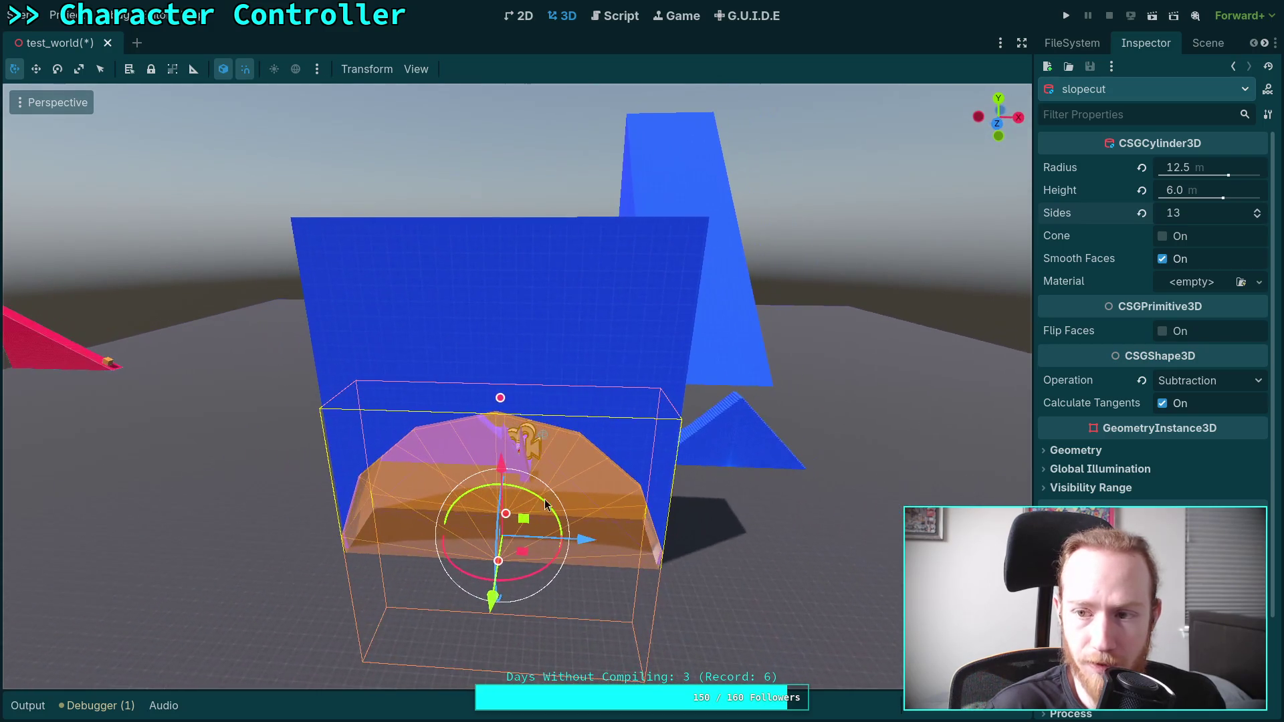
- Set slopecut's radius to 25 m and add one more side
click(1198, 162)
text(25)
key(Return)
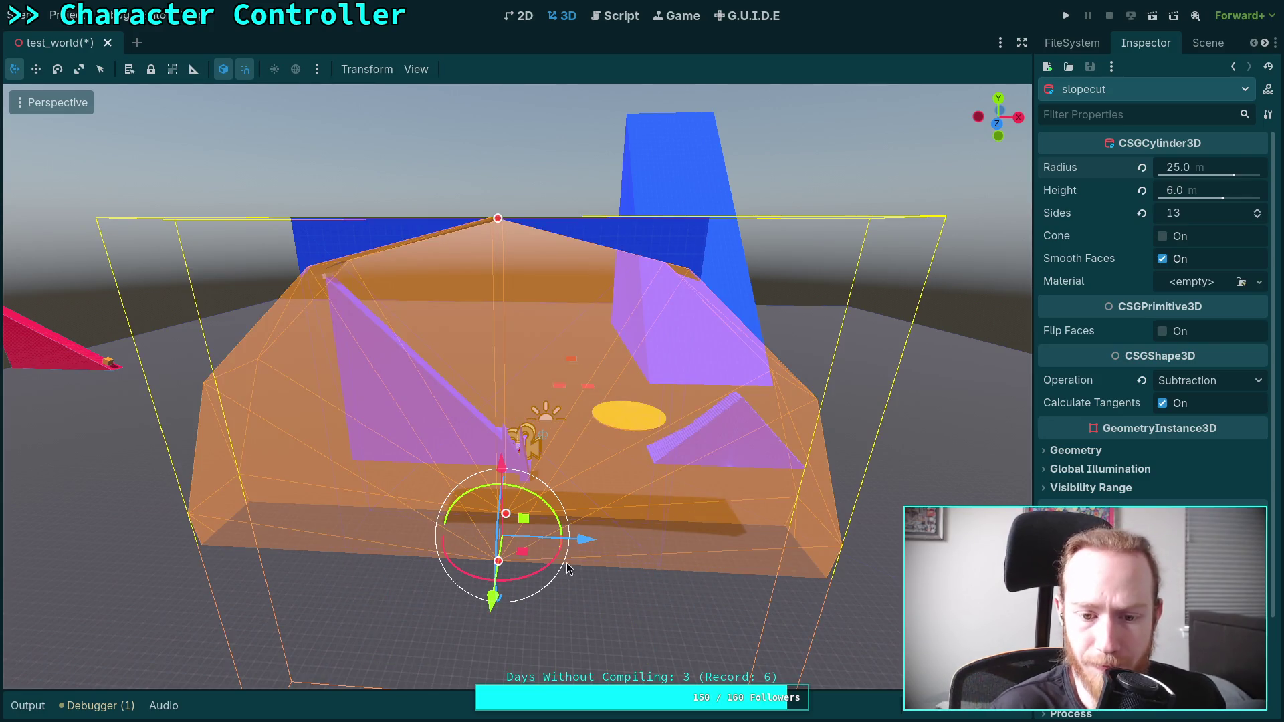
scroll(1153, 301, down, 3)
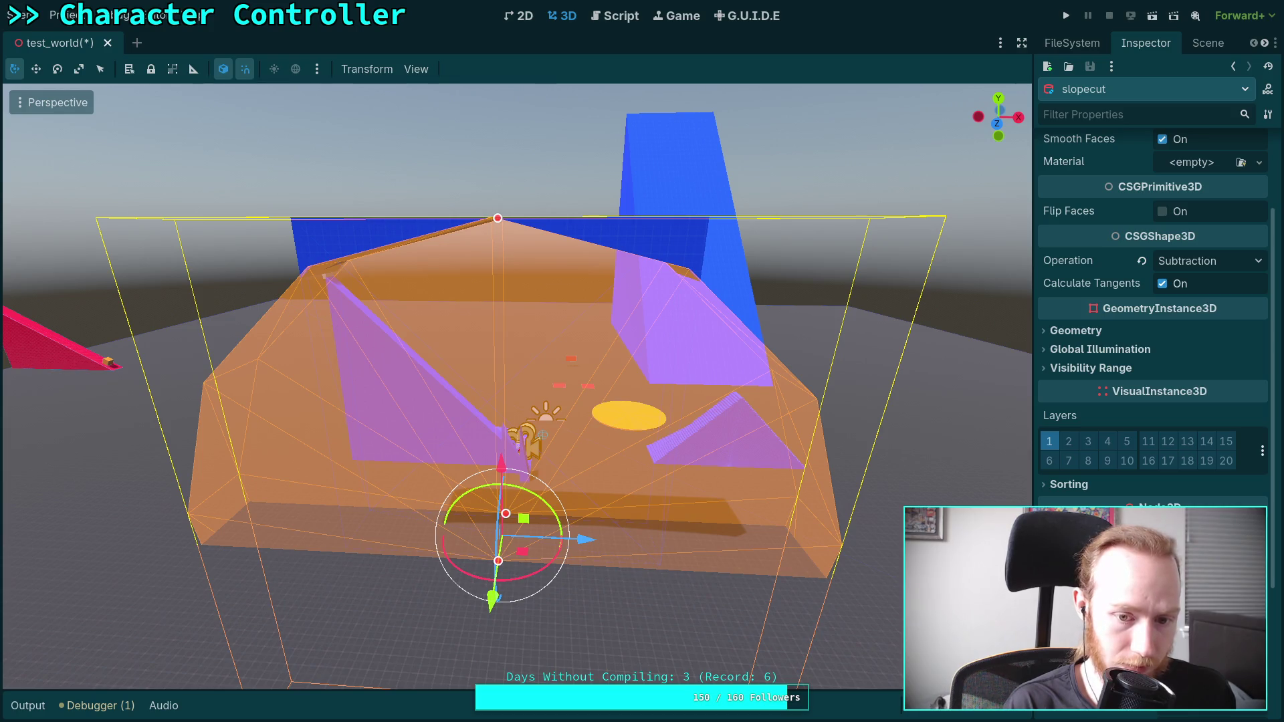
key(d)
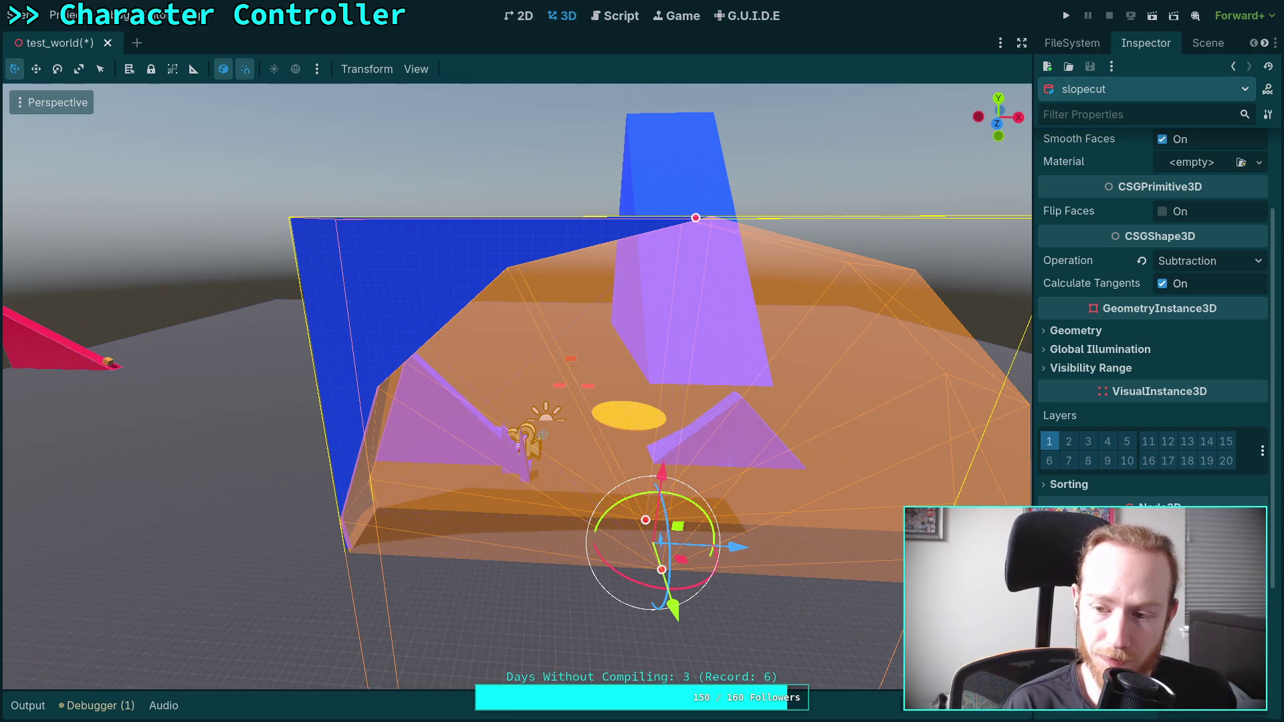
key(ctrl+z)
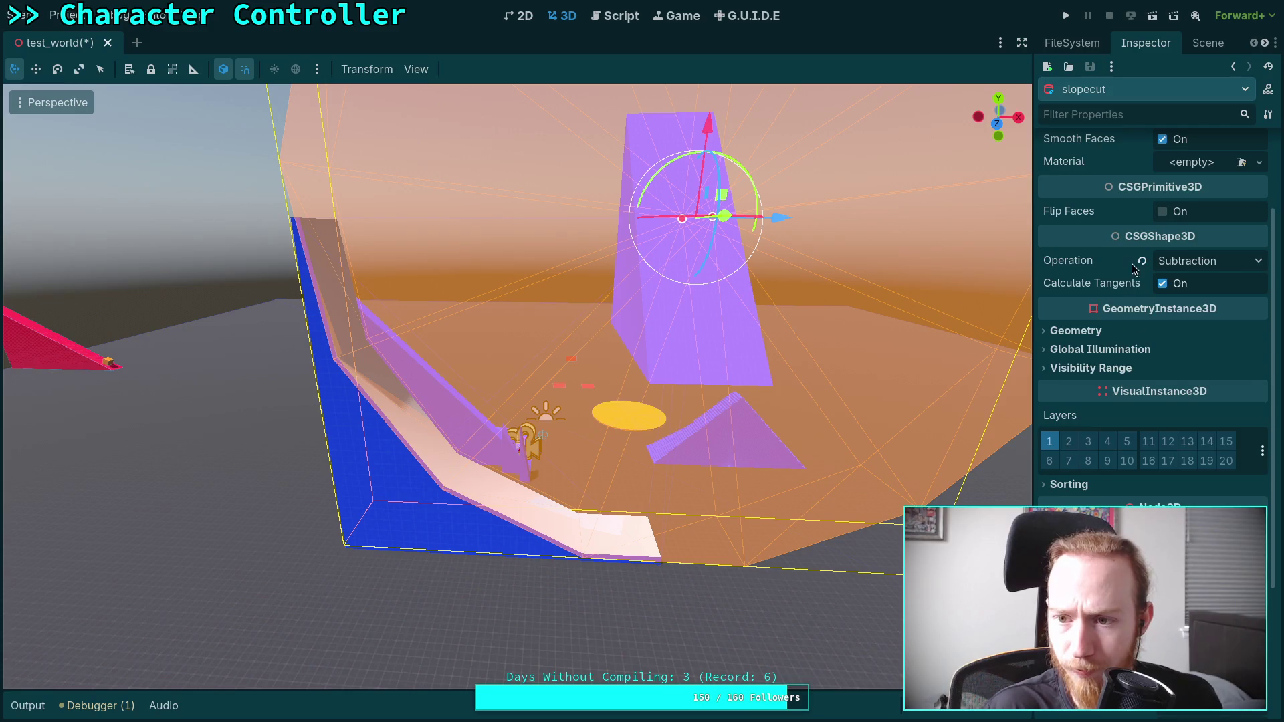
scroll(1263, 214, up, 3)
key(f)
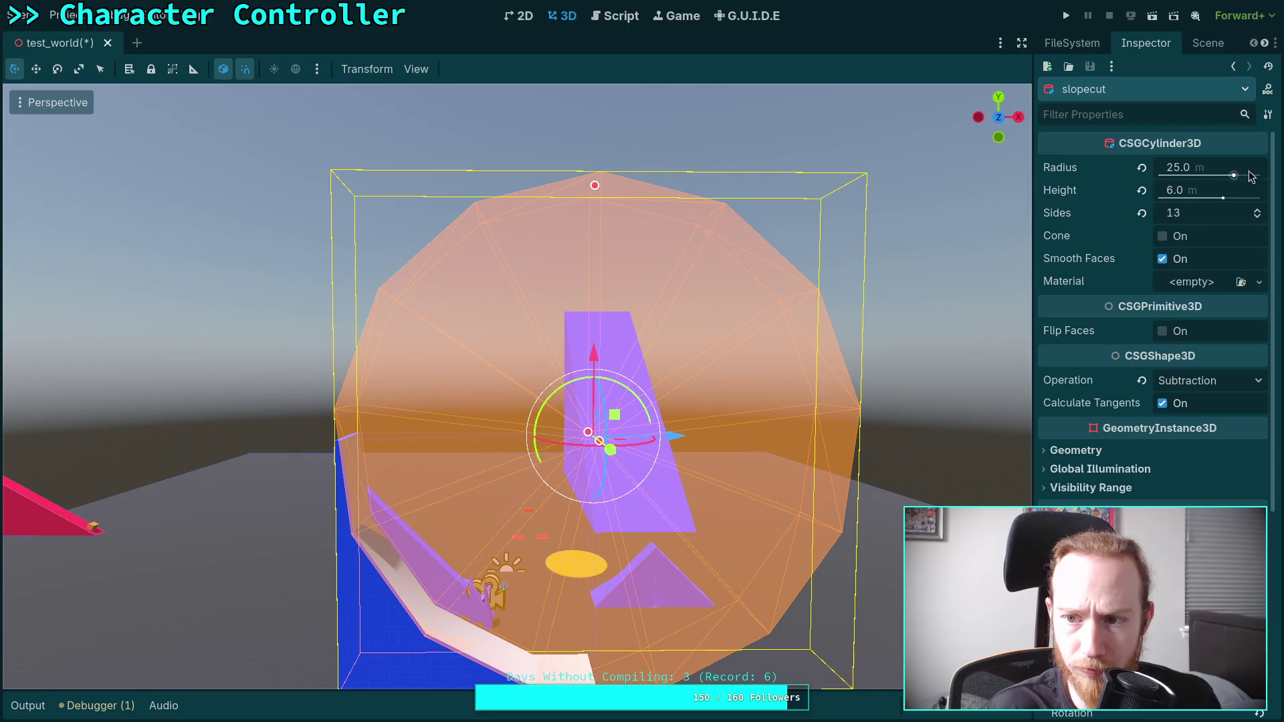
click(1258, 210)
- Raise slopecut's side count to 64 for a smooth curve
click(1258, 210)
click(1258, 210)
click(1258, 210)
click(1258, 210)
click(1258, 210)
click(1258, 210)
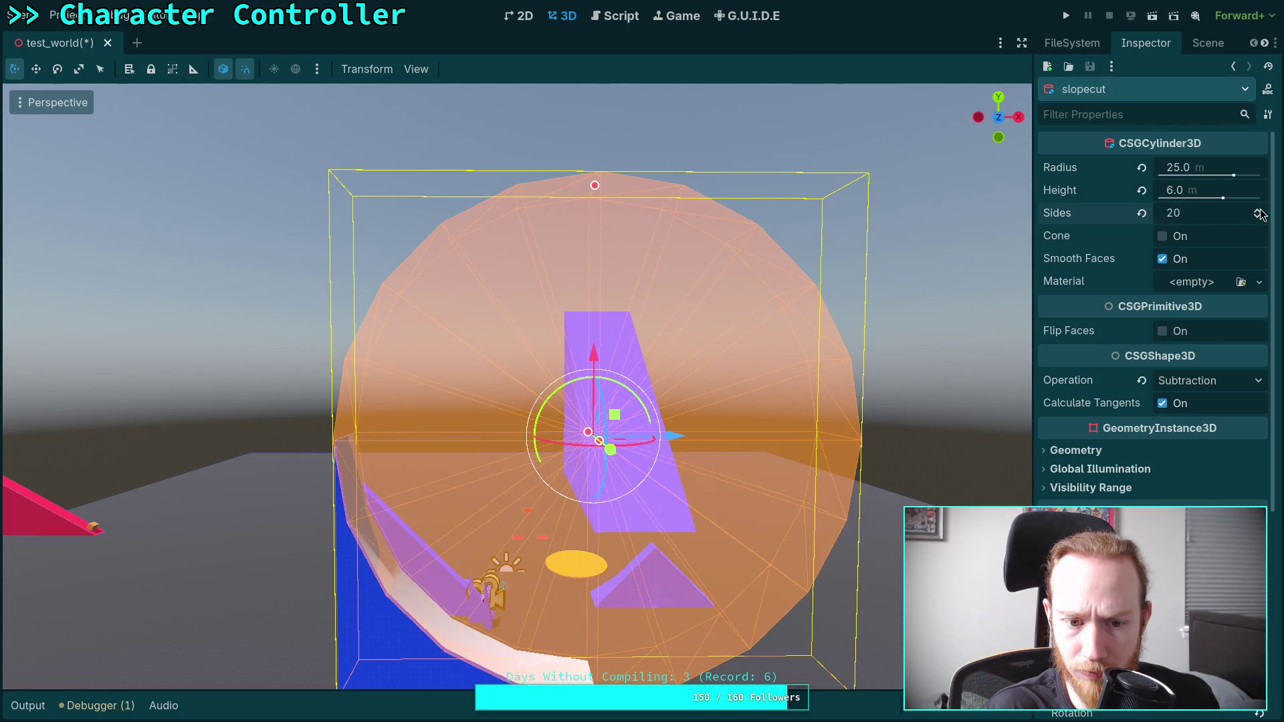
click(1258, 210)
click(1258, 210)
click(1258, 210)
click(1258, 210)
click(1258, 210)
click(1258, 210)
click(1258, 210)
click(1258, 210)
click(1258, 210)
click(1258, 210)
click(1258, 210)
click(1258, 210)
click(1258, 210)
click(1258, 210)
click(1258, 210)
click(1258, 210)
click(1258, 210)
click(1258, 210)
click(1258, 210)
click(1258, 210)
click(1258, 210)
click(1258, 210)
click(1258, 210)
click(1258, 210)
click(1258, 210)
click(1258, 210)
click(1258, 210)
click(1258, 210)
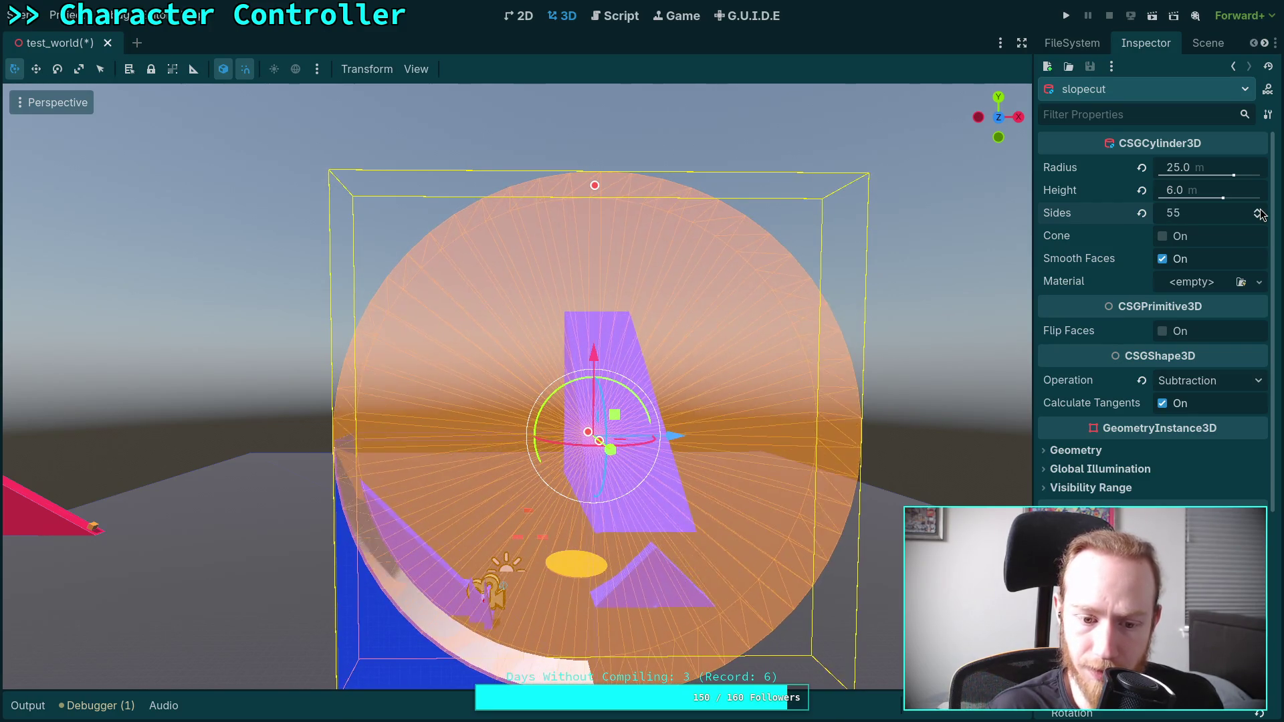
click(1258, 210)
click(1258, 210)
click(1258, 210)
click(1258, 210)
click(1258, 210)
click(1258, 210)
click(1258, 210)
click(1258, 210)
click(1258, 210)
click(1258, 210)
- Set slopecut's position to y 25.05 and z 12.55
key(w)
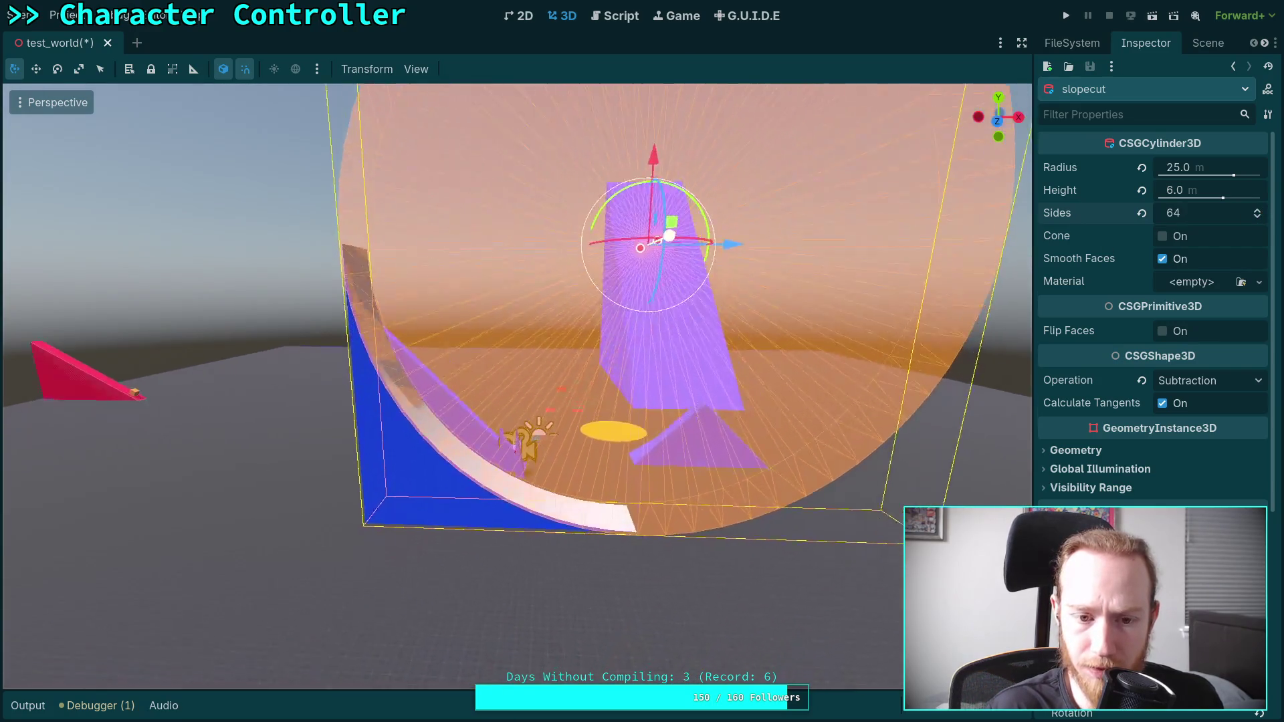
key(q)
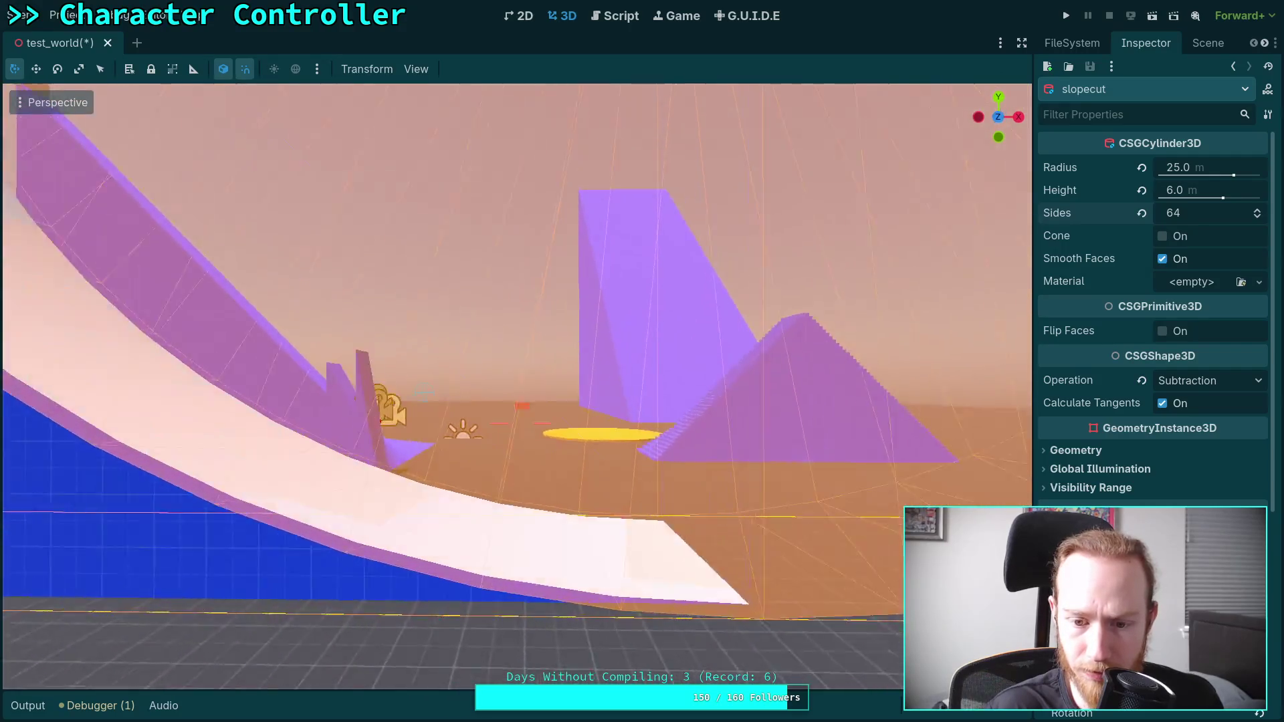
key(e)
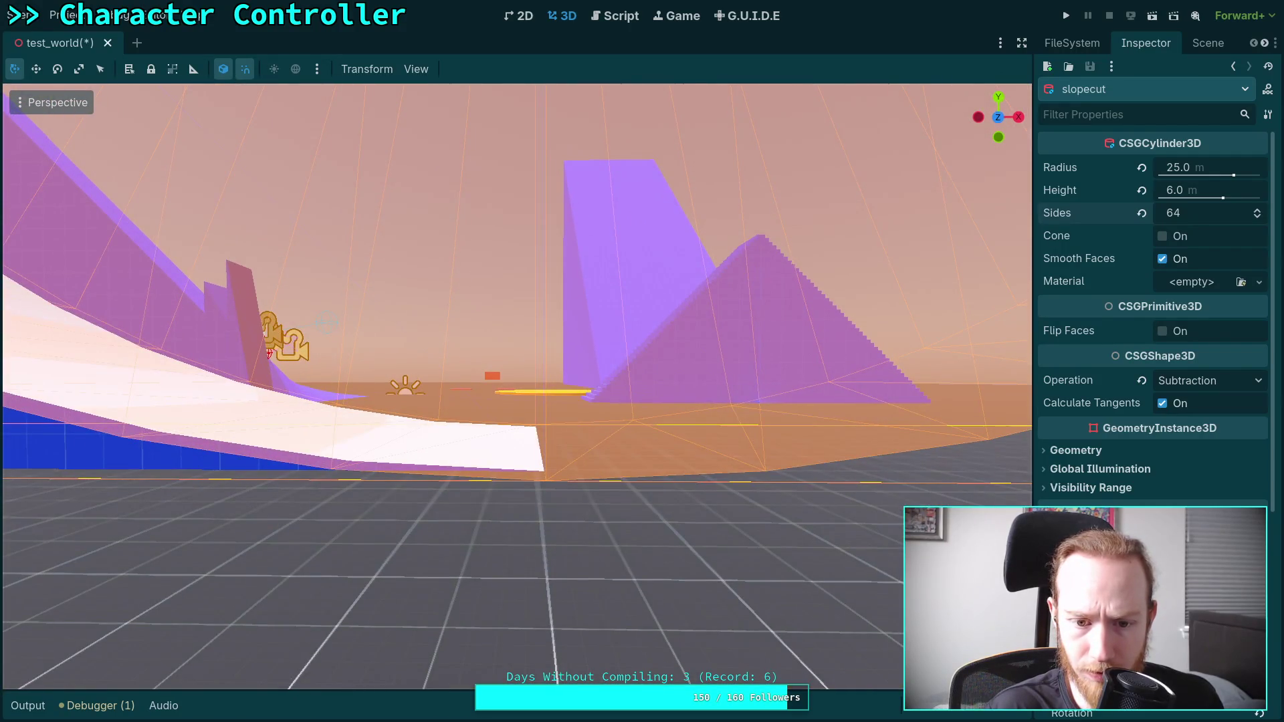
key(s)
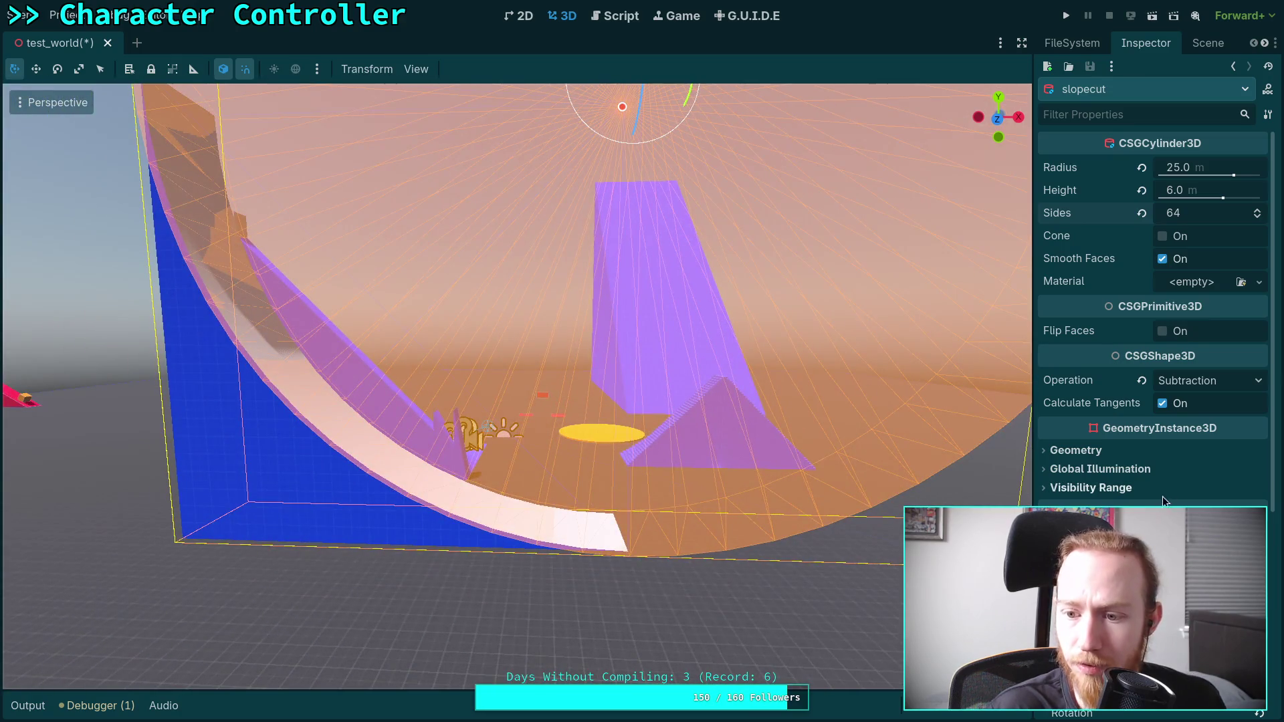
key(s)
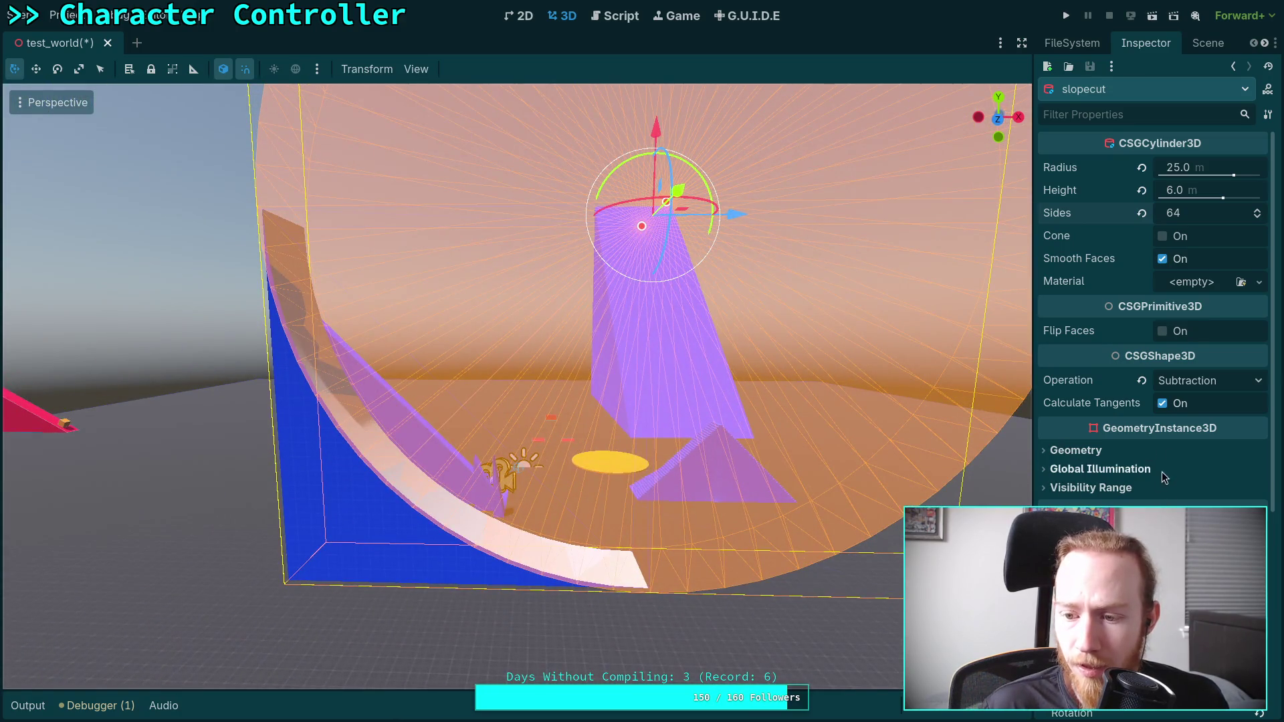
scroll(1164, 478, down, 5)
click(1164, 399)
text(25.1)
key(Return)
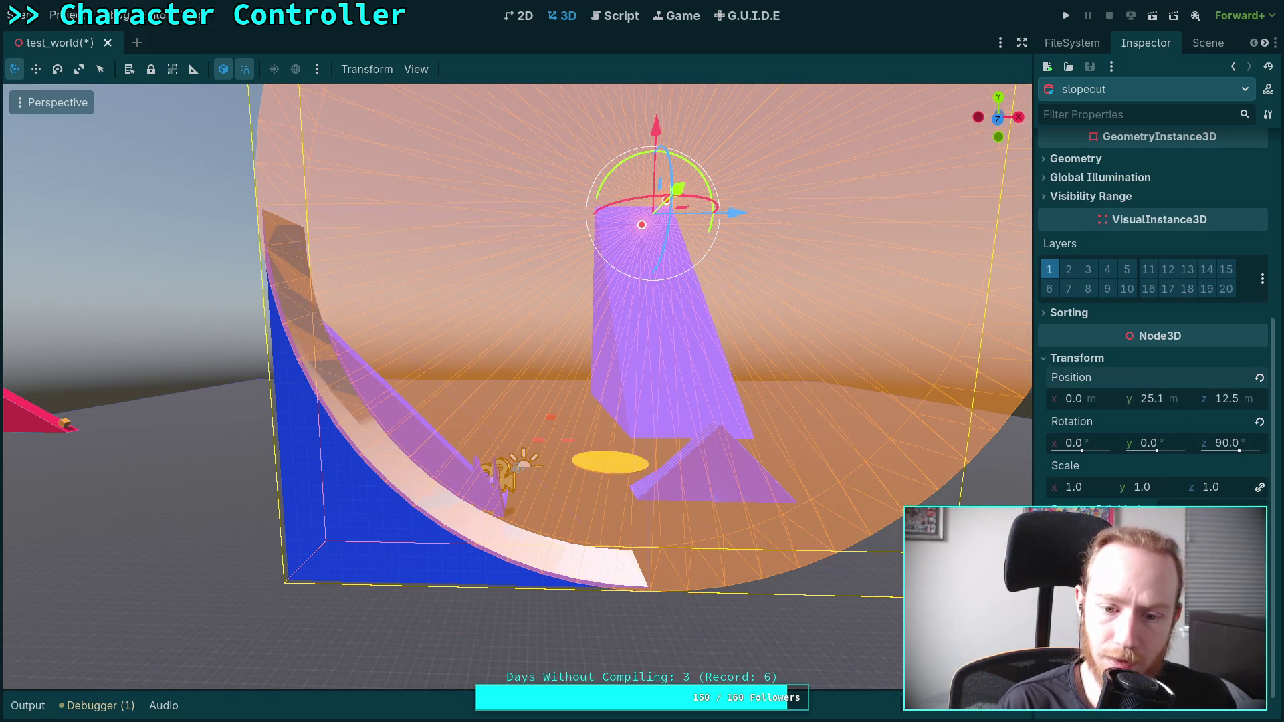
click(1157, 399)
key(BackSpace)
text(05)
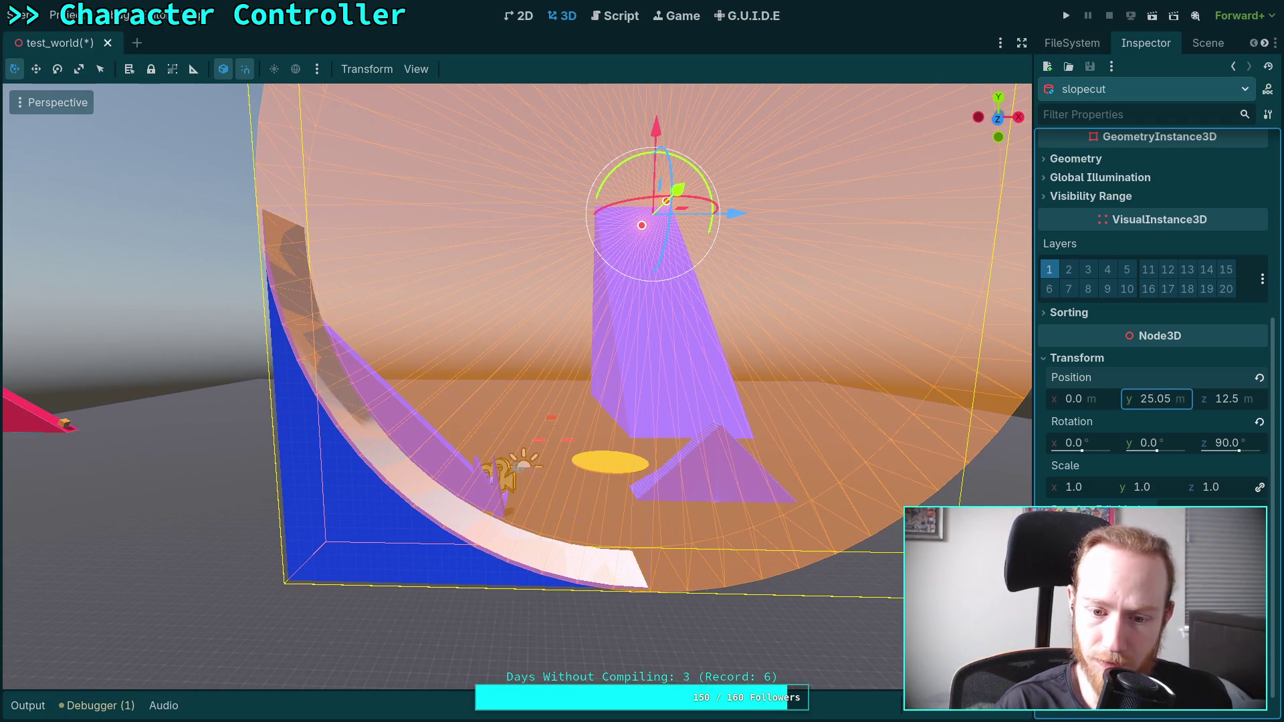
key(Return)
click(1251, 400)
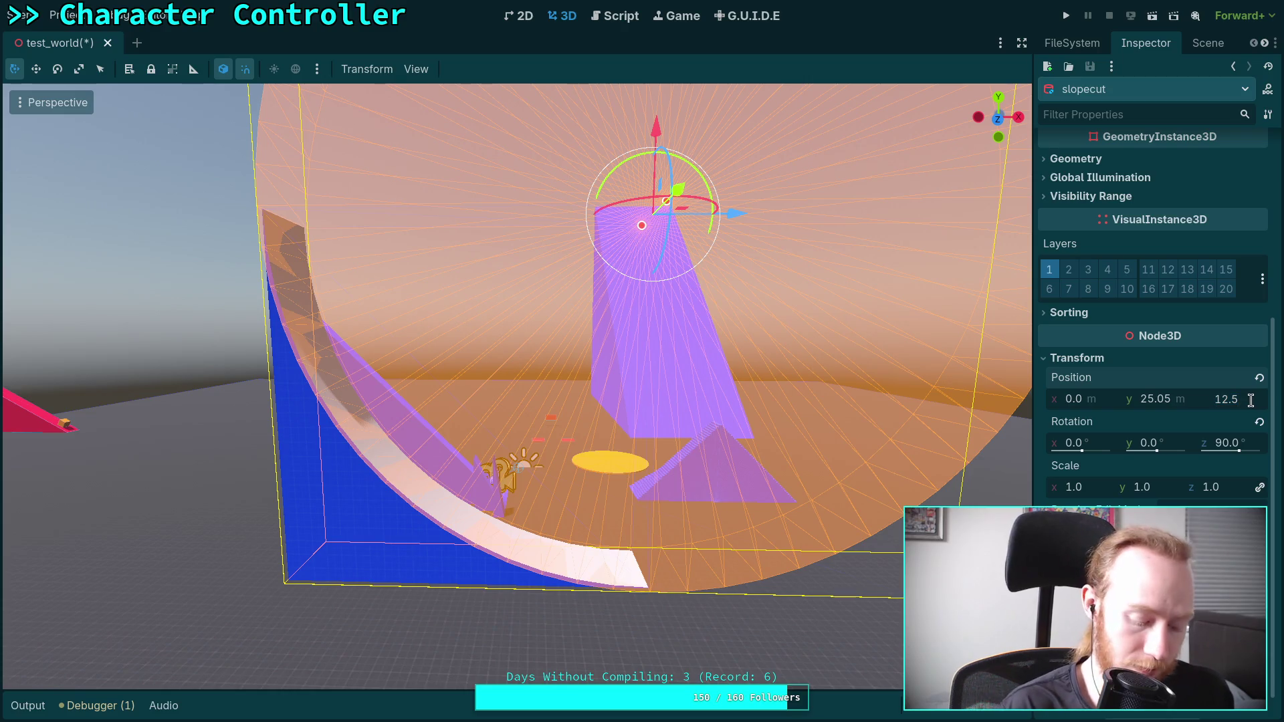
text(5)
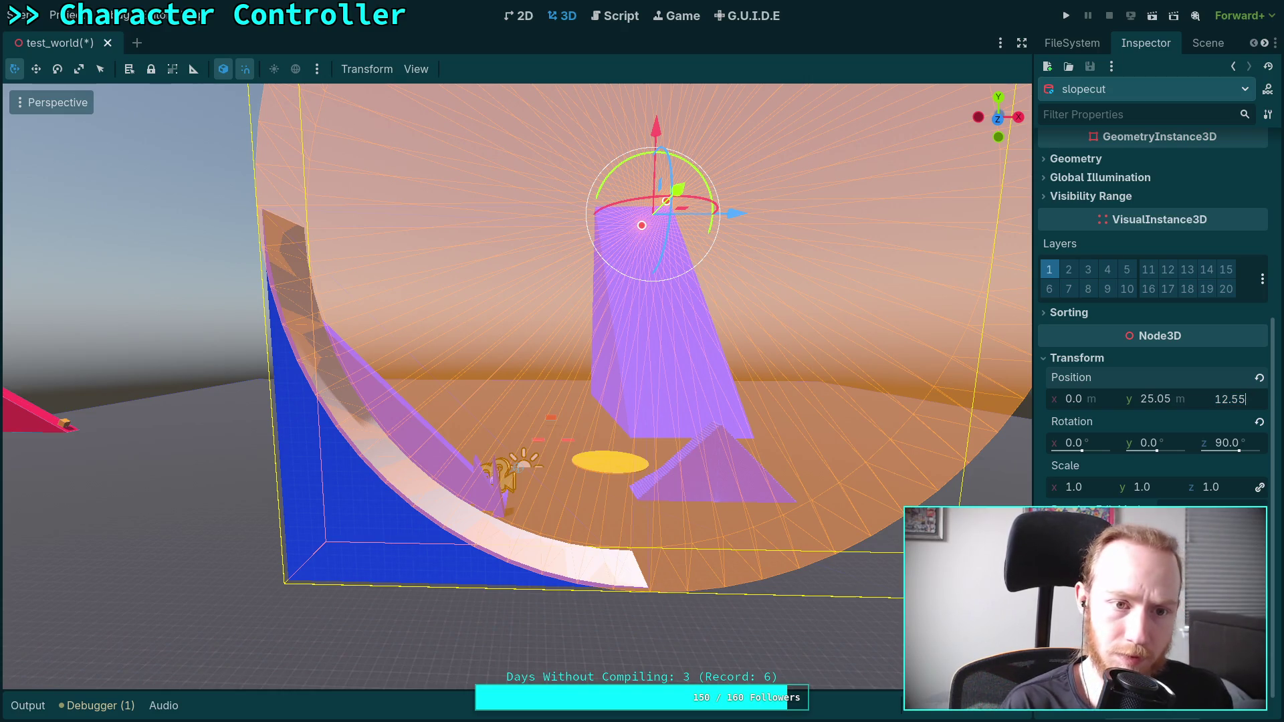
key(Return)
- Load the grid_blue material onto slopecut and reselect SlopeWall
scroll(737, 315, up, 2)
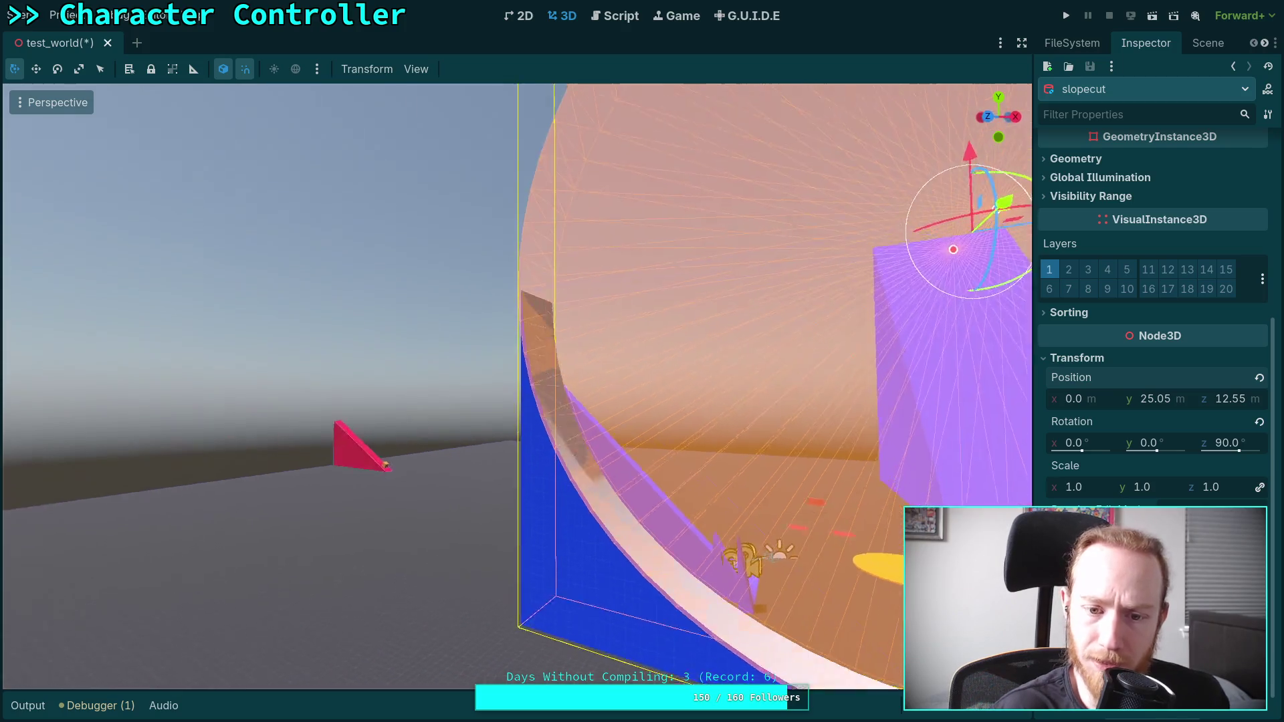
key(d)
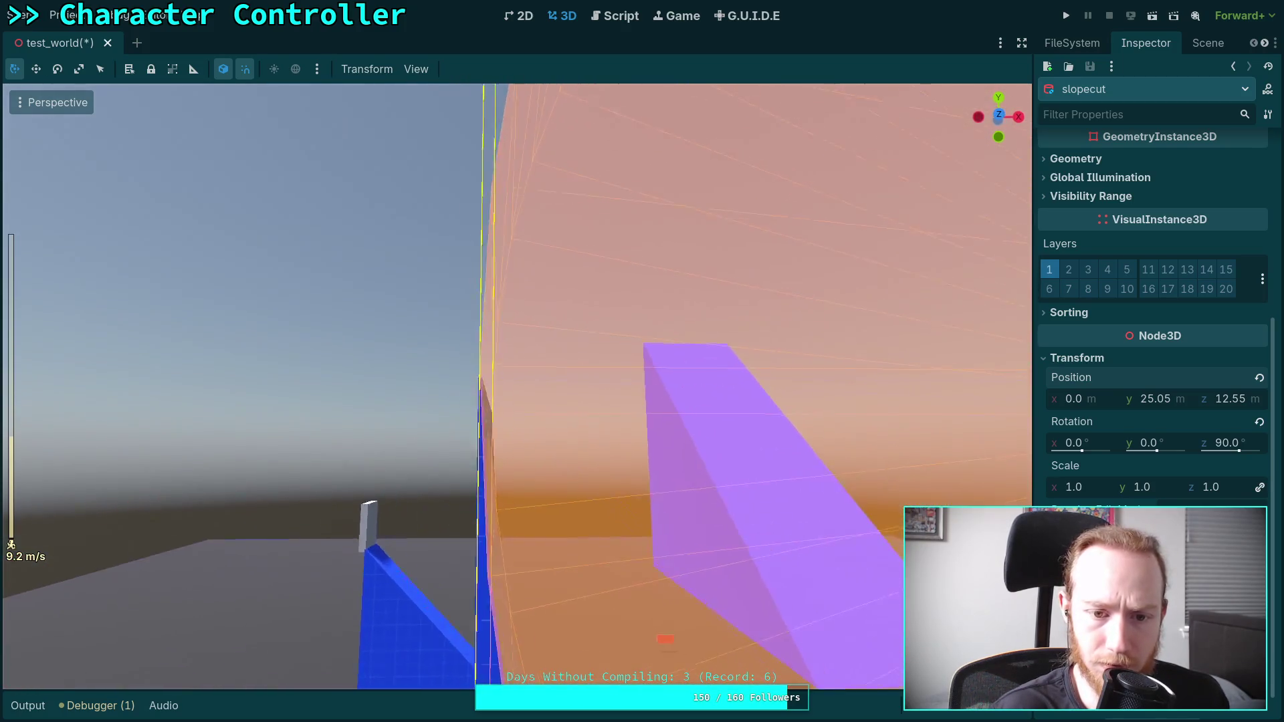
key(s)
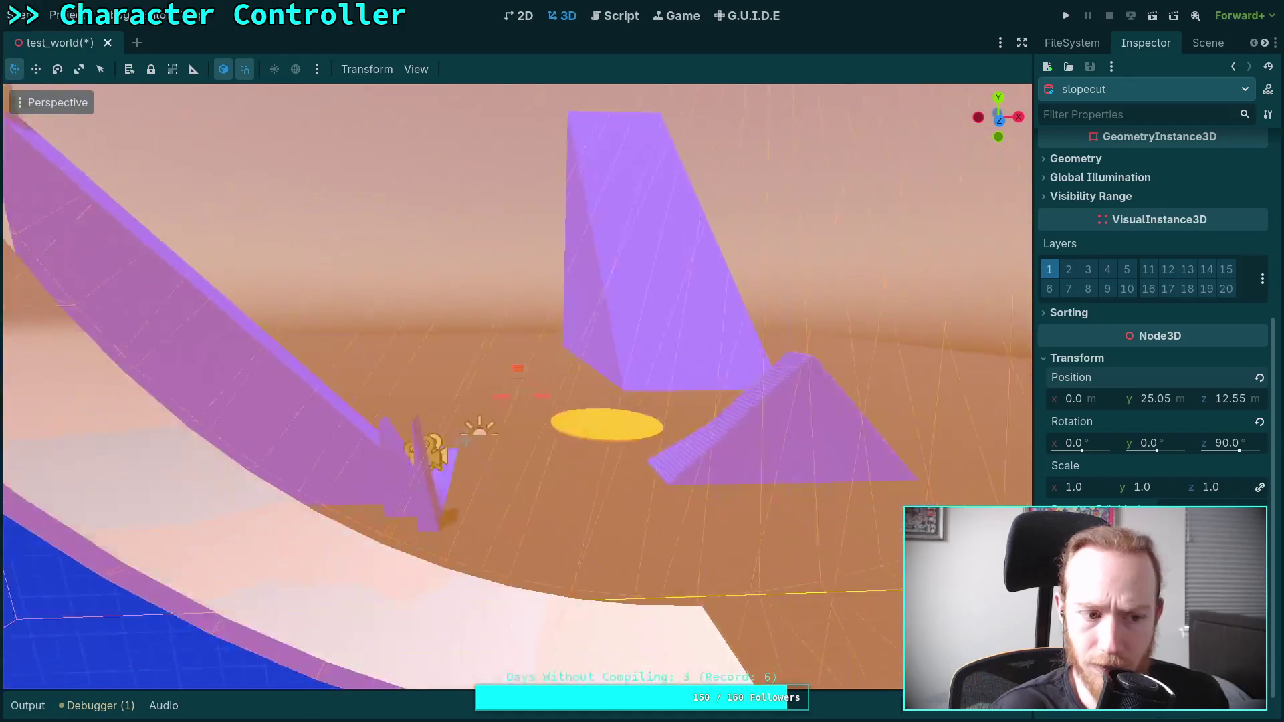
key(w)
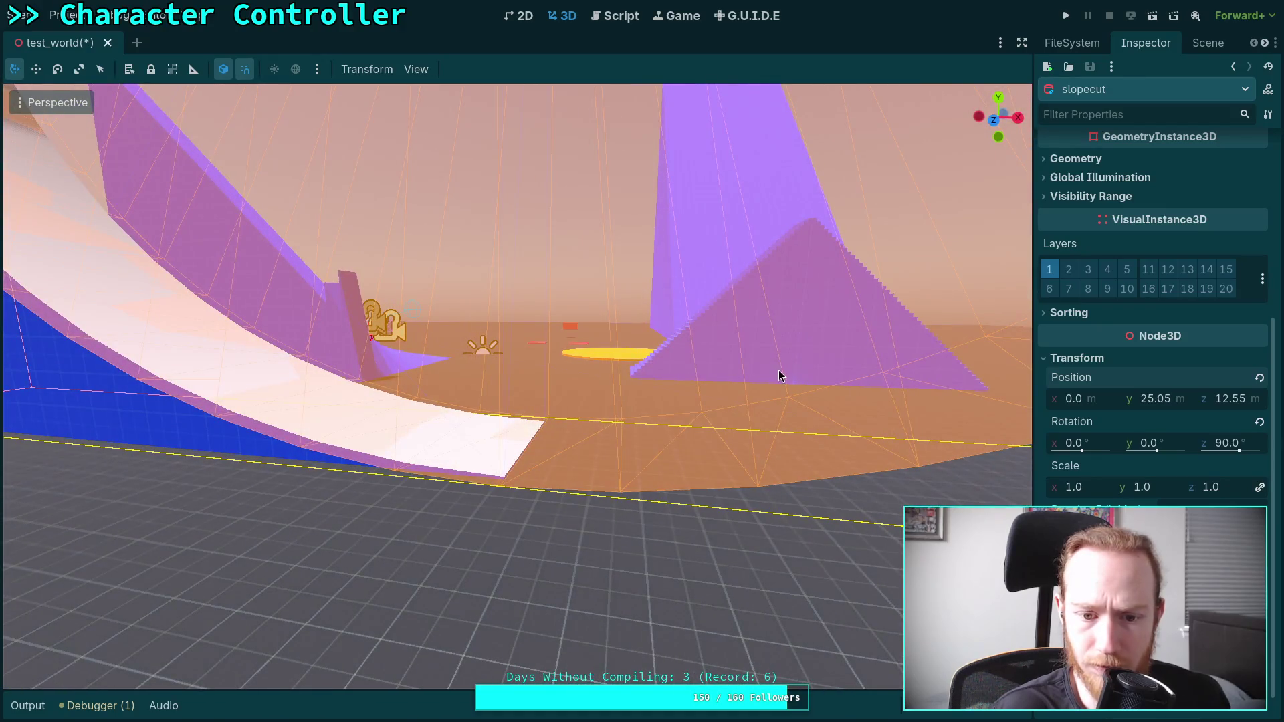
scroll(1159, 451, up, 5)
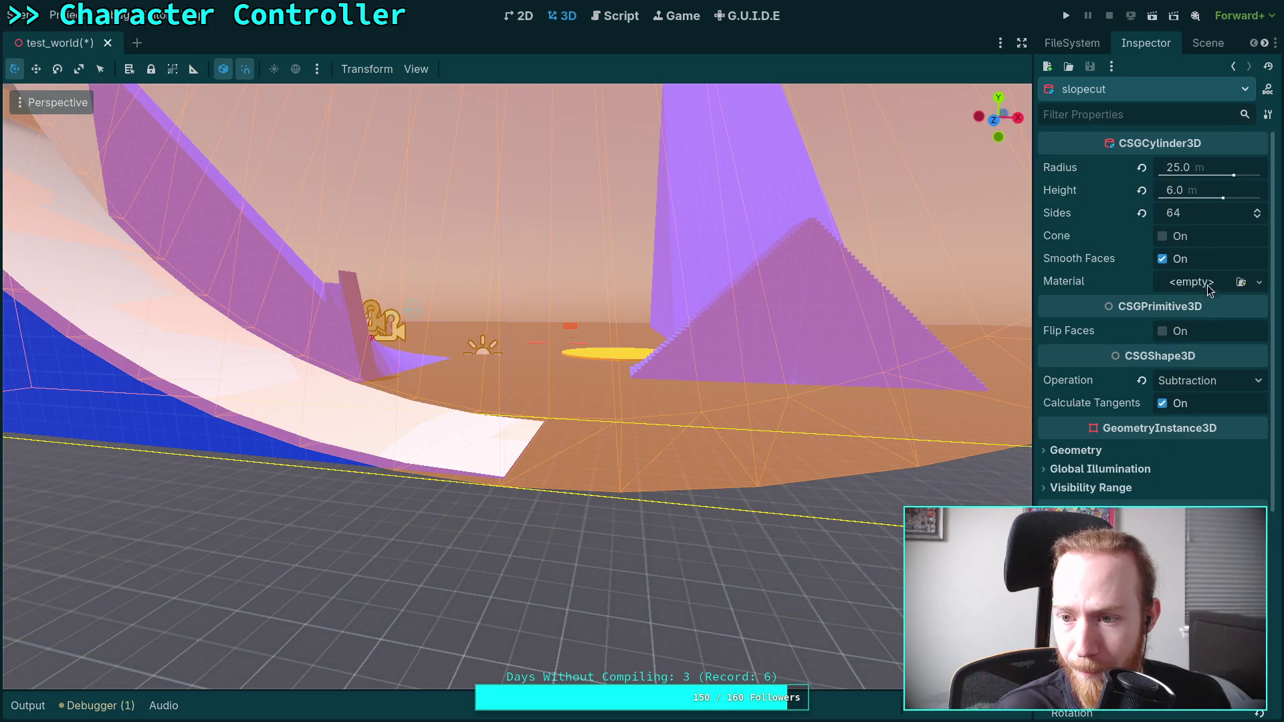
click(1209, 283)
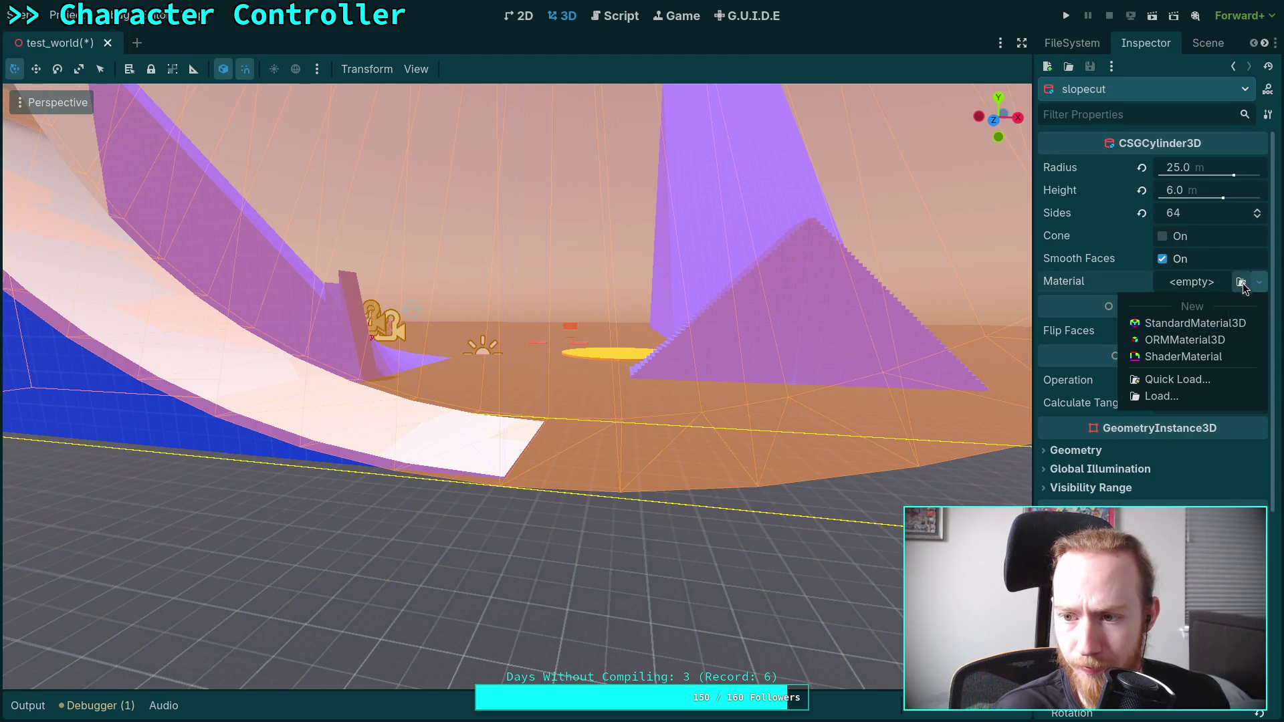
click(1241, 282)
double_click(511, 211)
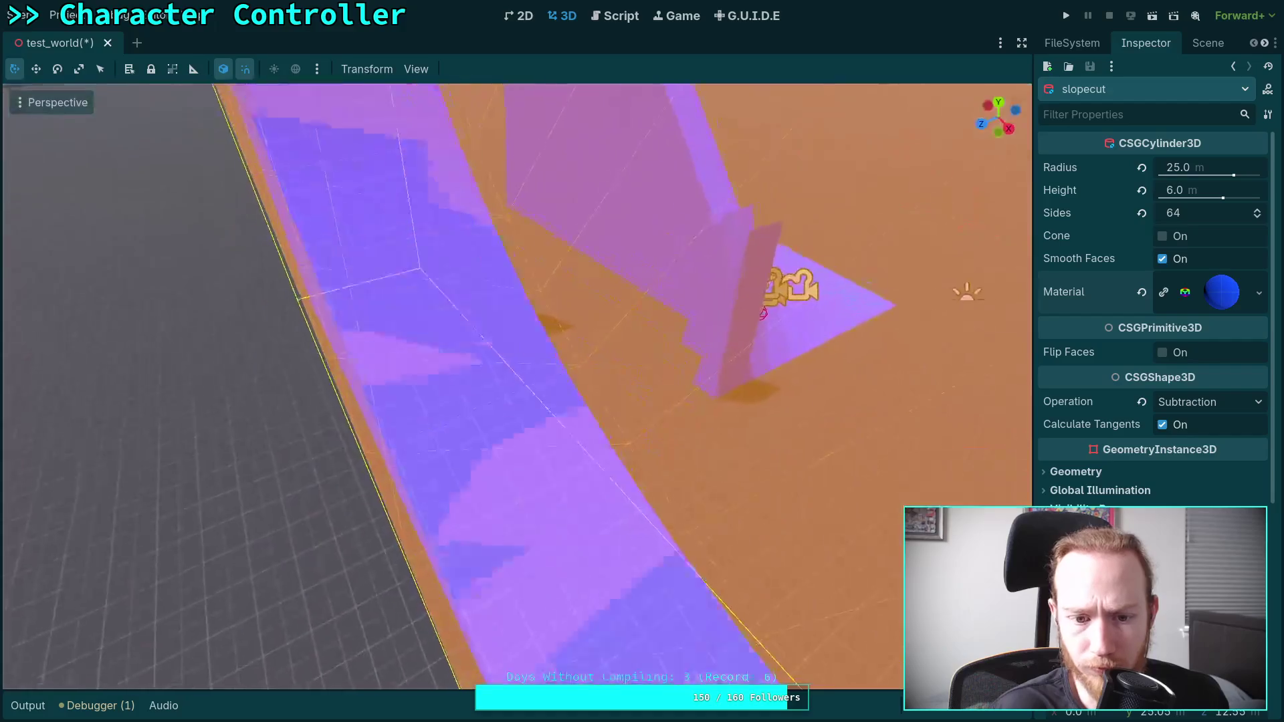
click(1201, 44)
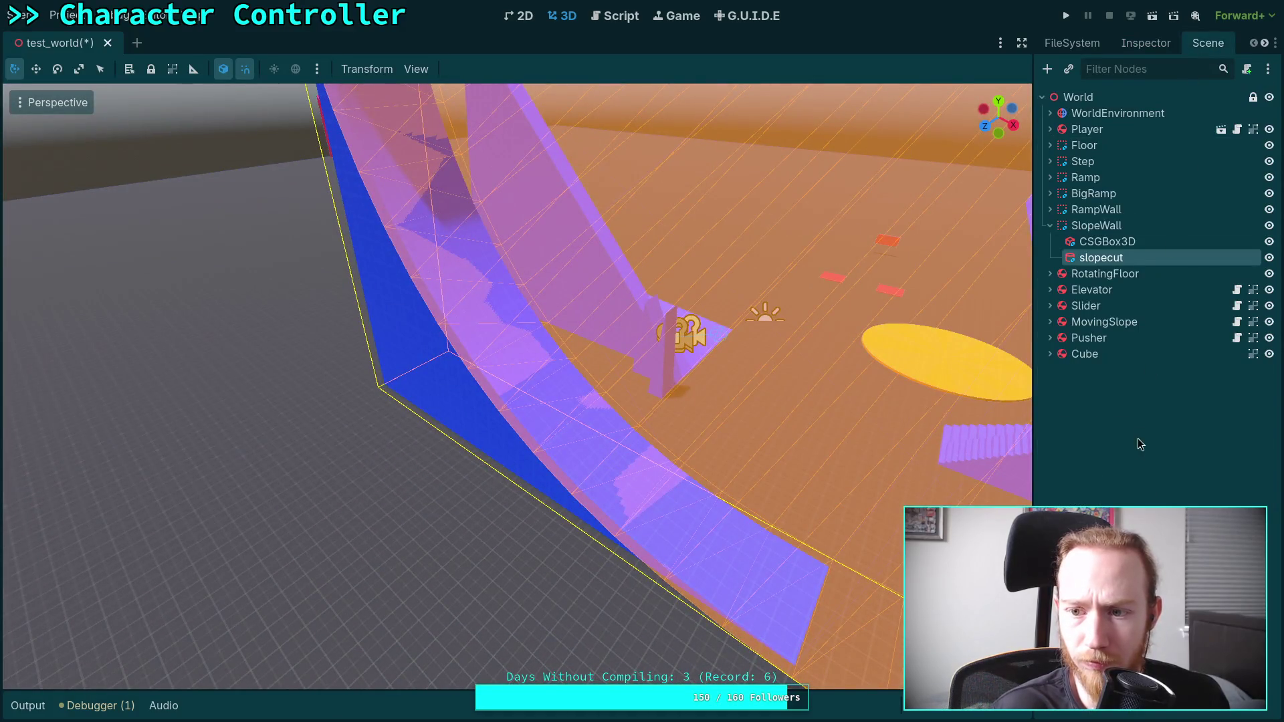
key(w)
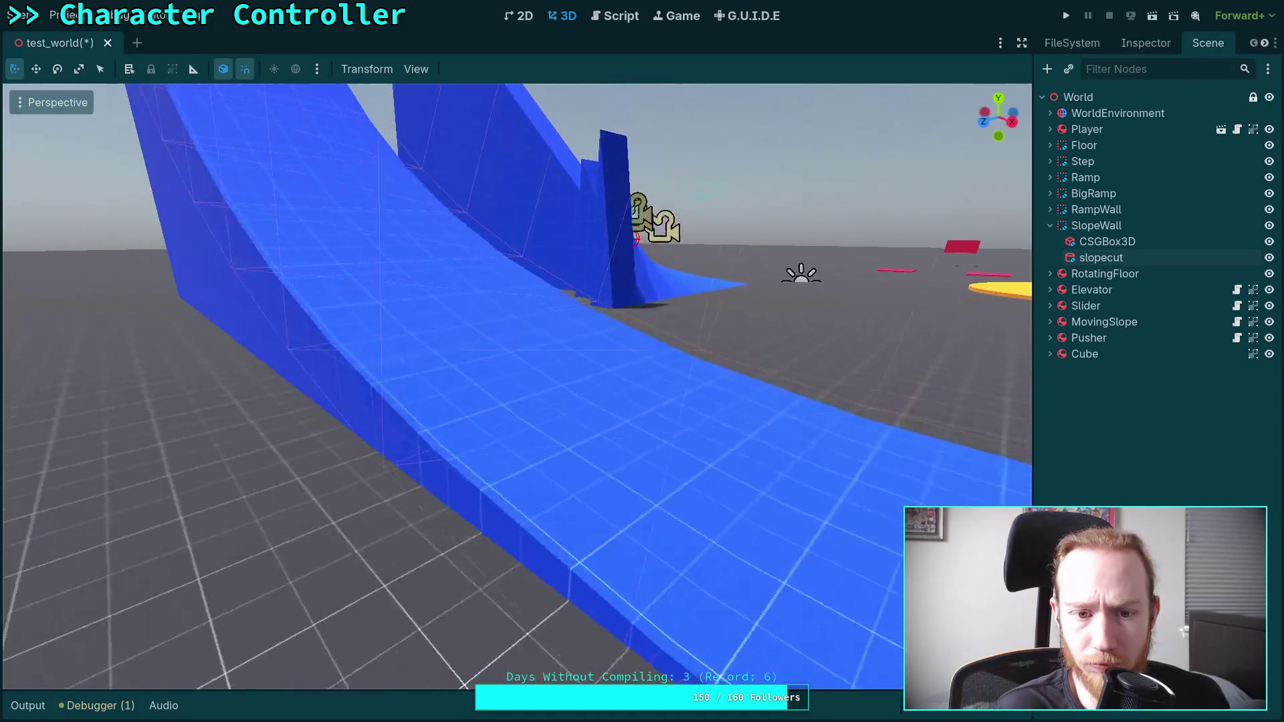
key(s)
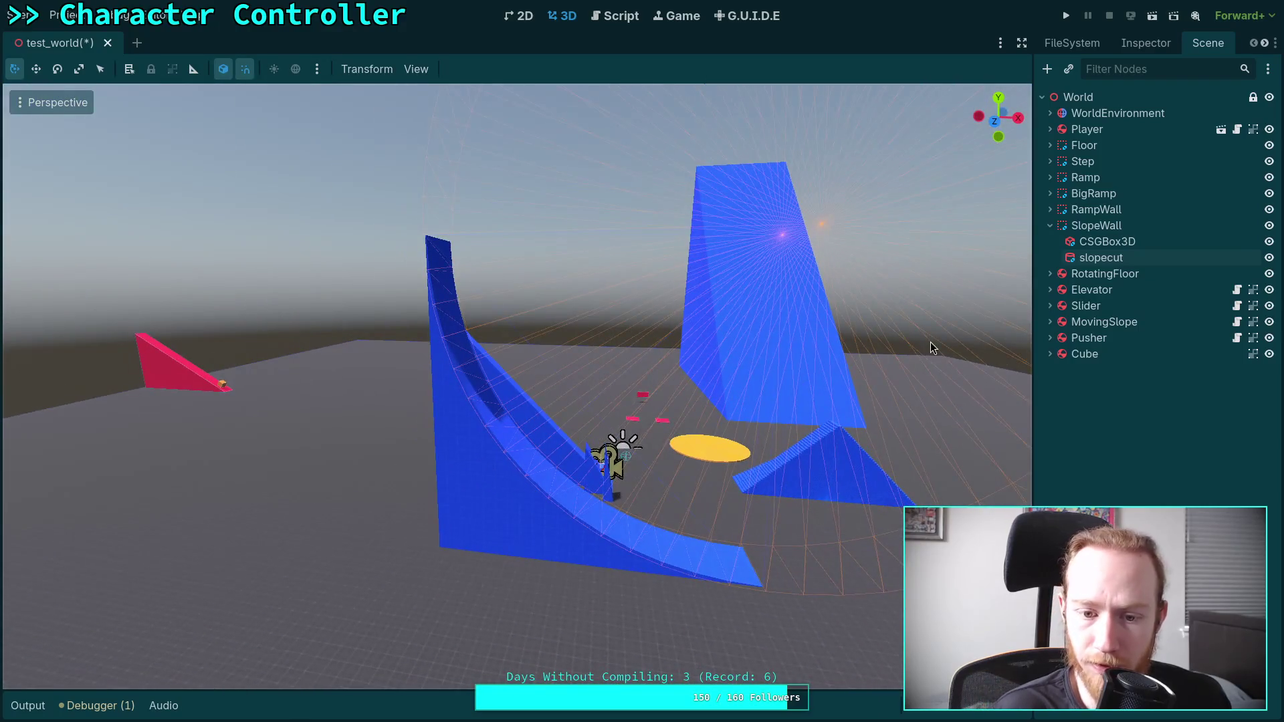
click(1100, 226)
- Set the CSGBox3D's Z position to -12.5, correcting an initial 12.5
key(f)
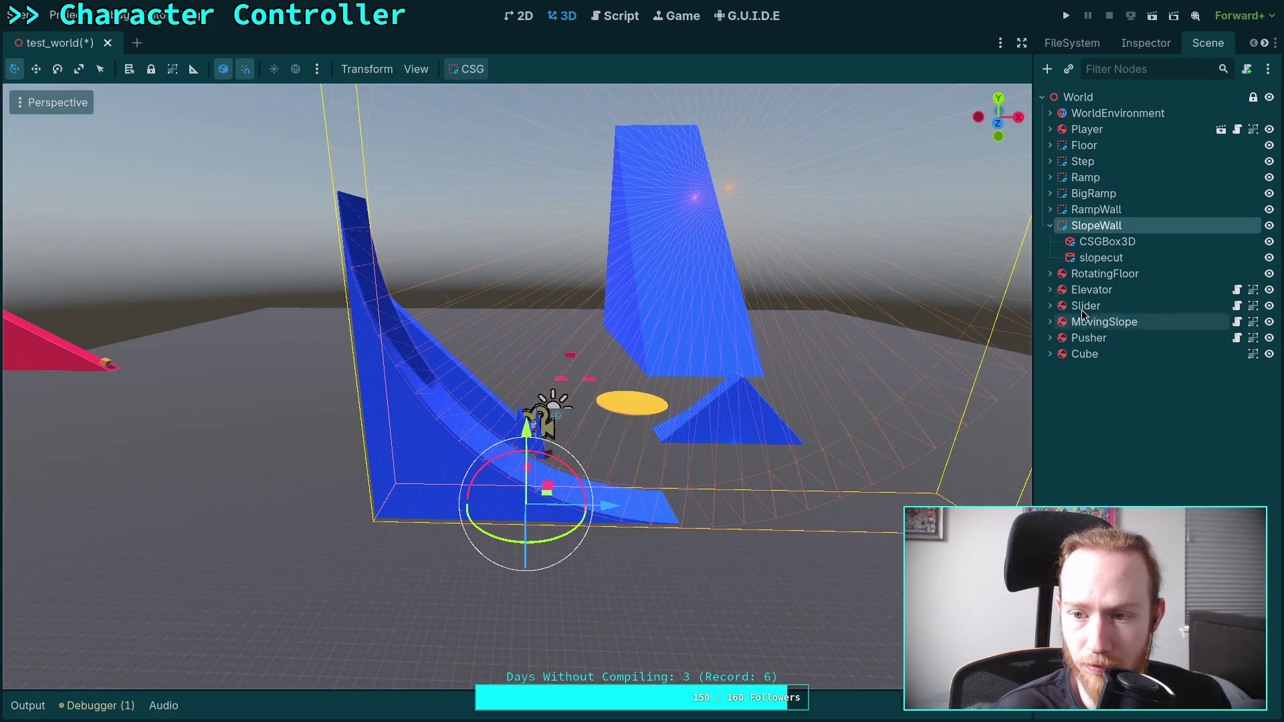
click(1095, 244)
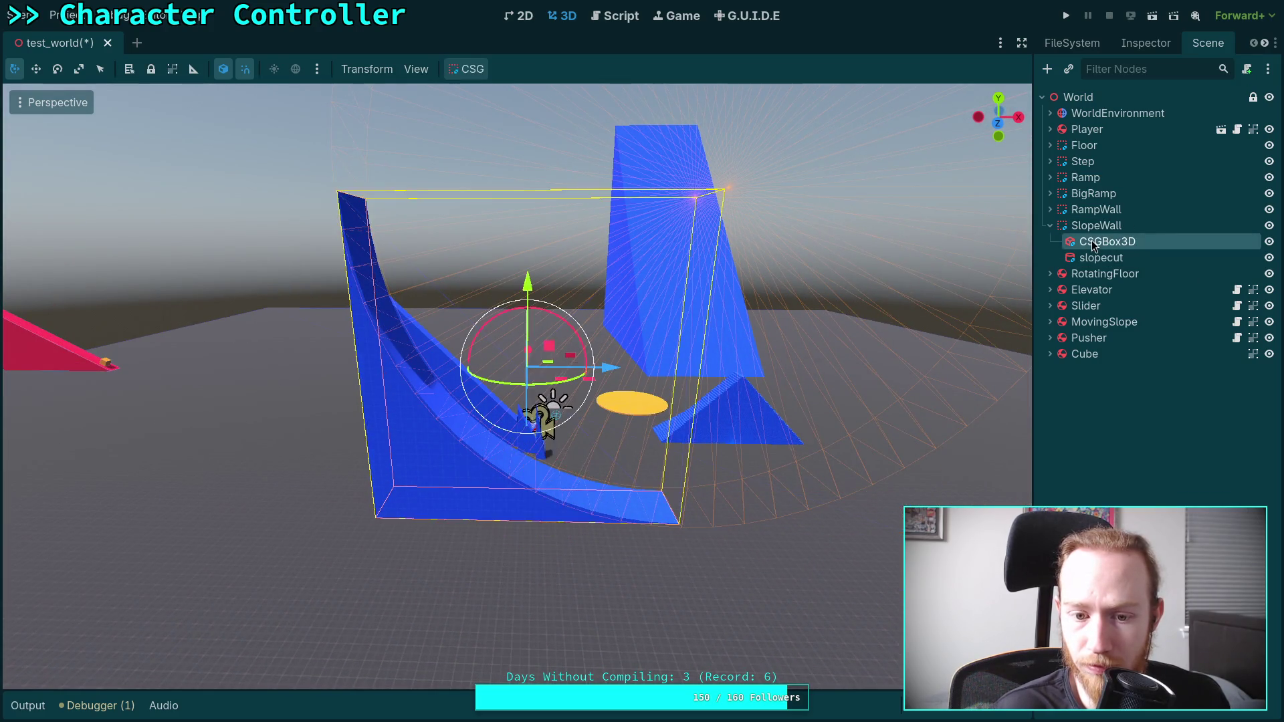
click(1145, 43)
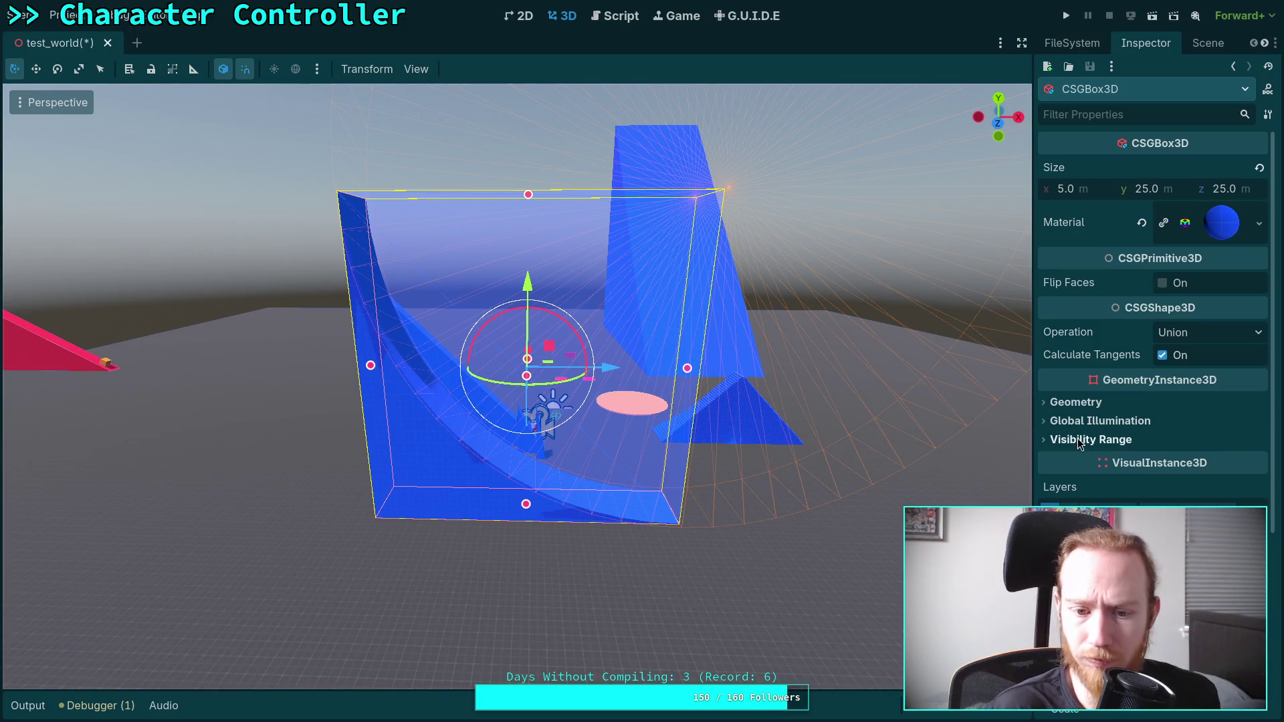
scroll(1153, 301, down, 5)
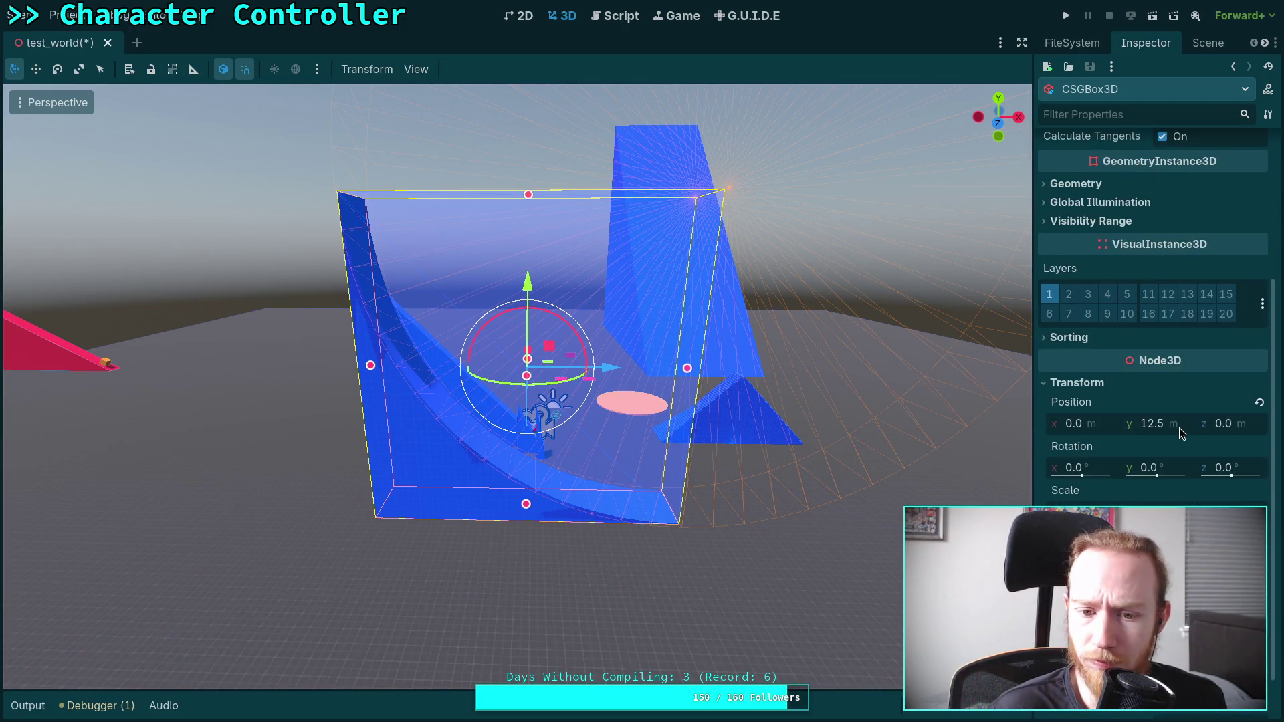
click(1240, 434)
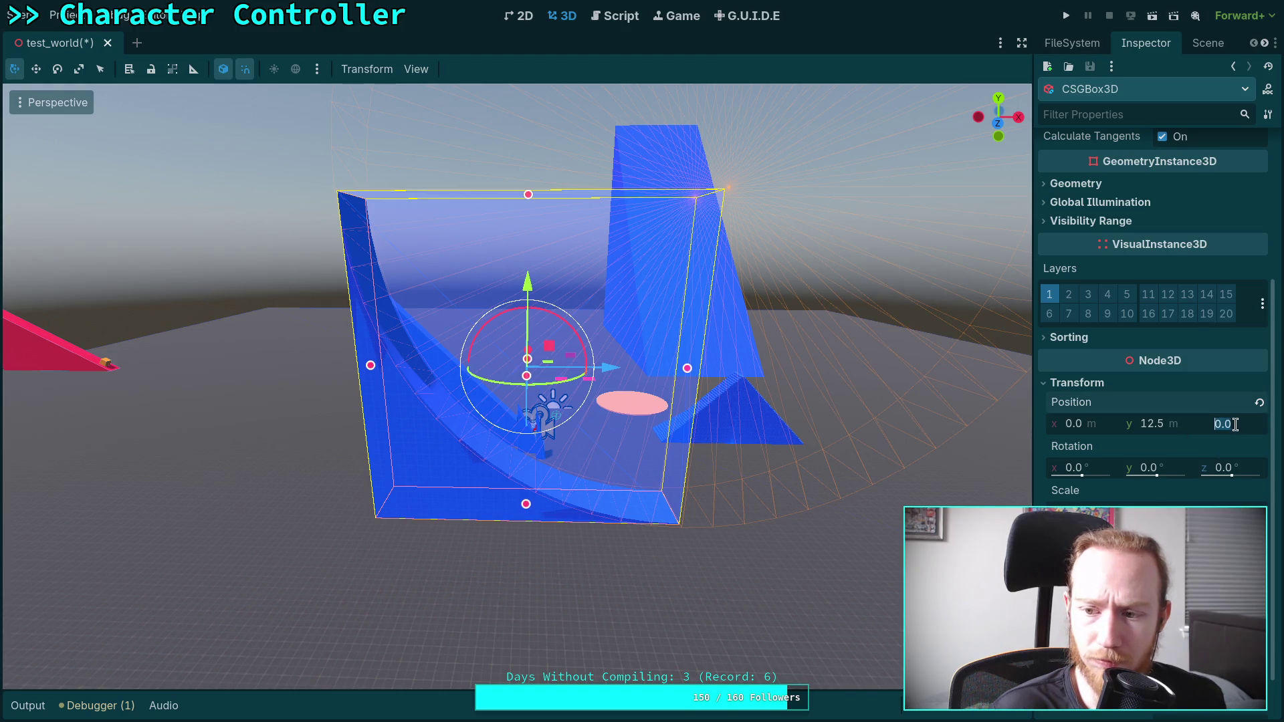
text(12.5)
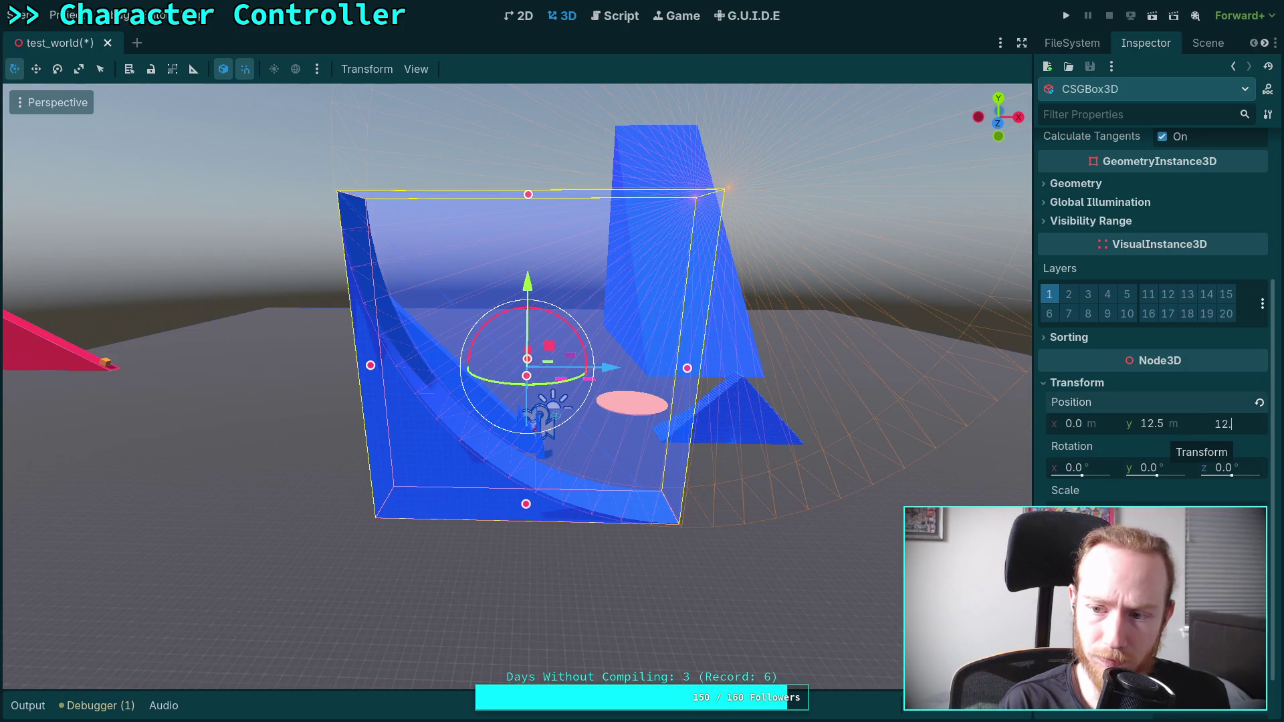
key(Return)
click(1231, 424)
text(-)
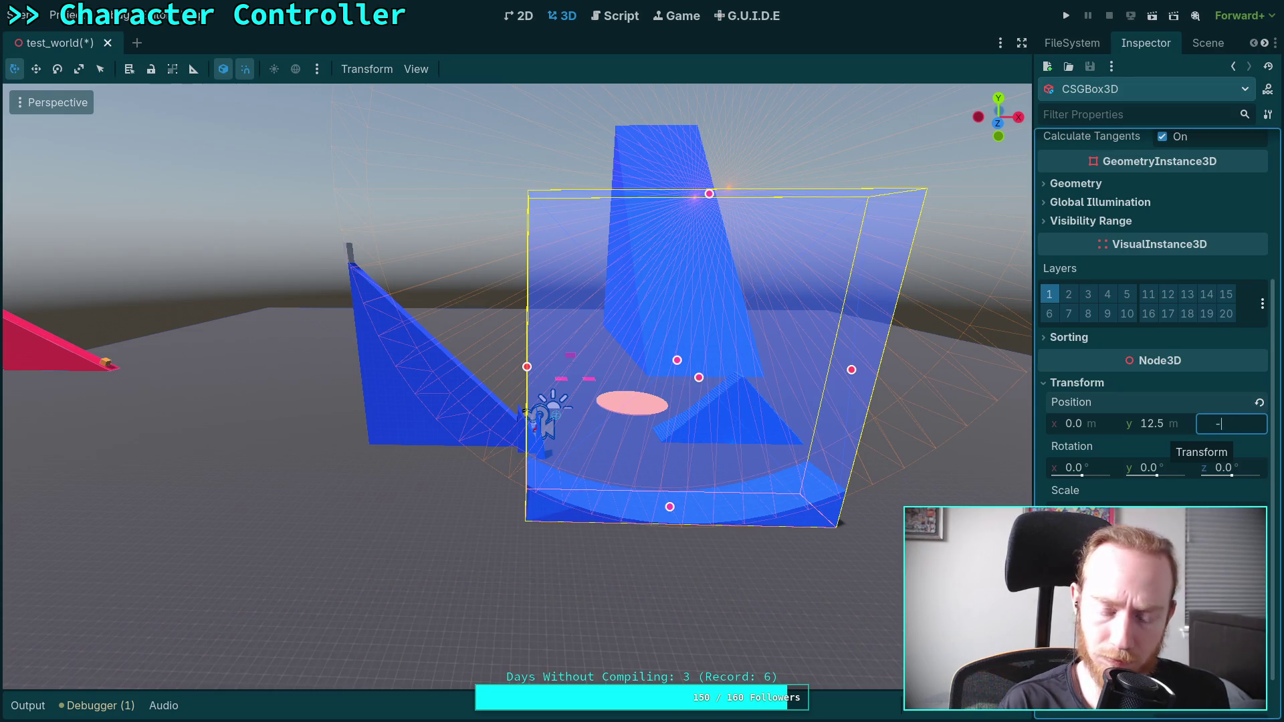
text(12.5)
key(Return)
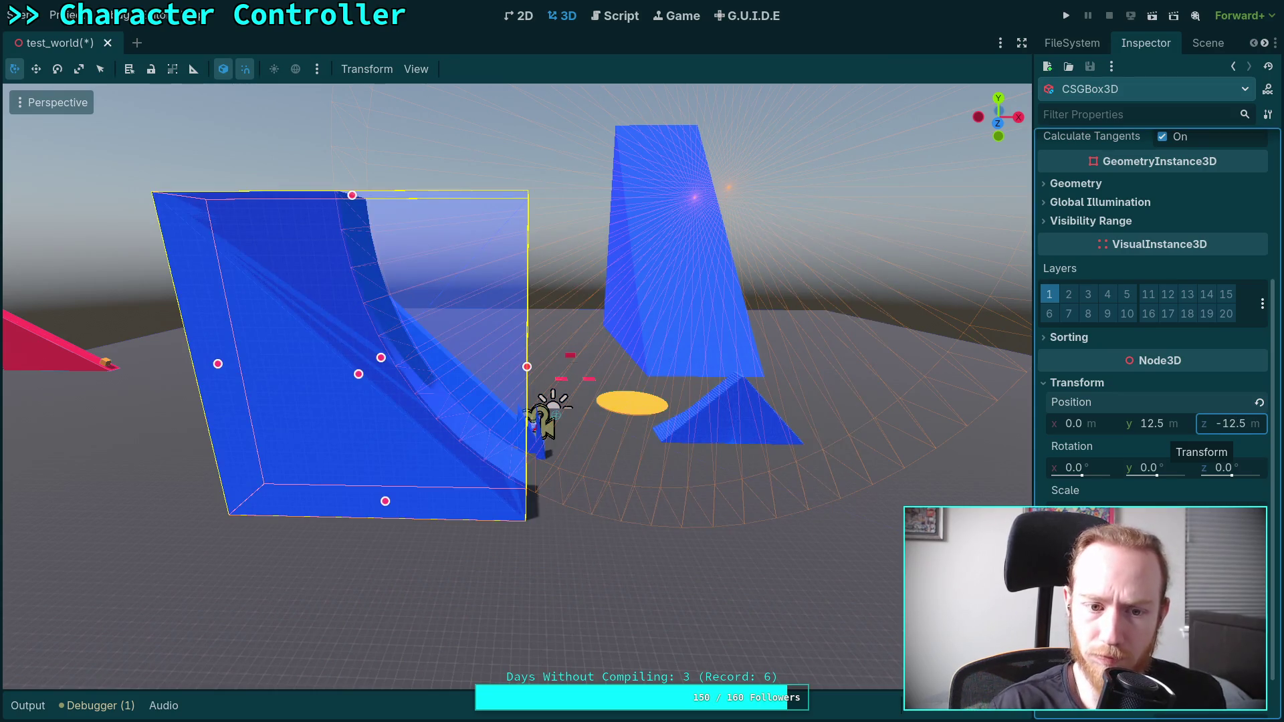
- Set the slopecut cylinder's Z position to 0.05, then select the SlopeWall node
click(1208, 42)
click(1111, 258)
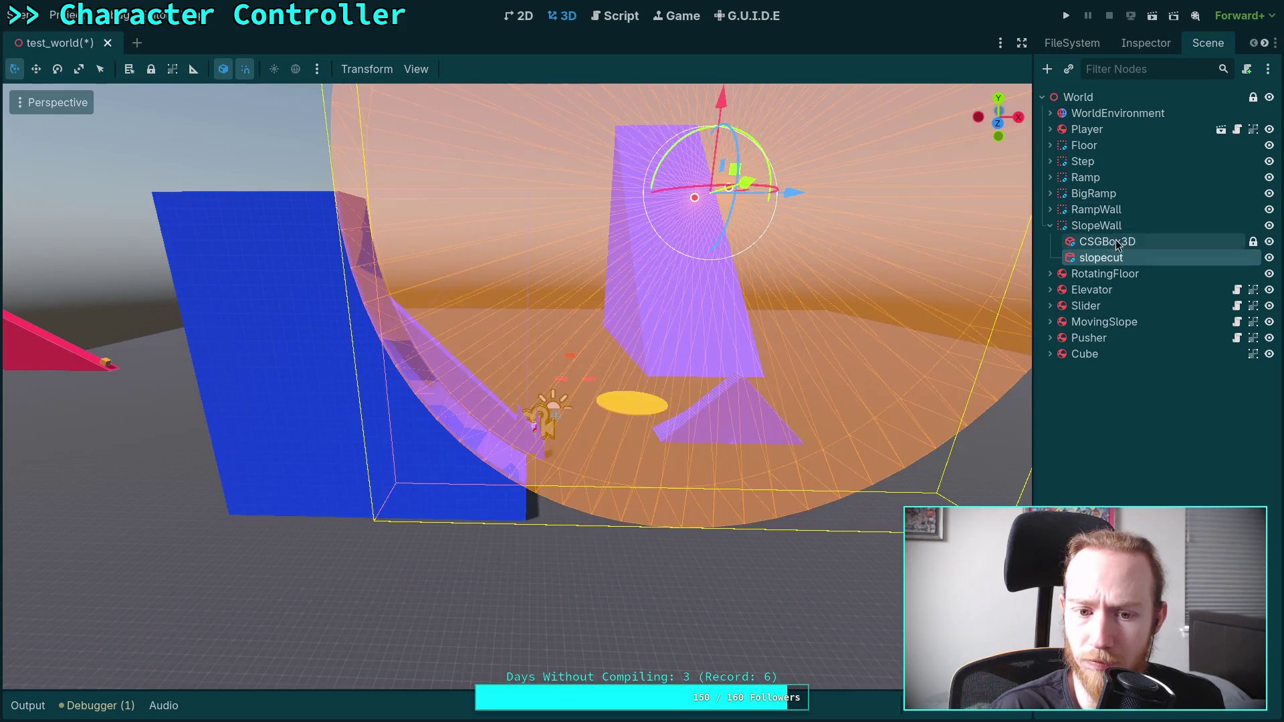
click(1146, 43)
scroll(1135, 307, down, 5)
click(1234, 495)
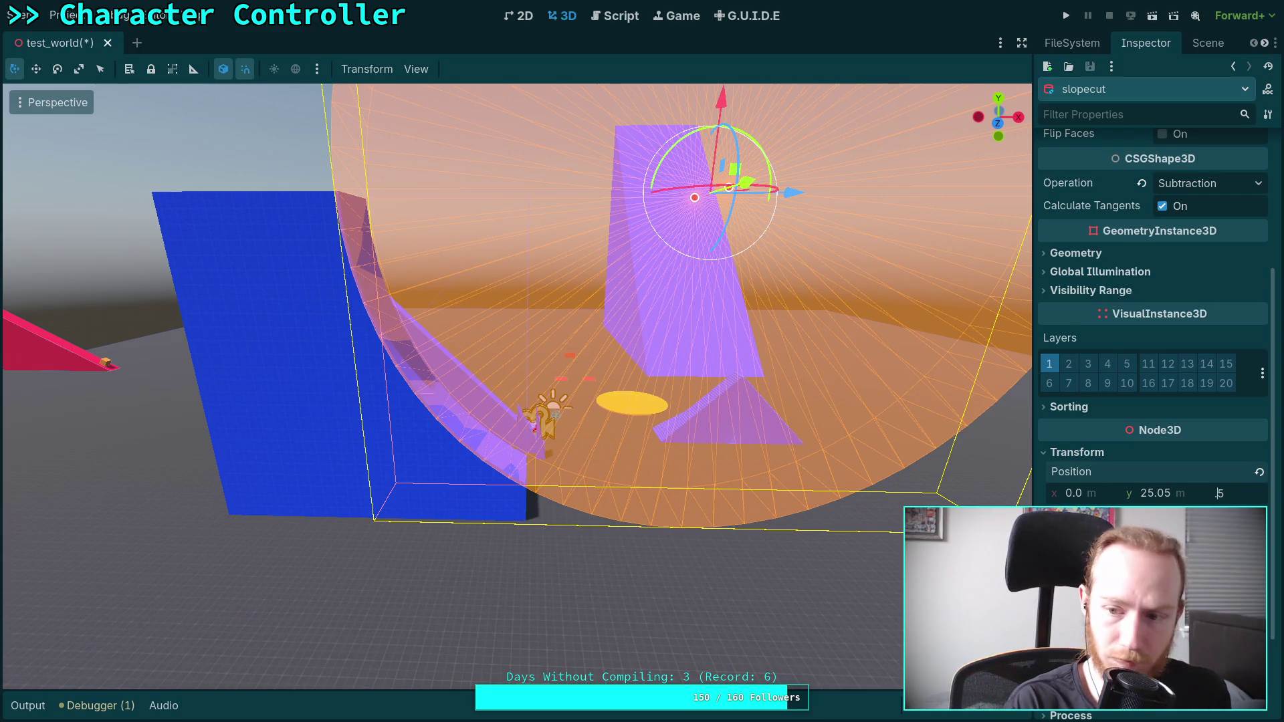
text(0)
key(Return)
click(1229, 493)
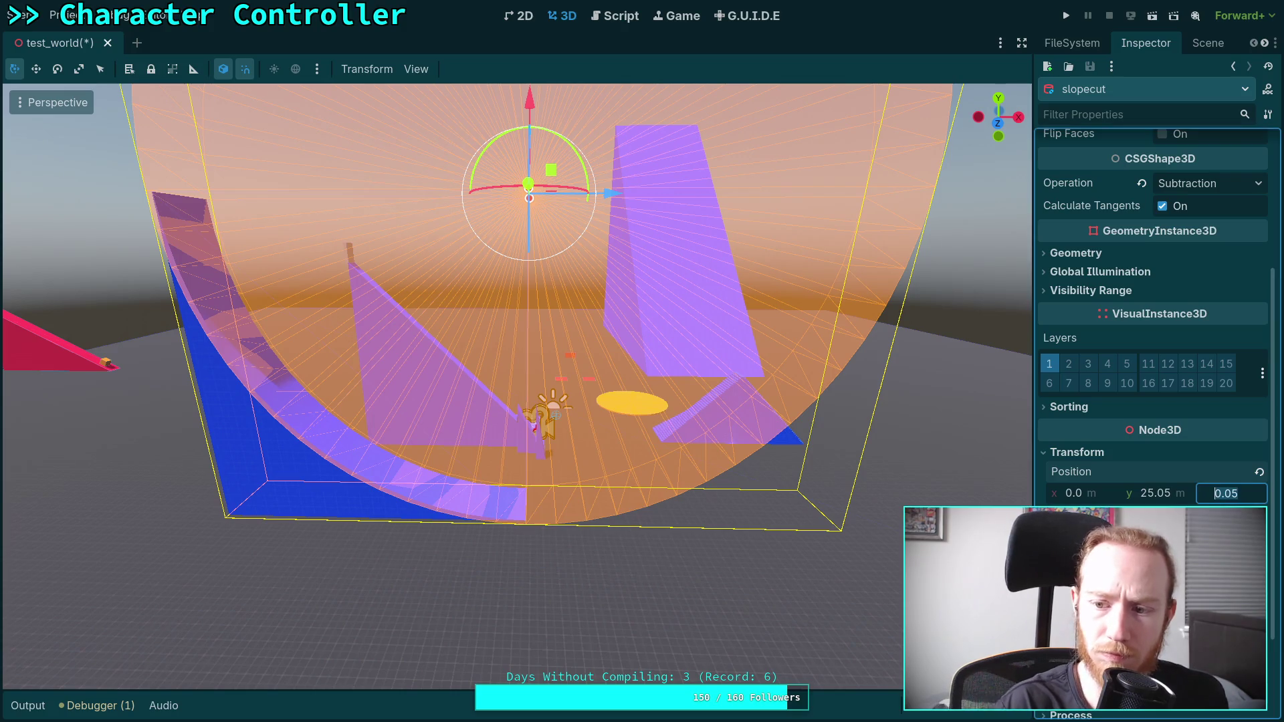
key(Escape)
click(1208, 42)
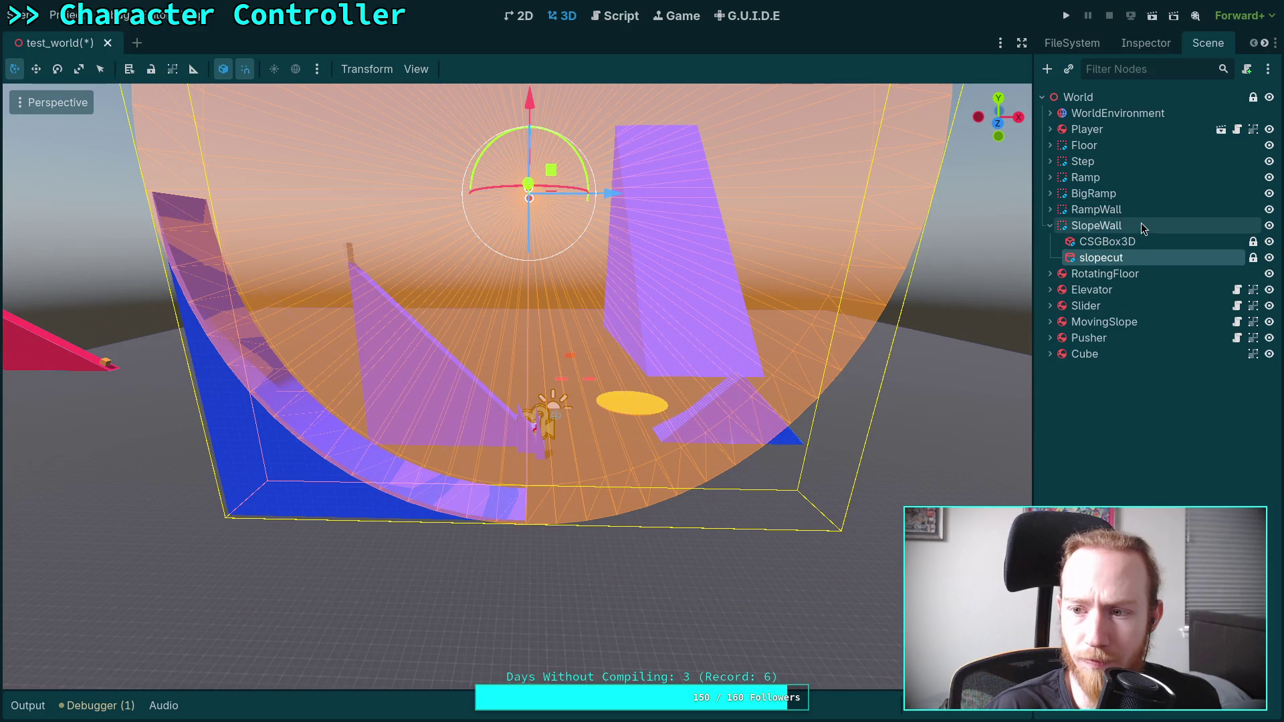
click(1137, 226)
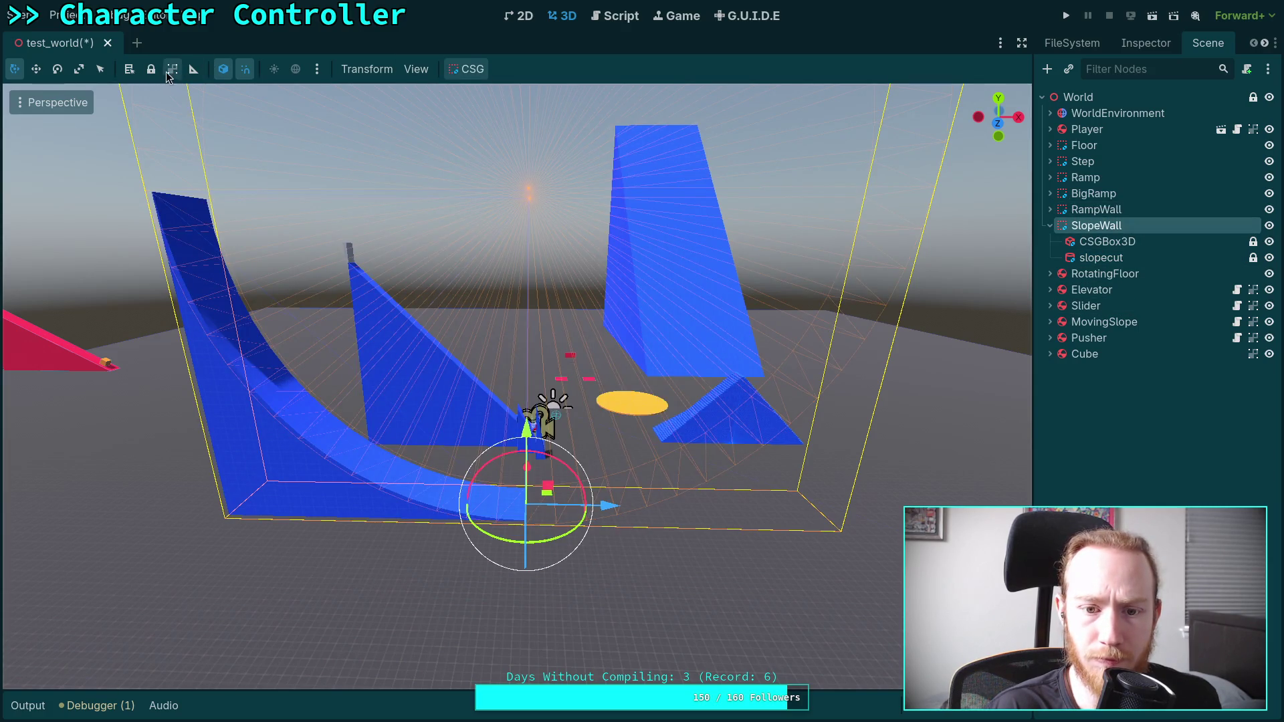
- Drag SlopeWall about 1.8 units along X and run the project to test it
click(848, 557)
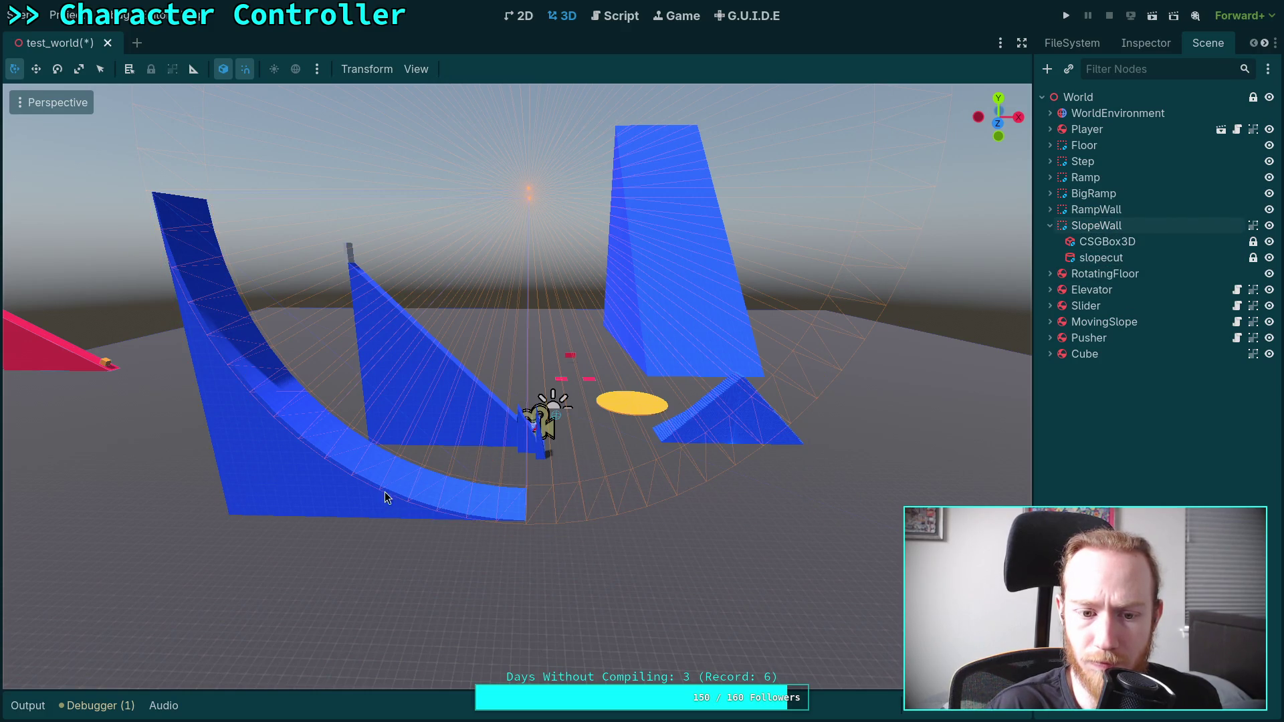
double_click(1107, 241)
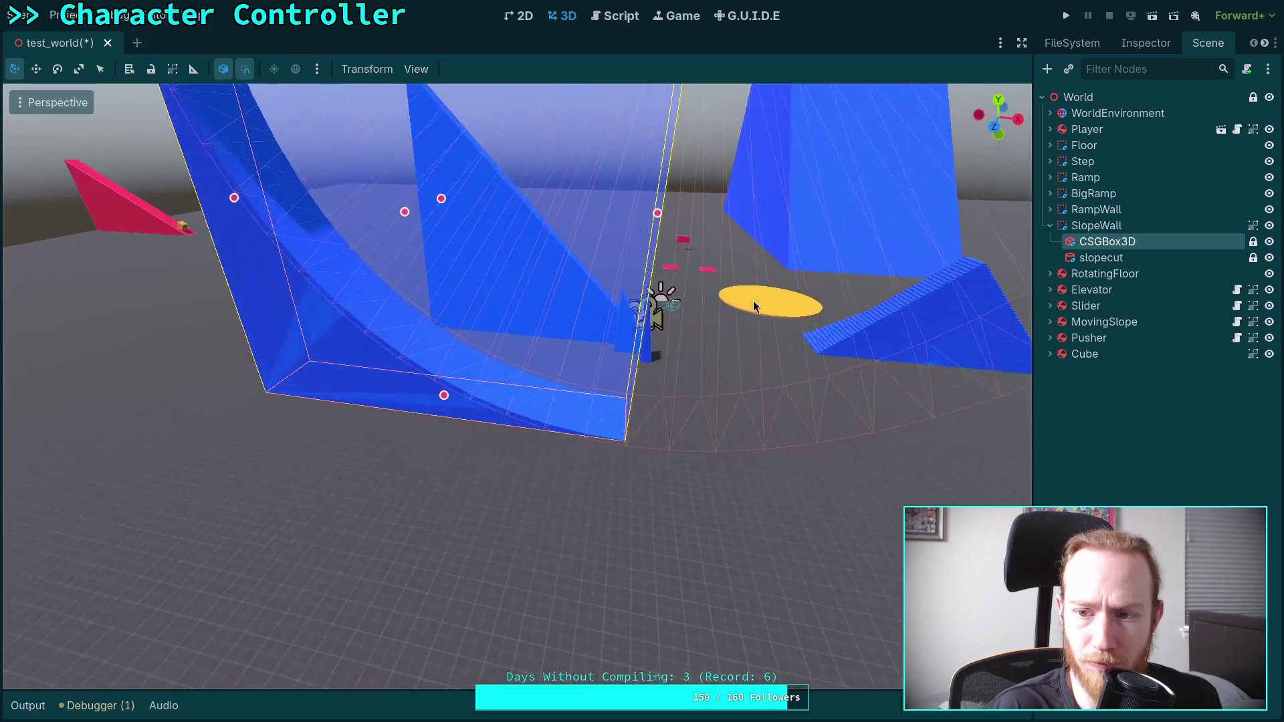
click(1137, 225)
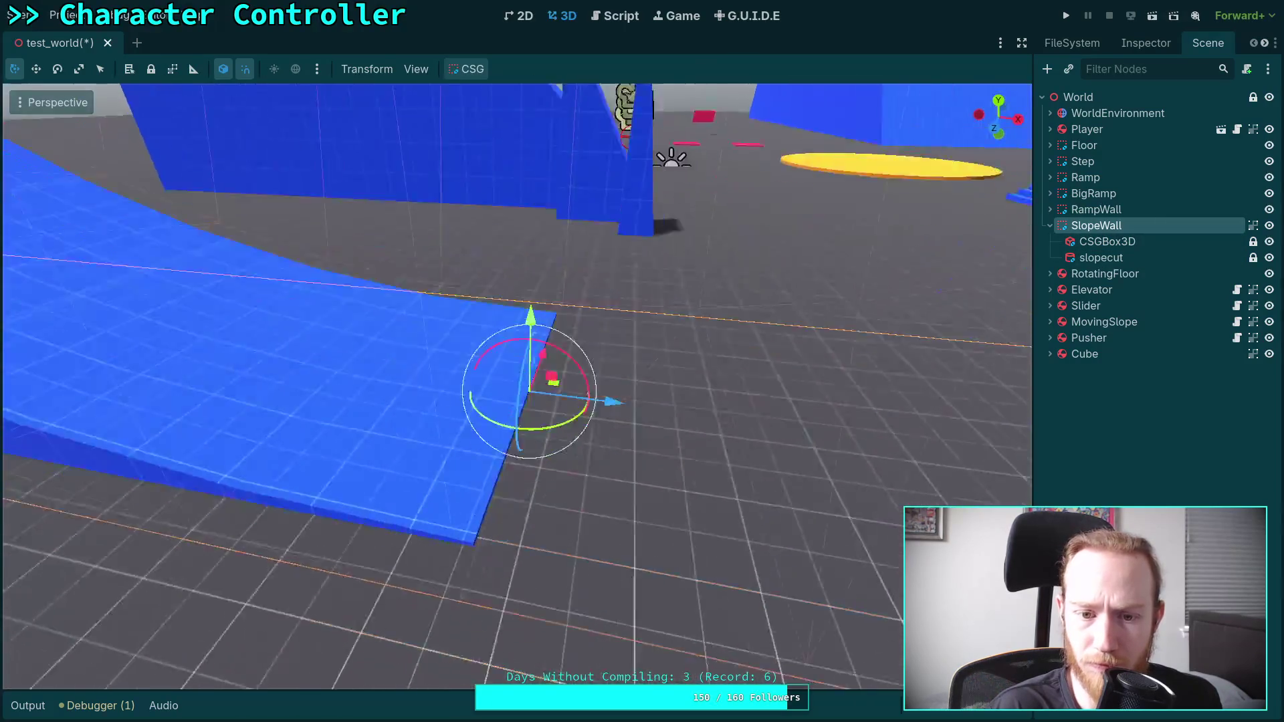
drag(596, 305, 825, 322)
scroll(824, 323, down, 3)
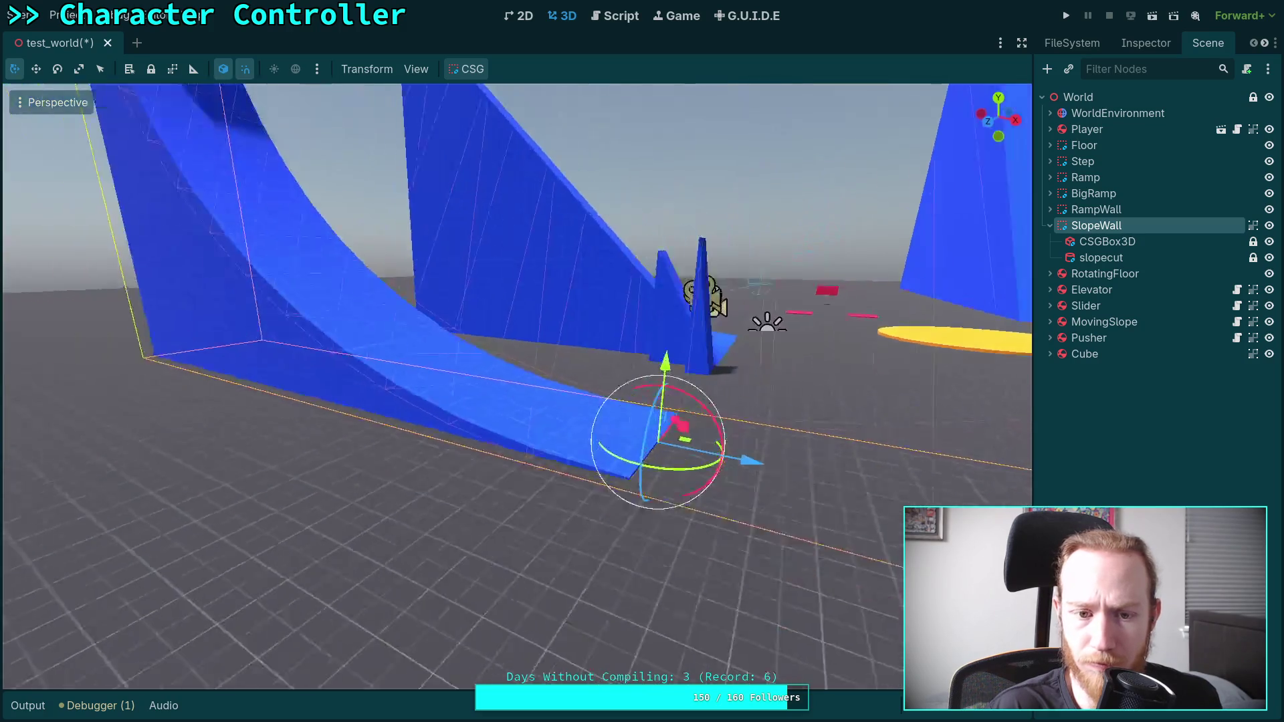
click(1066, 16)
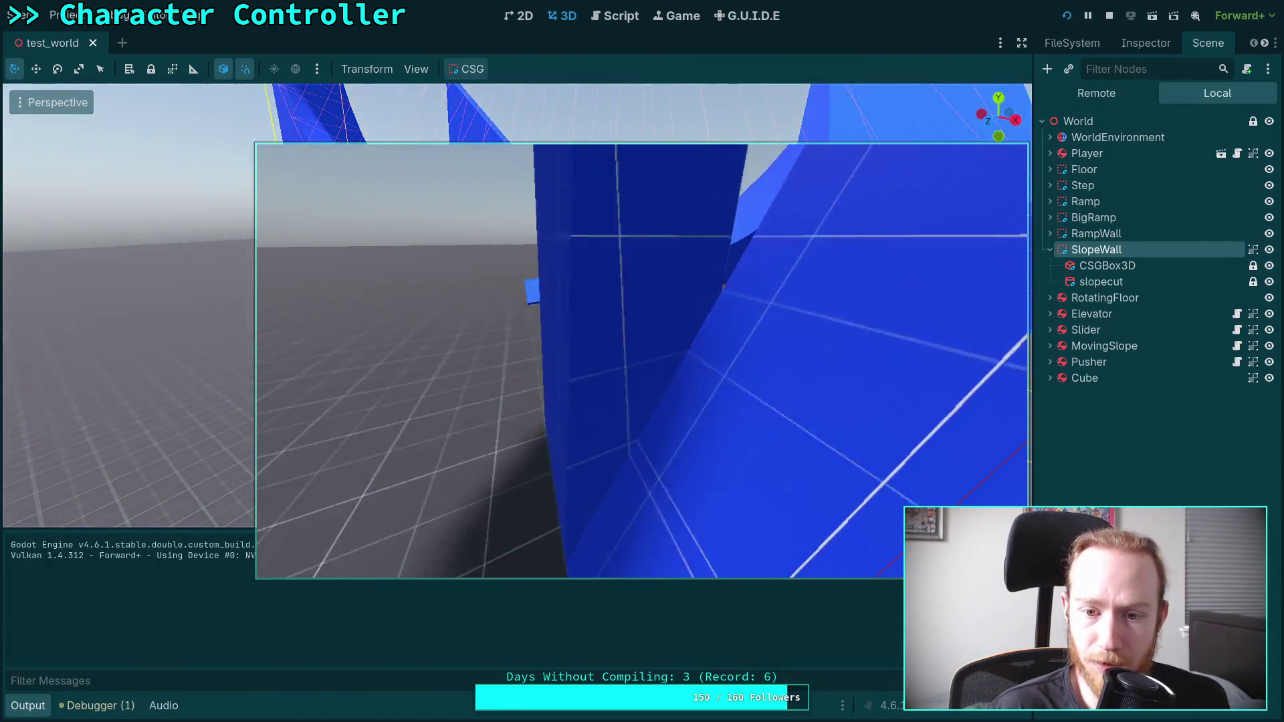
- Walk the player up the curved blue slope to the steep wall
key(w)
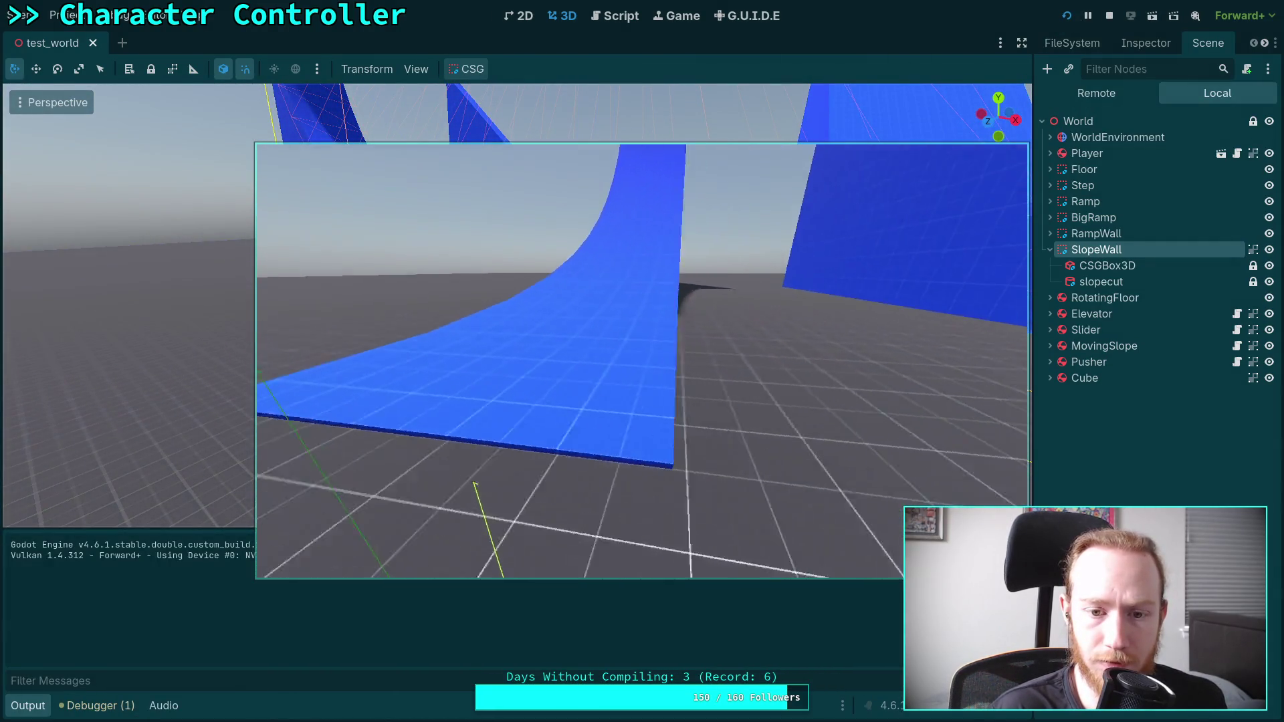
key(w)
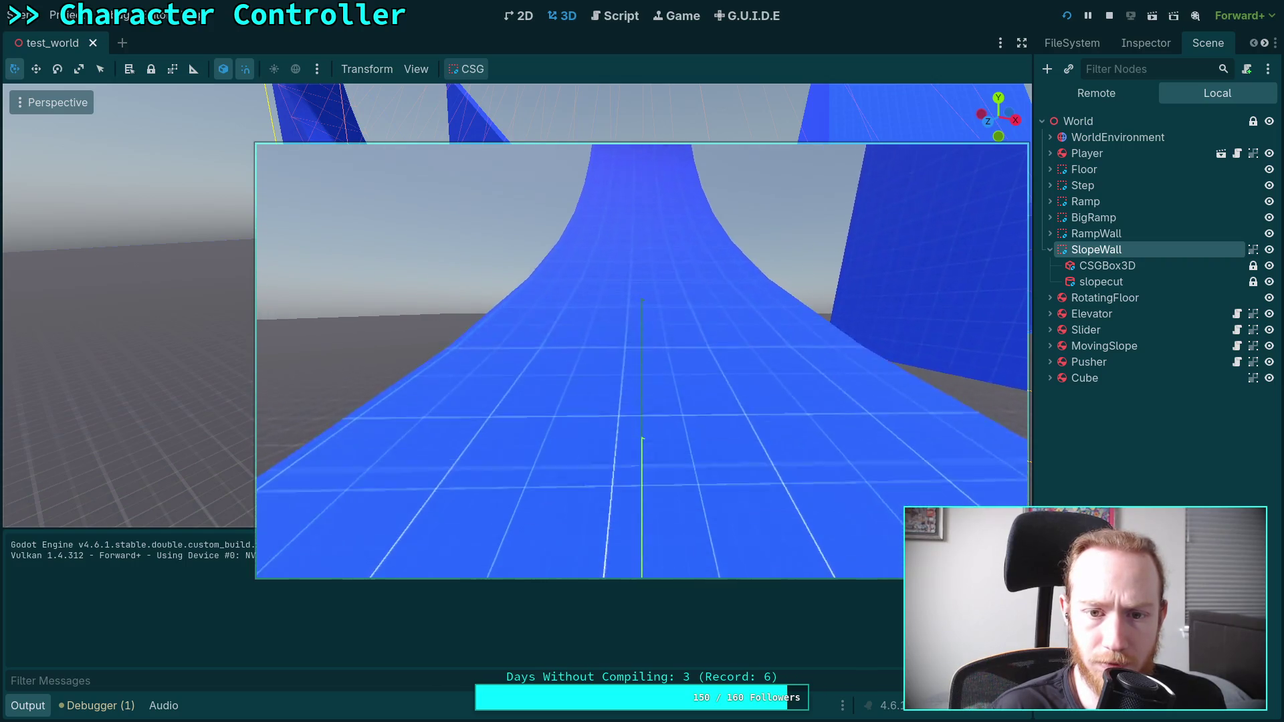
key(w)
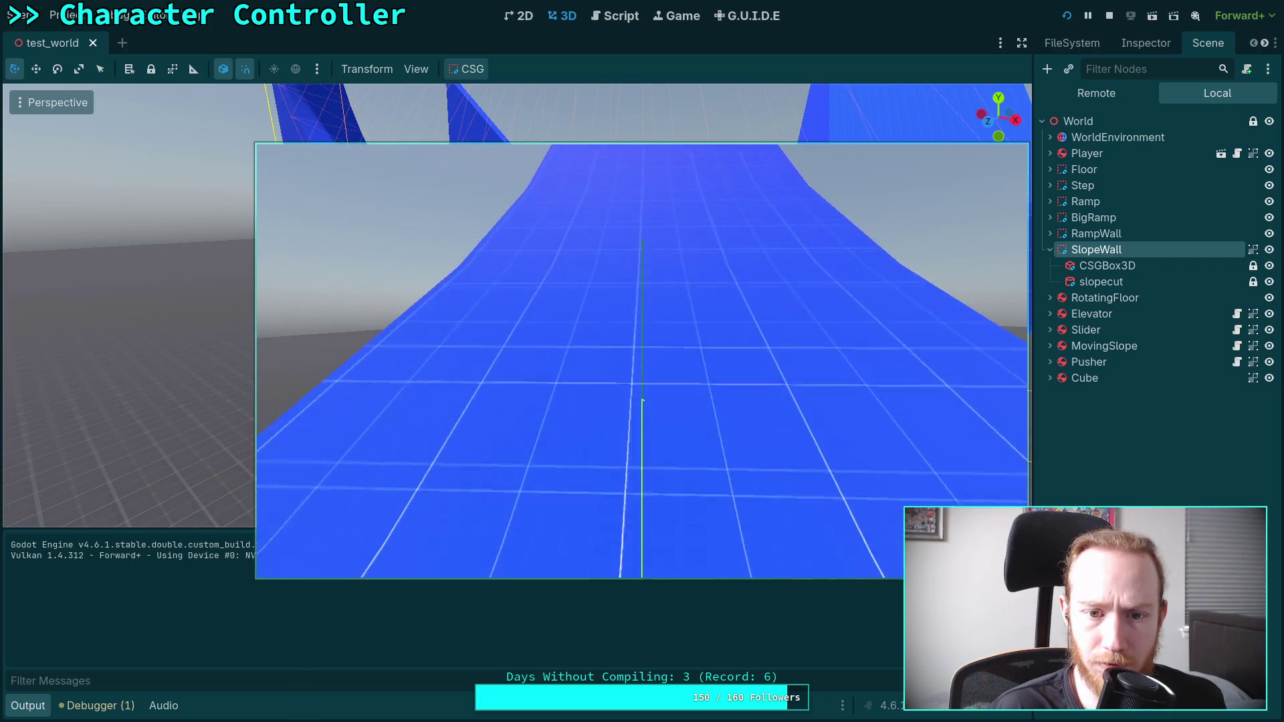
key(w)
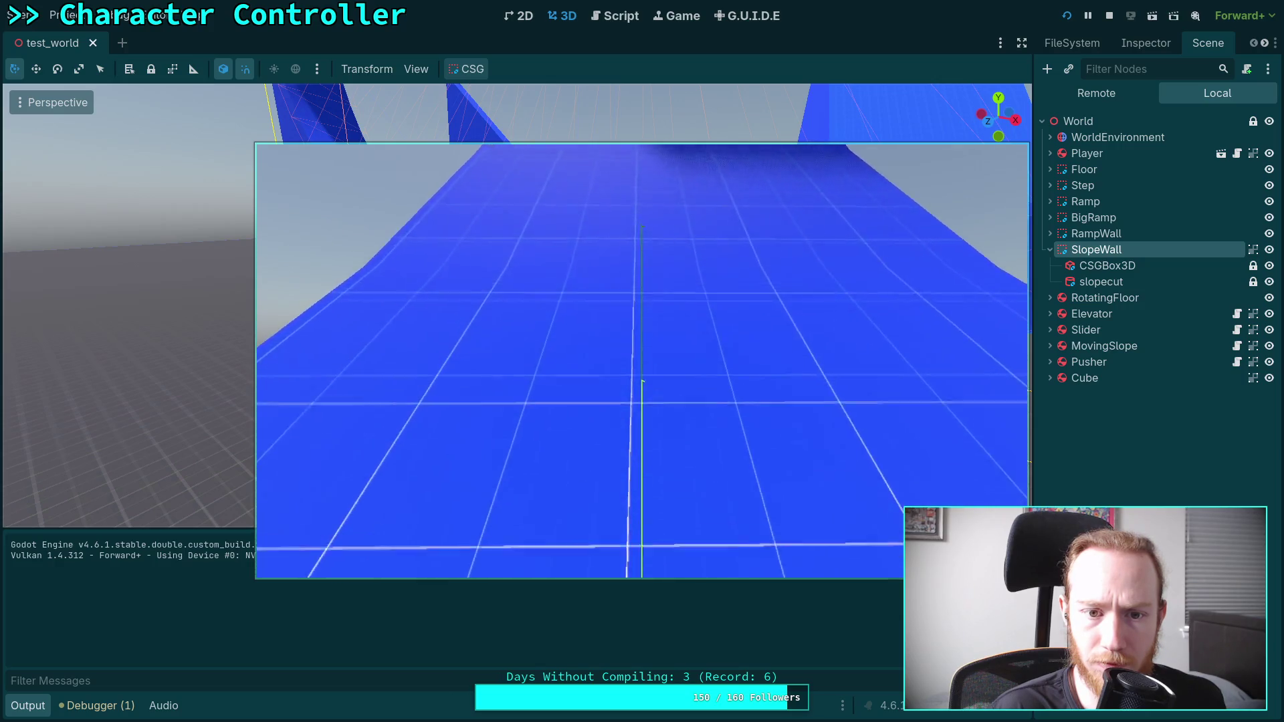
key(w)
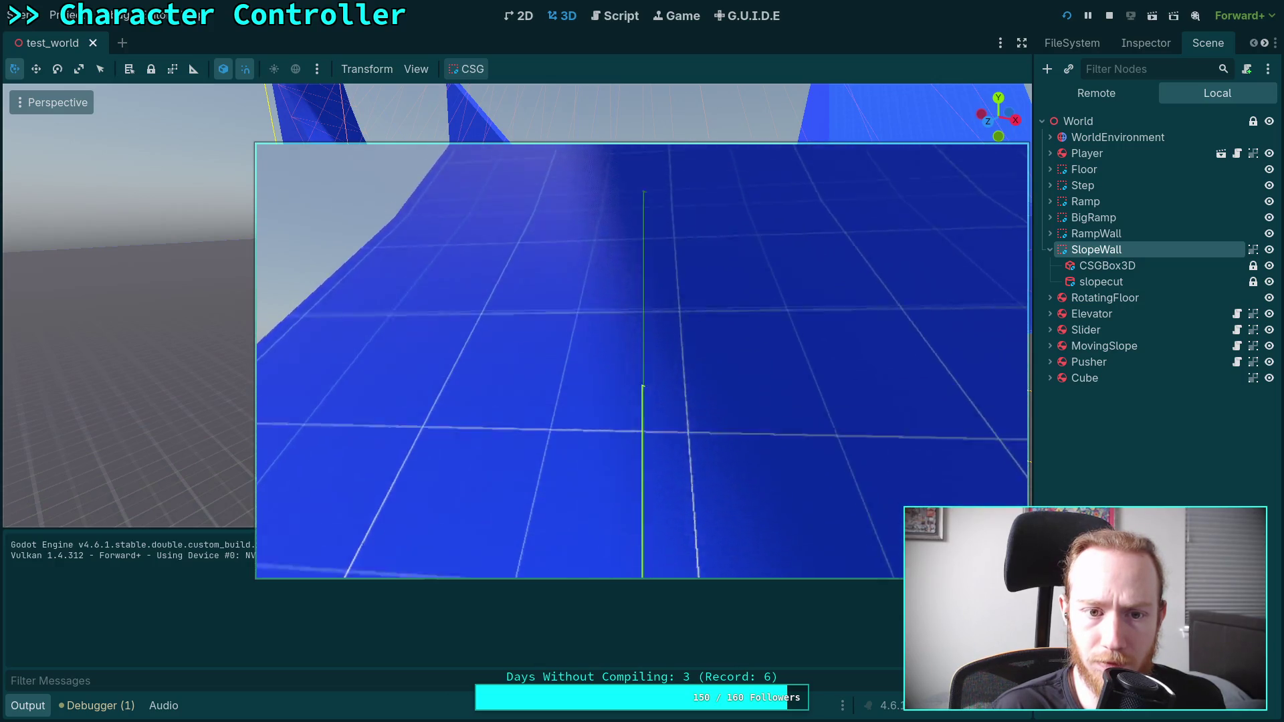
key(w)
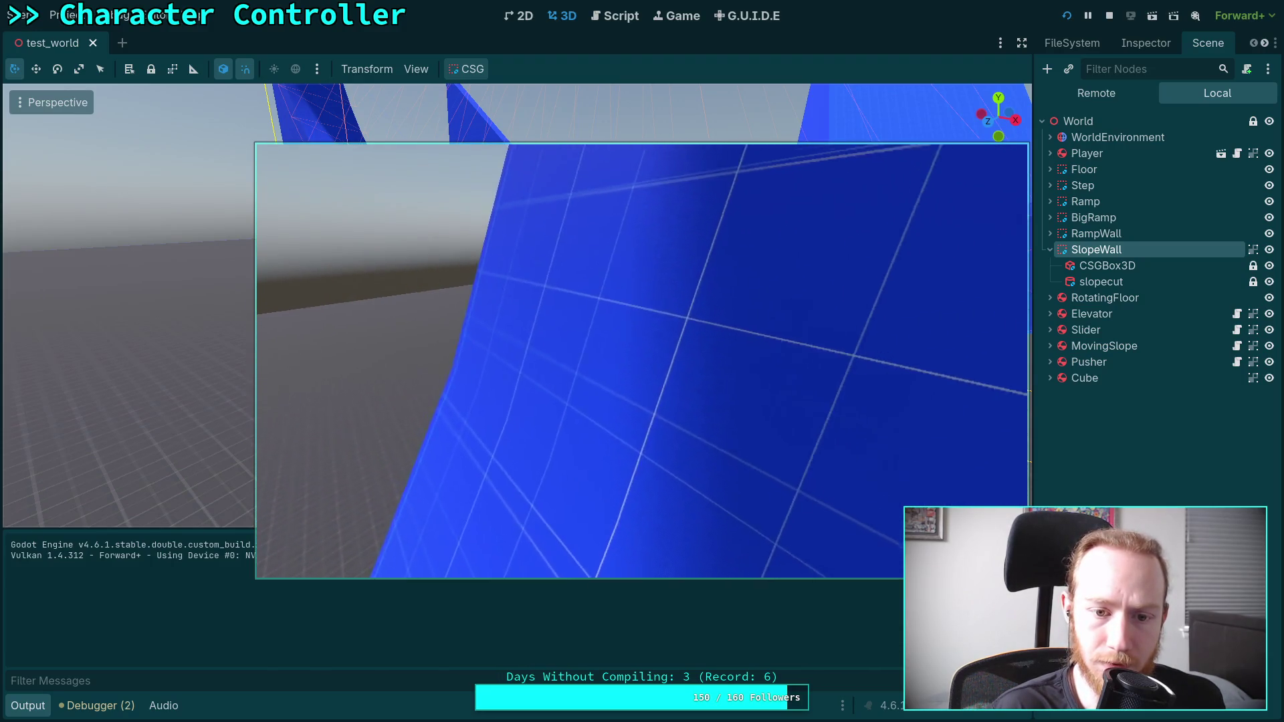
key(w)
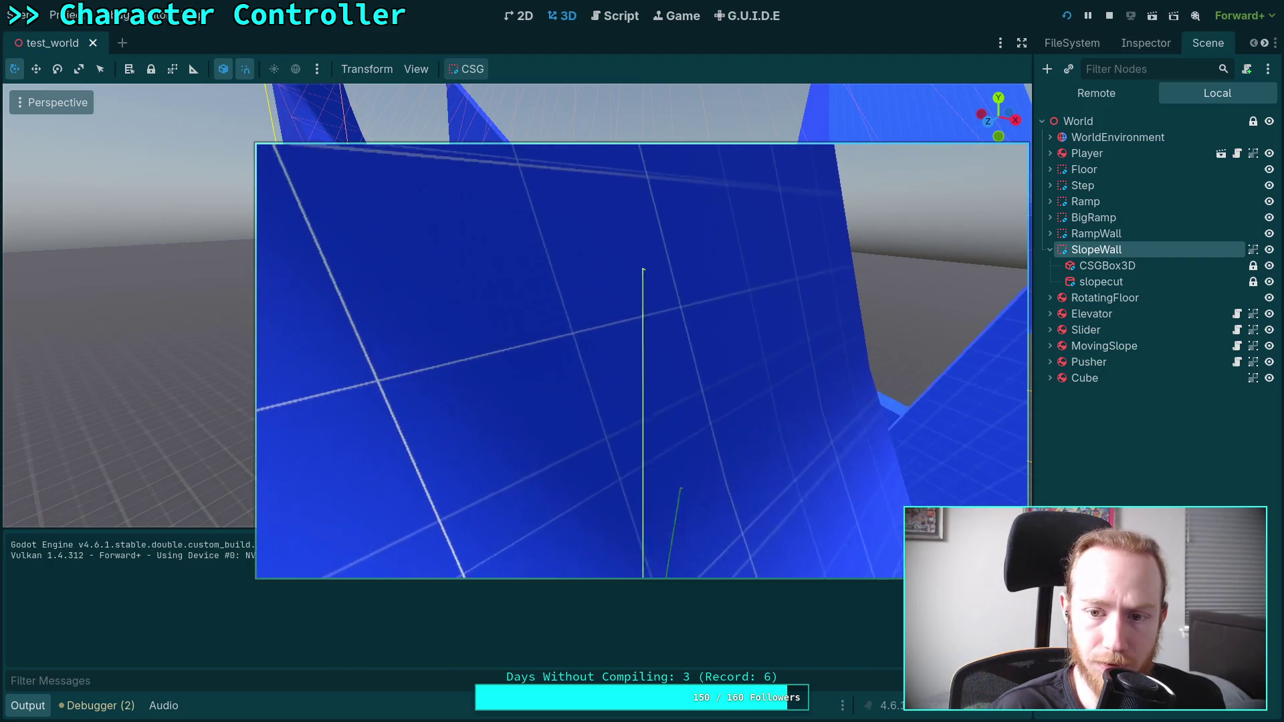
- Back away, then walk along the ramp up against the blue wall again
key(w)
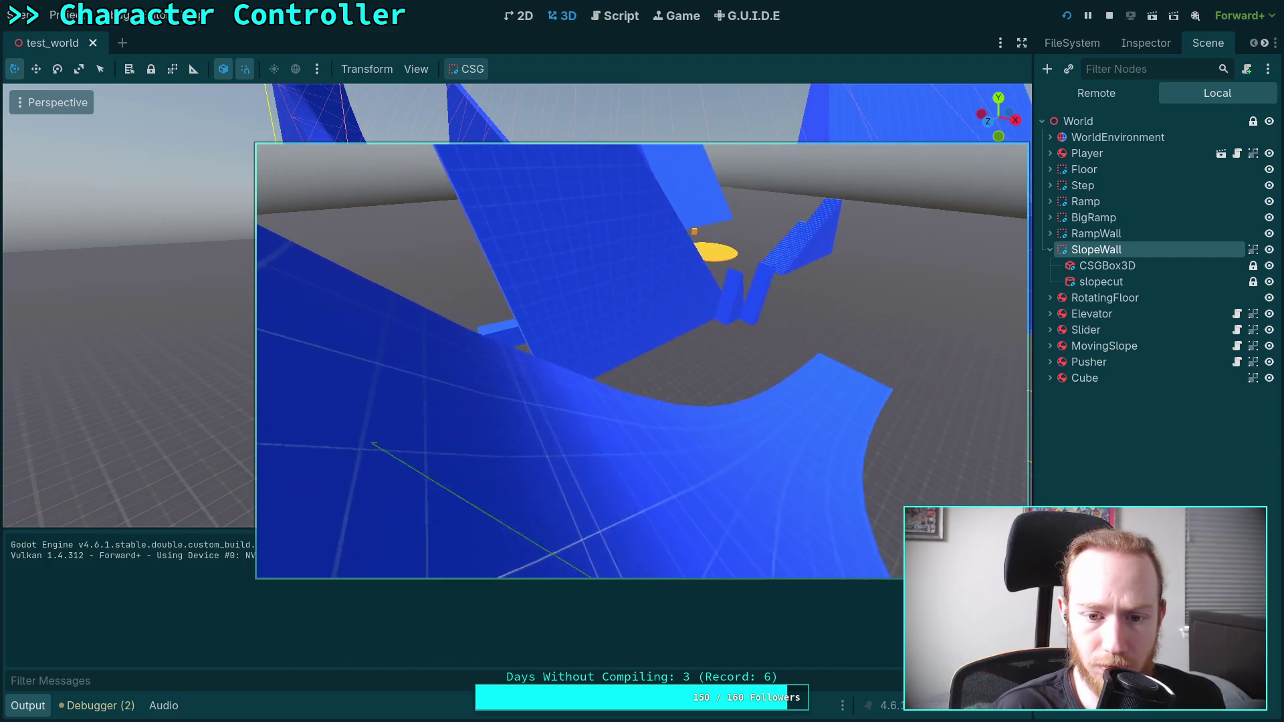
key(w)
key(w)
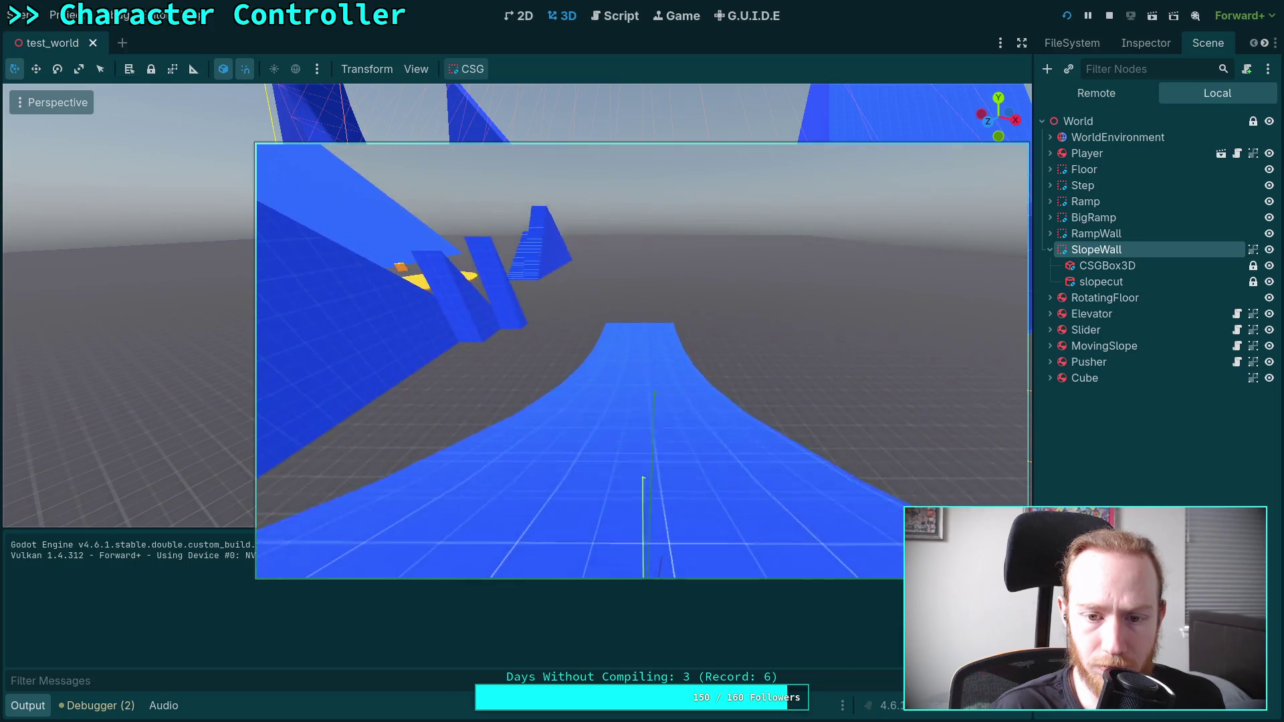
key(w)
key(w)
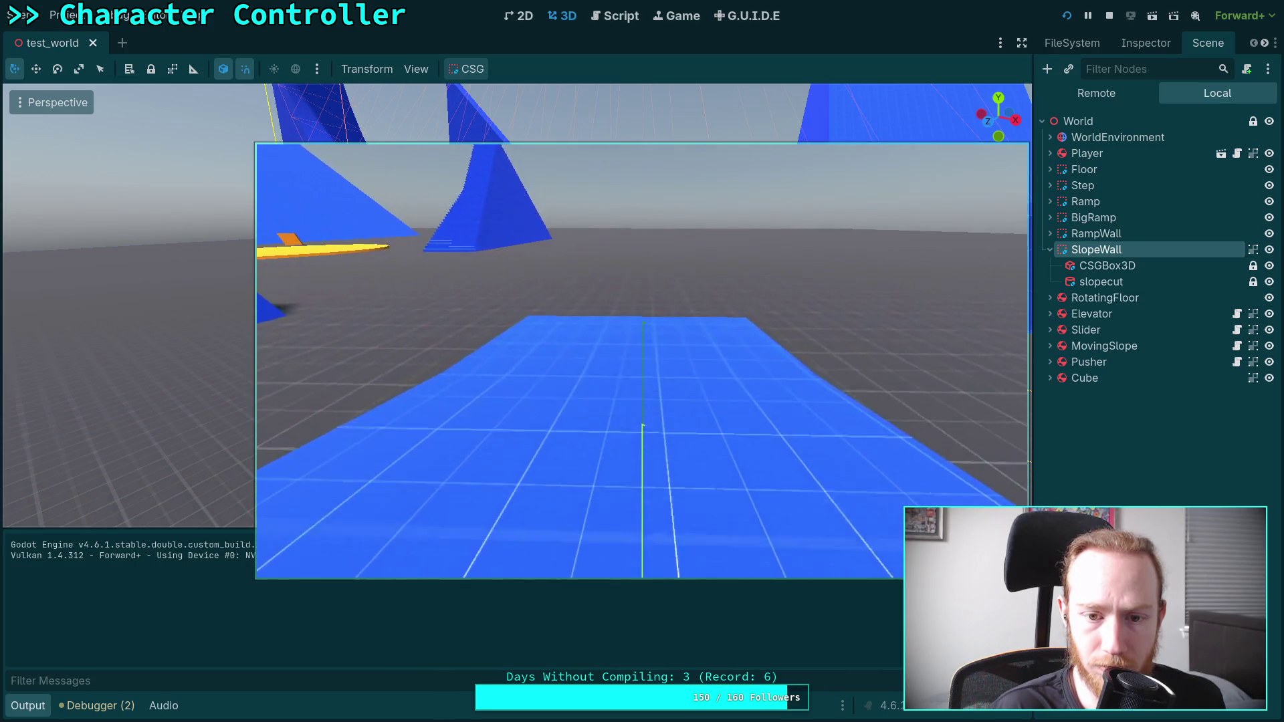
key(w)
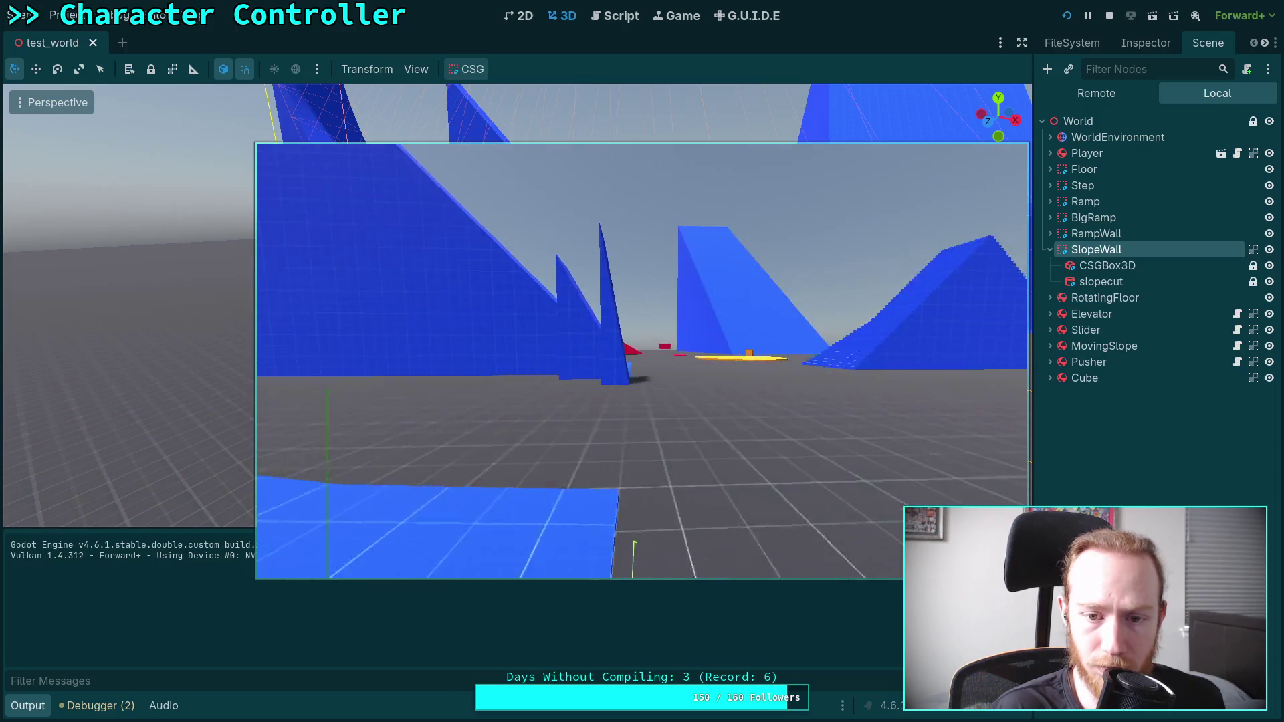
key(w)
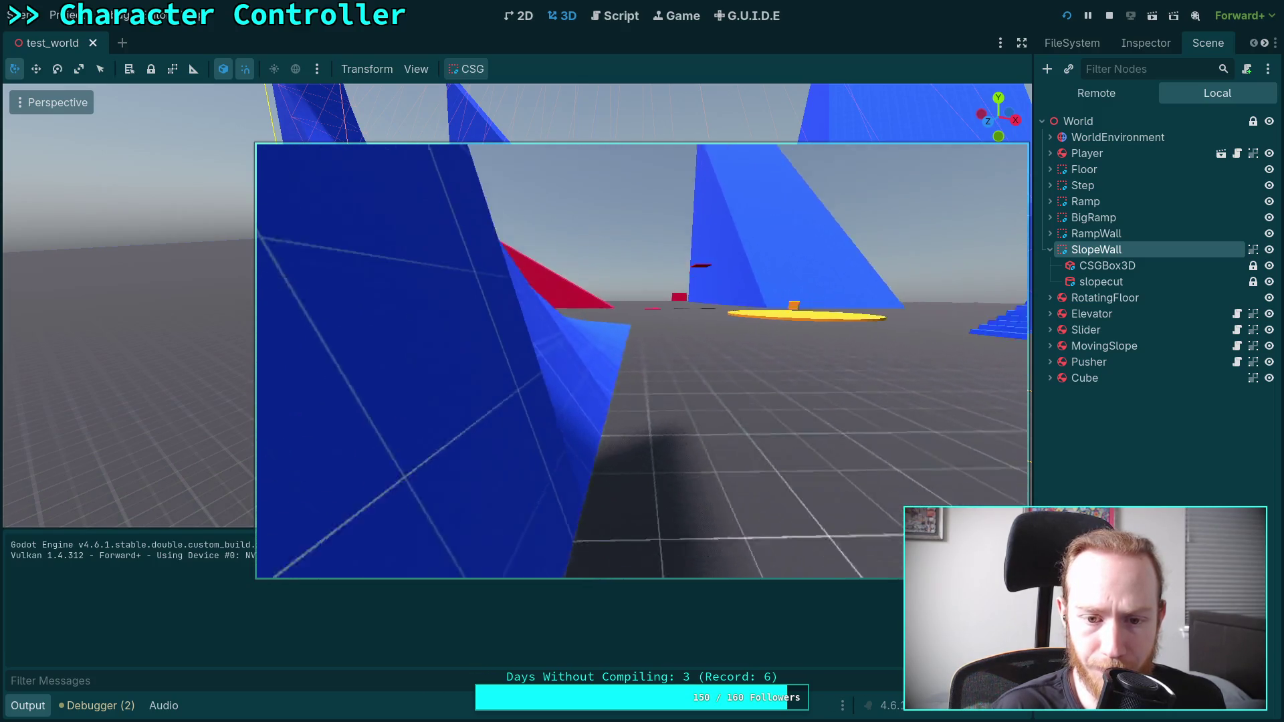
key(w)
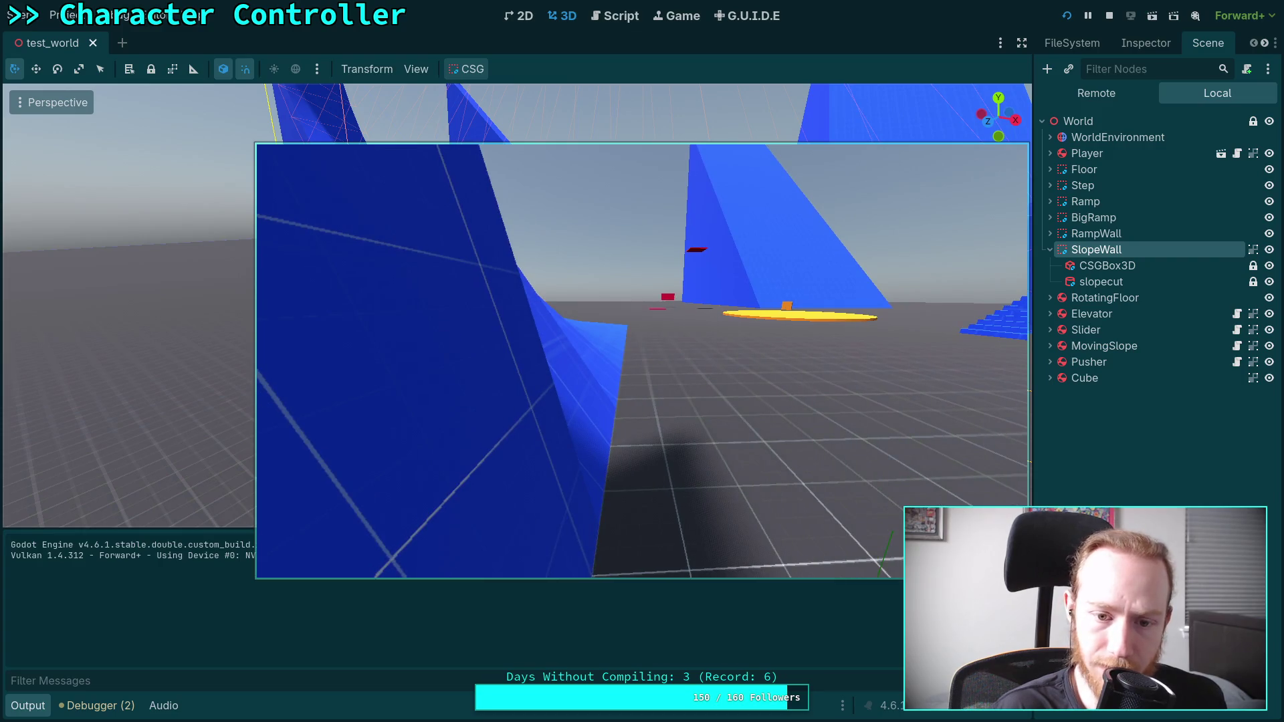
key(w)
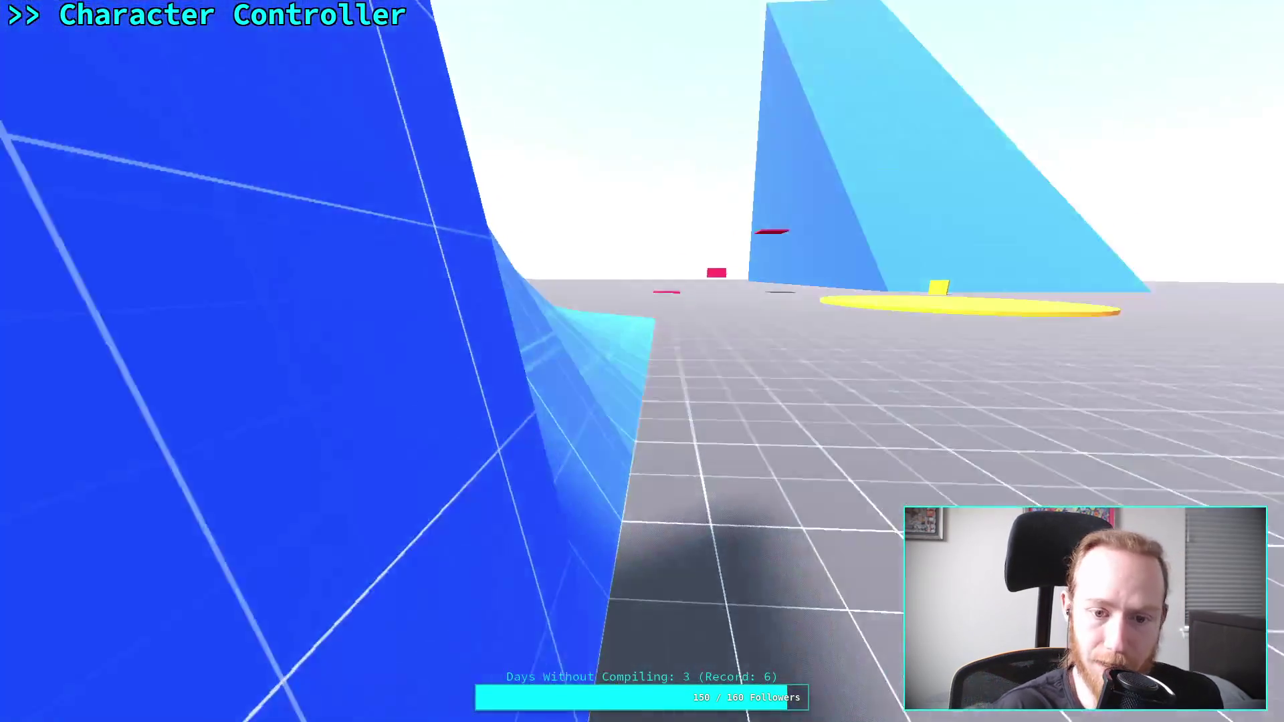
key(w)
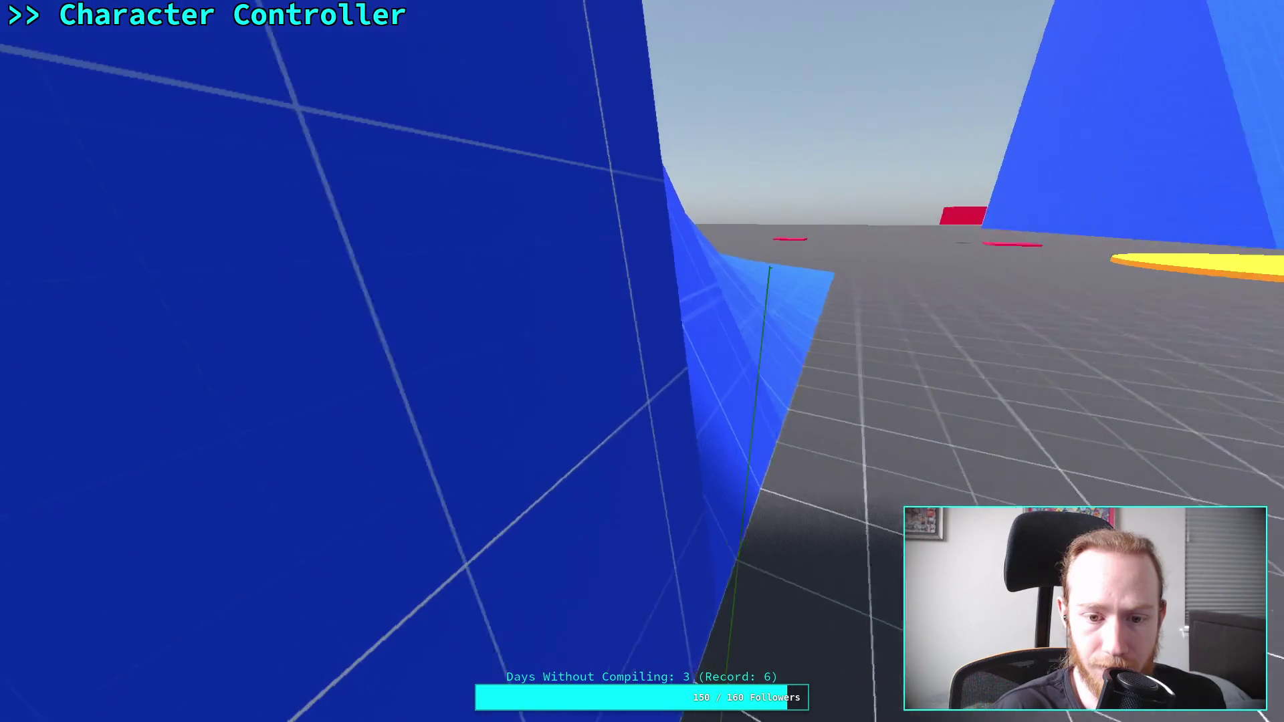
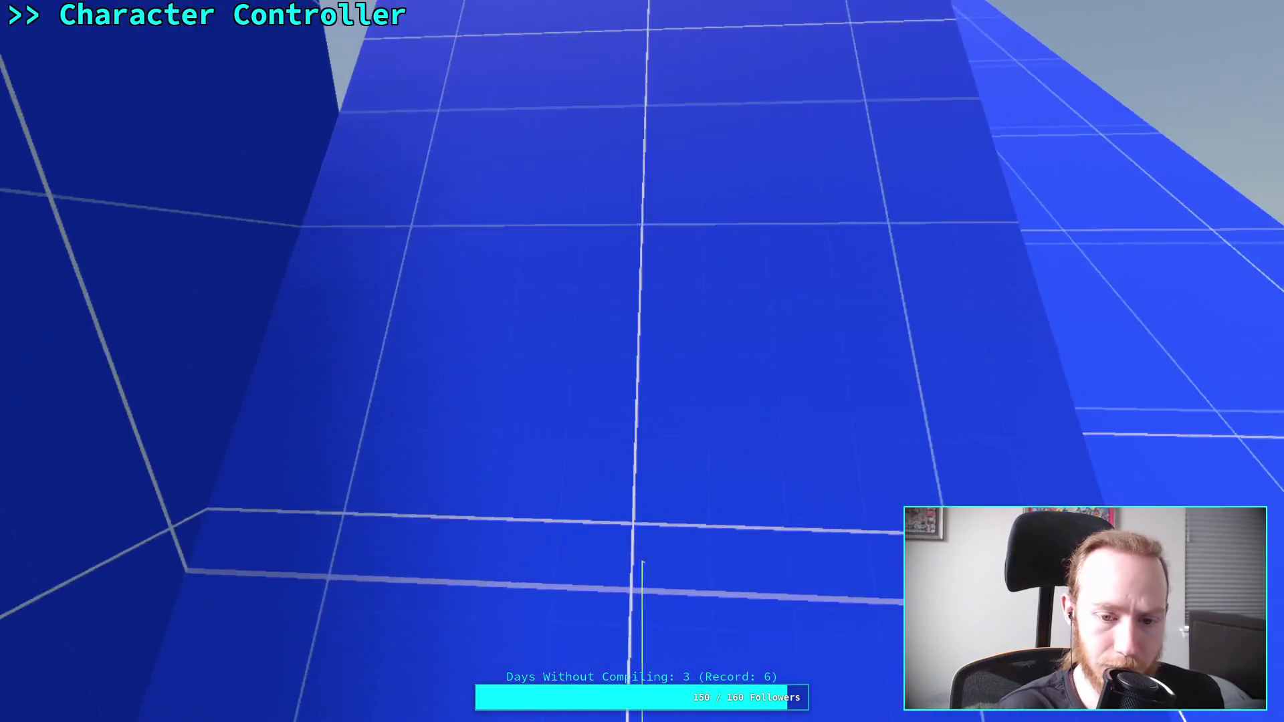
- Walk the character up the blue ramp onto the platforms, then up the red wedge's slope
key(w)
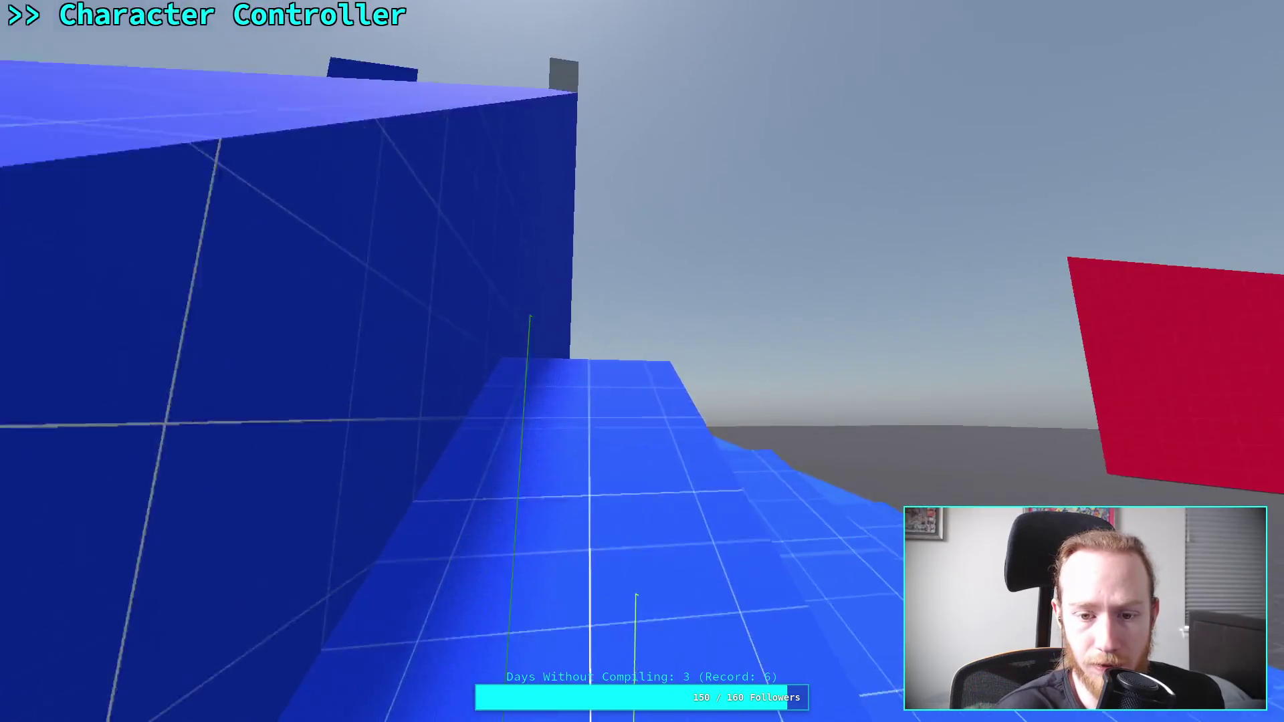
key(w)
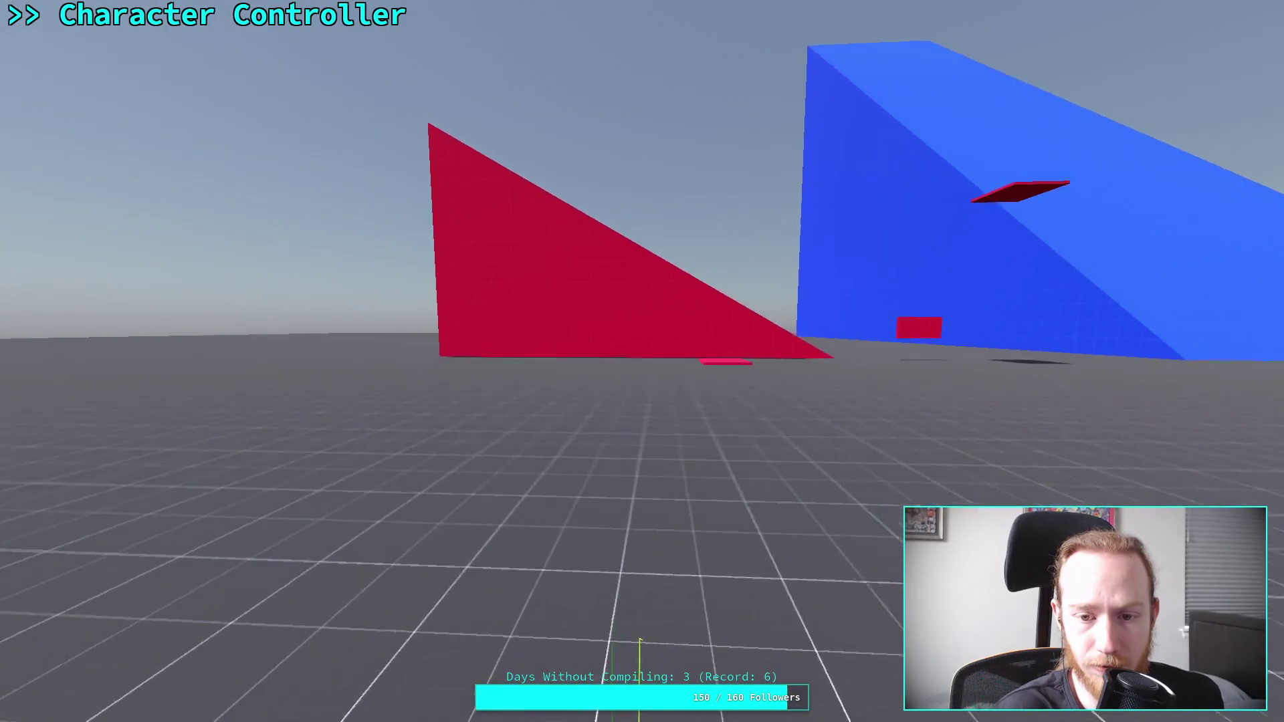
key(w)
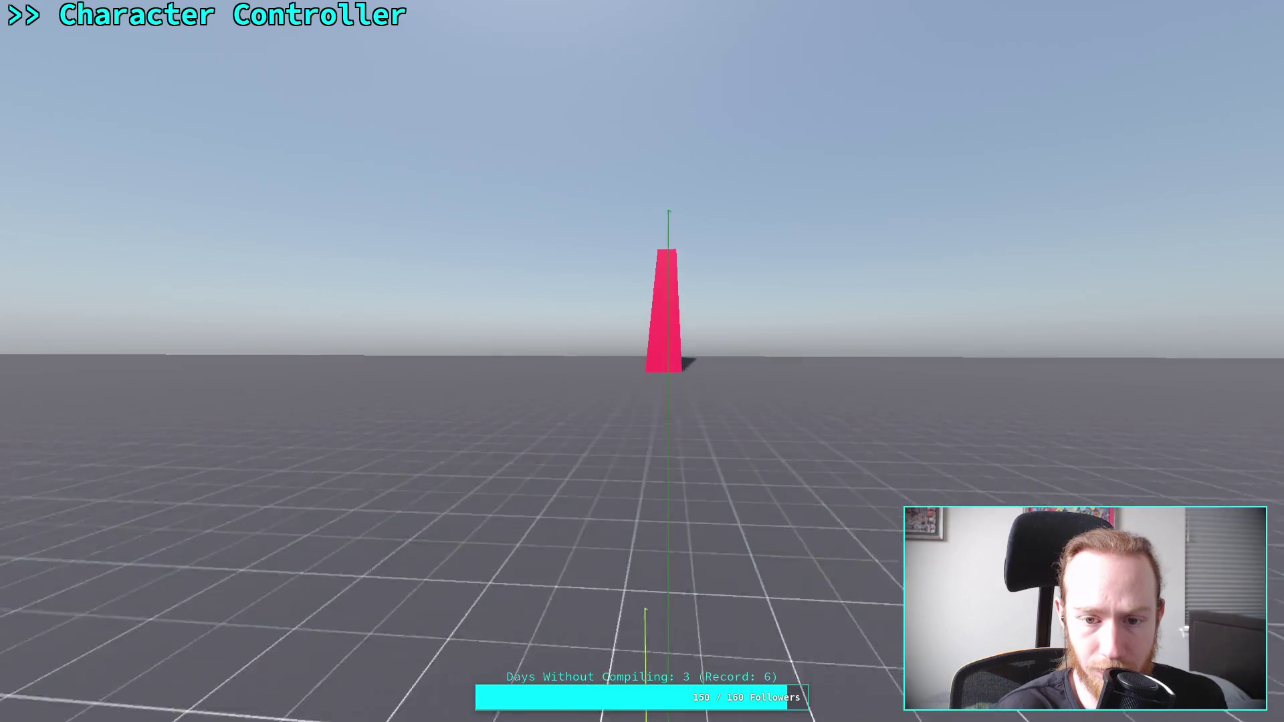
key(w)
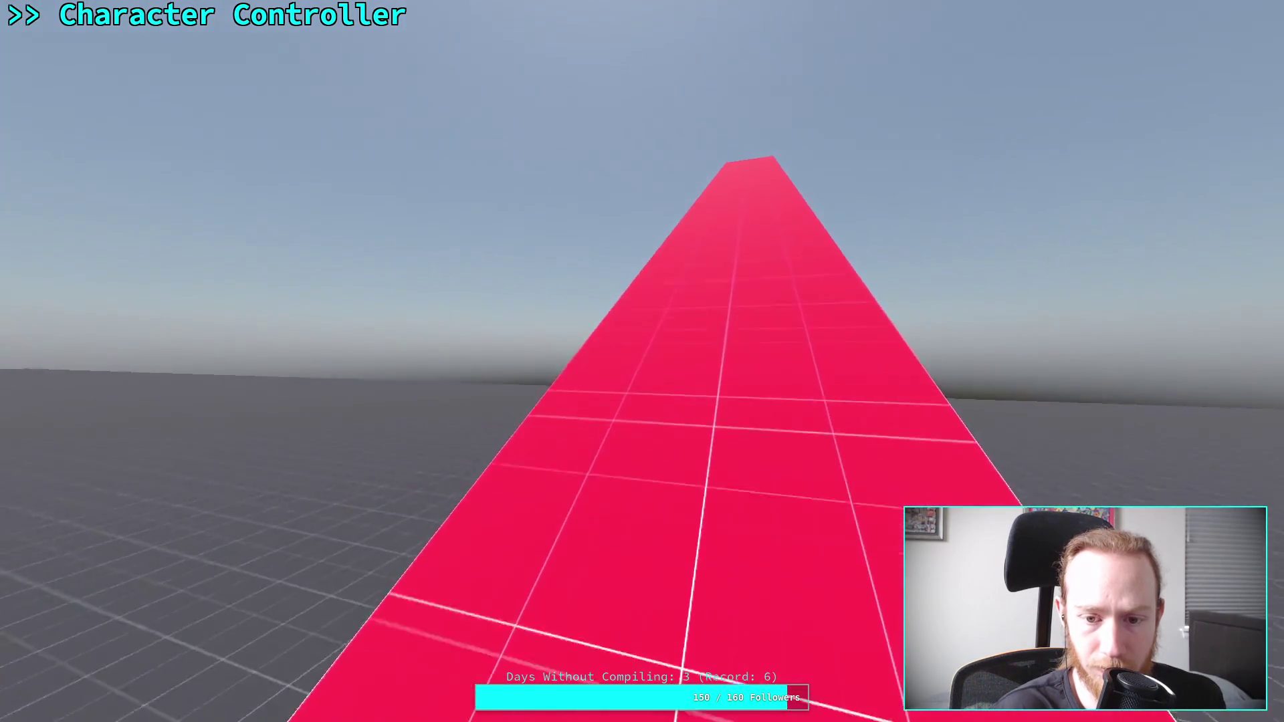
key(w)
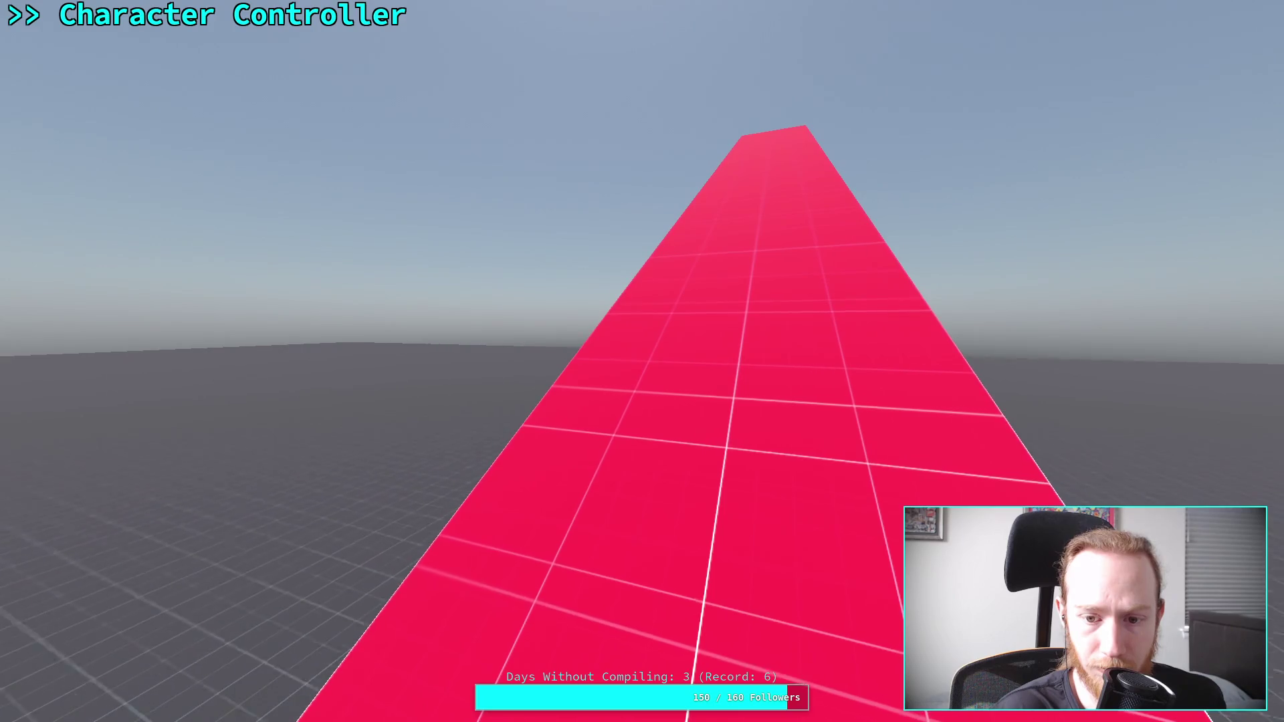
- Walk past the orange cube and red platforms toward the curved blue ramps, then stop the game
key(s)
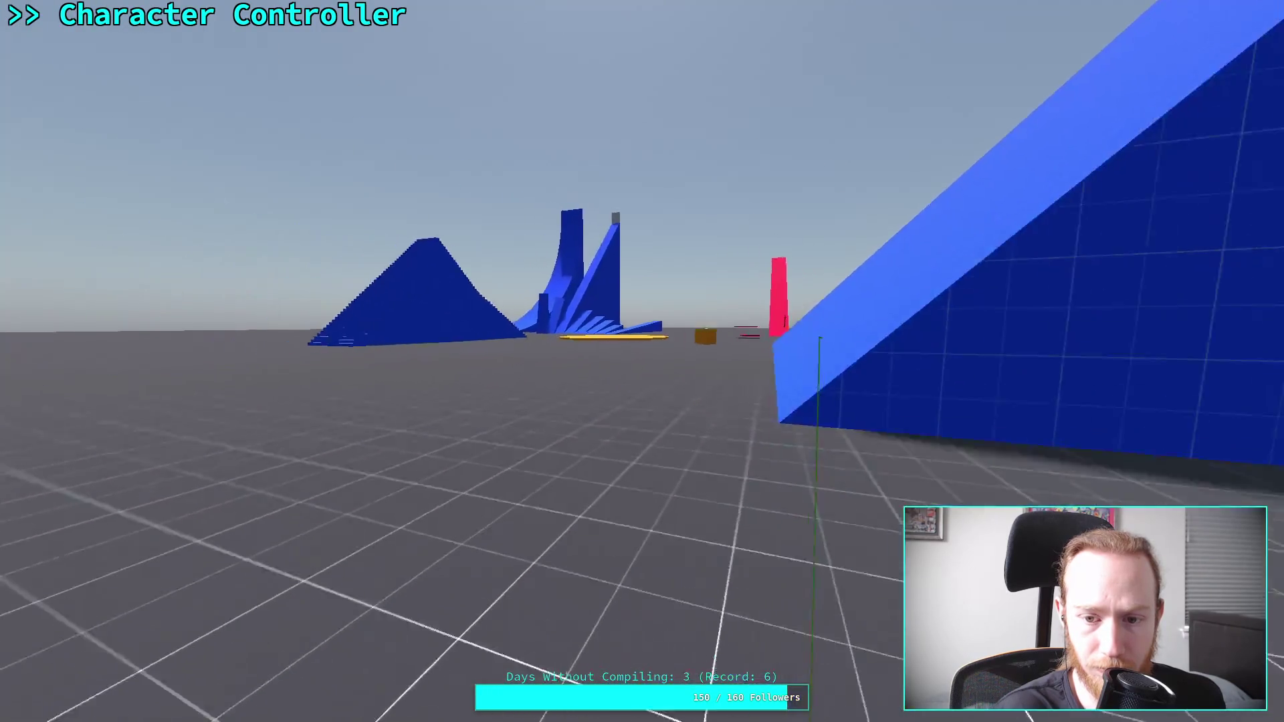
key(w)
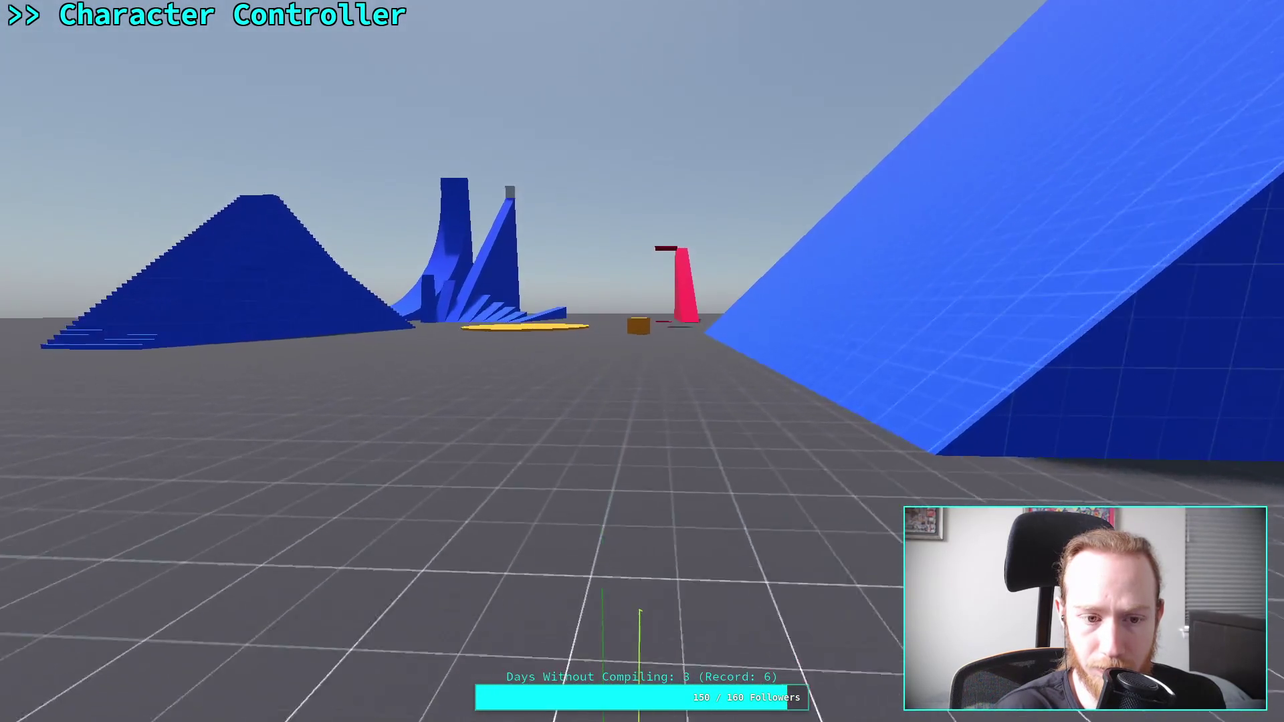
key(w)
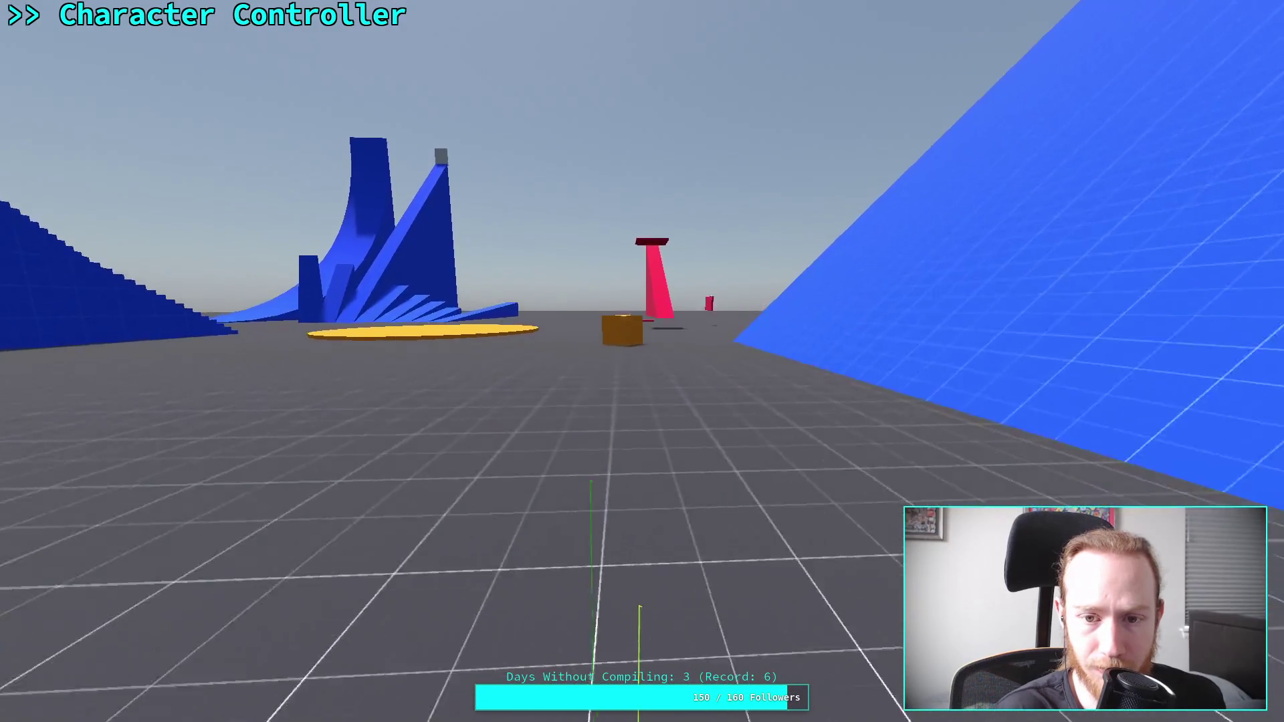
key(w)
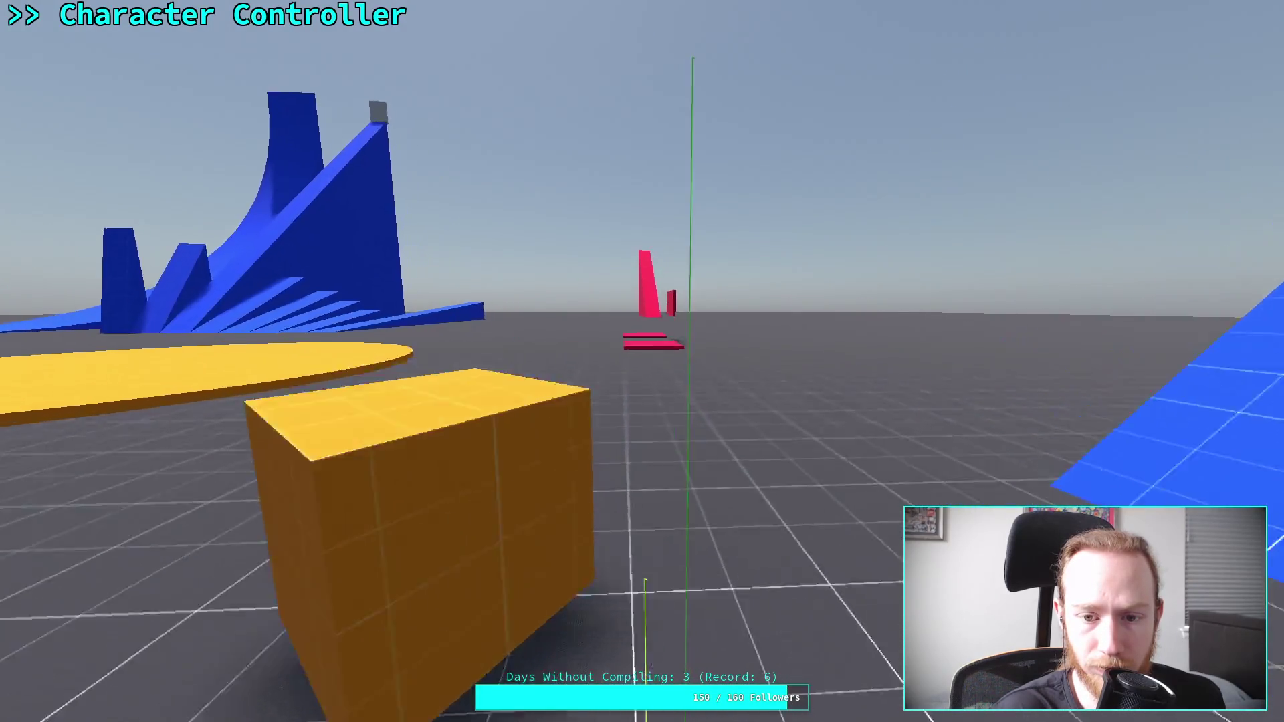
key(w)
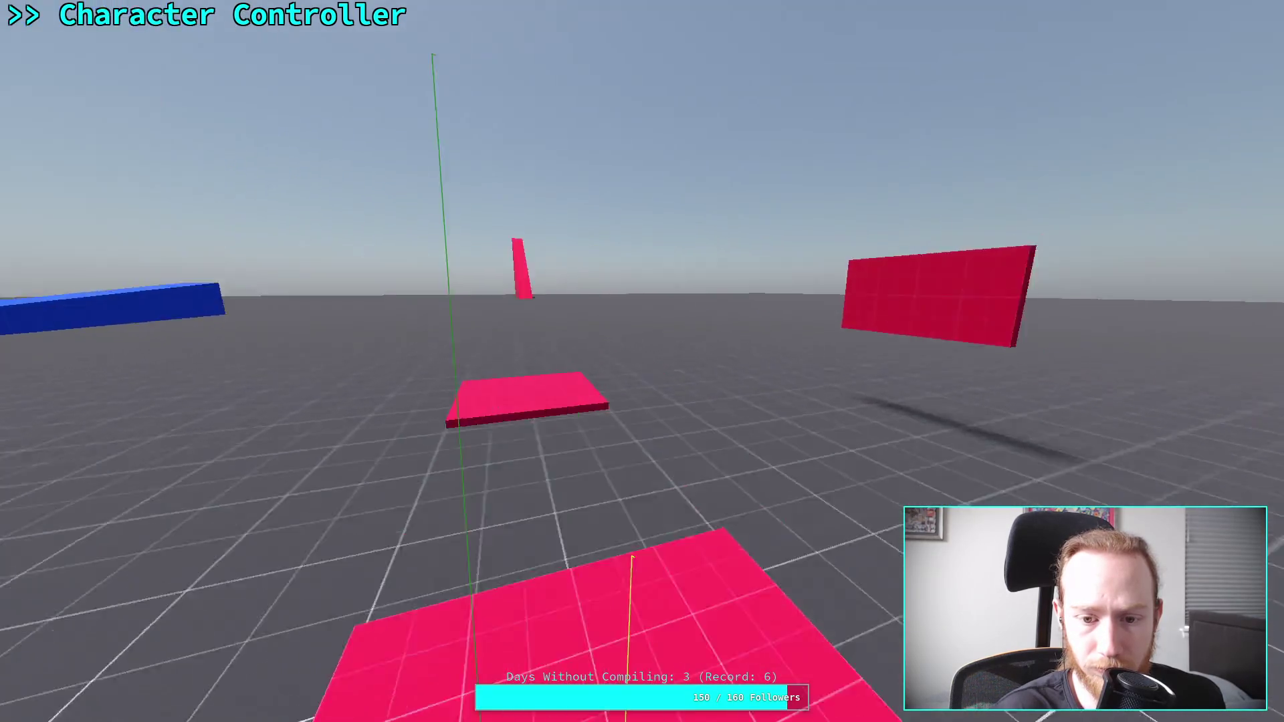
key(w)
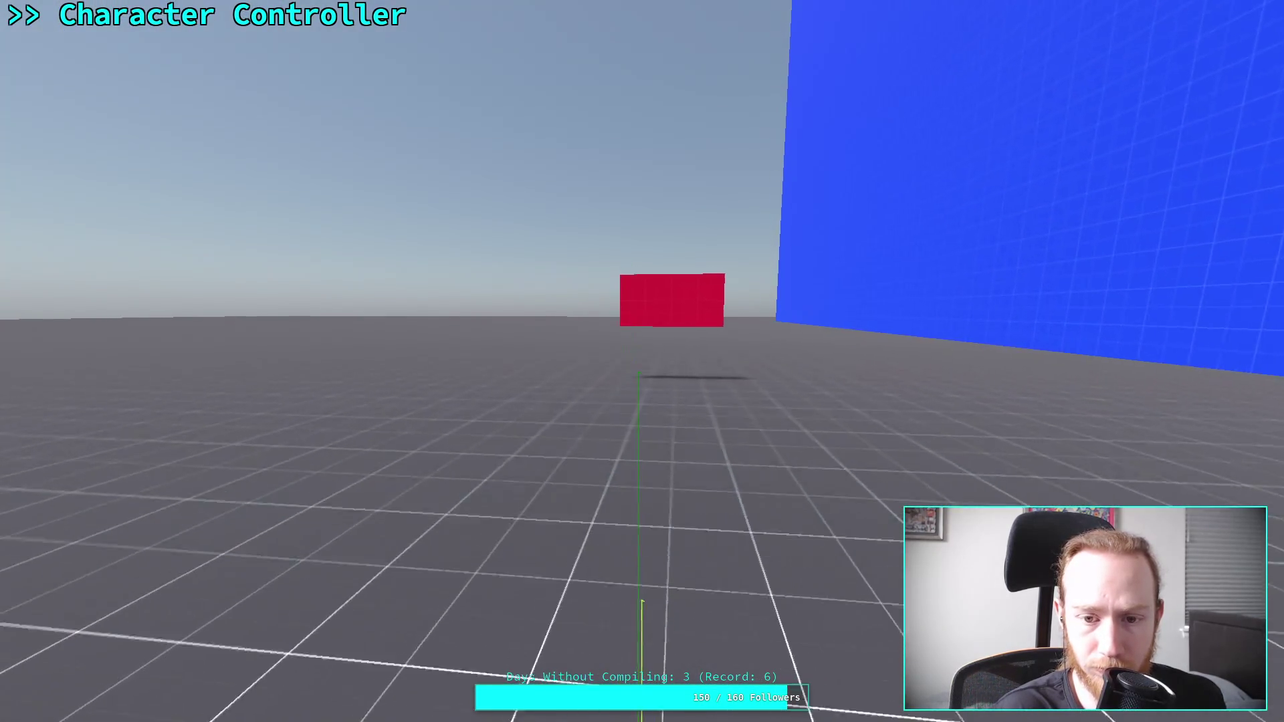
key(w)
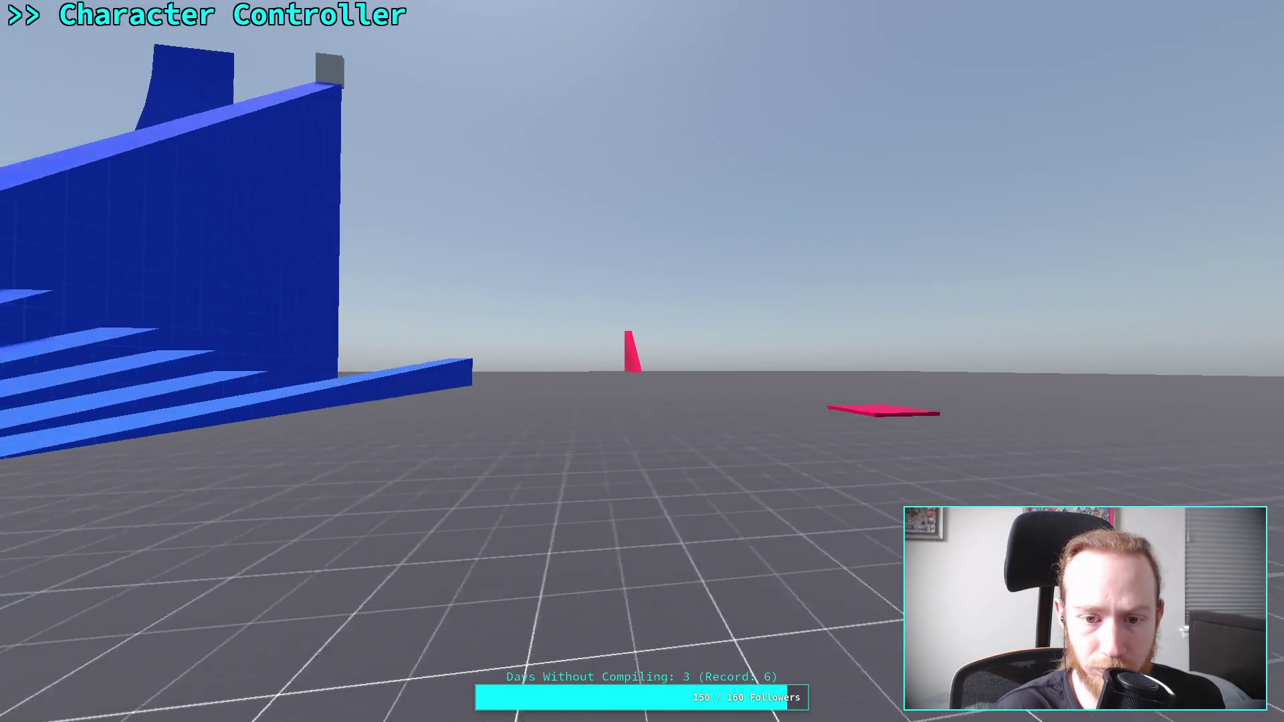
key(w)
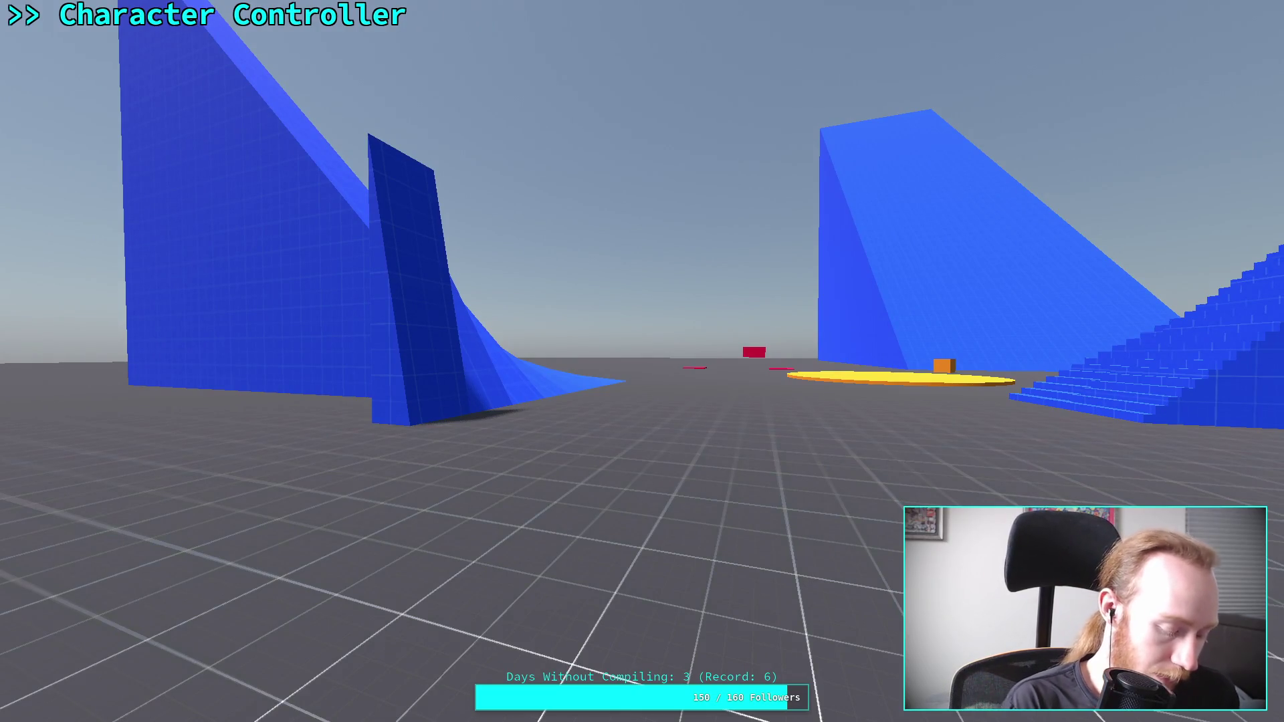
key(Escape)
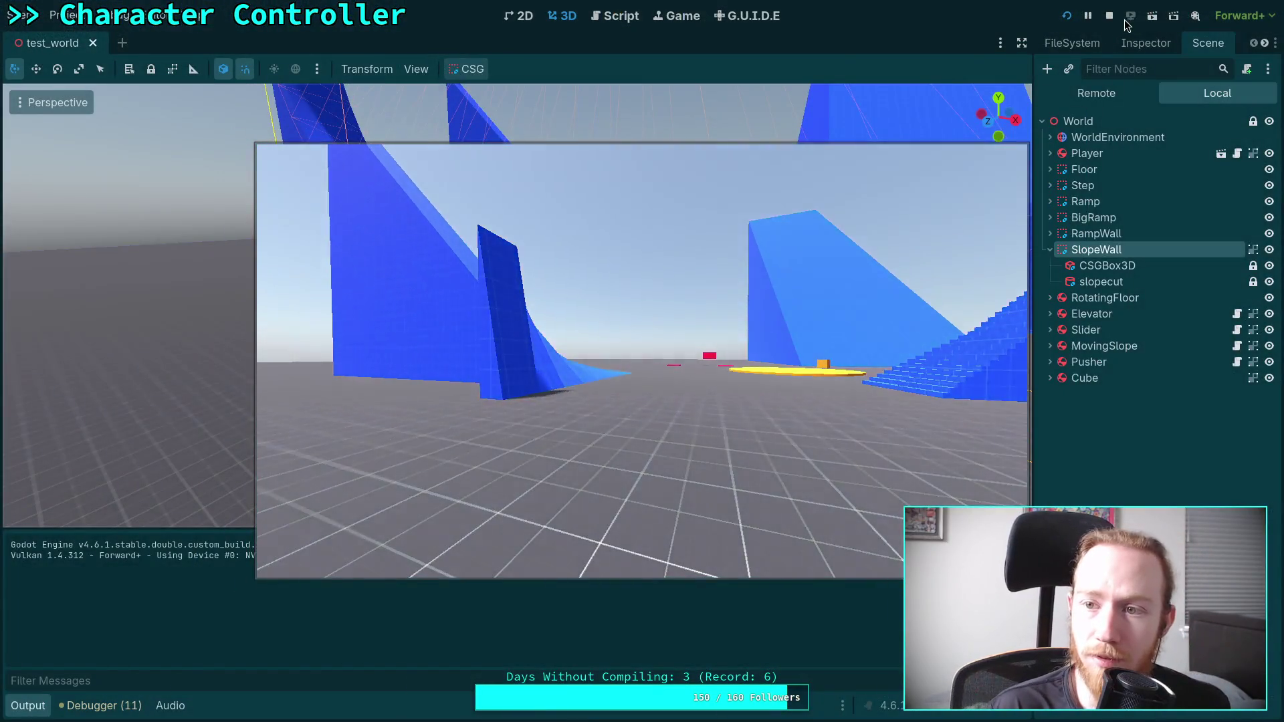
click(1108, 16)
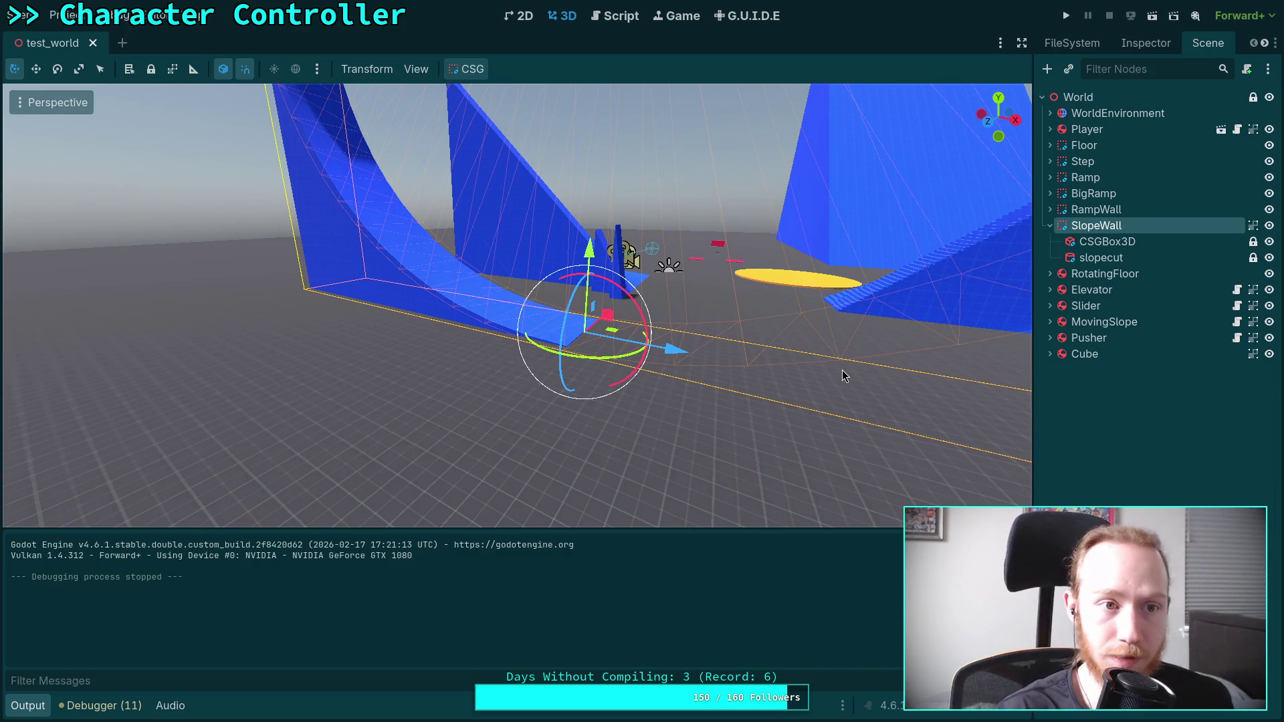
- Switch to CharacterController.gd in the script editor and collapse the Debugger panel
click(614, 18)
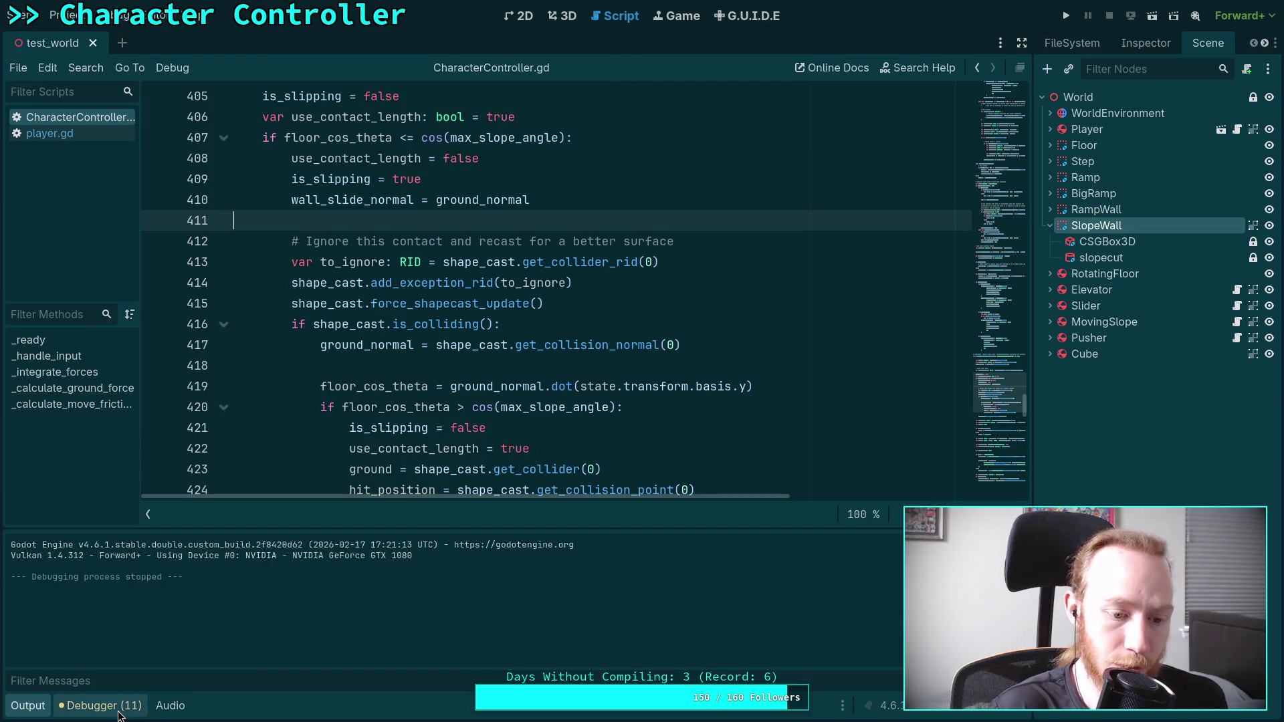
click(101, 705)
click(100, 706)
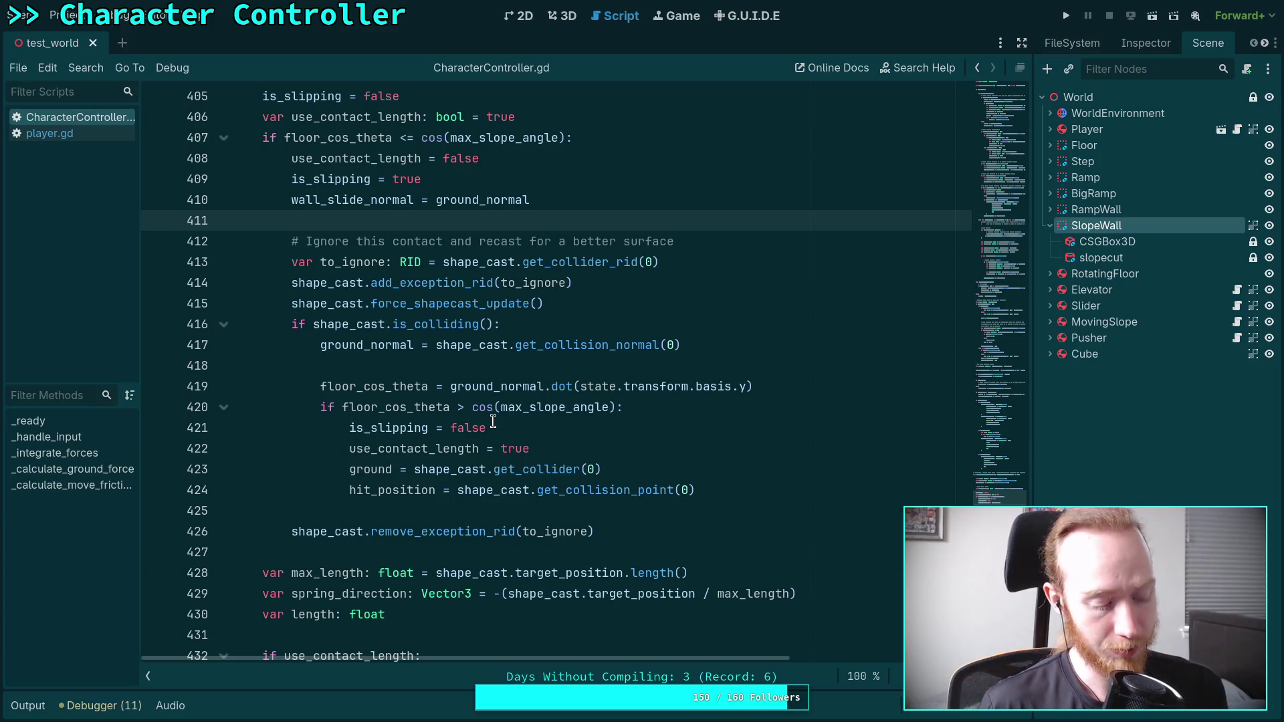
- Scroll up to the is_slipping block near line 201 and hide the script and method lists
scroll(495, 420, up, 20)
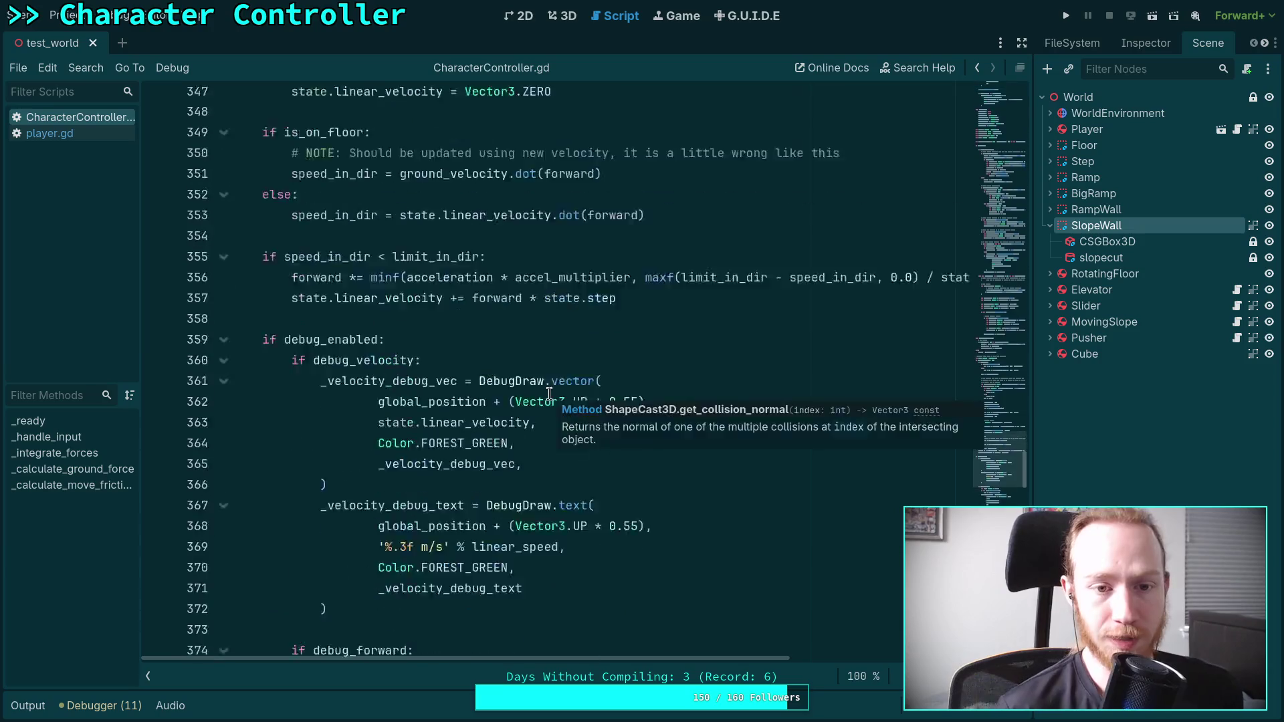
scroll(545, 390, up, 12)
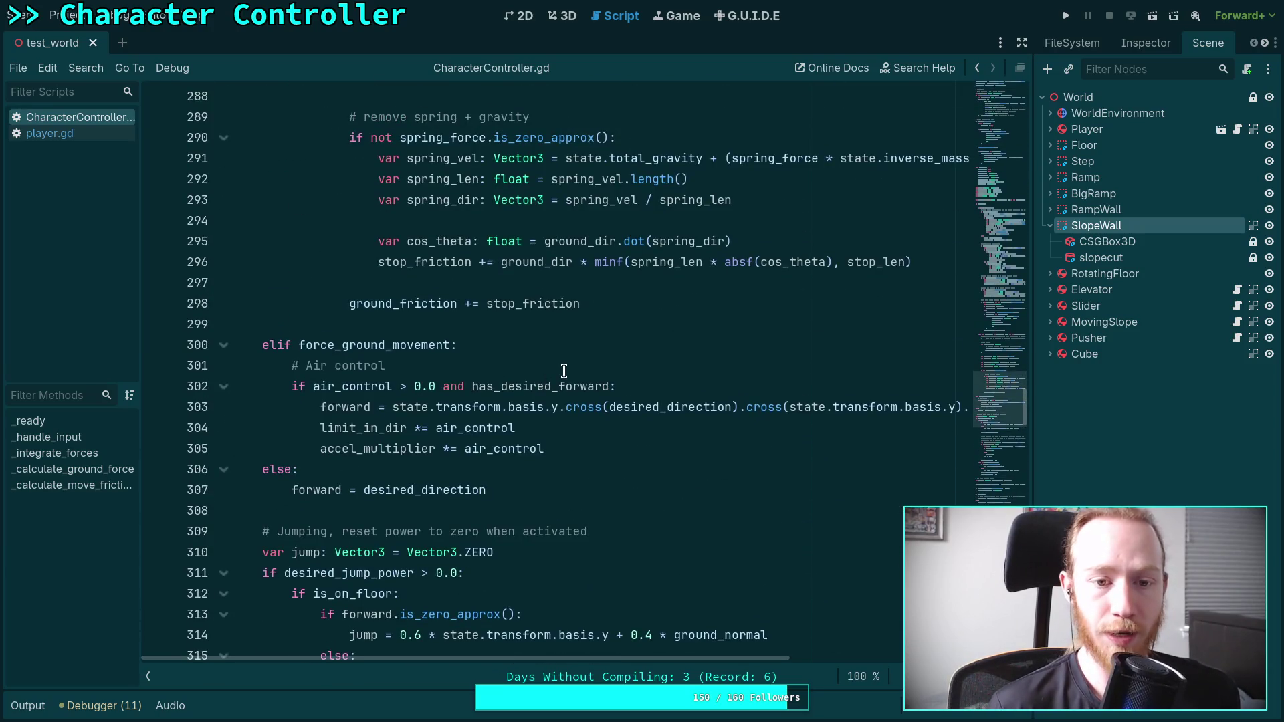
scroll(565, 370, up, 9)
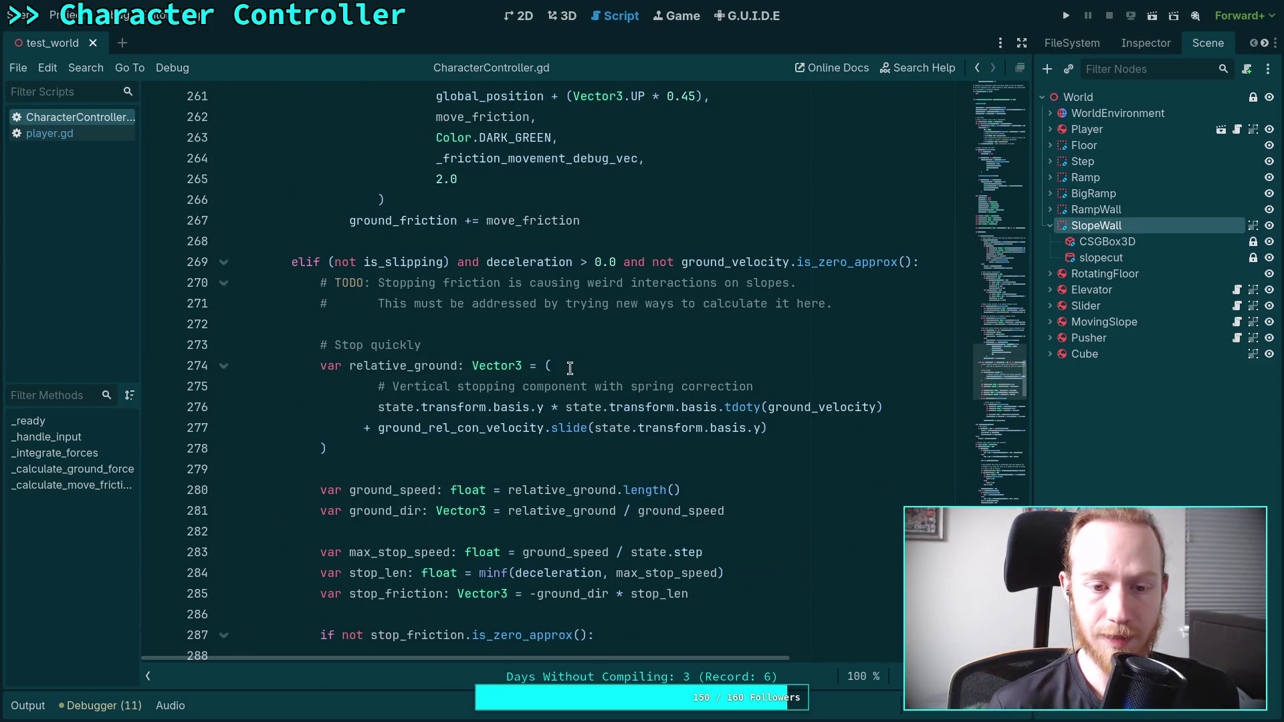
scroll(569, 369, up, 16)
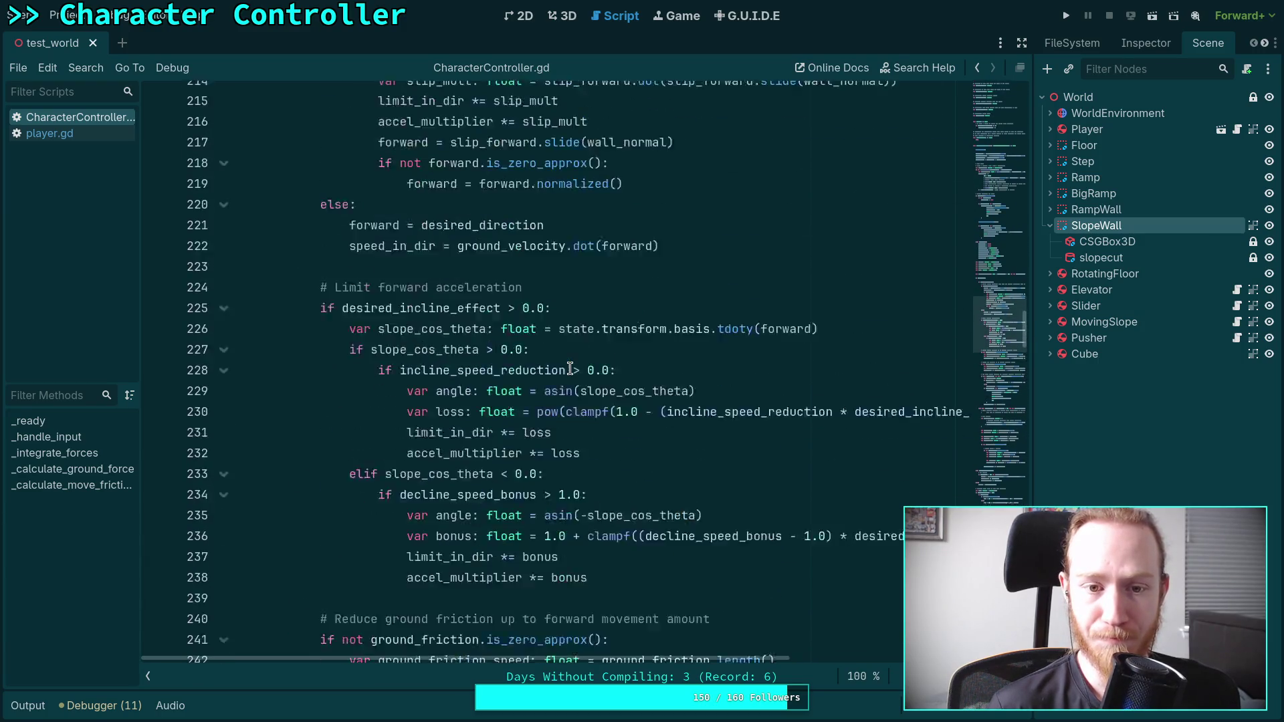
scroll(570, 368, up, 6)
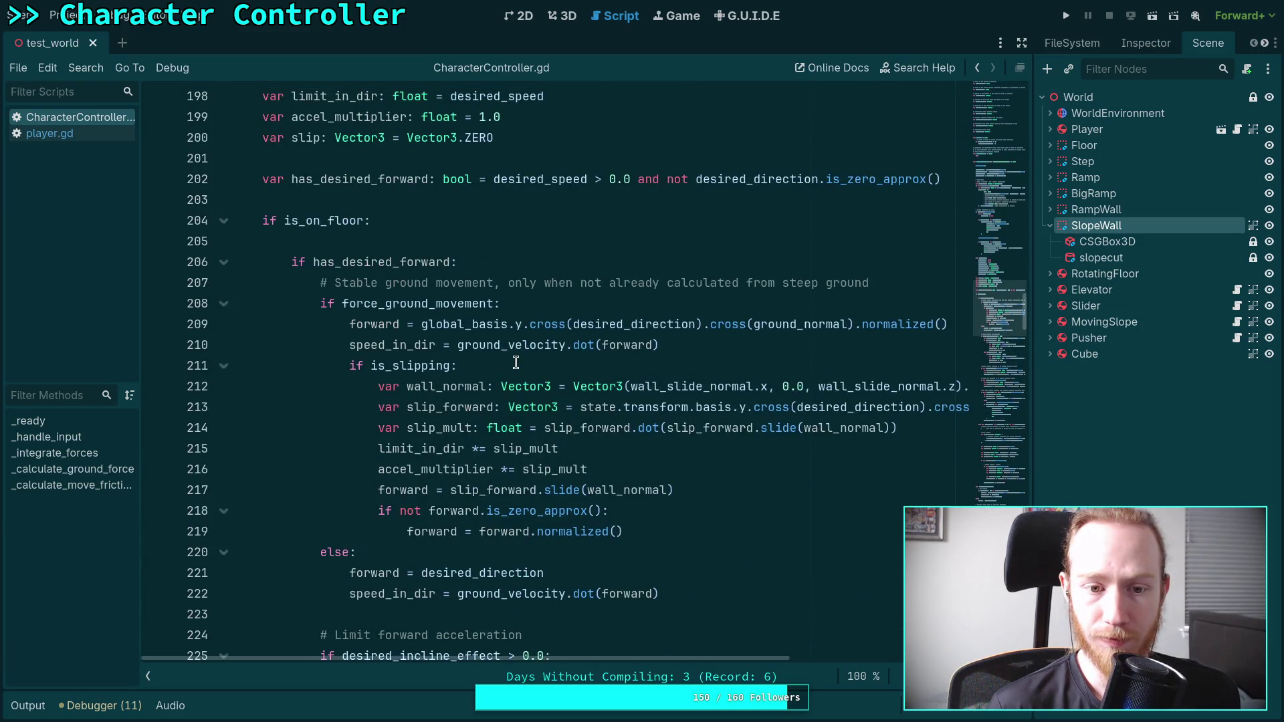
scroll(442, 333, down, 2)
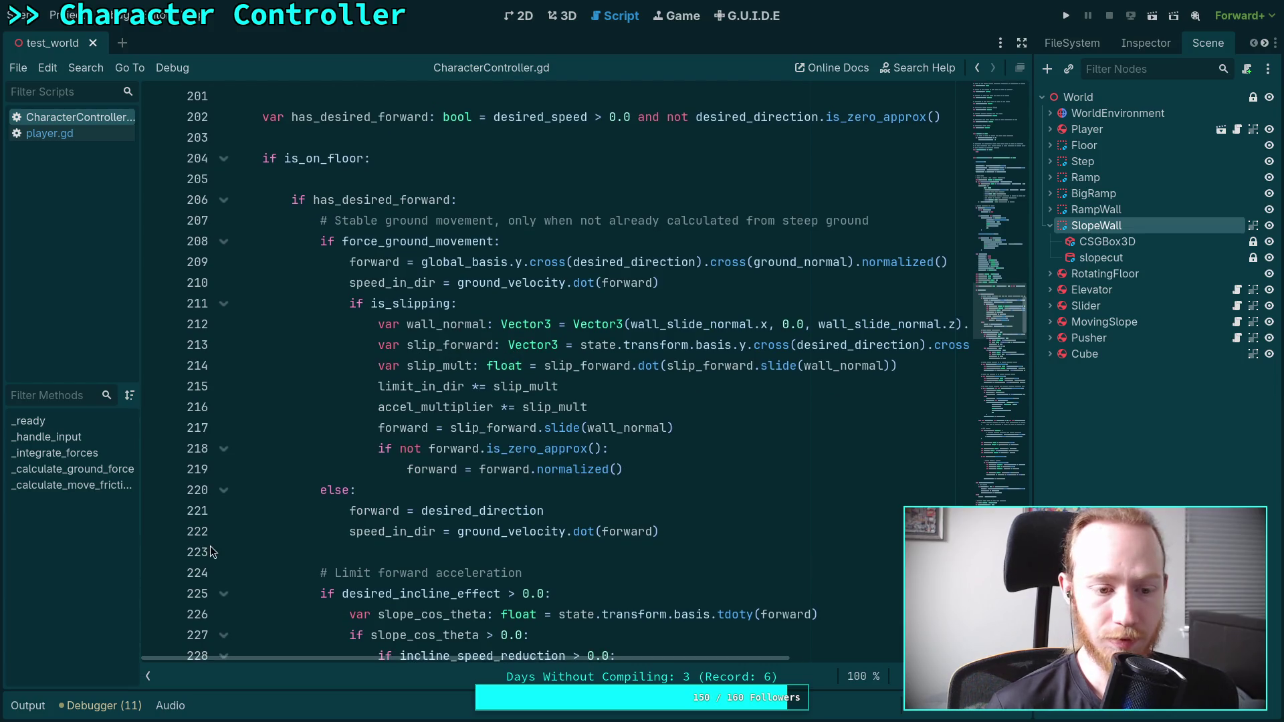
click(148, 677)
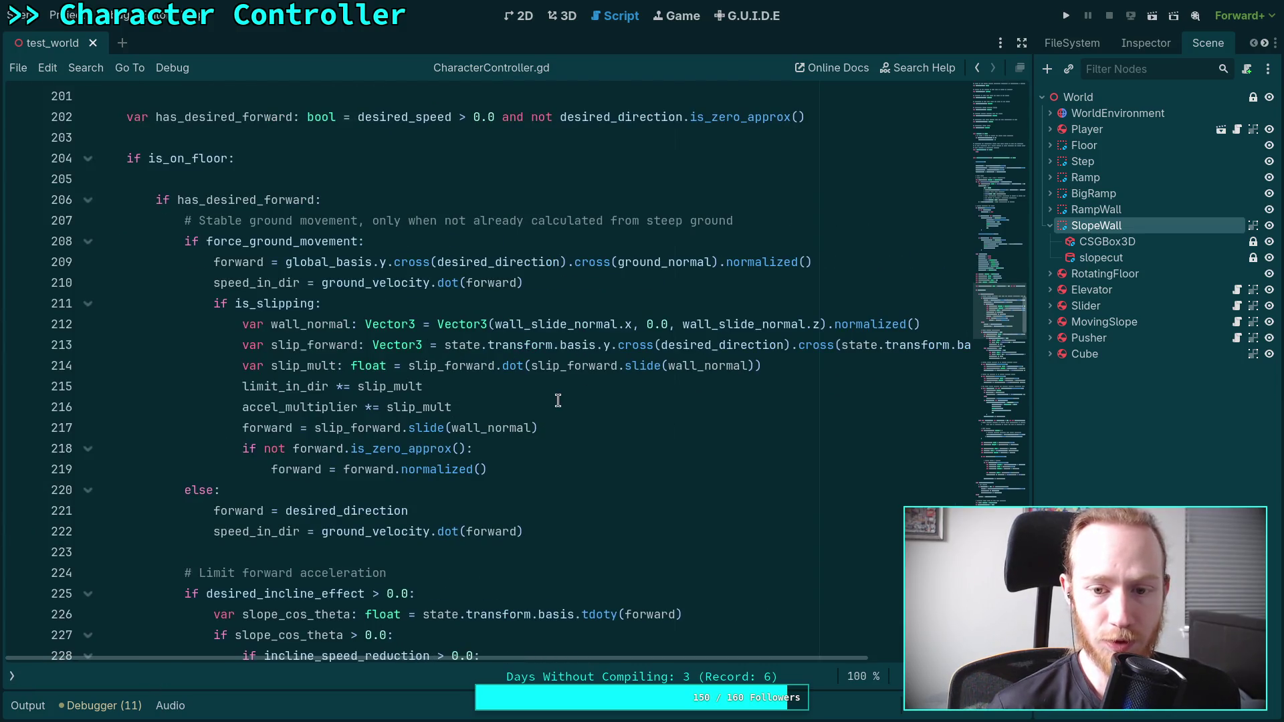
- Highlight wall_normal and the is_slipping condition, leaving the caret at the end of line 211
double_click(360, 325)
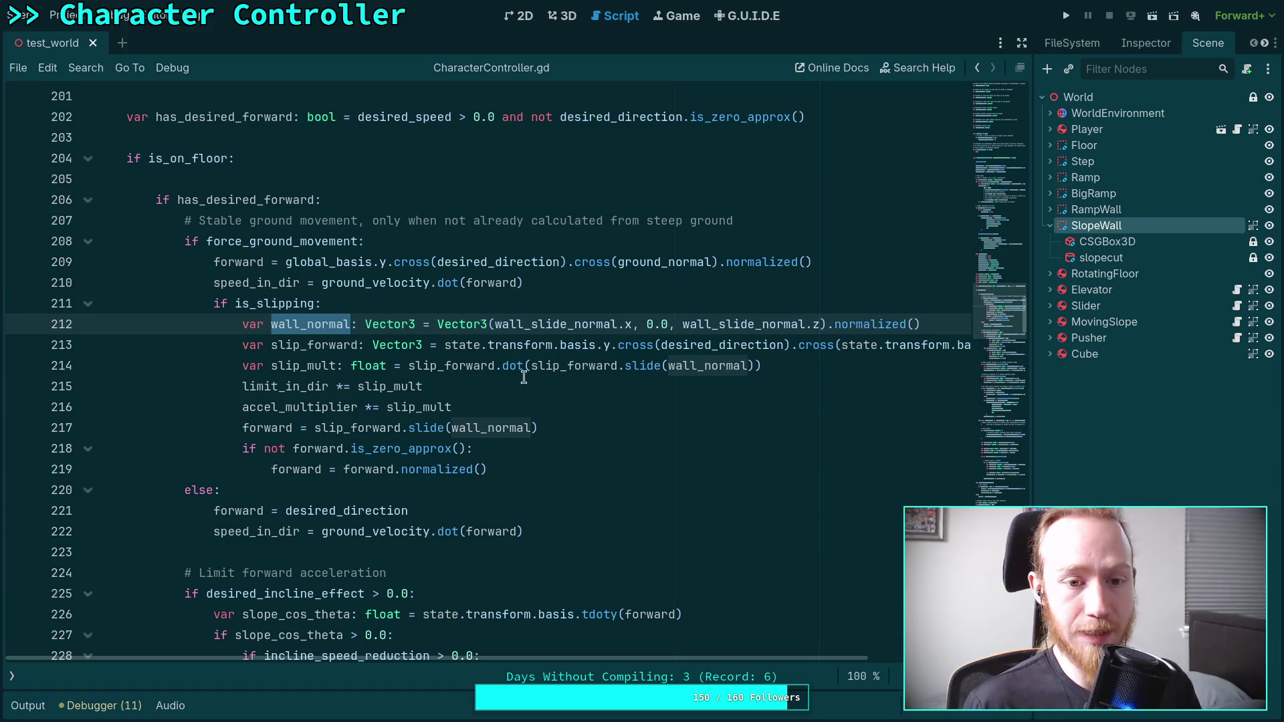
double_click(303, 305)
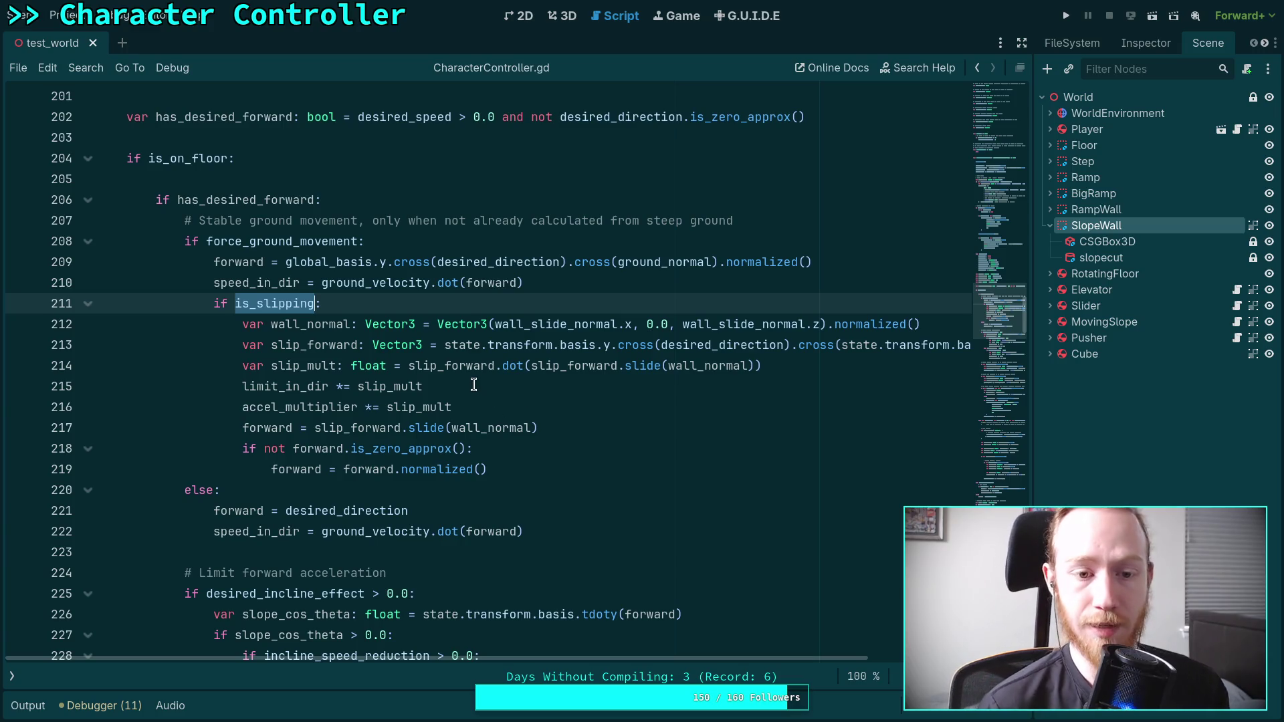
click(599, 305)
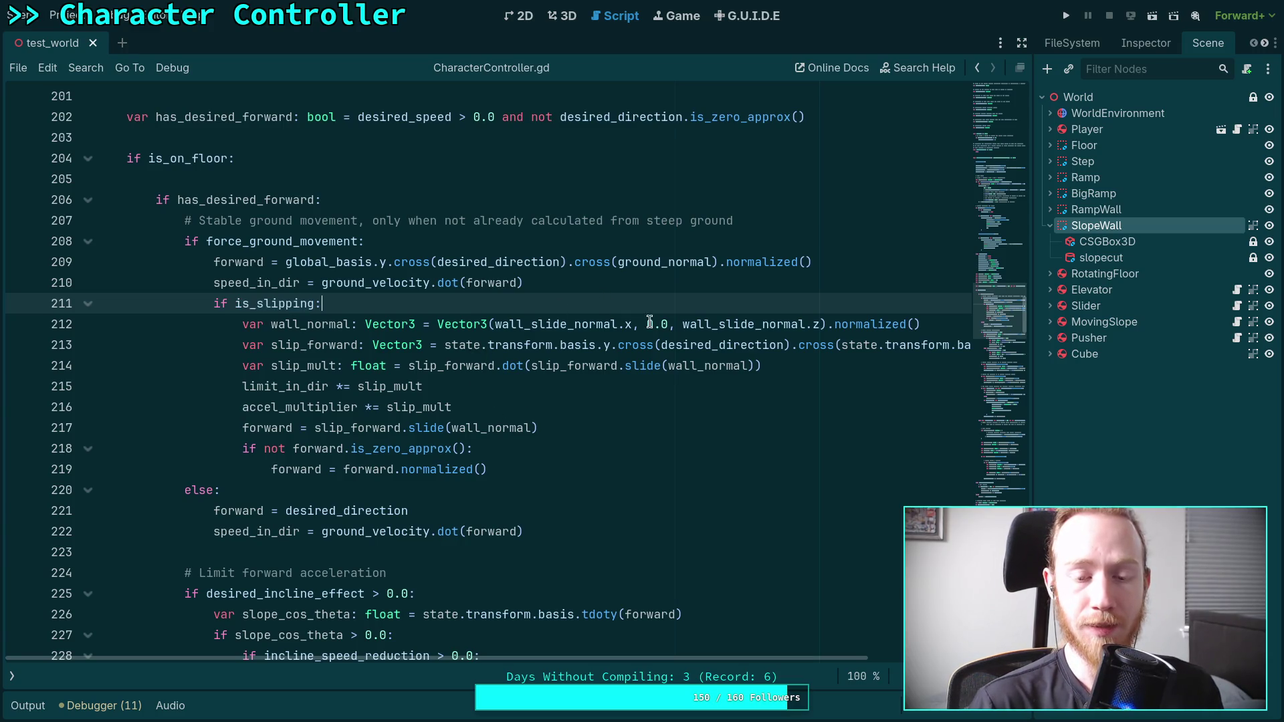
mouse_move(699, 333)
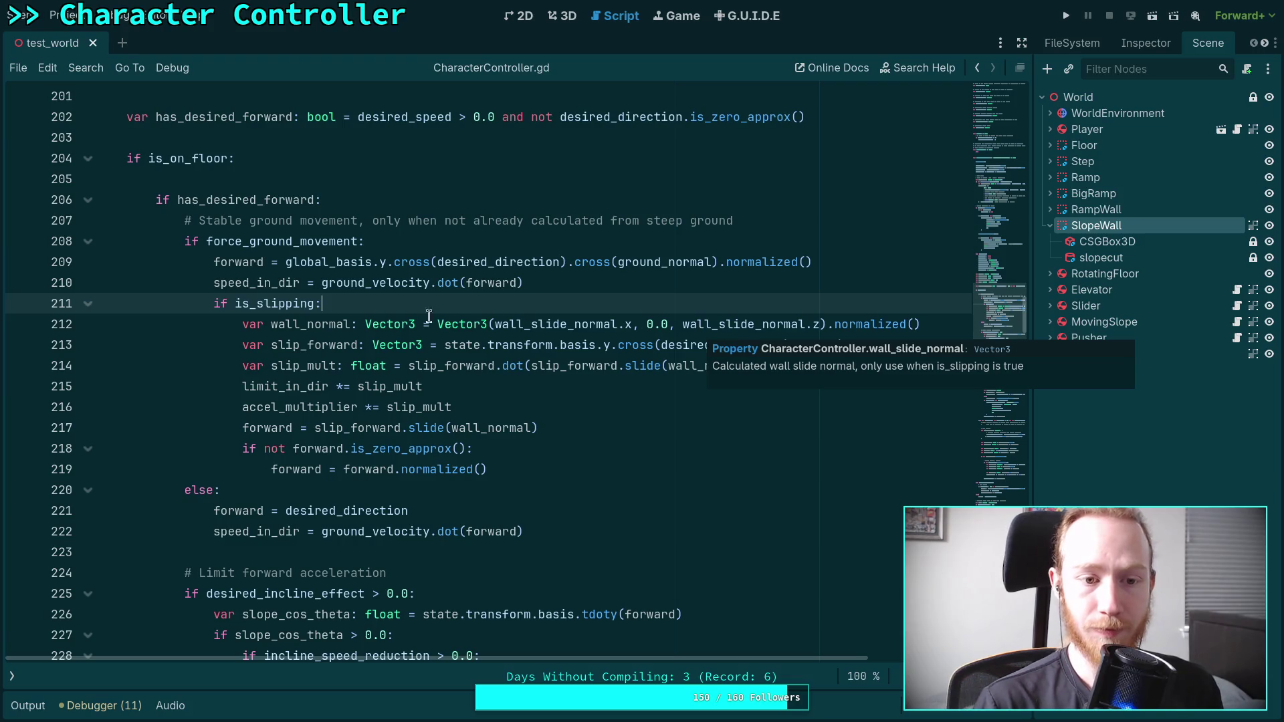
- Add the comment '# Check if forward lies against the wall, otherwise treat movement normally' below the is_slipping check
key(Return)
text(# Check if f)
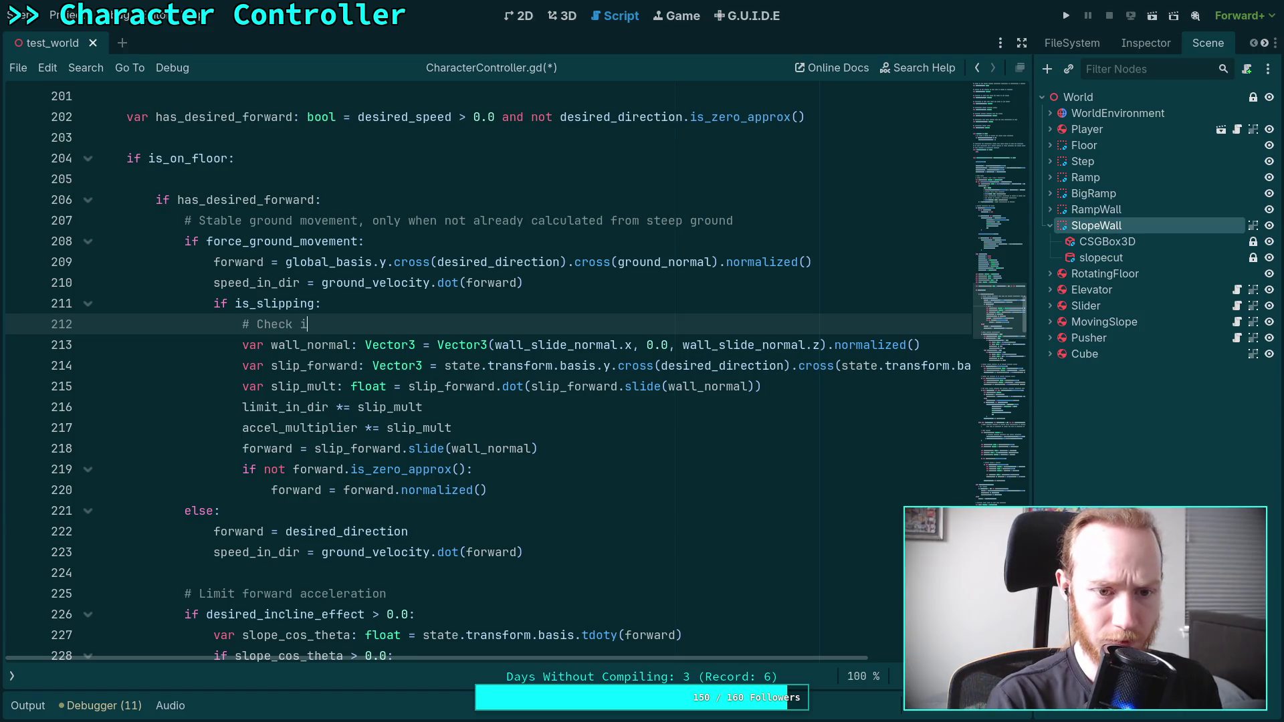
text(orward lies)
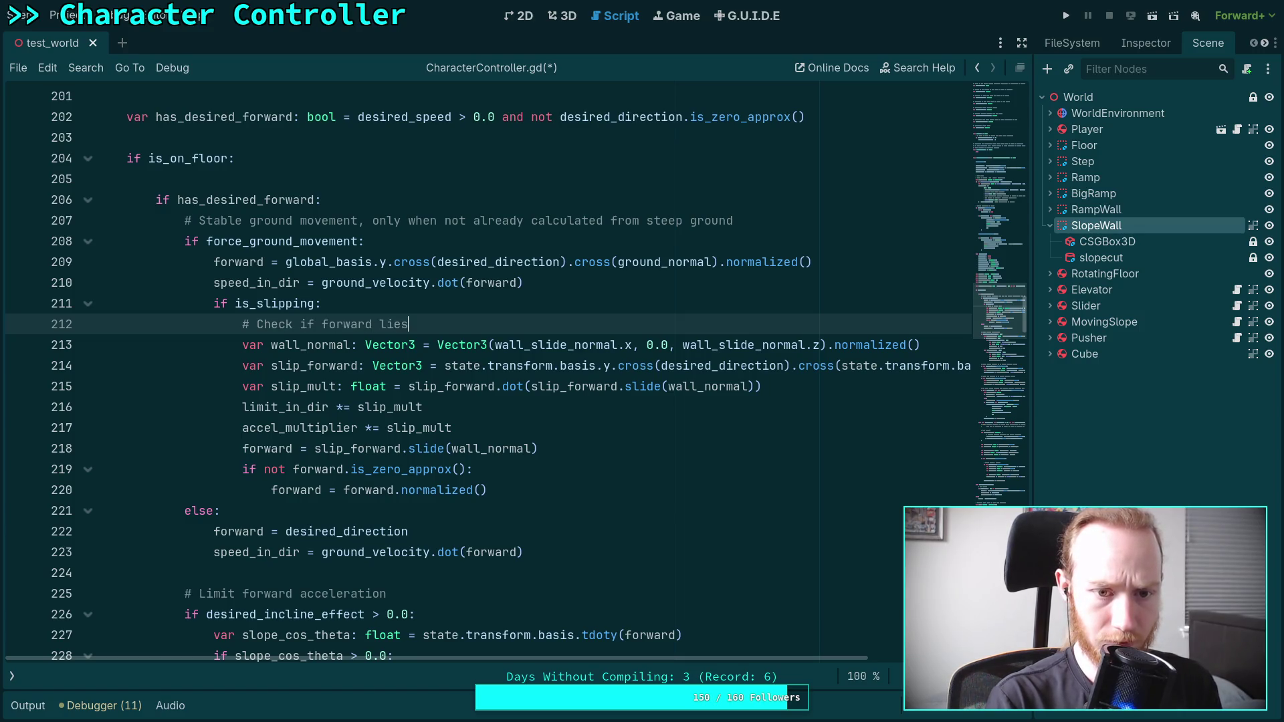
text( against the wall, )
text(othe)
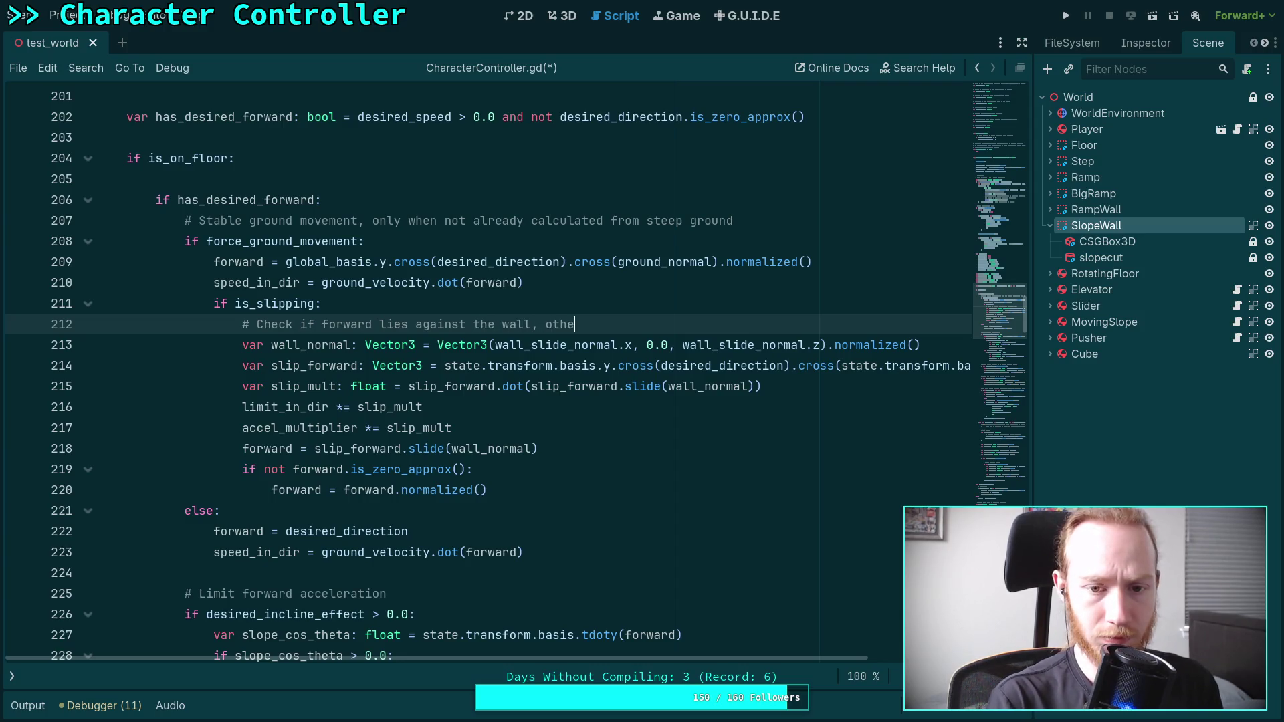
text(rwise trea)
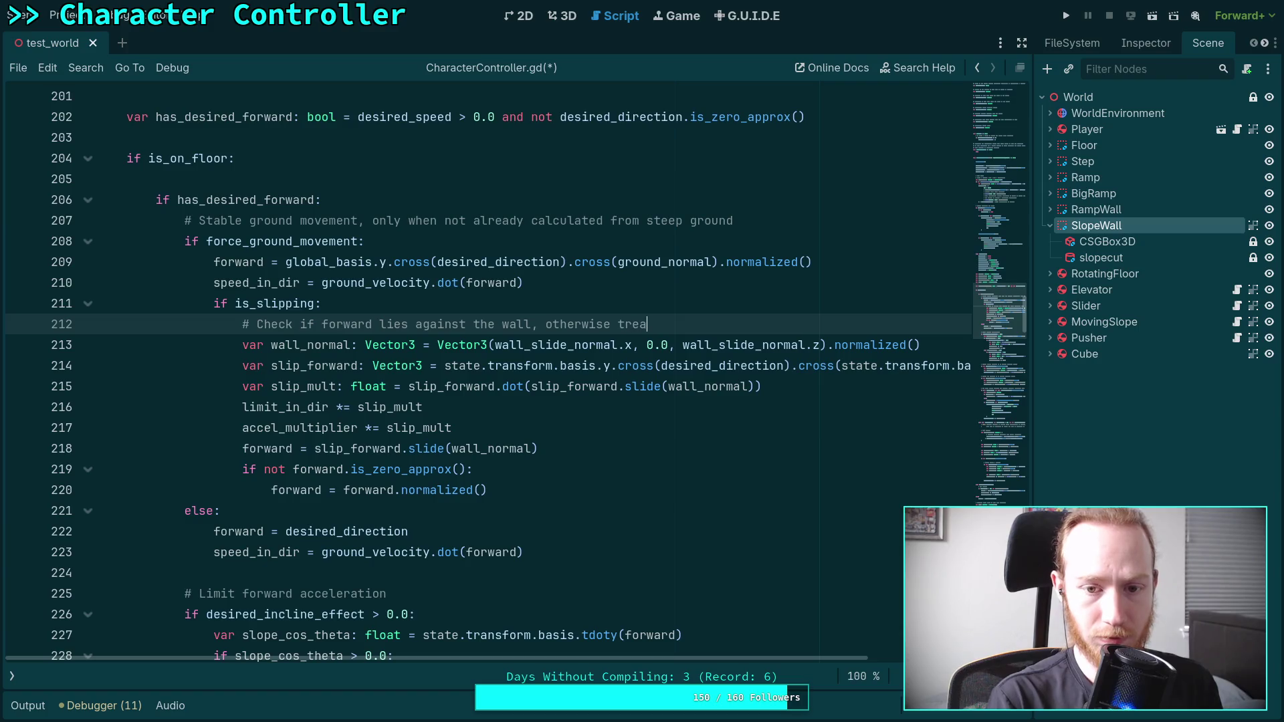
text(t movement )
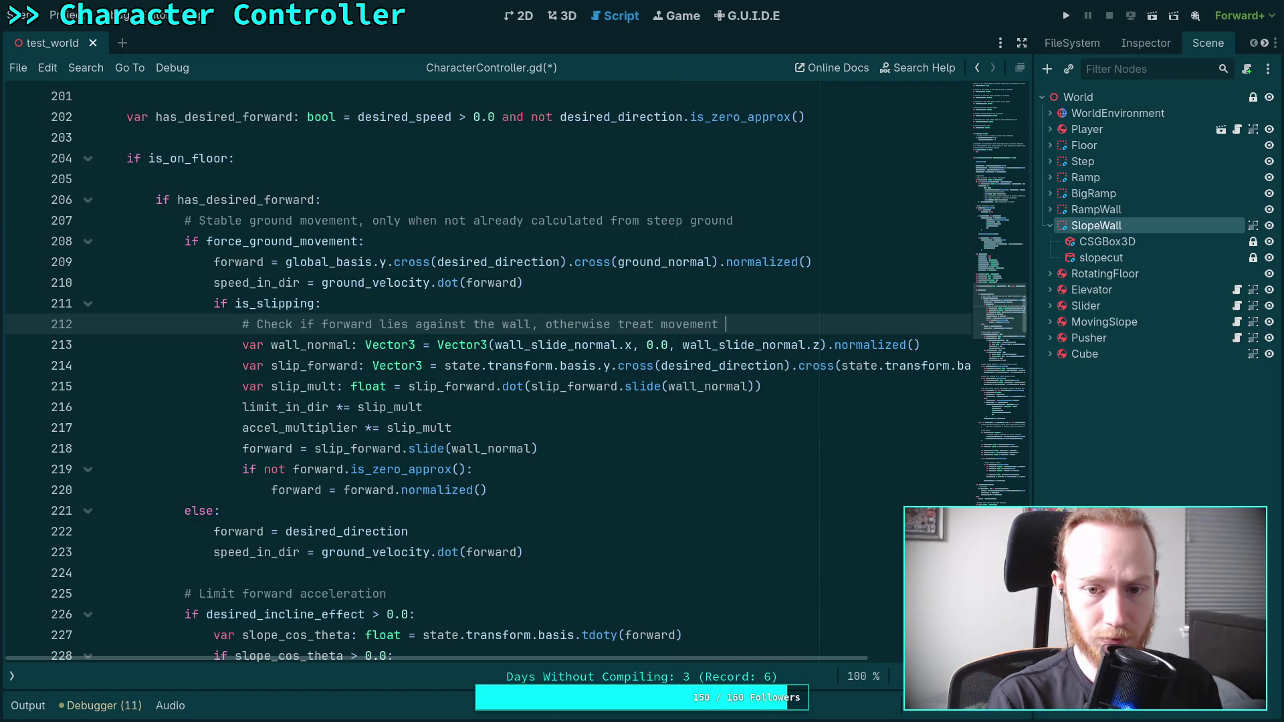
text(normally)
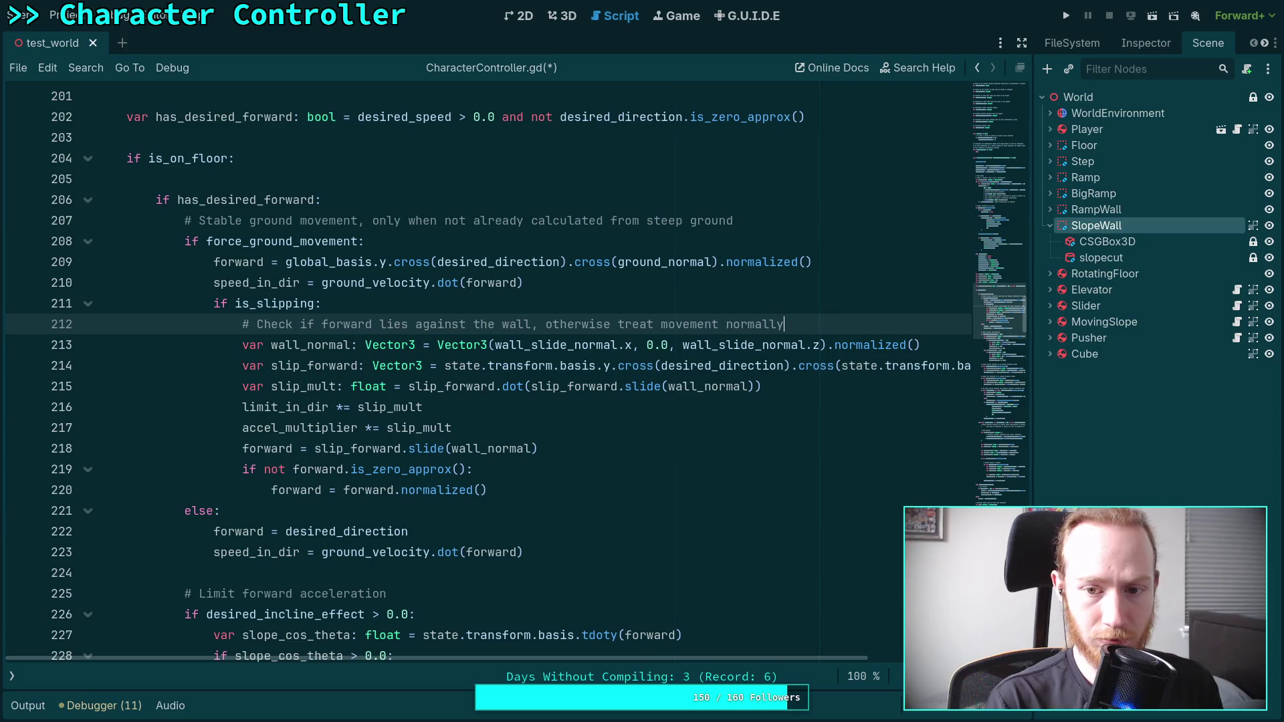
key(Return)
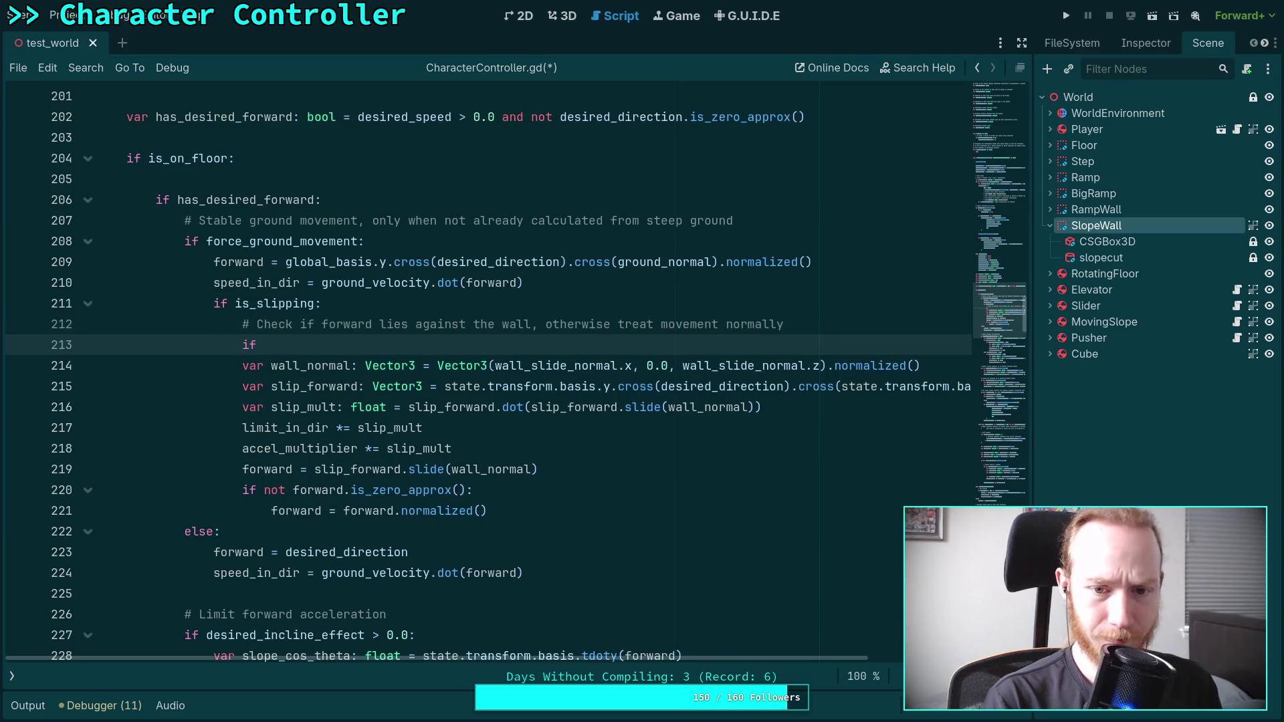
key(BackSpace)
key(BackSpace)
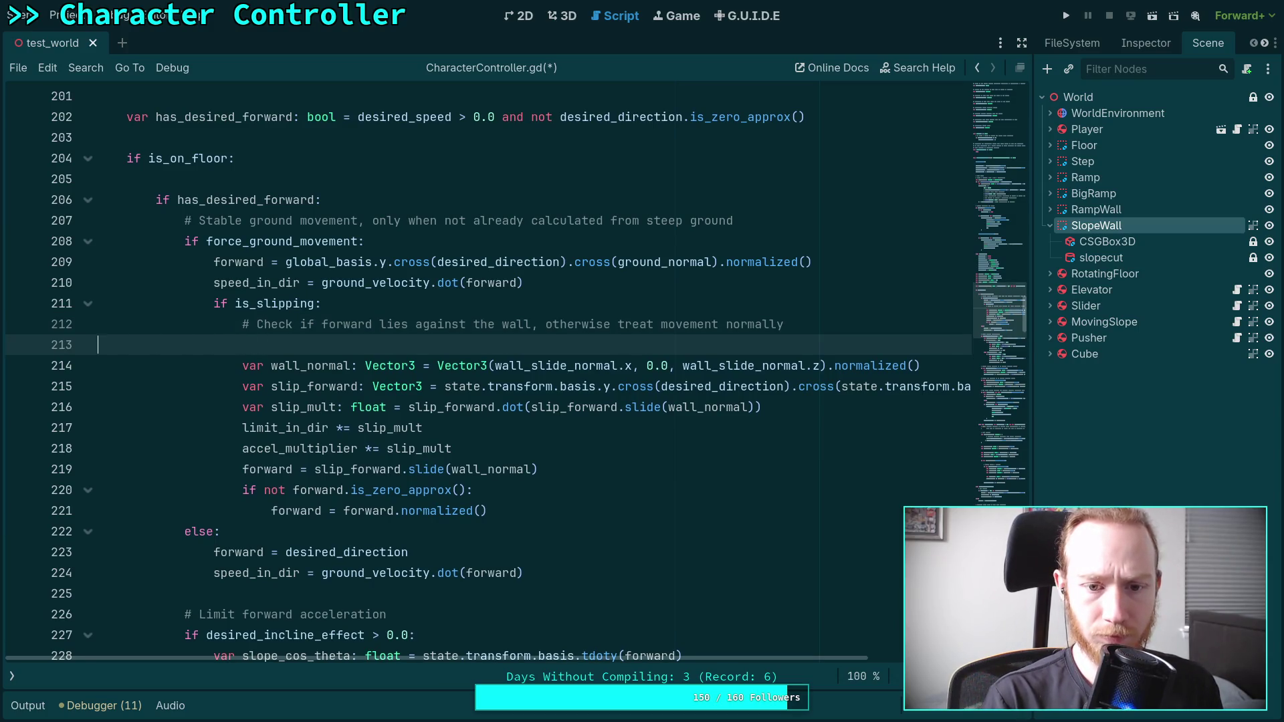
key(BackSpace)
key(Down)
key(Return)
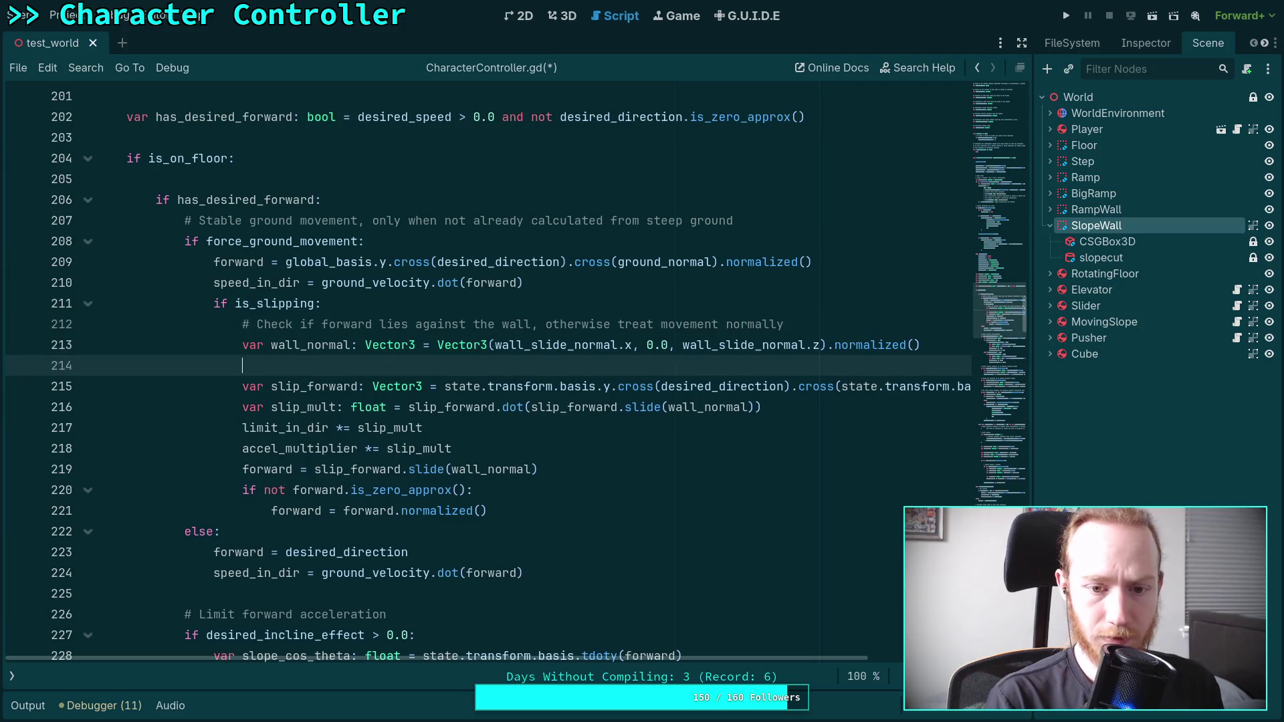
- Insert the condition 'if wall_normal.dot(forward) < 0.0:' after the wall_normal line
text(i)
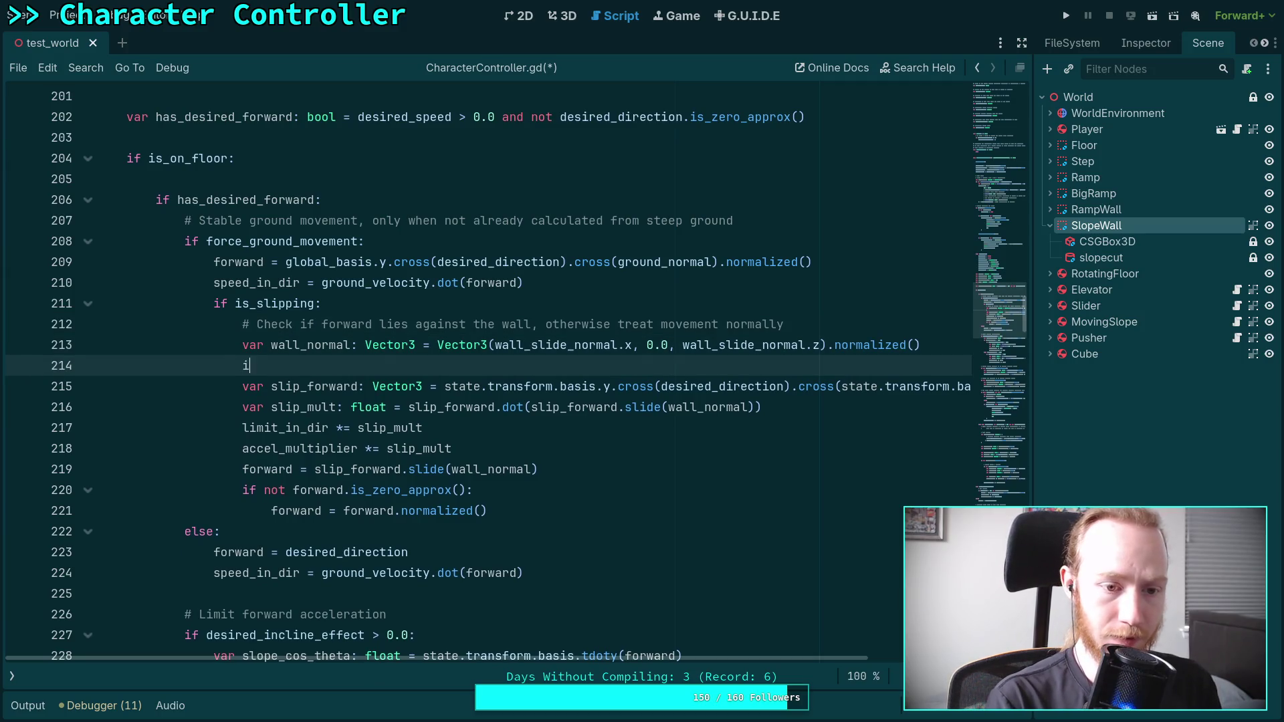
text(f wall_)
key(Return)
text(.dot()
key(Return)
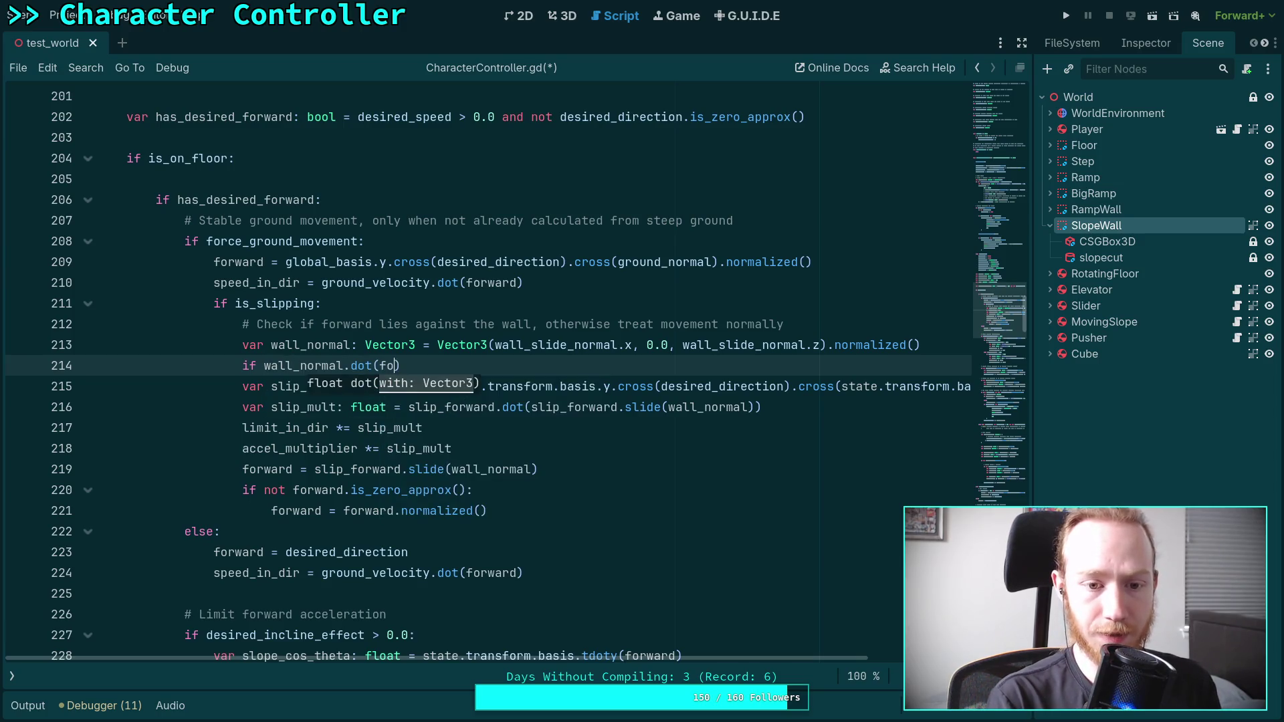
text(fo)
key(Down)
key(Down)
key(Return)
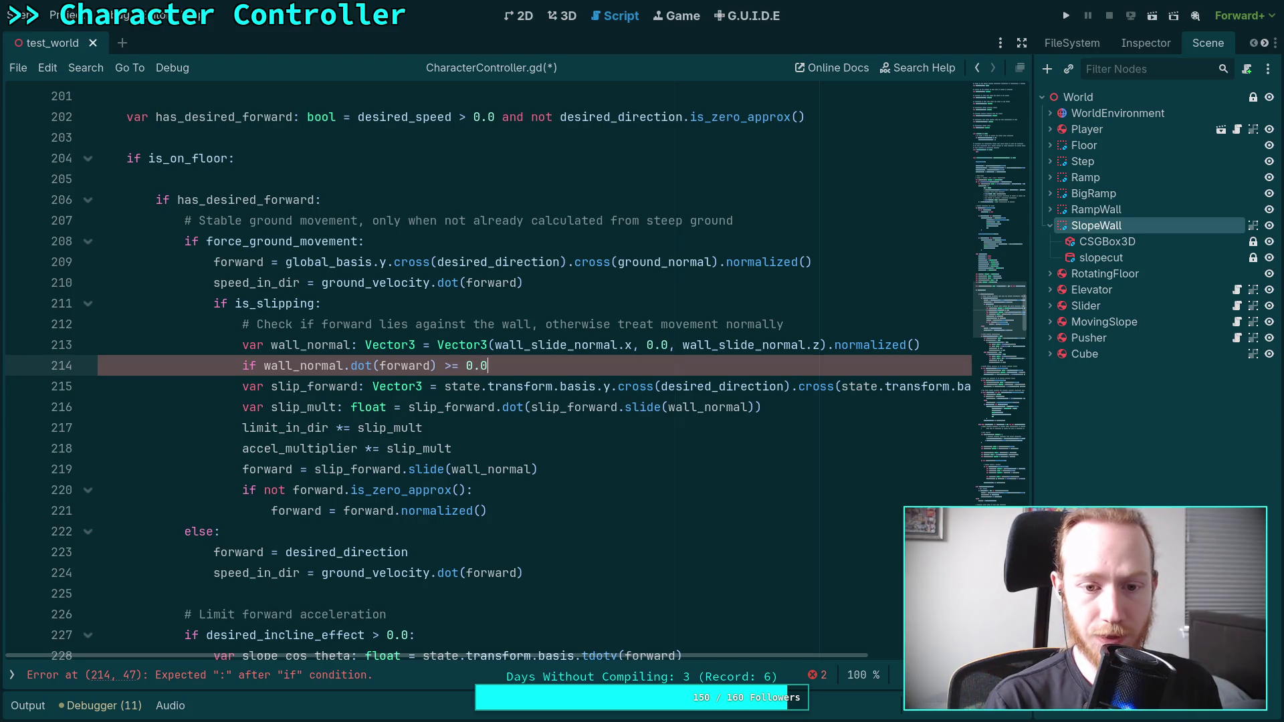
key(BackSpace)
key(BackSpace)
key(BackSpace)
text(0.0:)
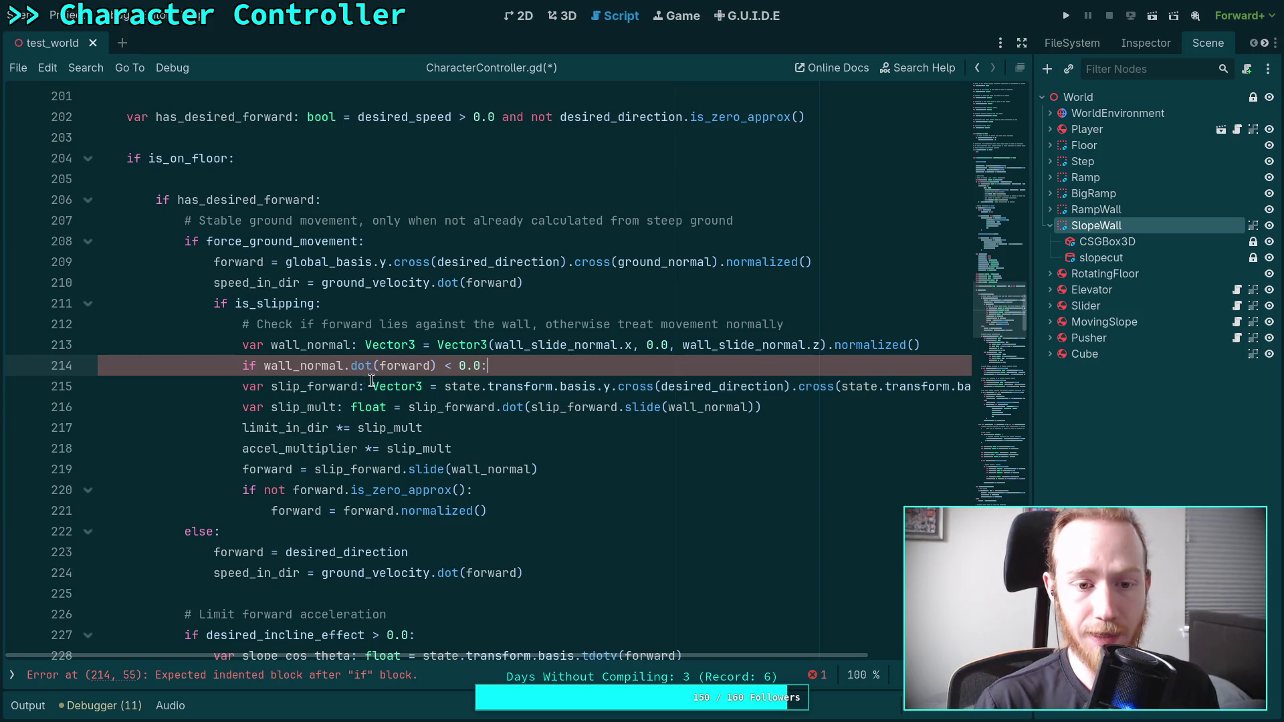
- Indent slip-handling lines 215-221 under the new condition and run the scene with F5
shift+click(567, 511)
key(Tab)
click(567, 510)
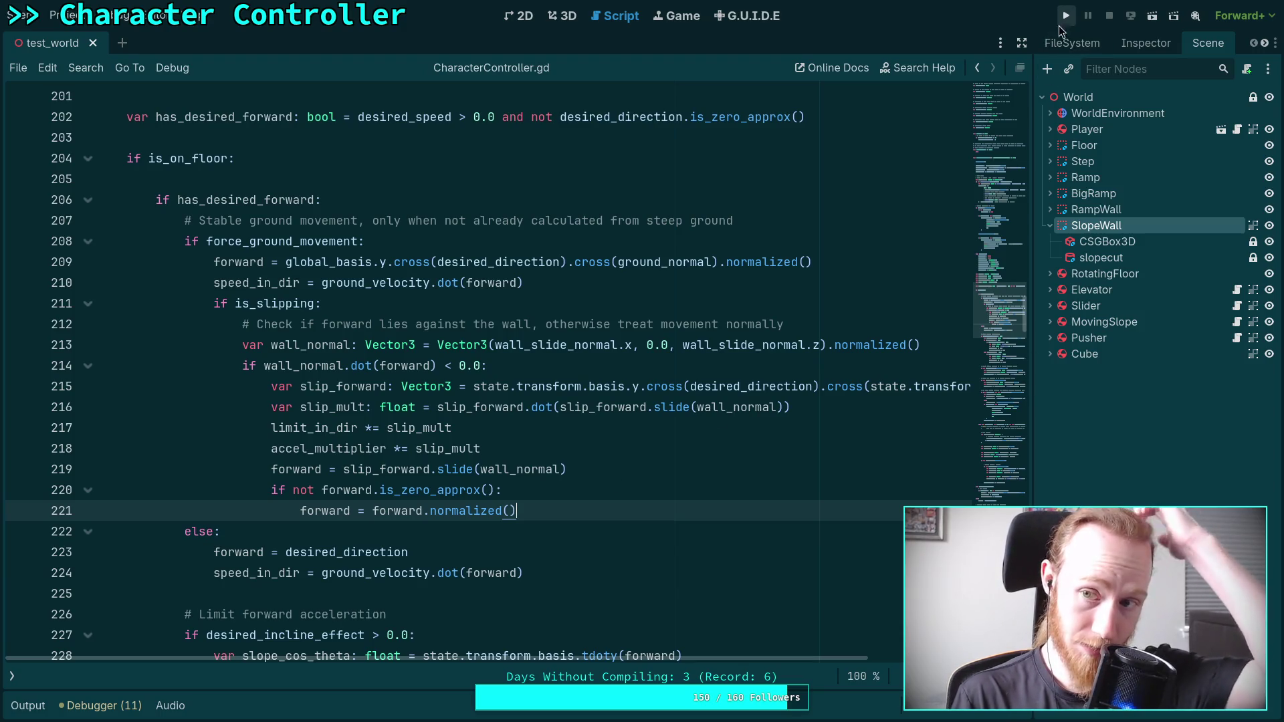
key(F5)
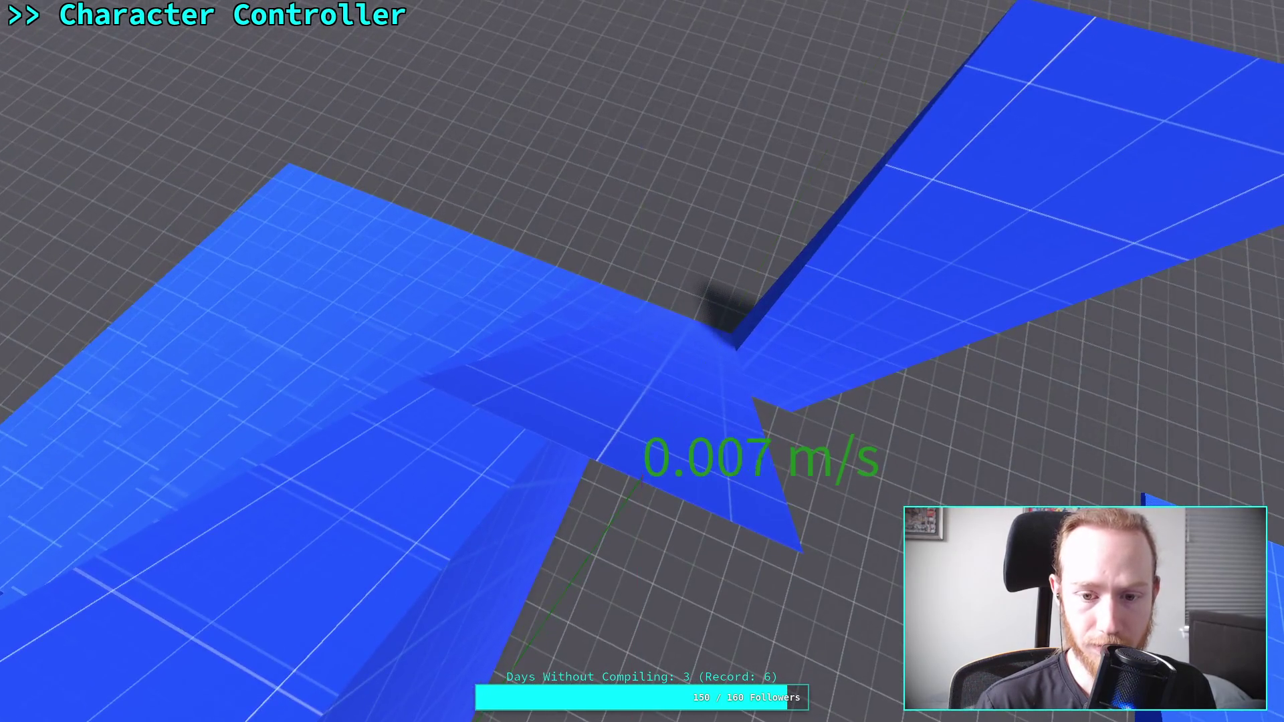
- Push the character into the sloped wall twice, then exit fullscreen and stop the game
key(w)
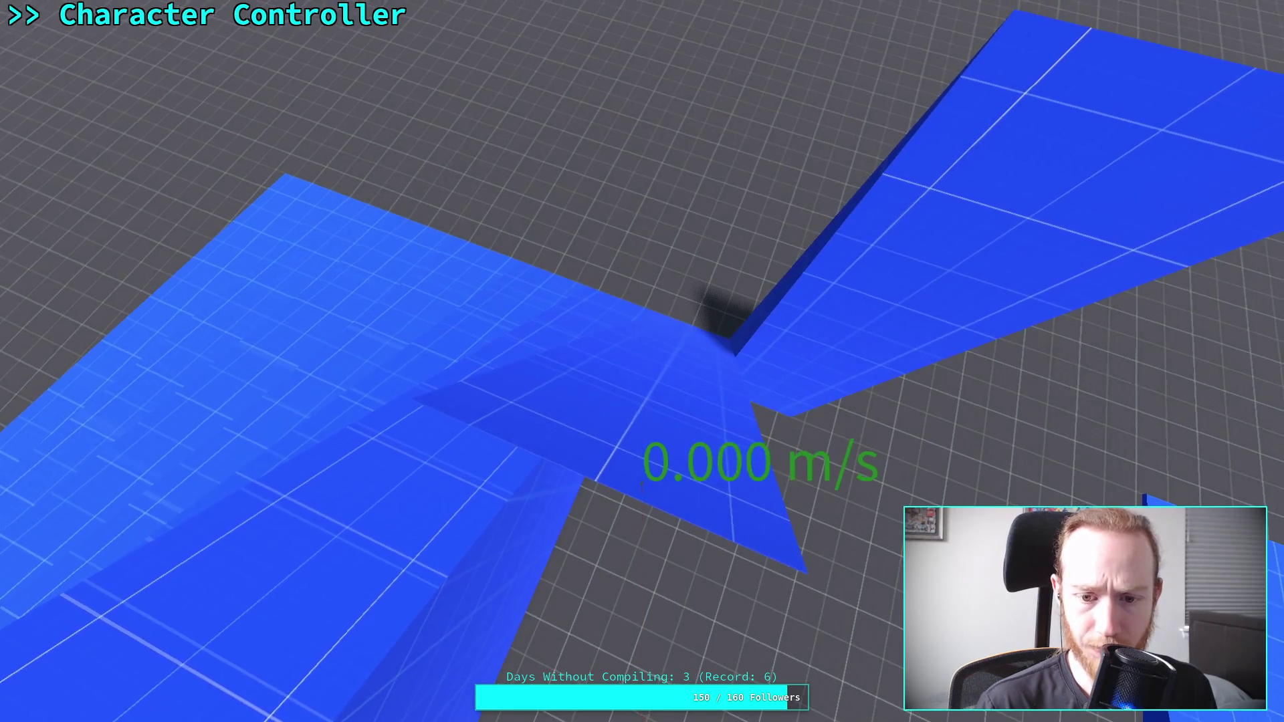
key(w)
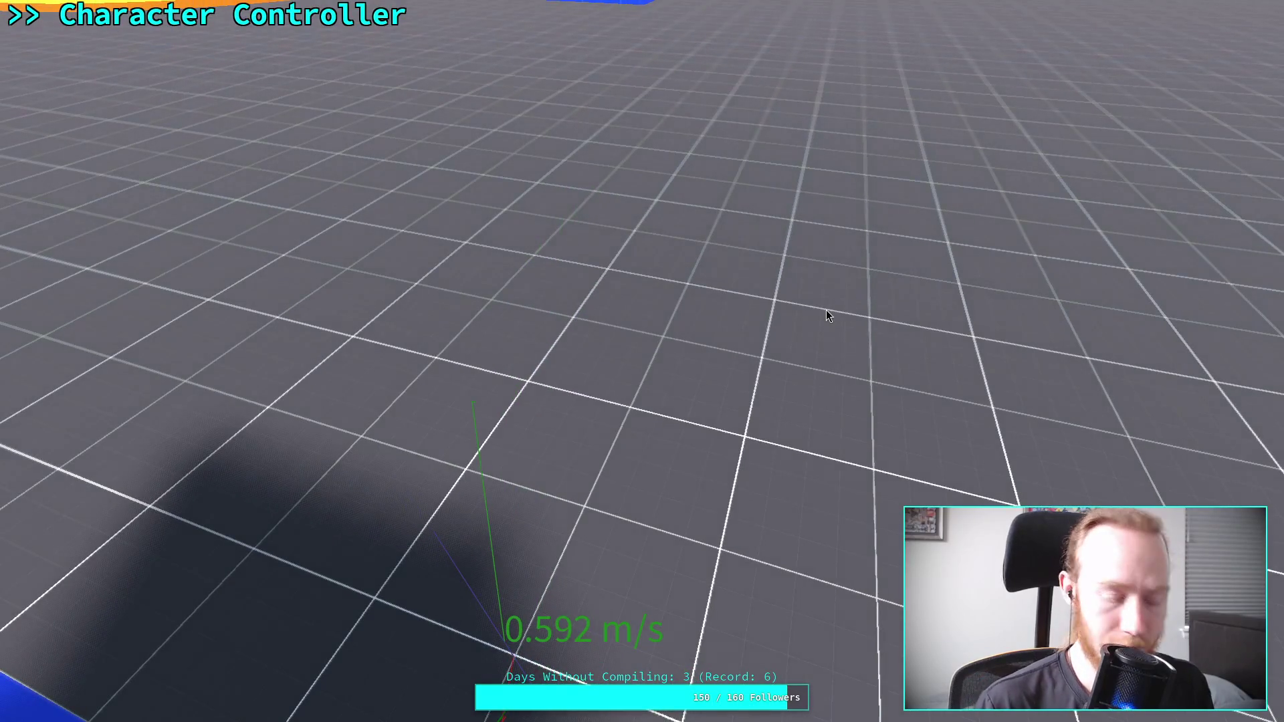
key(Escape)
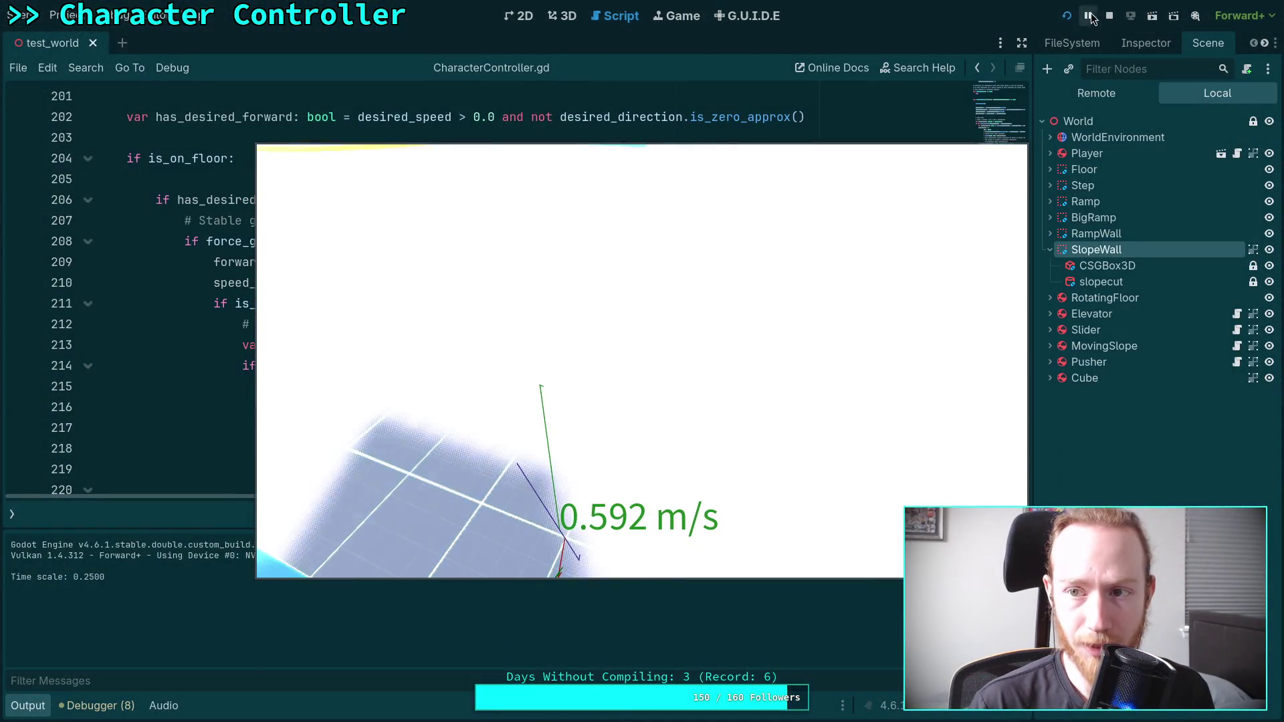
click(1110, 15)
scroll(496, 369, down, 1)
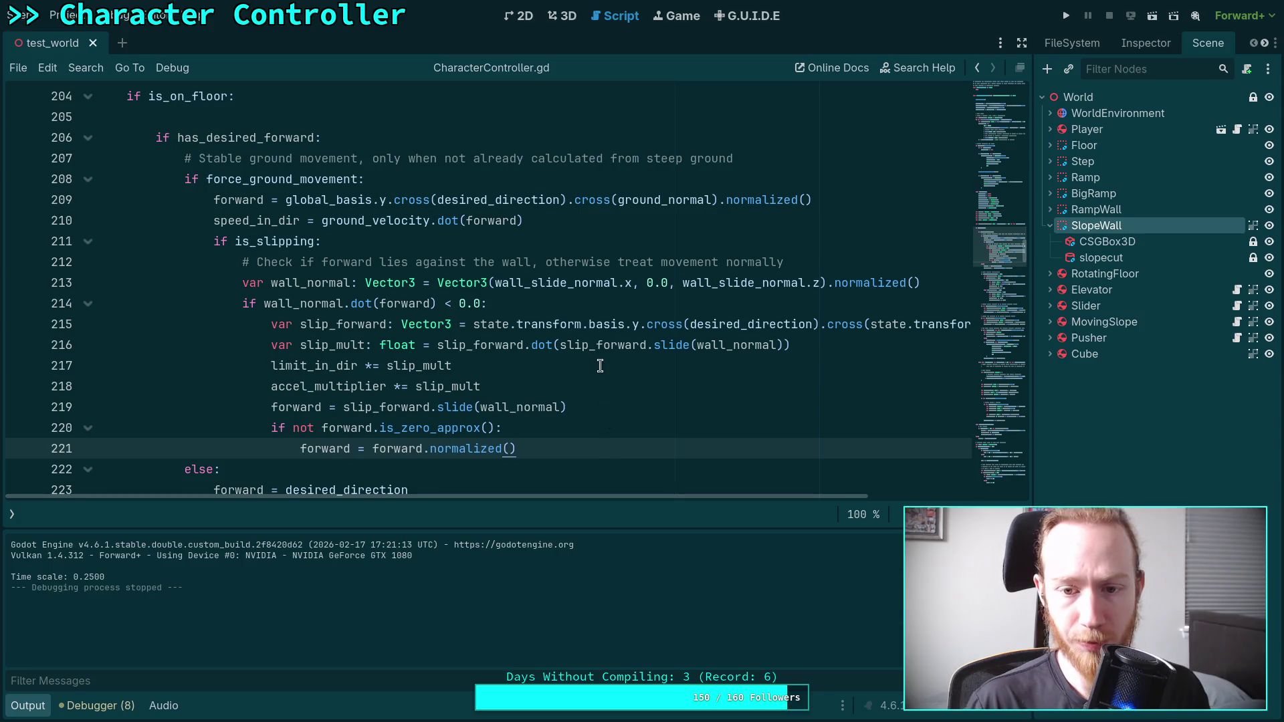
- Move the slip_forward line above the wall check and unindent it
click(326, 325)
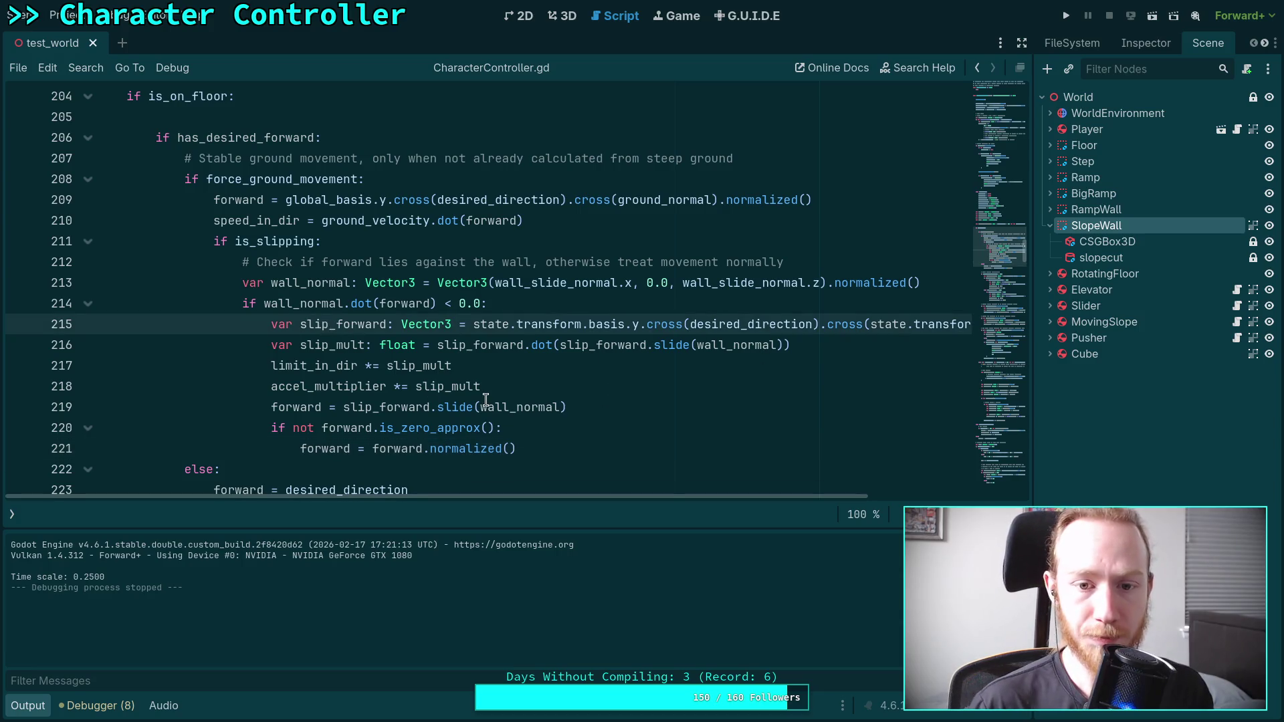
key(alt+Up)
key(shift+Tab)
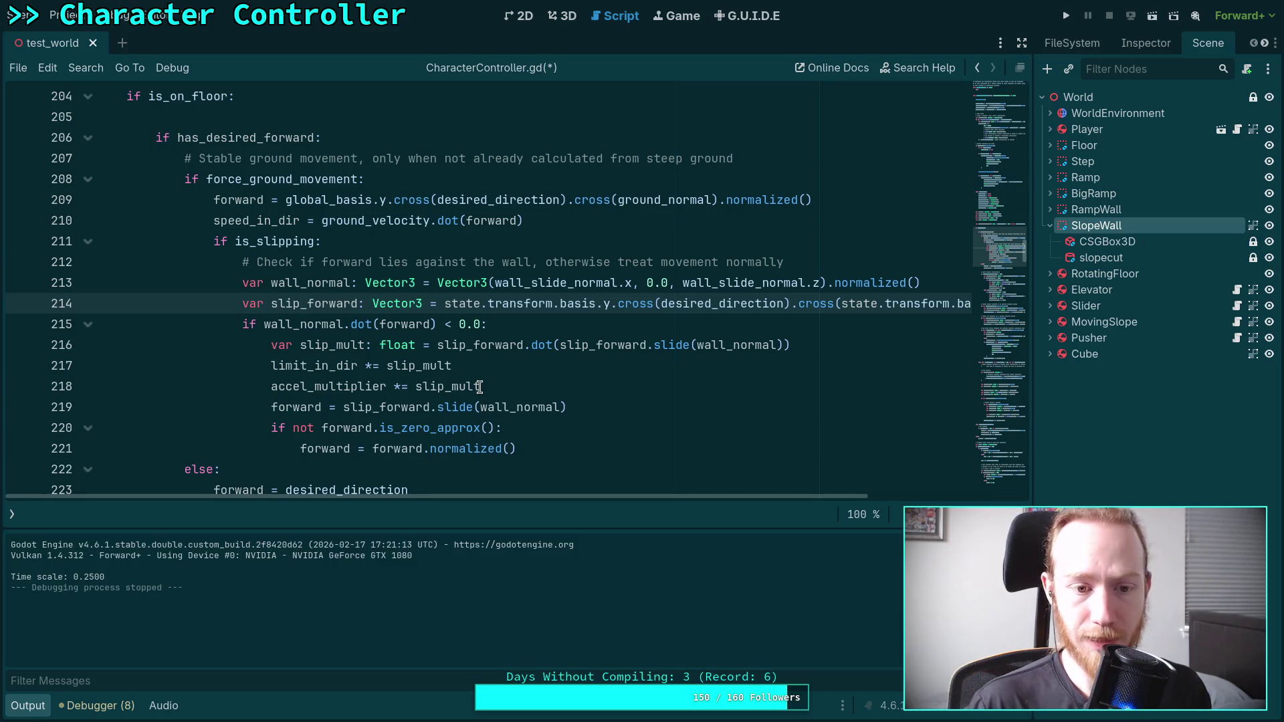
key(Down)
key(Down)
key(Down)
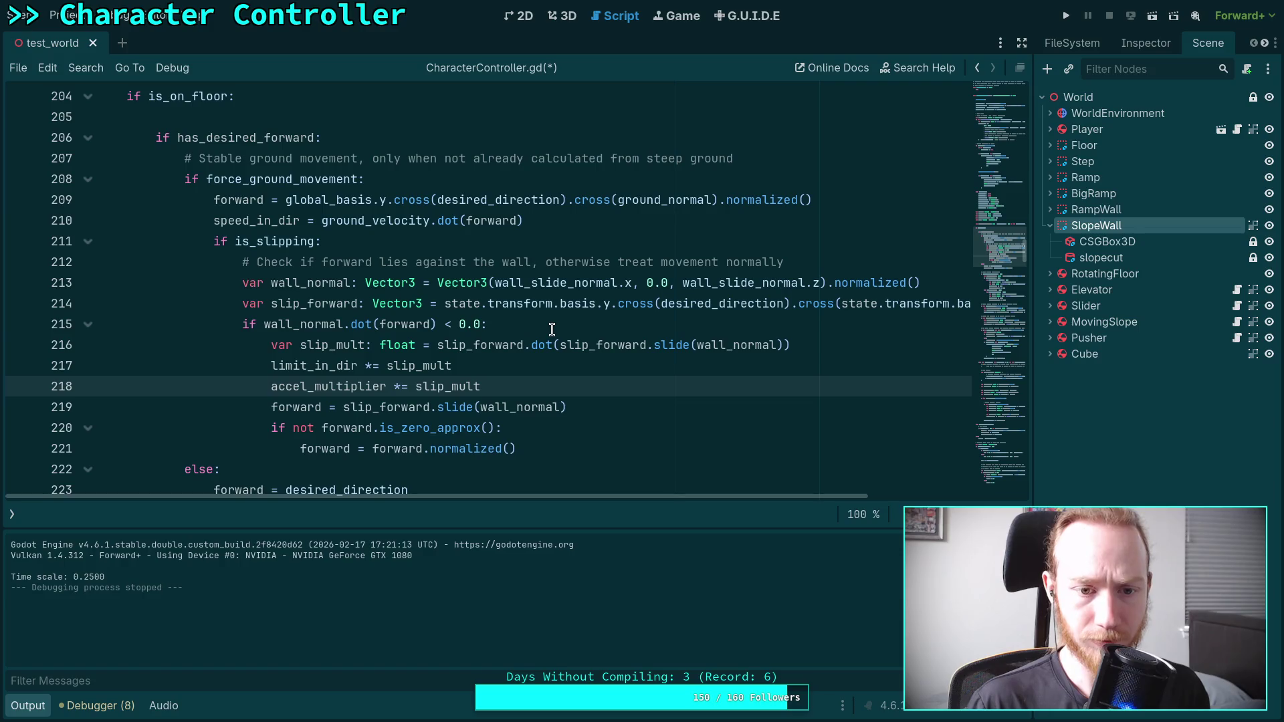
click(534, 328)
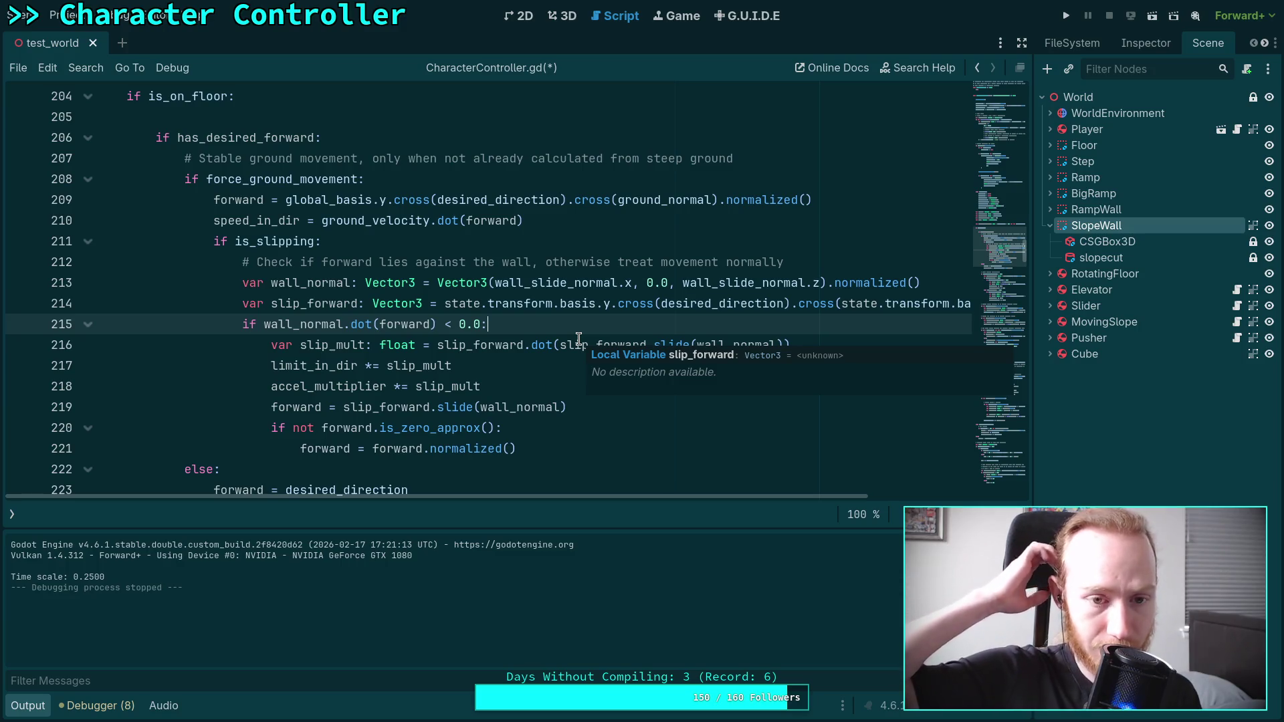
- Return slip_forward inside the wall check block, save CharacterController.gd and rerun the scene
key(Up)
key(alt+Down)
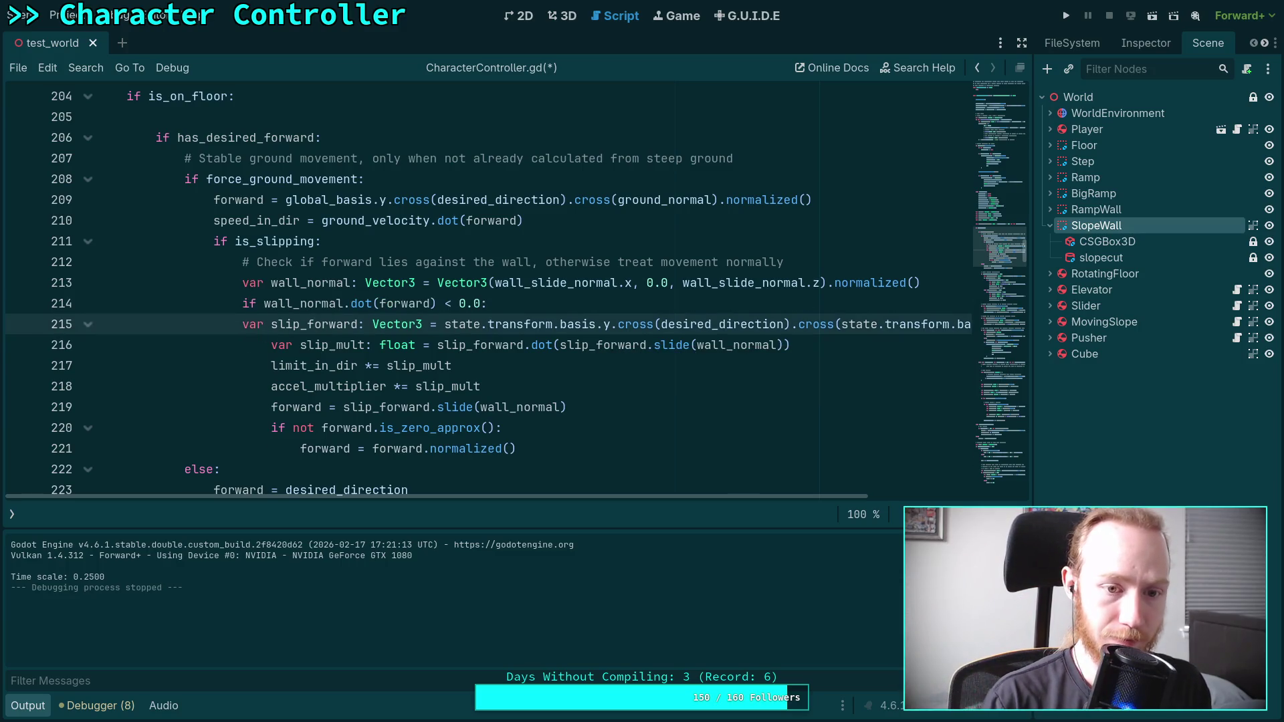
key(Home)
key(Tab)
key(ctrl+s)
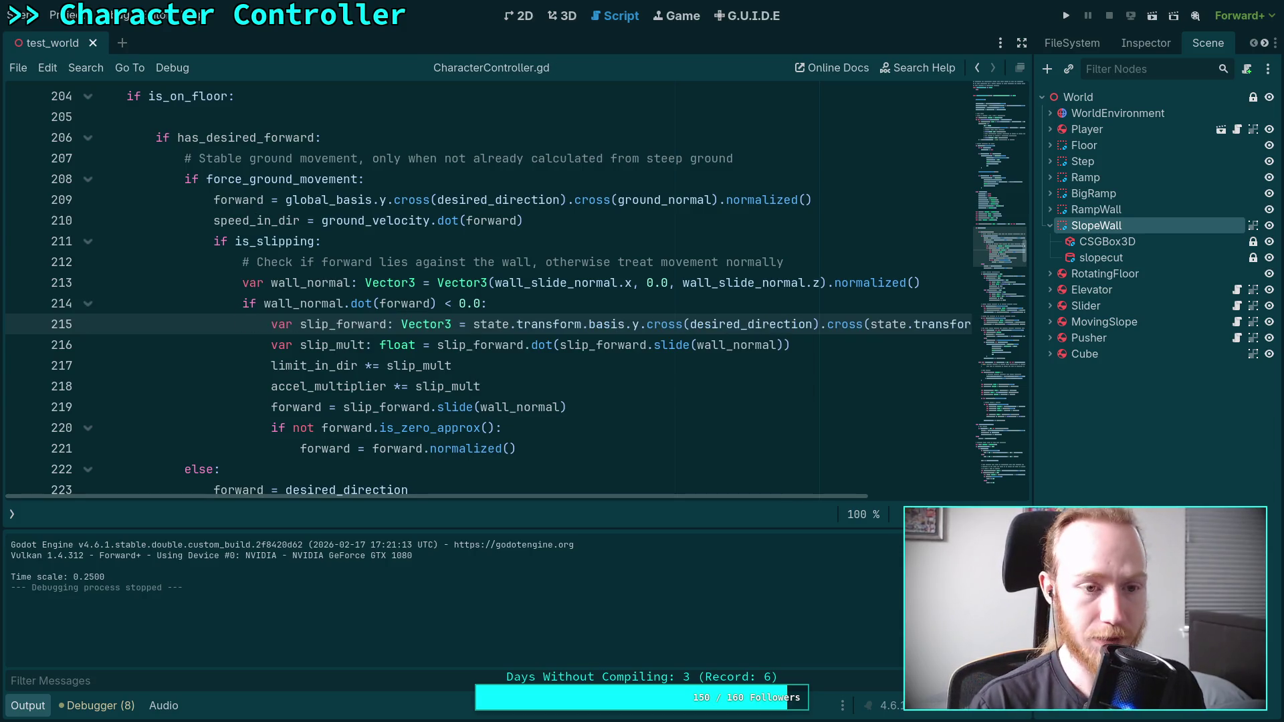
key(F5)
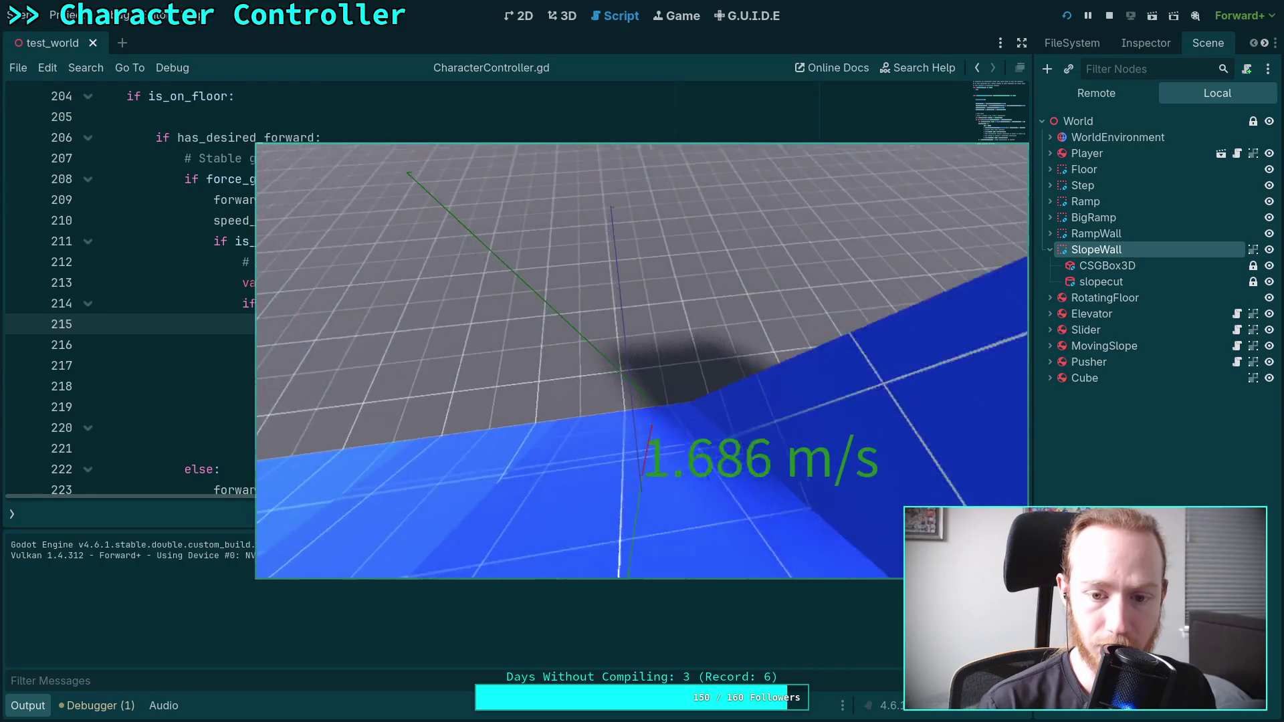
- Stop the game and move the slip_forward declaration above the wall check
click(1109, 15)
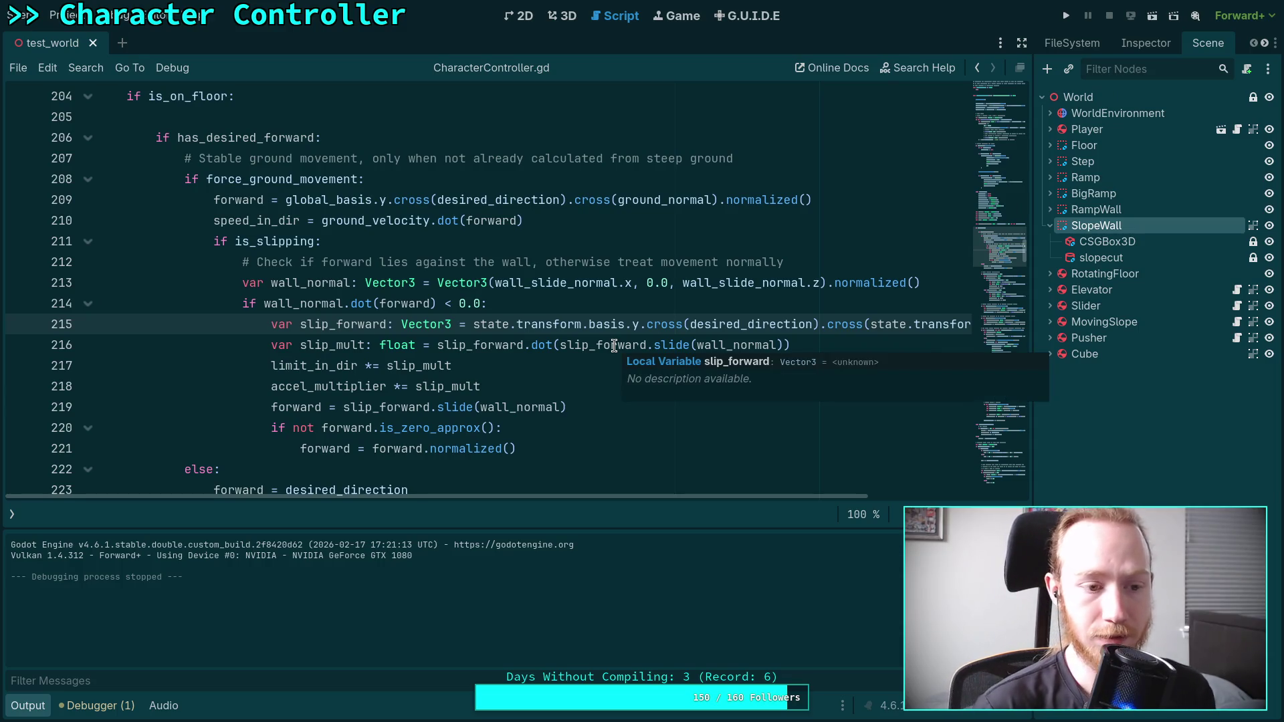
click(579, 305)
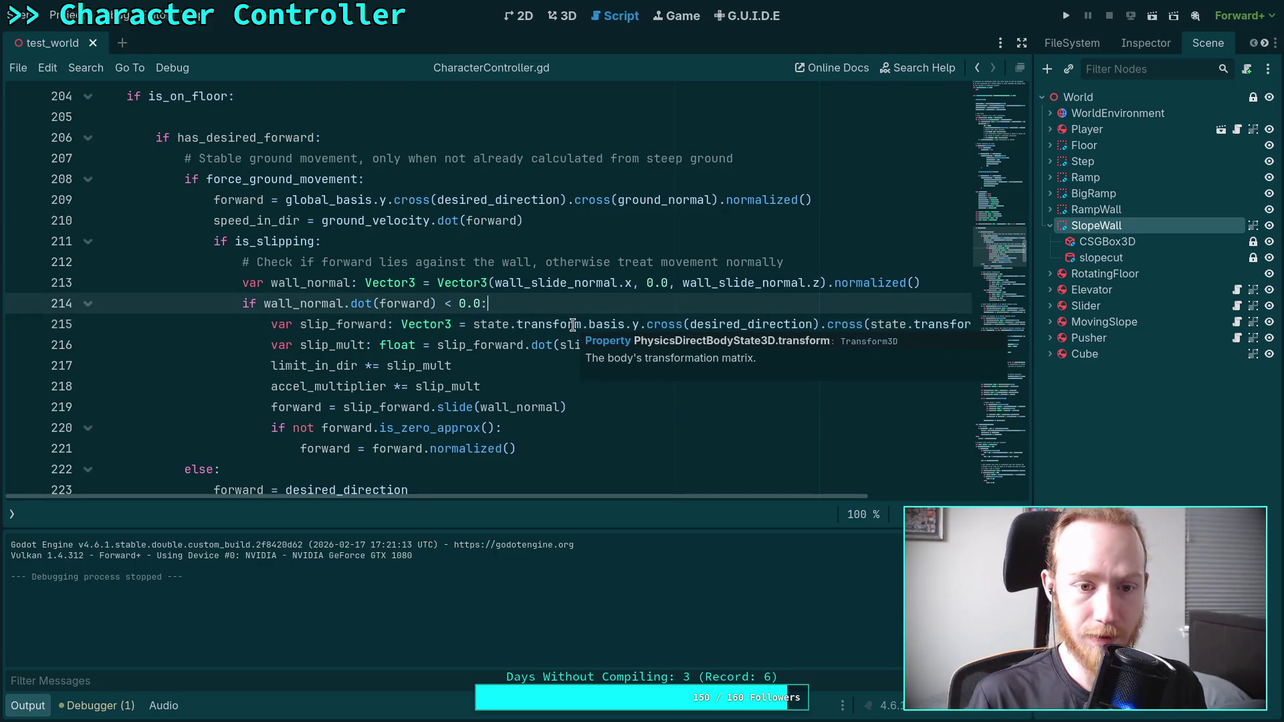
click(573, 325)
key(alt+Up)
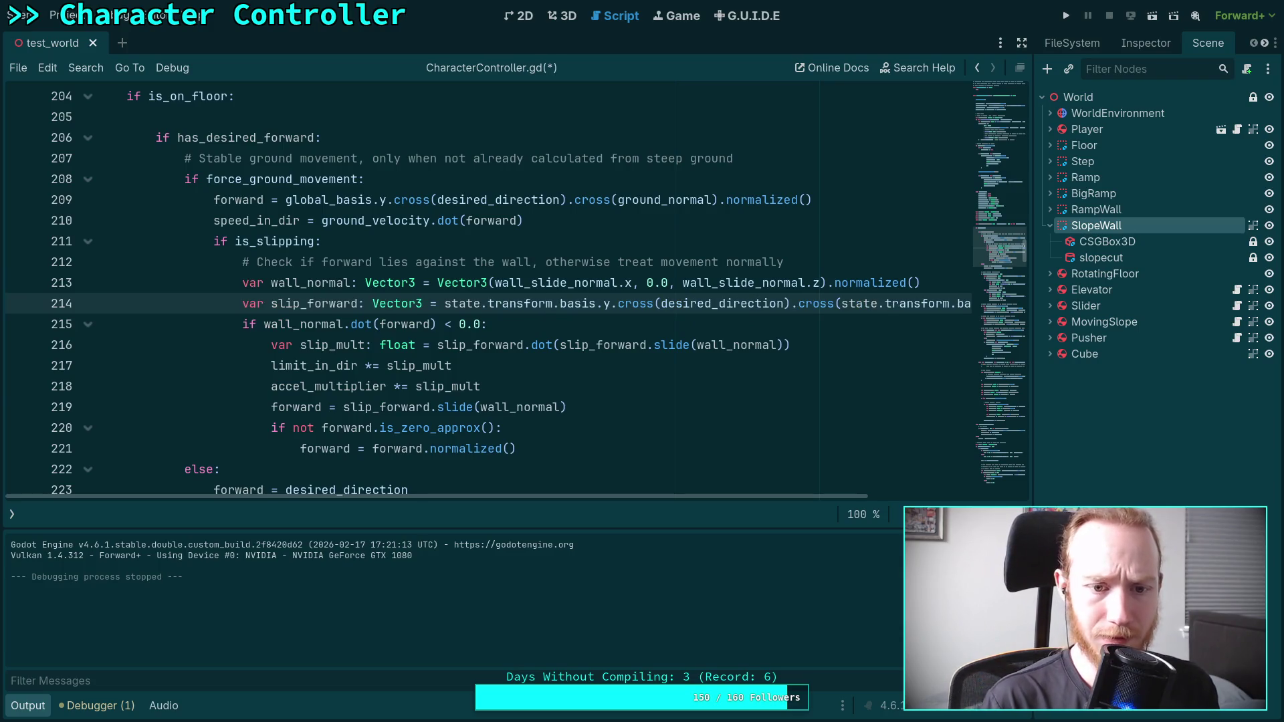
- Add an else branch assigning forward = slip_forward after line 221 and save
key(Down)
key(Down)
key(Down)
key(Return)
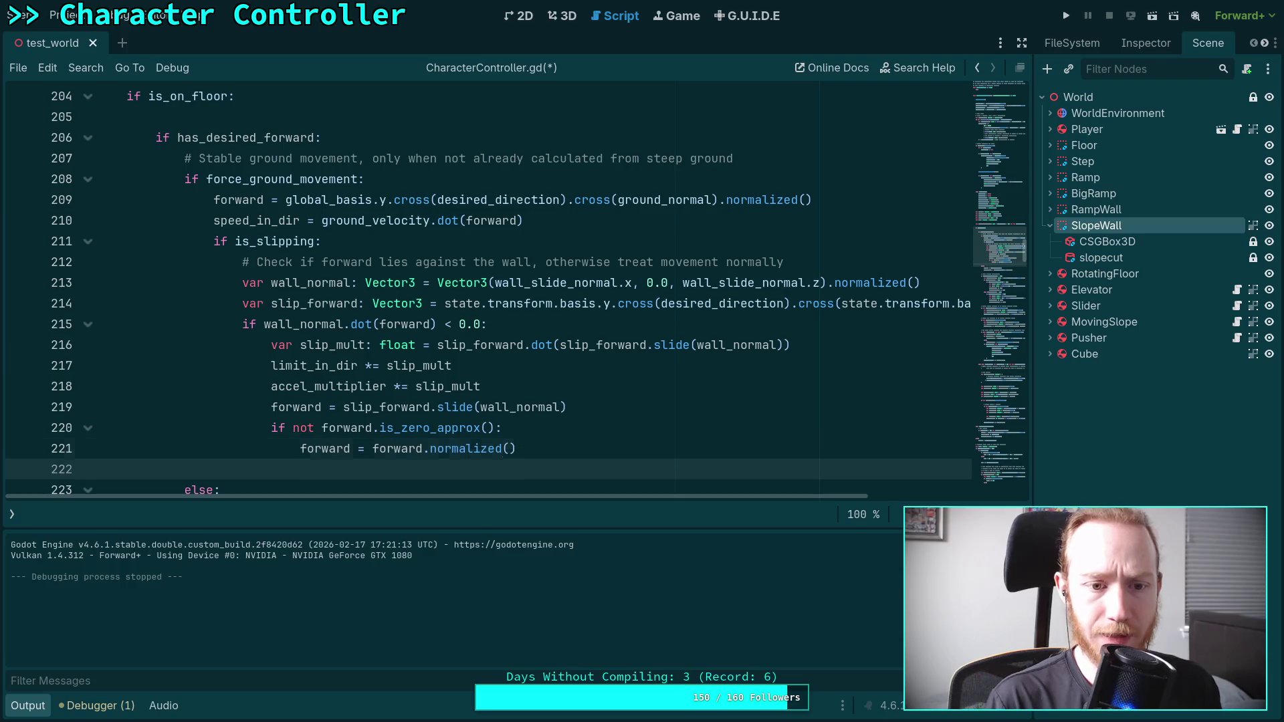
text(else)
key(Return)
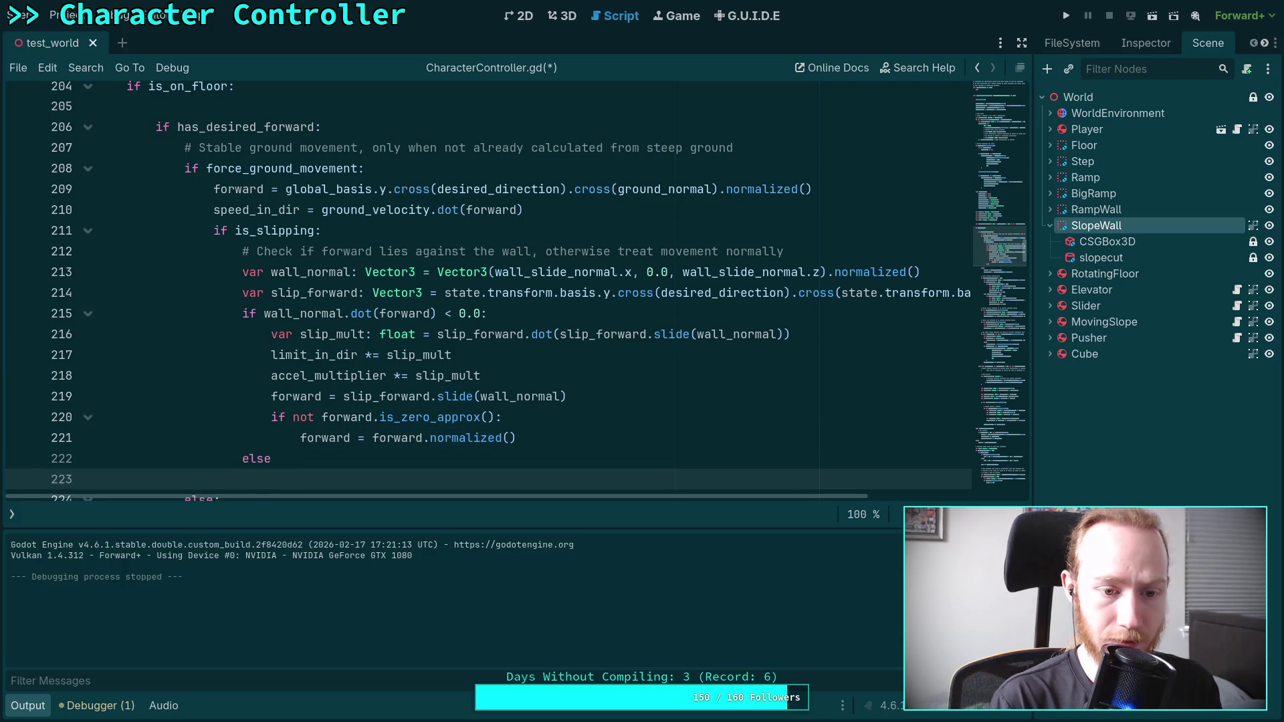
key(BackSpace)
text(:)
key(Return)
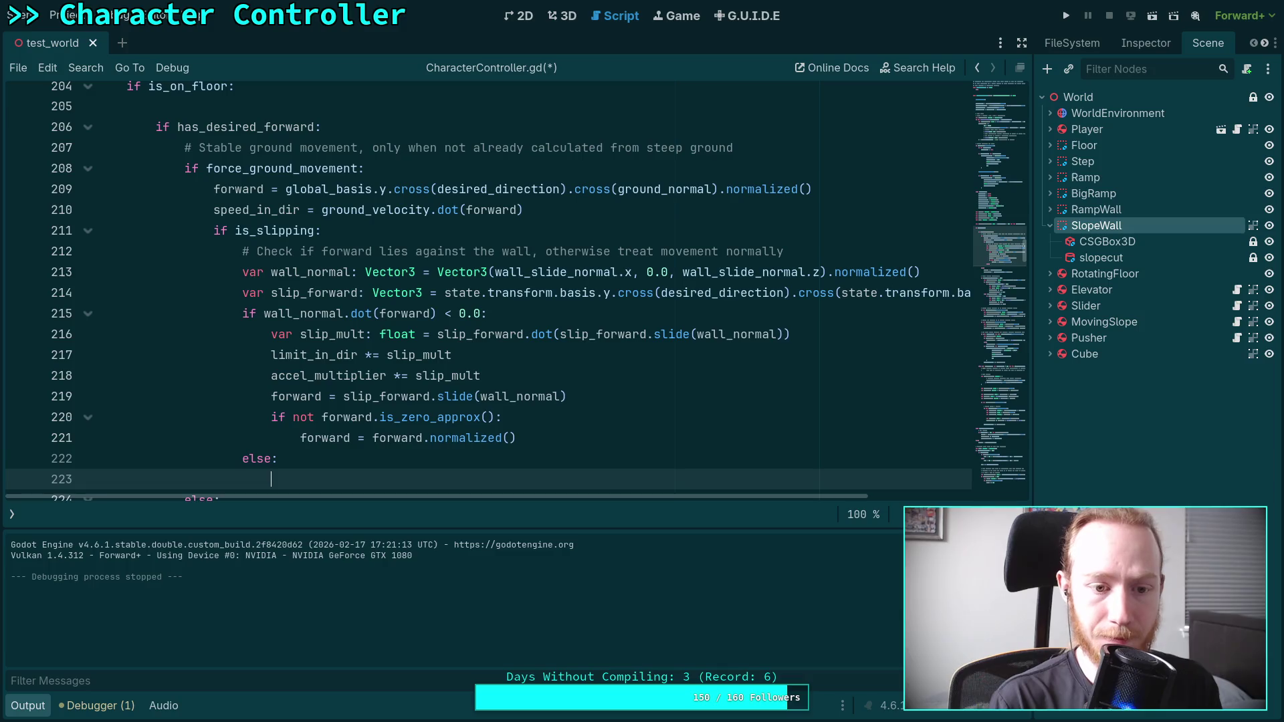
text(forward = sp)
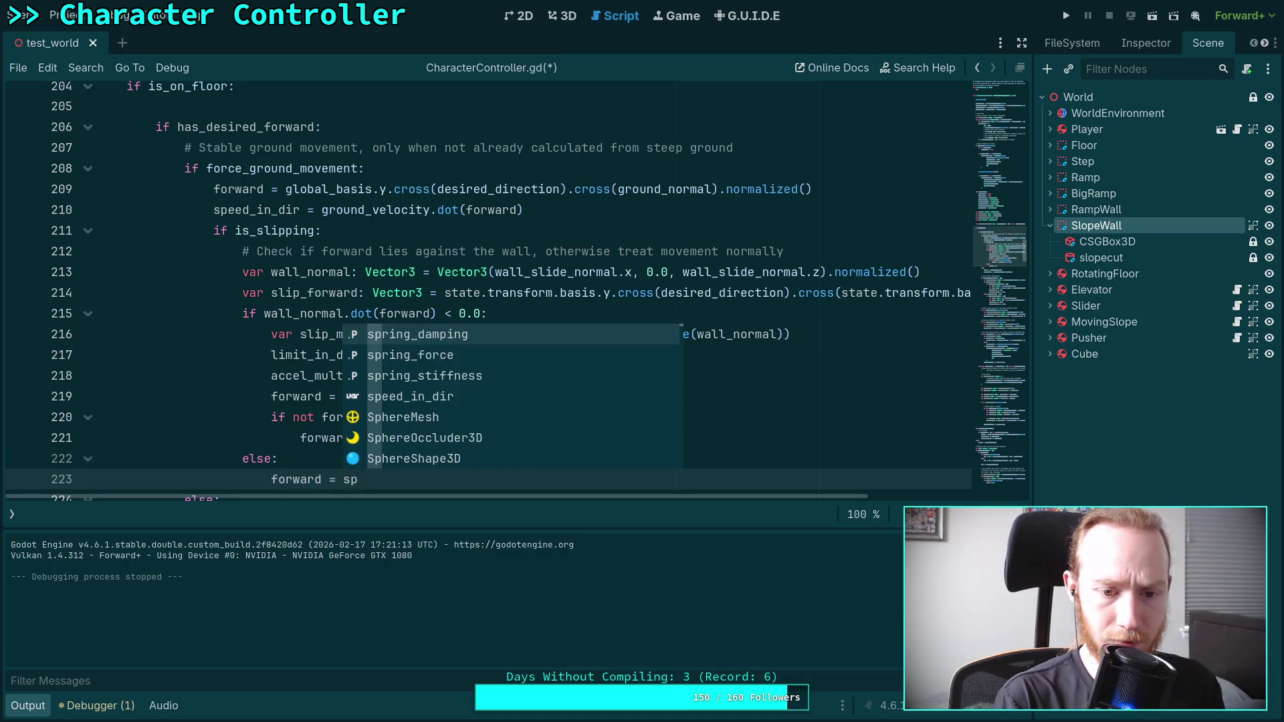
key(BackSpace)
text(li)
key(Return)
key(ctrl+s)
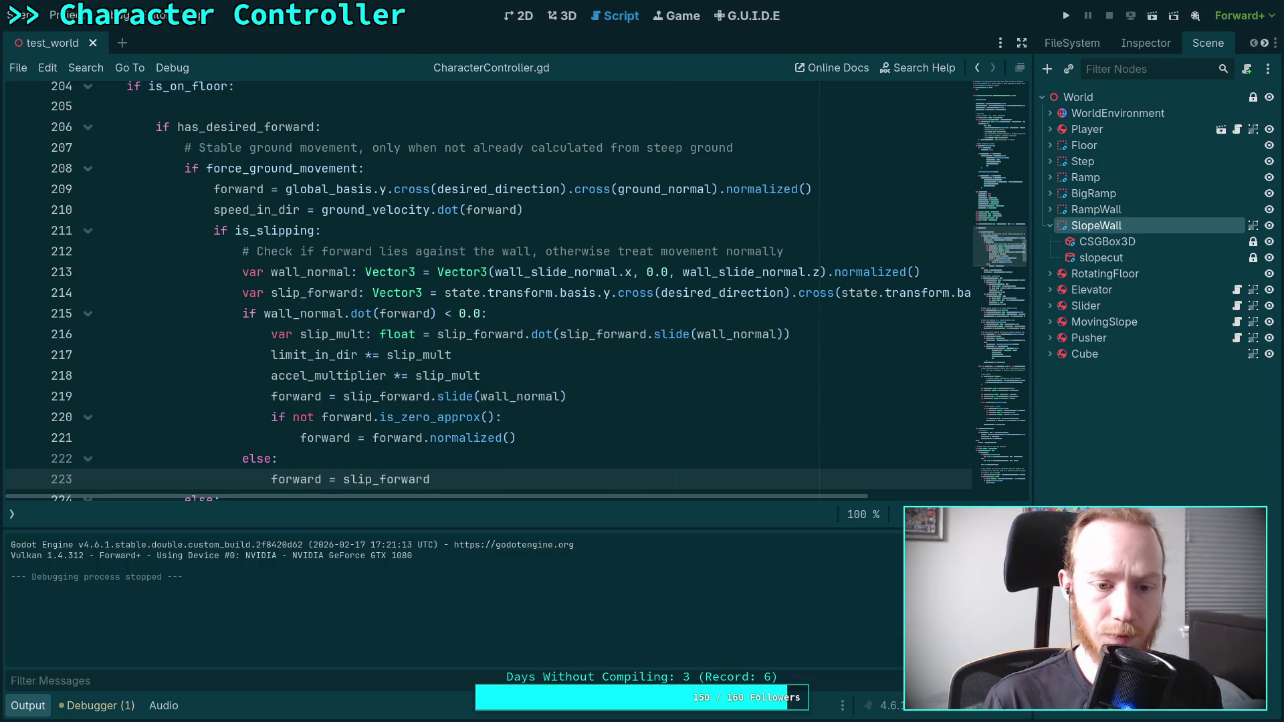
- Move the forward = slip_forward assignment above the wall check and delete the empty else
scroll(386, 420, down, 1)
double_click(386, 417)
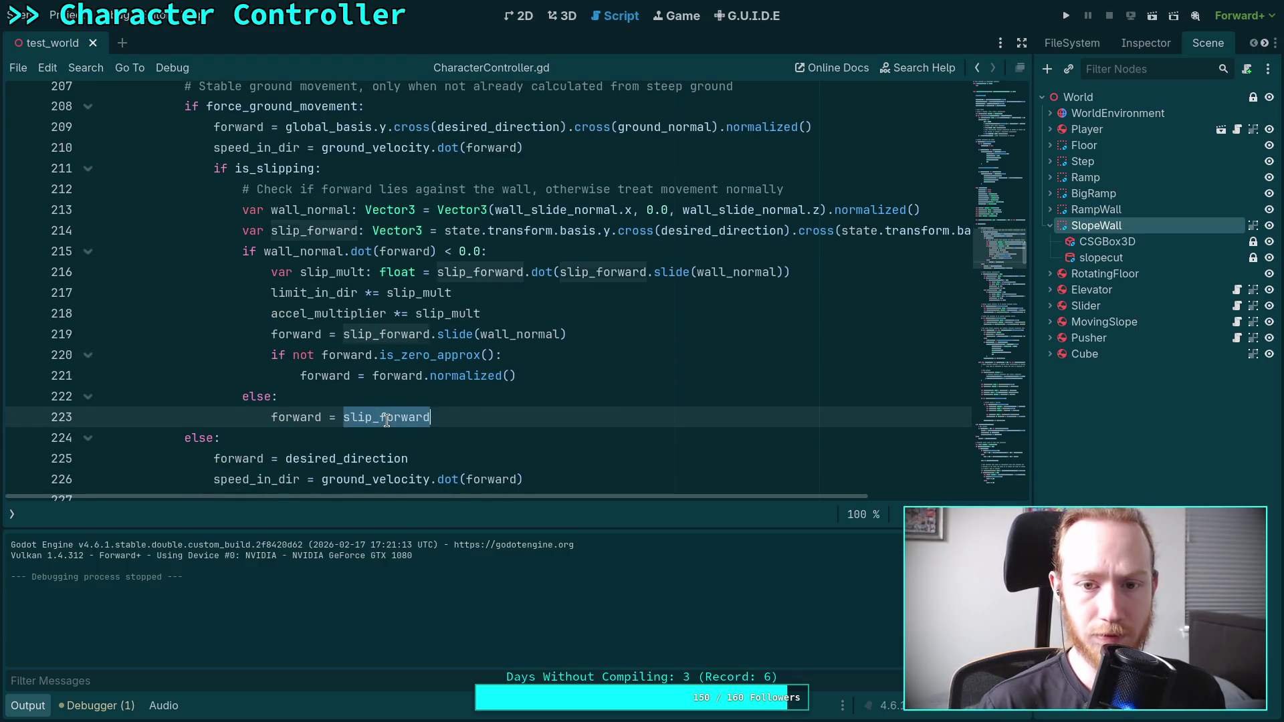
click(592, 382)
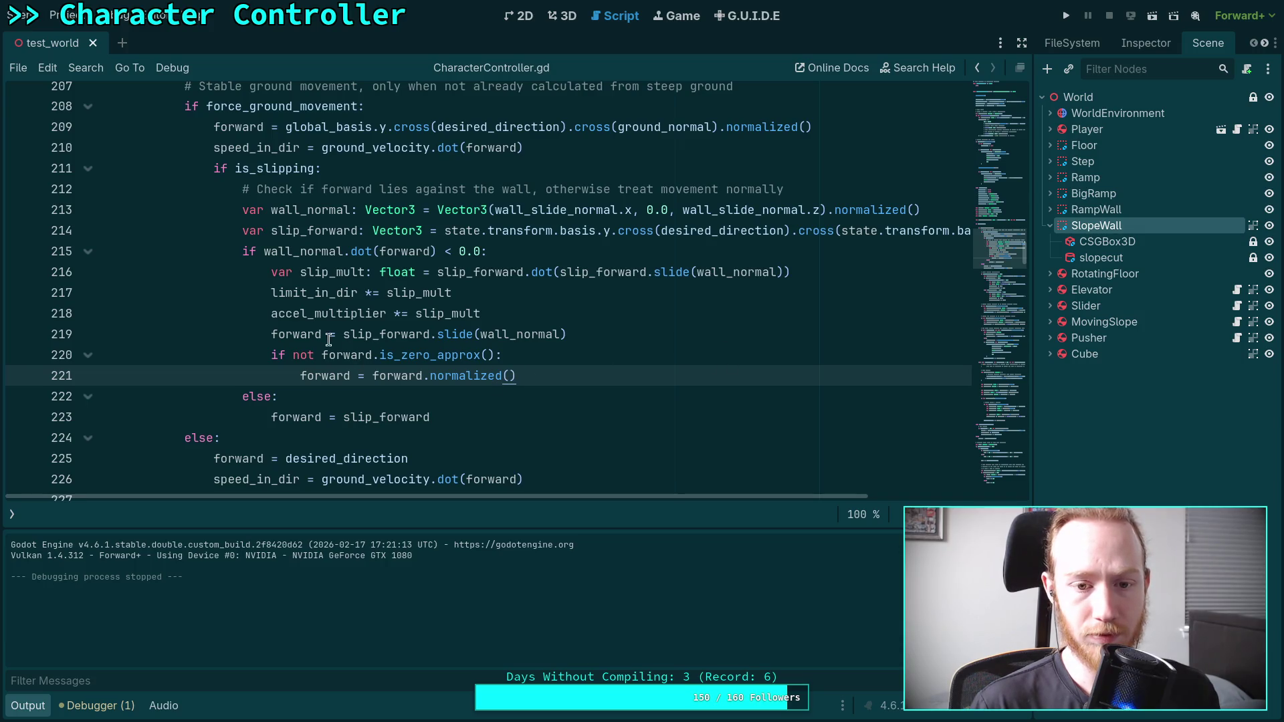
click(326, 414)
key(alt+Up)
key(alt+Up)
key(alt+Up)
key(shift+Tab)
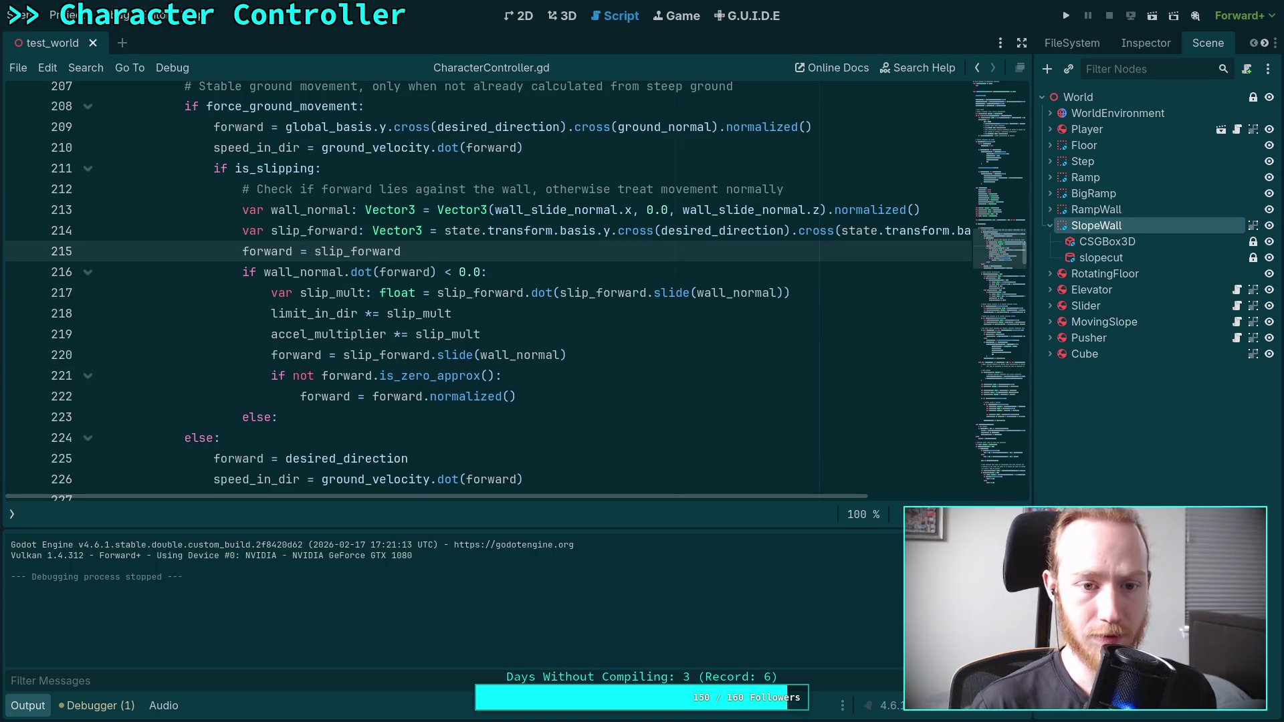
click(596, 401)
key(shift+Down)
key(Delete)
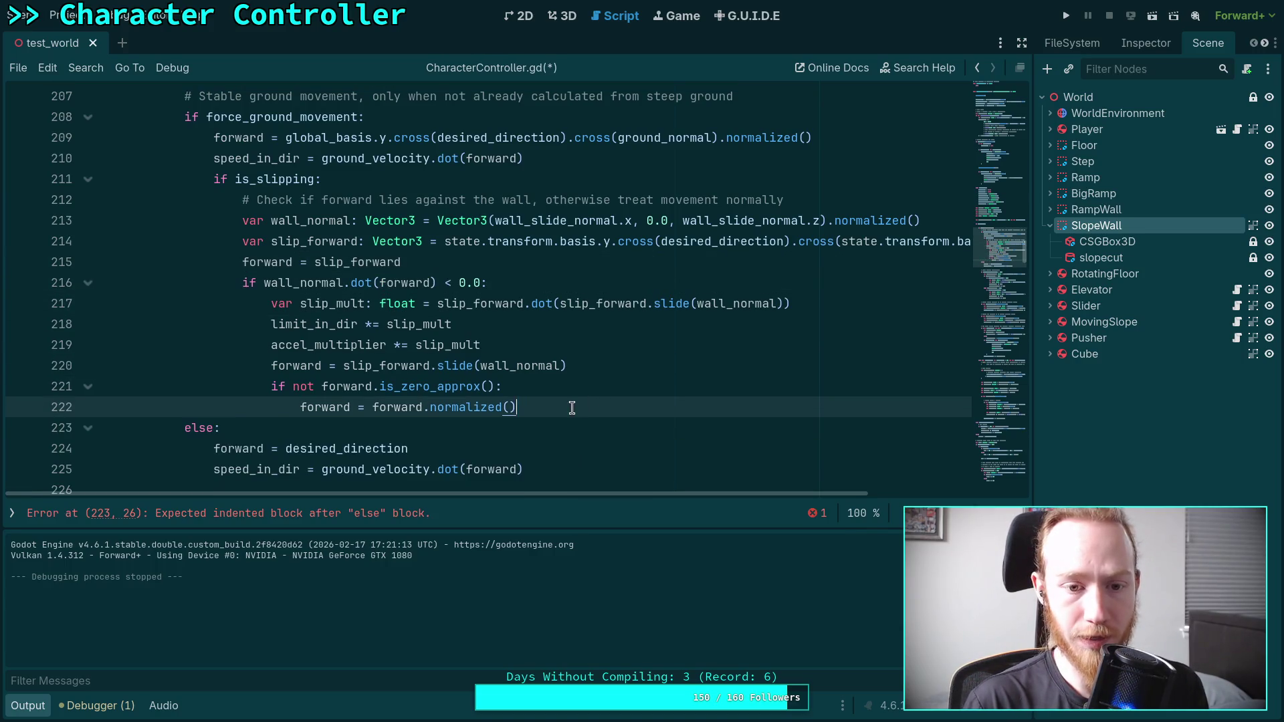
- Change slip_forward.slide to forward.slide on line 220, save, and run the project
double_click(343, 365)
text(forward)
click(662, 363)
key(ctrl+s)
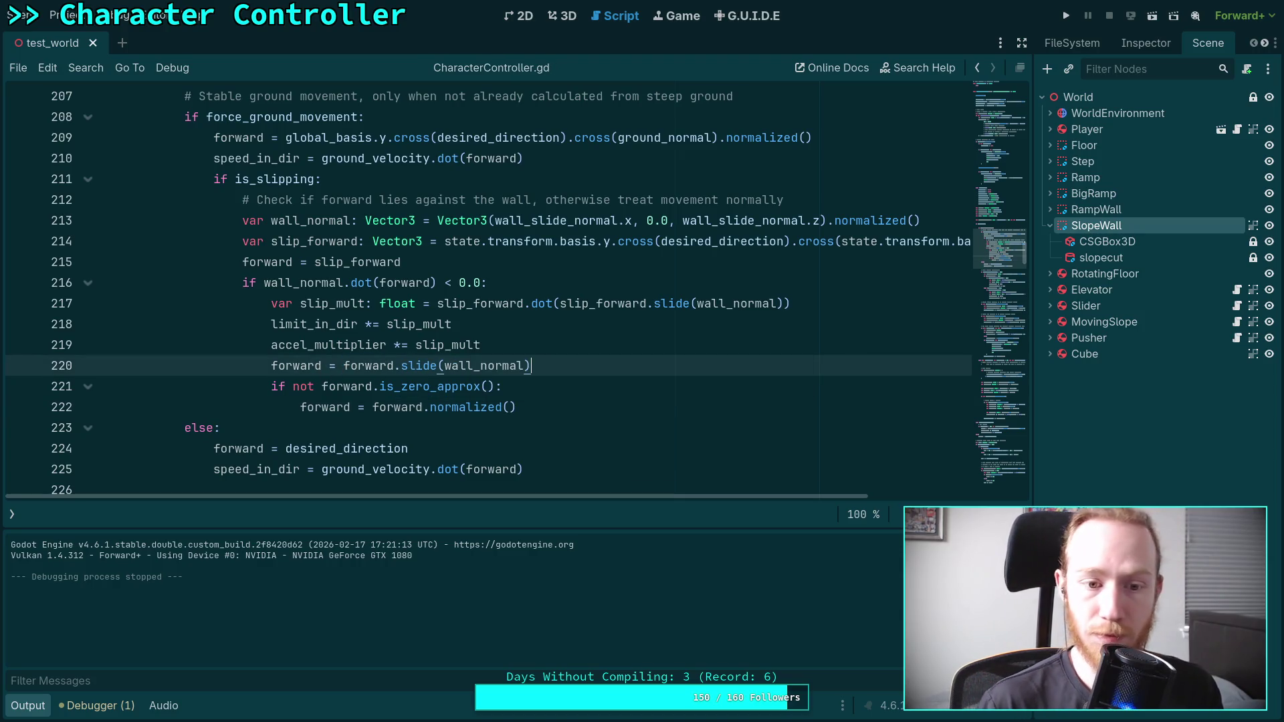
click(1066, 16)
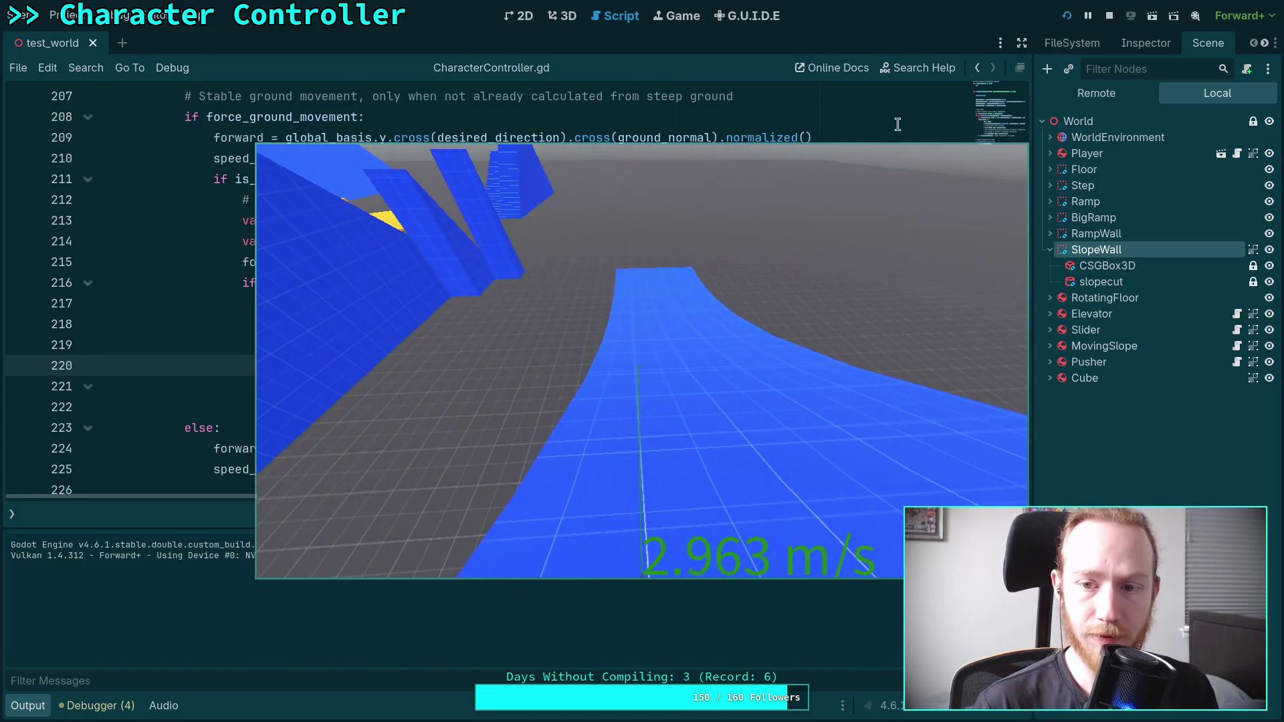
- Stop the test run after trying movement along the blue sloped walls
click(1107, 15)
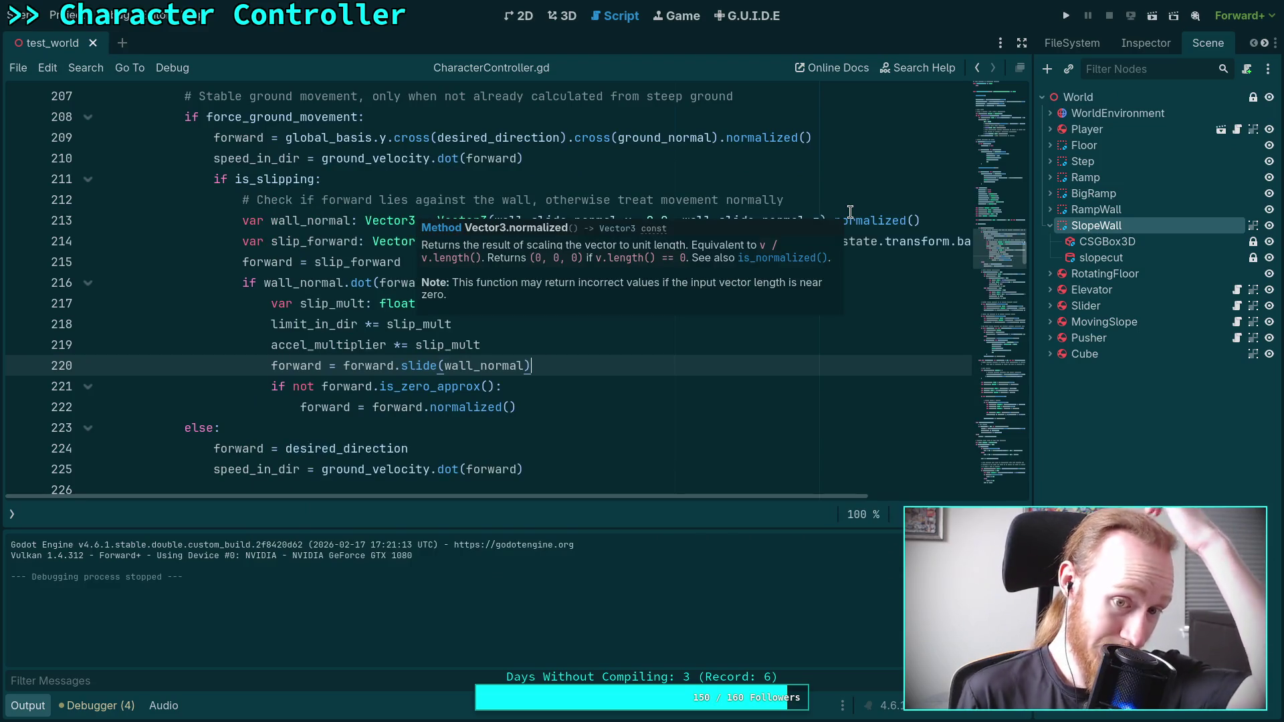
- Move the old comment below the forward assignment and select its text
click(570, 388)
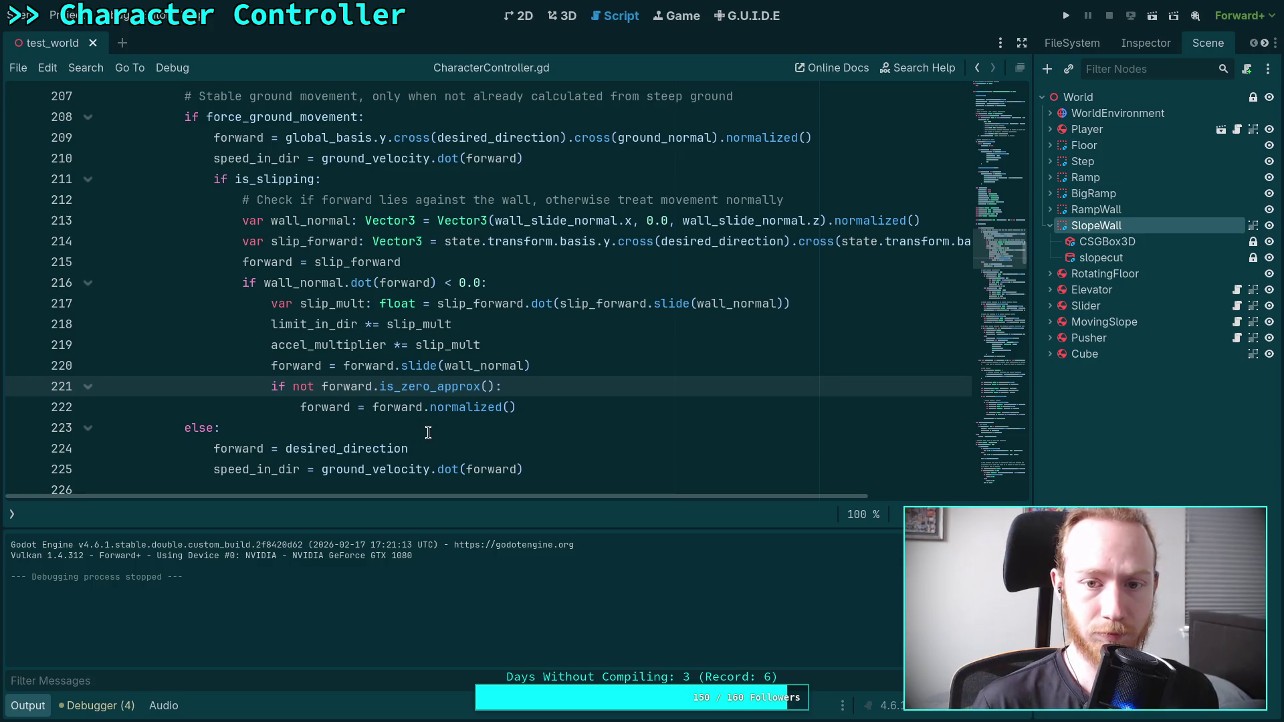
click(441, 202)
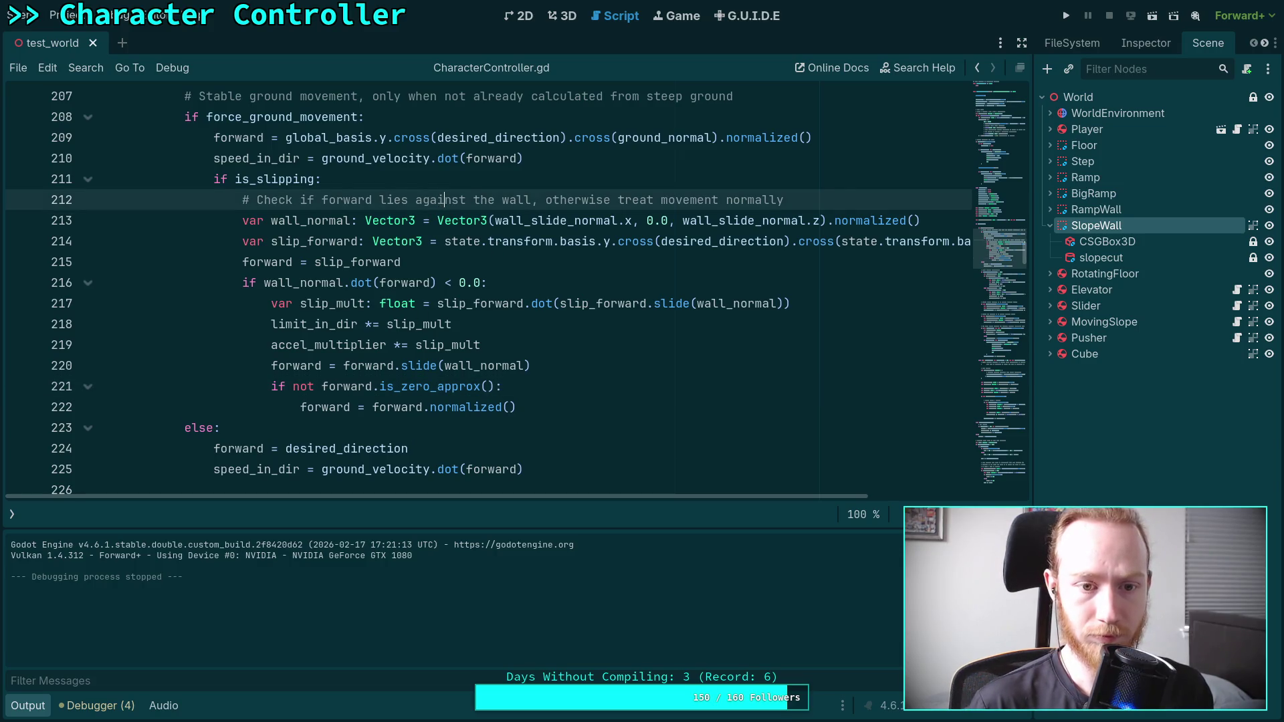
key(alt+Down)
key(alt+Down)
key(alt+Down)
drag(254, 261, 841, 256)
- Rewrite it as a two-line comment on extra speed reductions and perpendicular forward, save, and rerun
text(F )
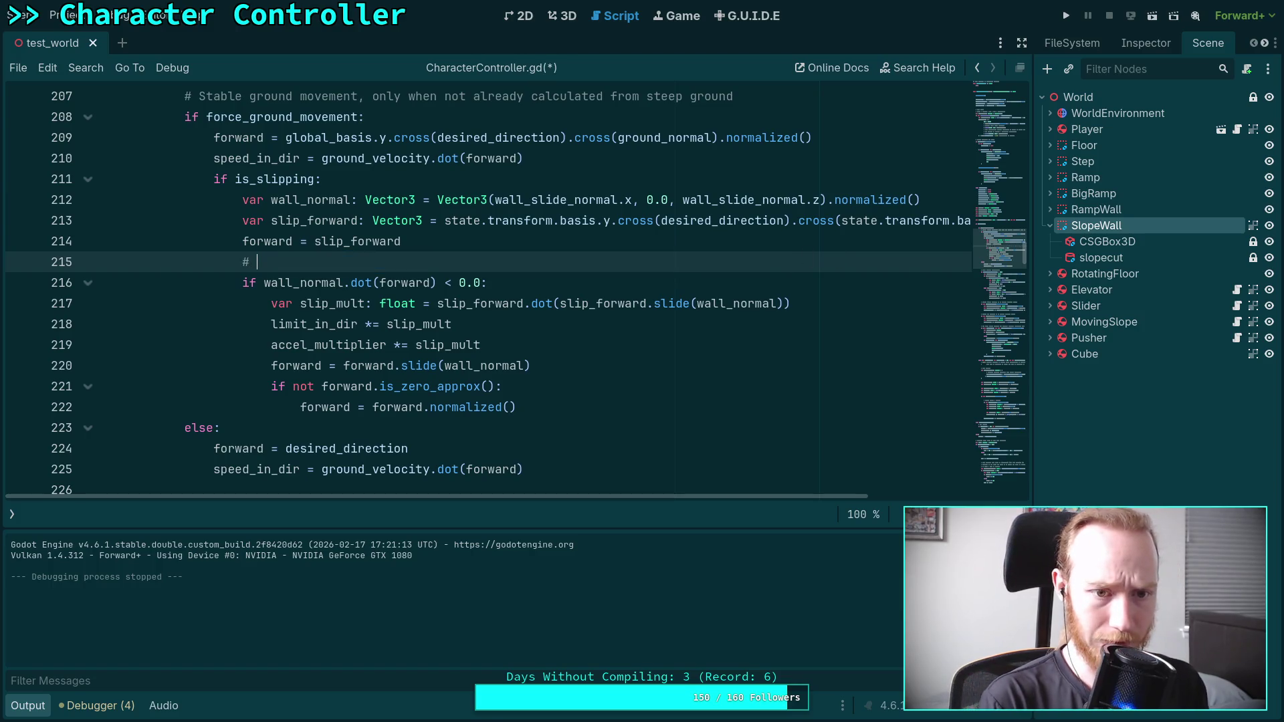
text(forw)
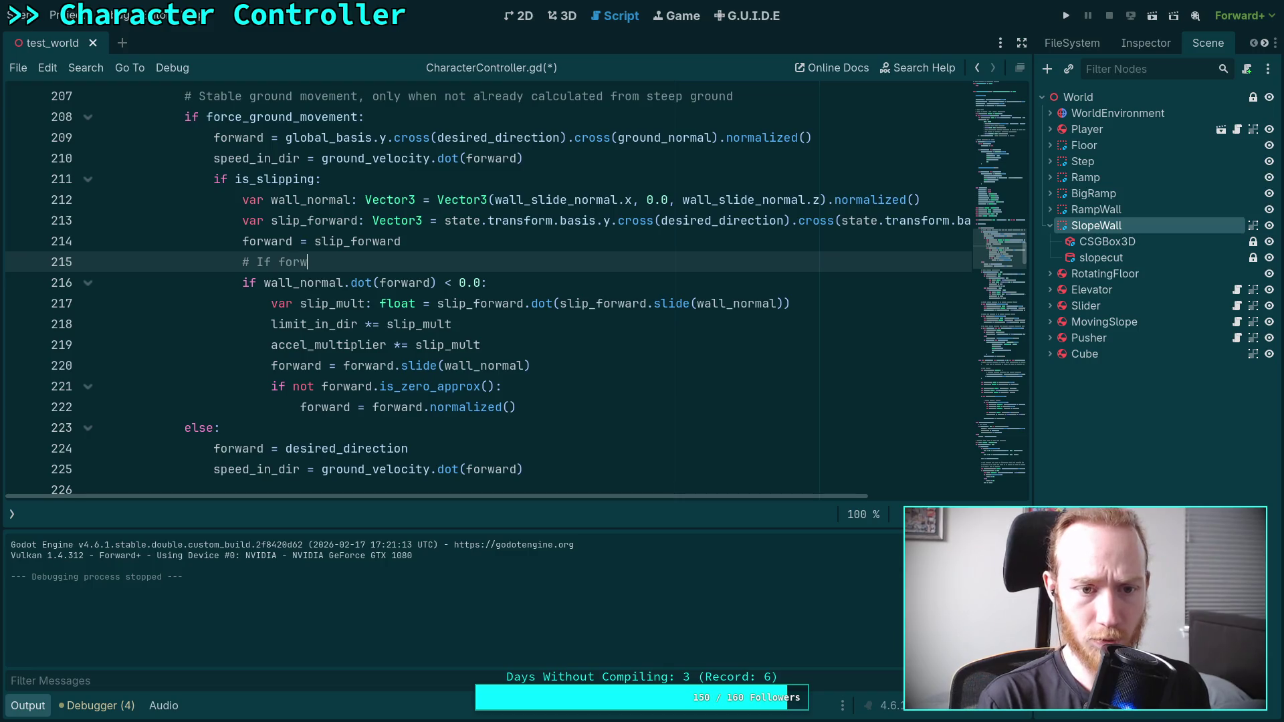
text(ard is agais)
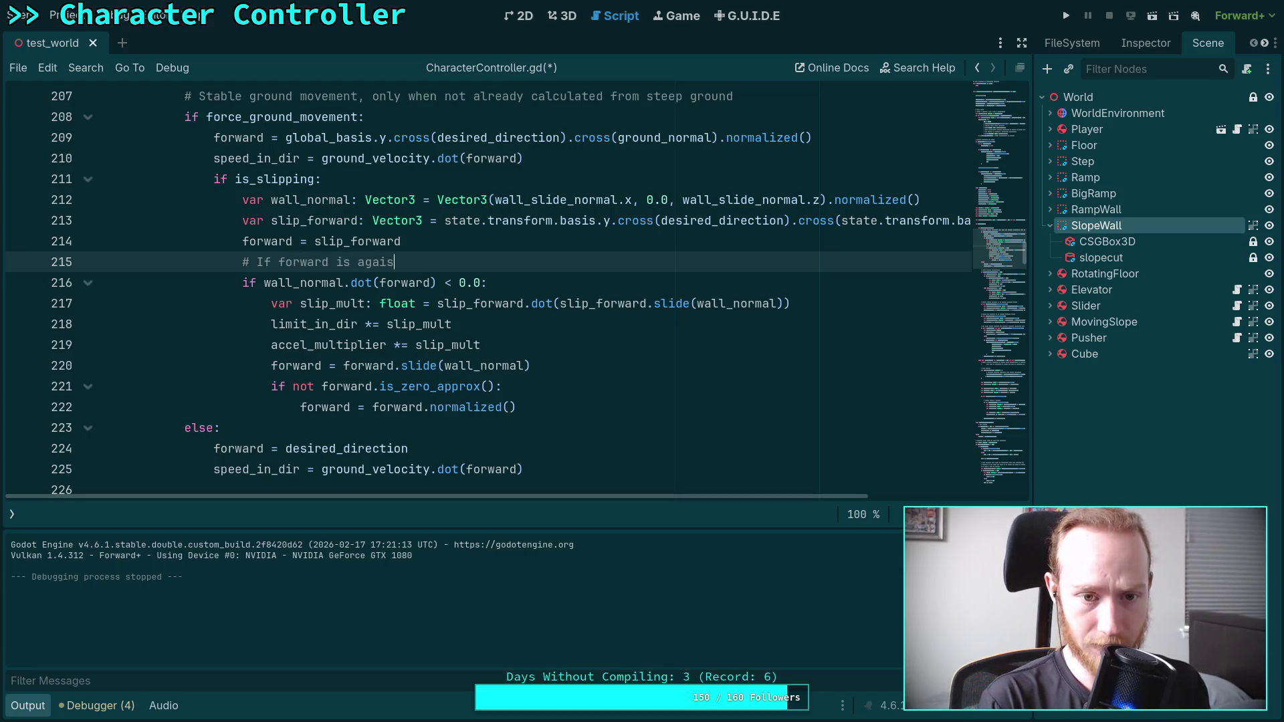
key(BackSpace)
text(nst wall, )
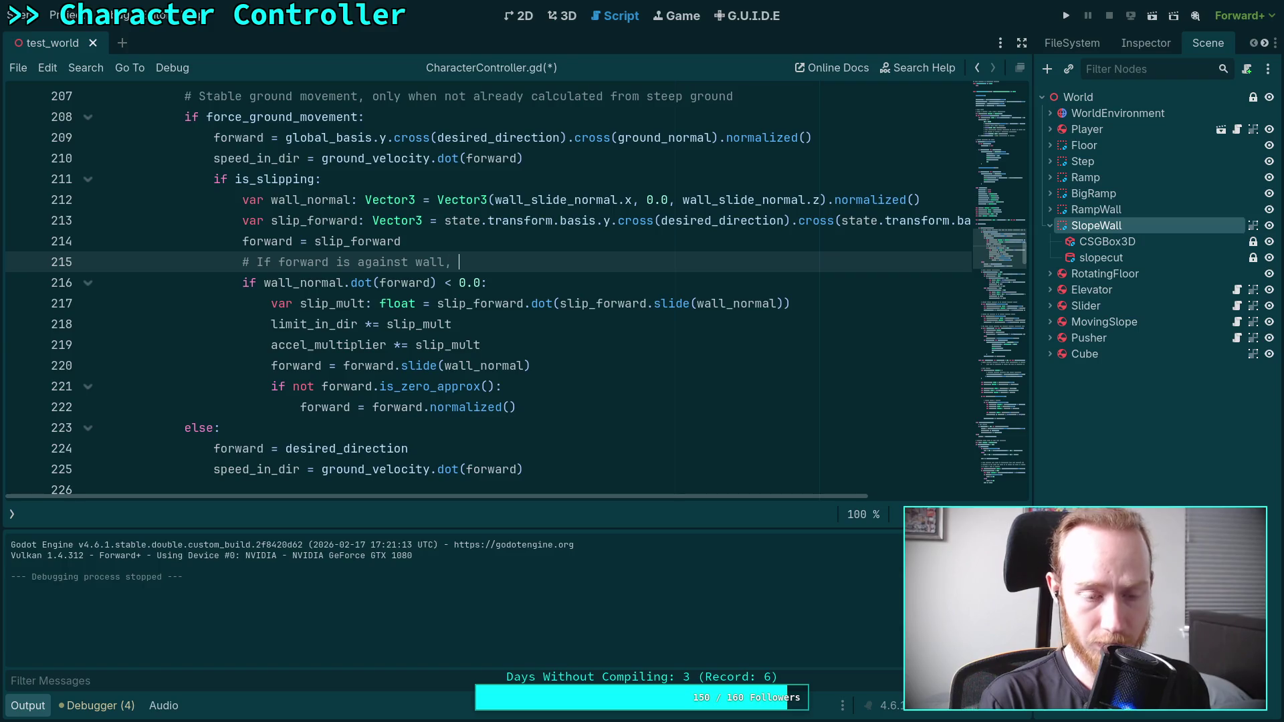
text(do addition)
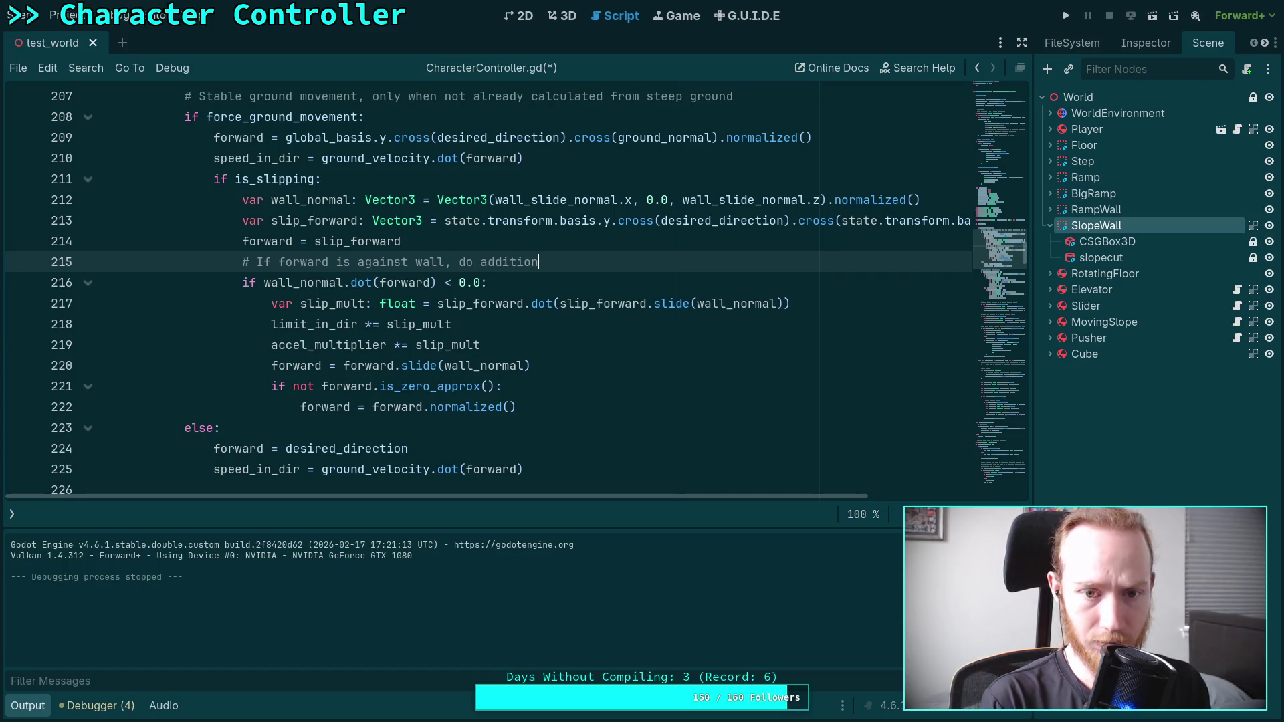
text(al speed )
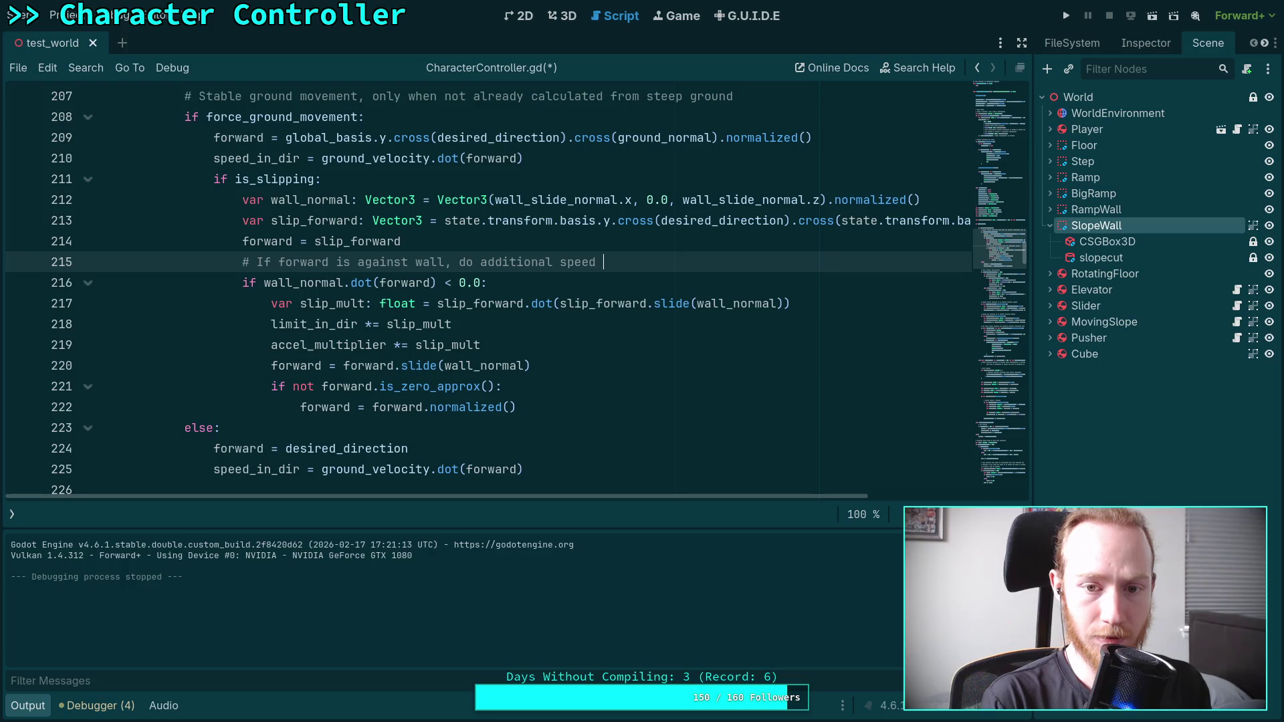
text(reductions)
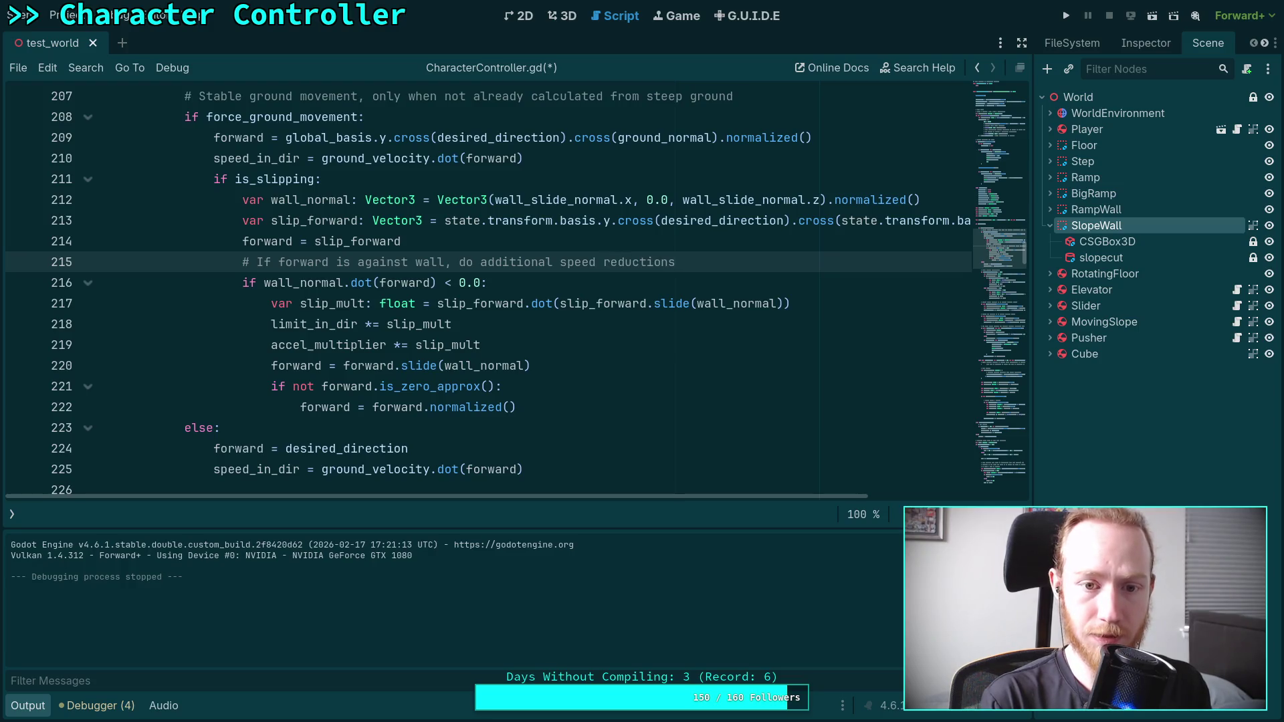
text( and )
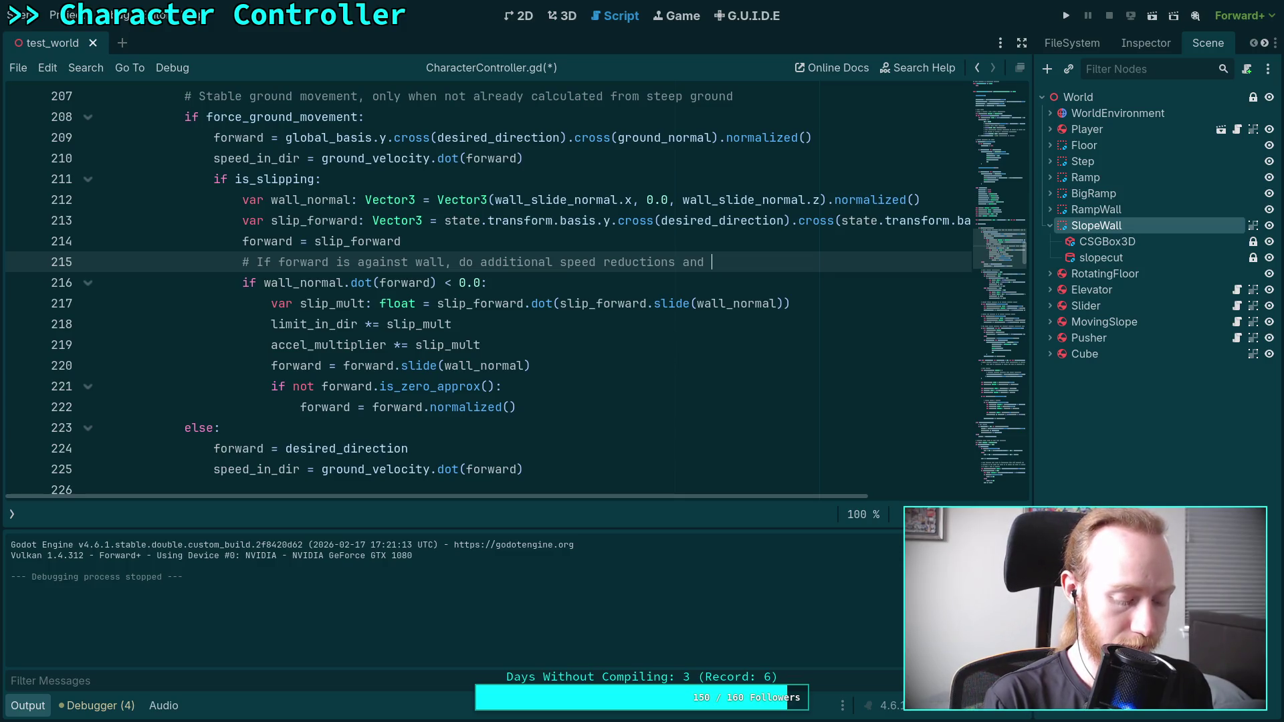
text(clamy)
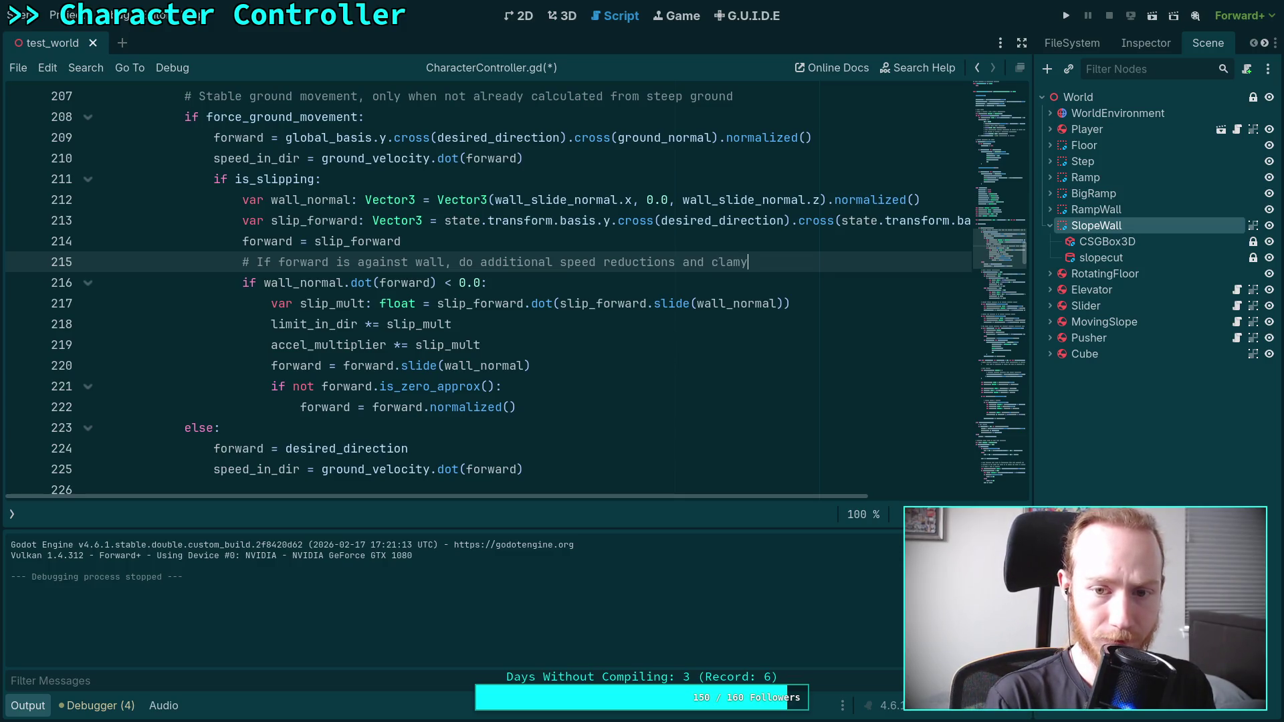
text(ward)
key(Return)
text(# to)
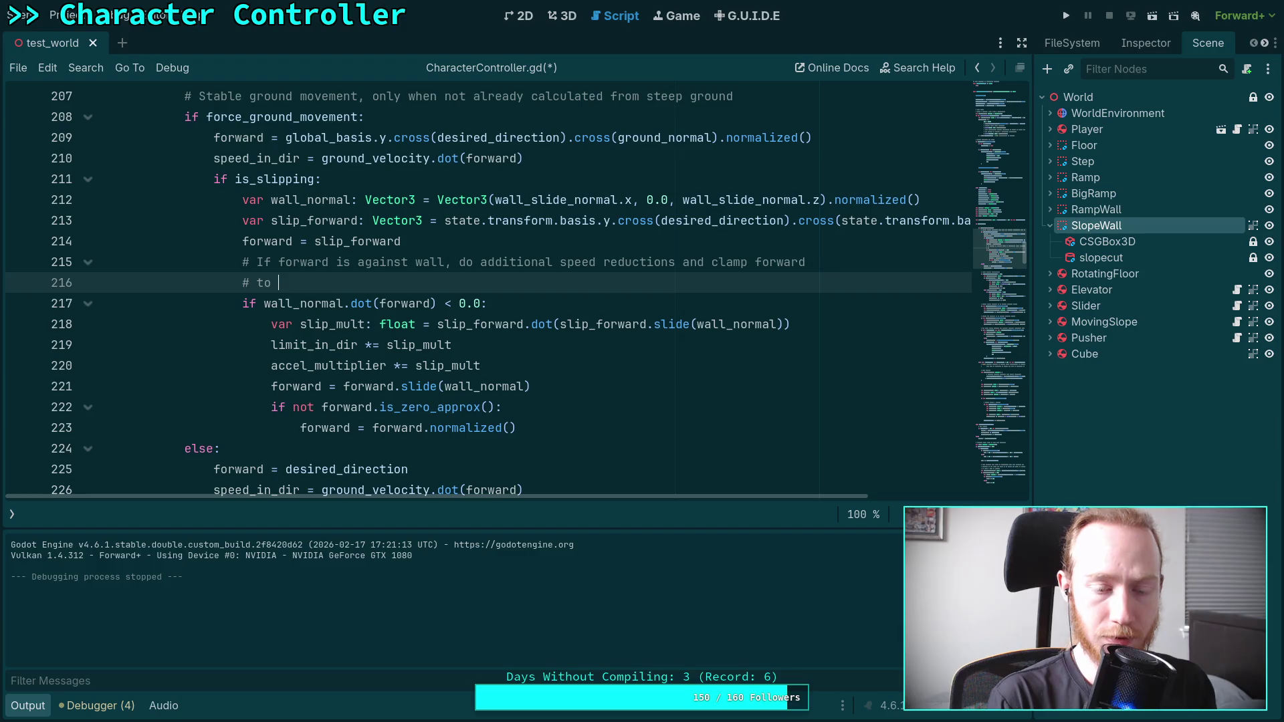
text(be pe)
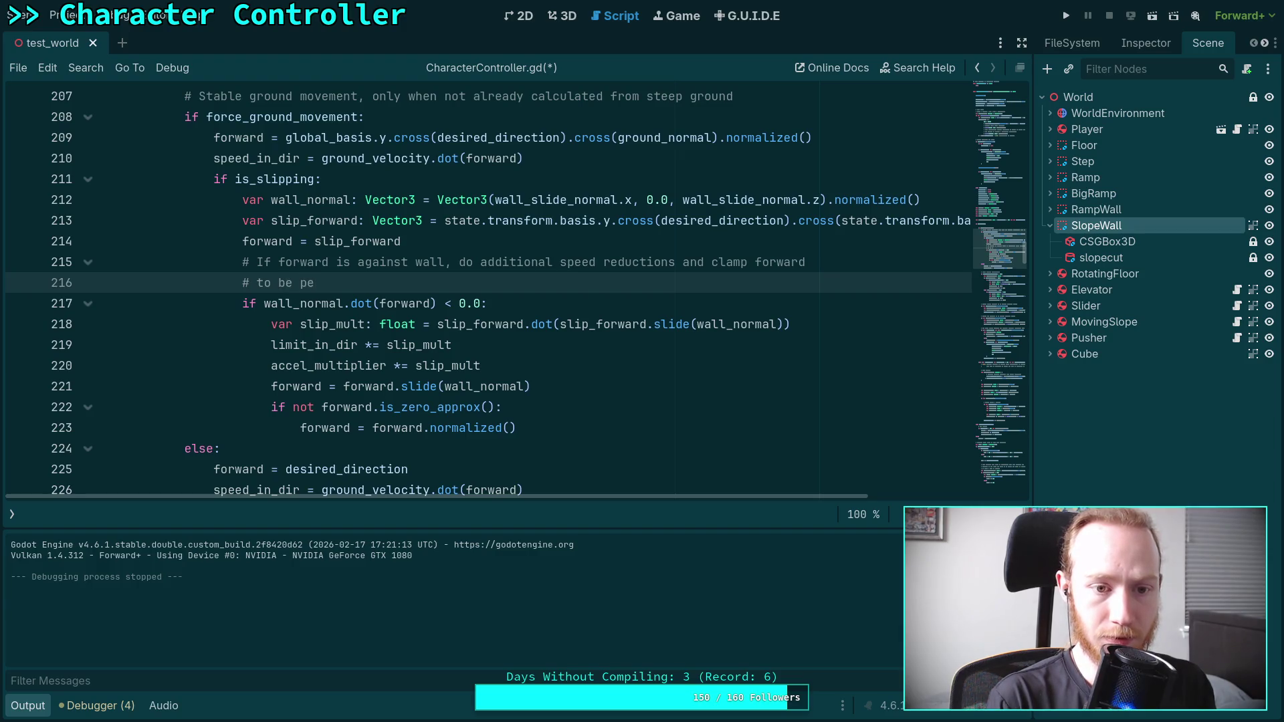
text(rpendicua)
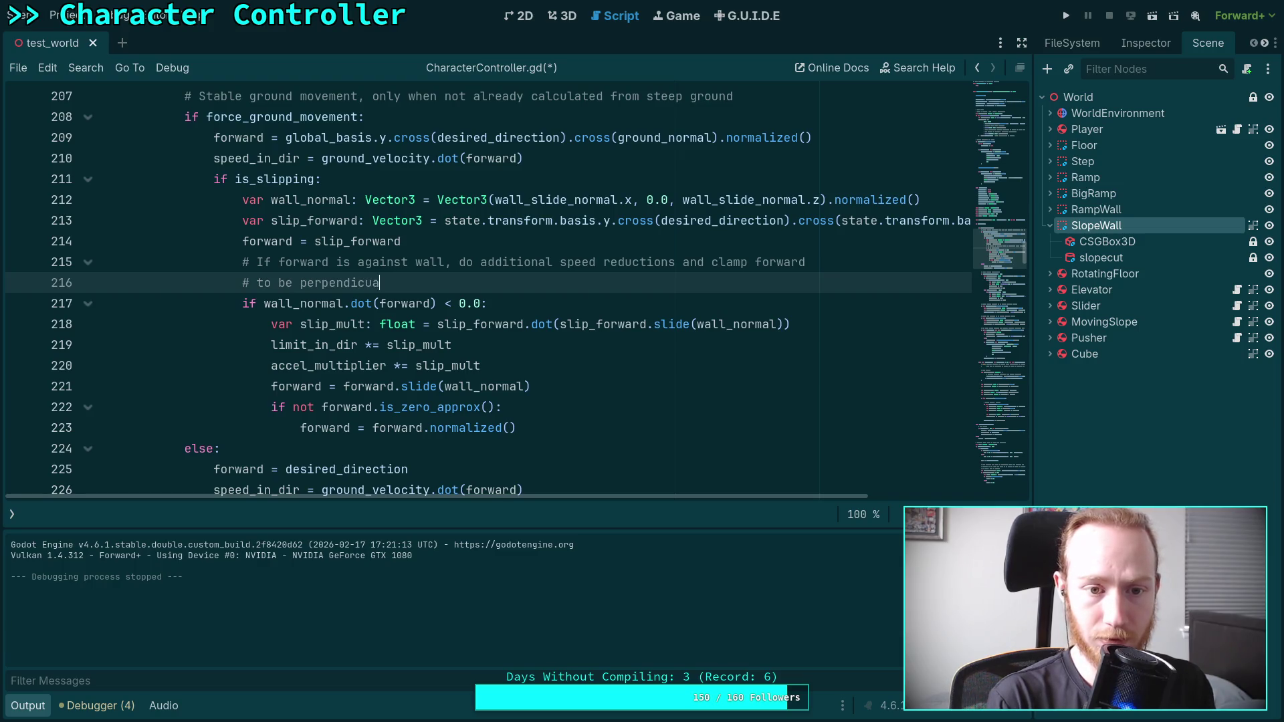
key(BackSpace)
text(lar to wall)
key(ctrl+s)
key(F5)
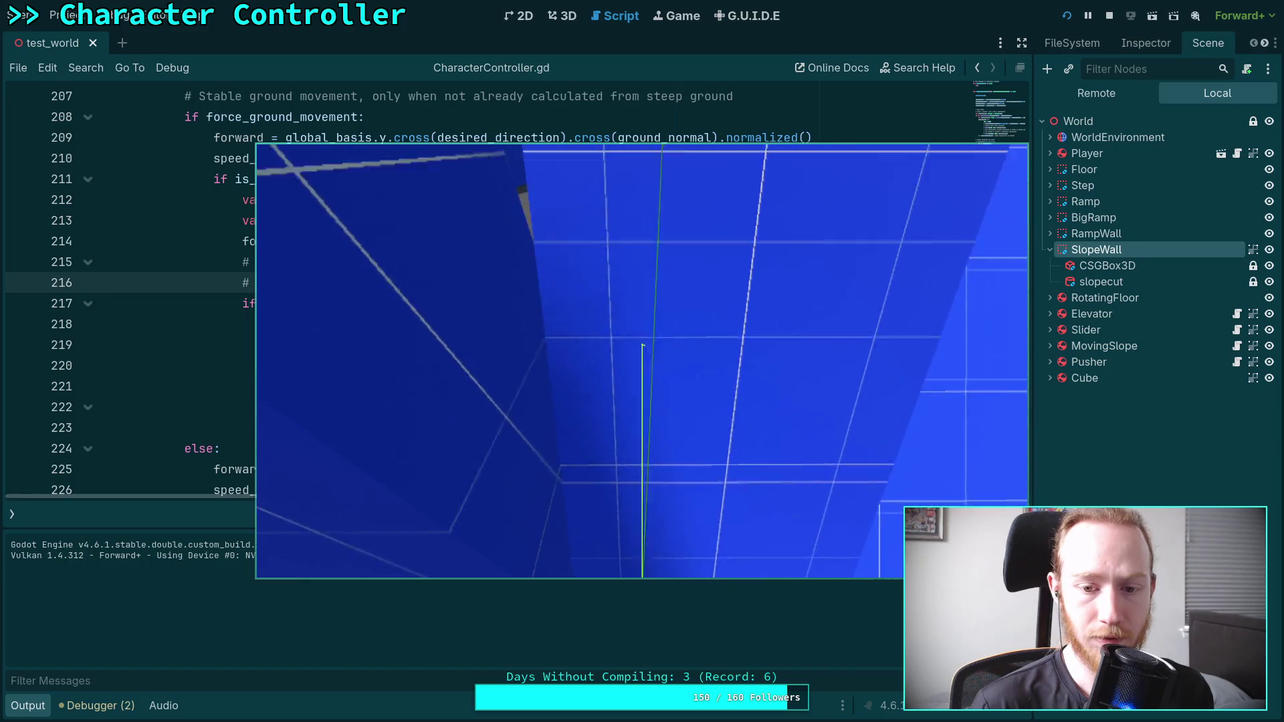
- Stop the game with F8 and collapse the Output panel
key(F8)
click(28, 705)
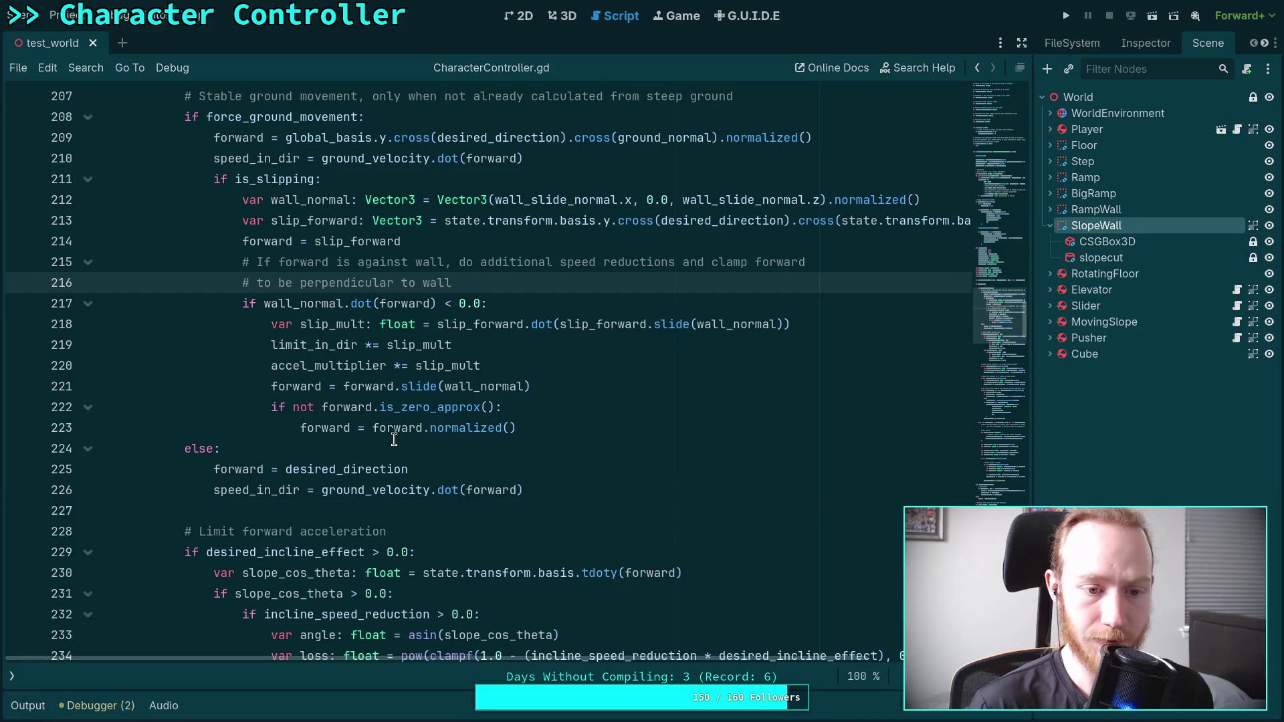
- Check the uses of 'forward' in line 320's jump formula, then run the project to play-test
scroll(383, 435, down, 10)
scroll(383, 434, down, 20)
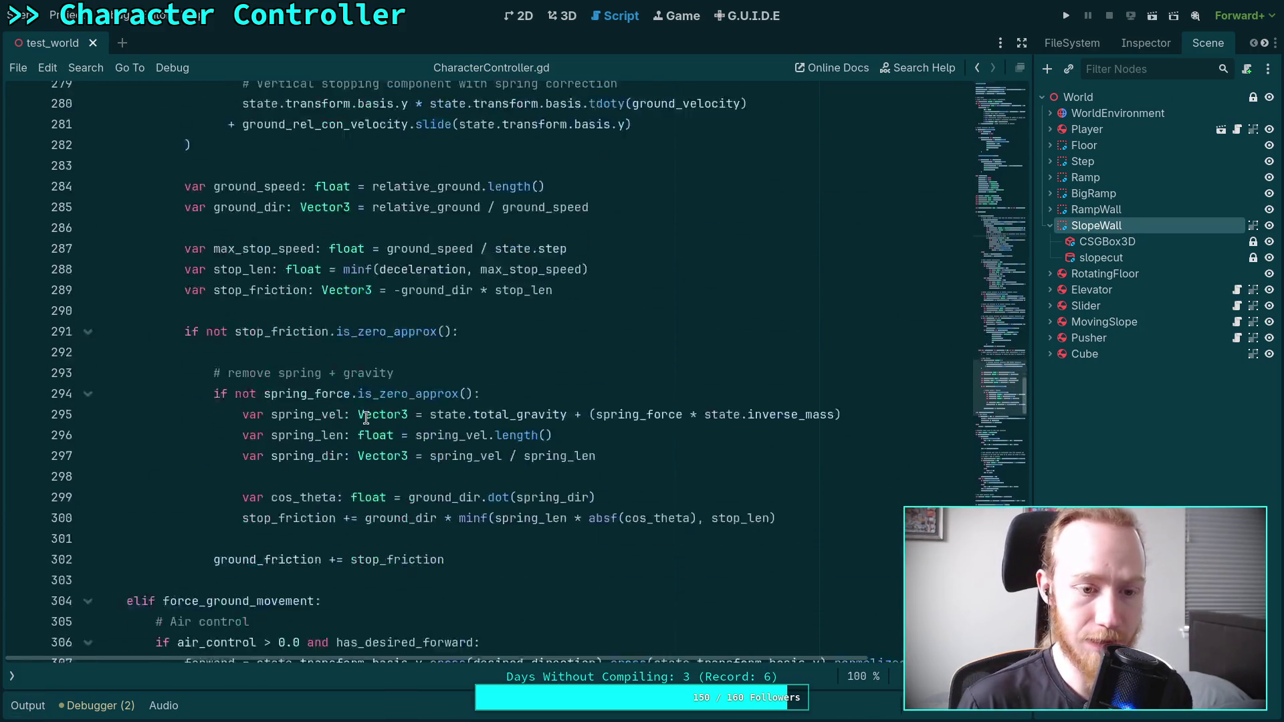
scroll(367, 418, down, 4)
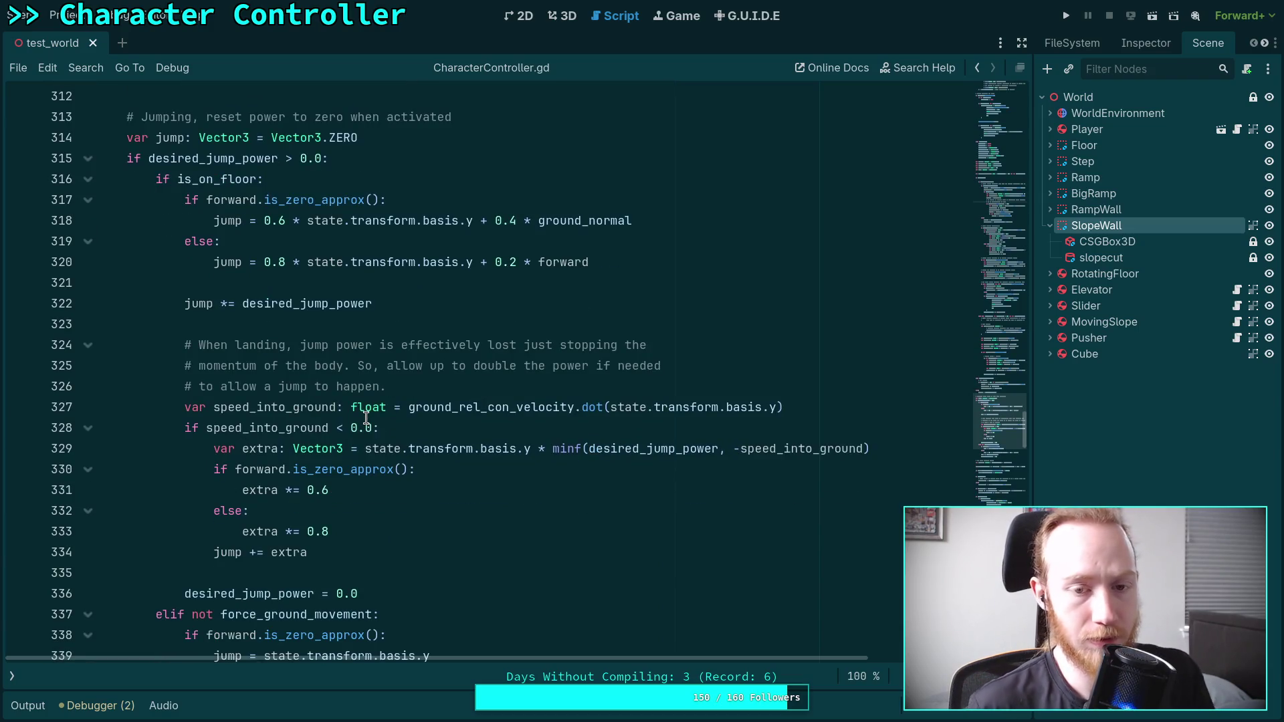
mouse_move(361, 406)
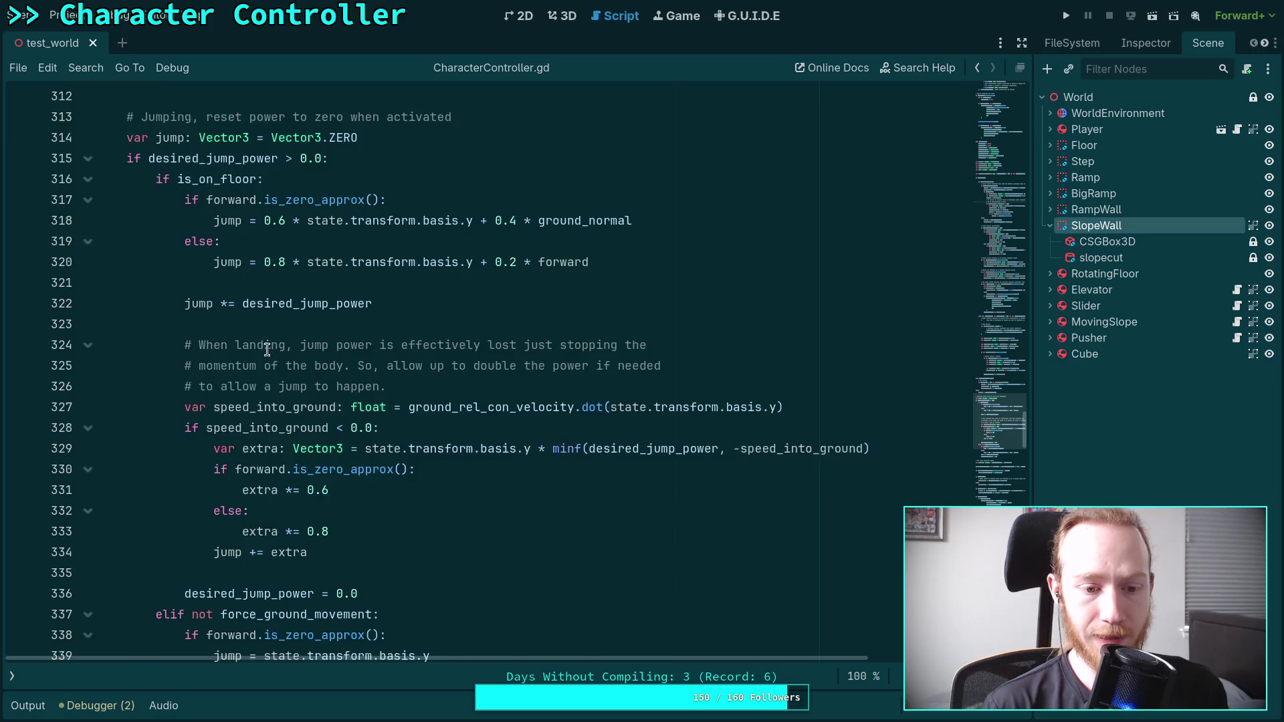
scroll(268, 350, down, 6)
scroll(289, 399, up, 8)
click(554, 388)
double_click(554, 388)
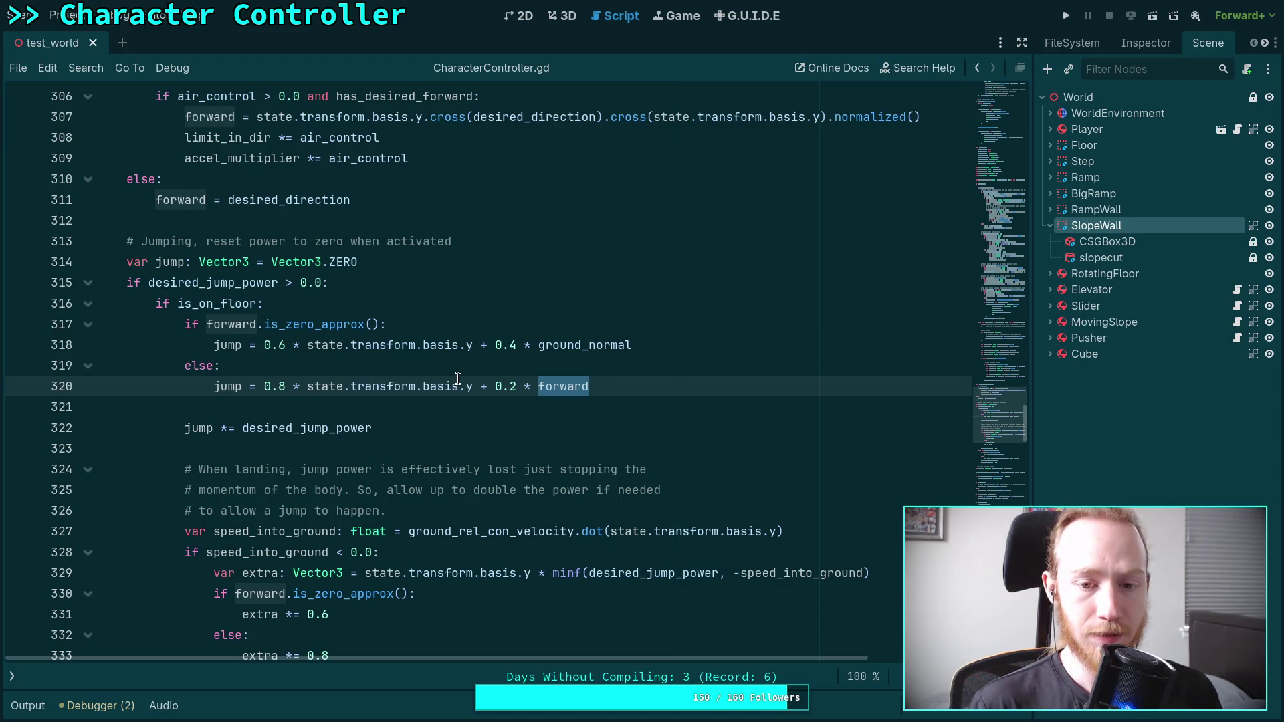
click(608, 359)
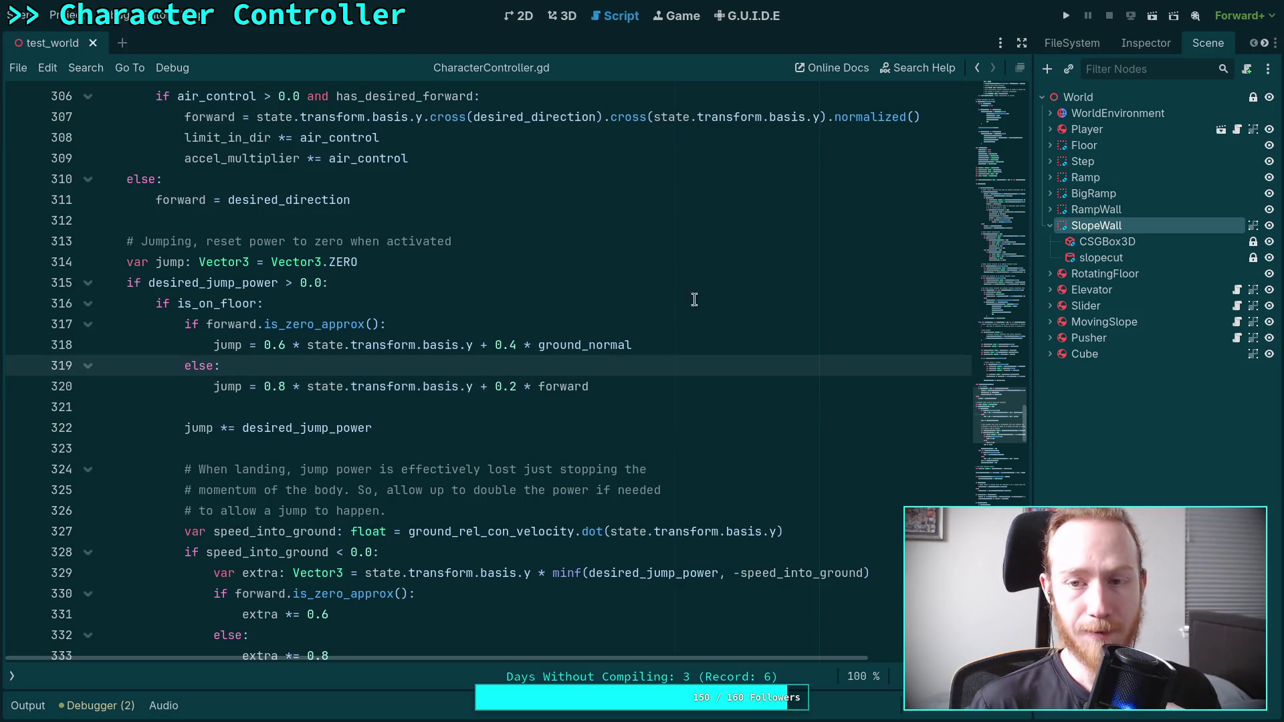
click(1068, 22)
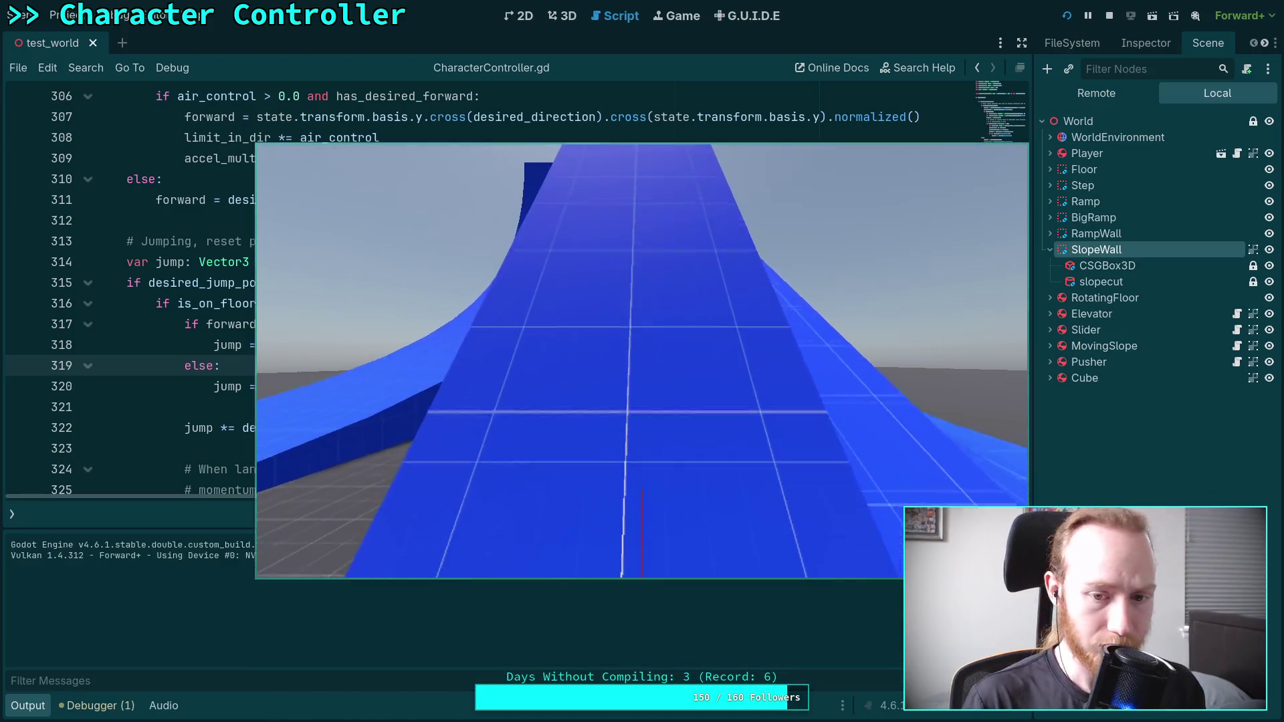
- Walk the player to the ramp edge and around the slope wall, then stop the game with F8
key(w)
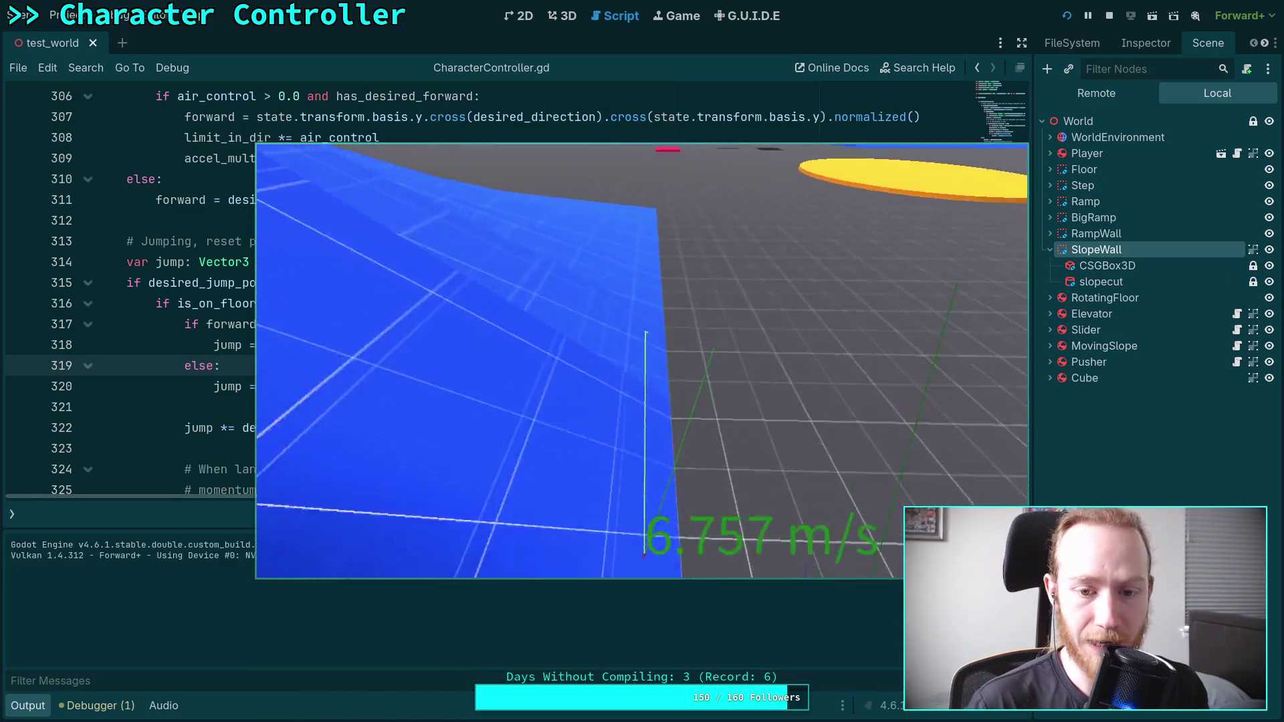
key(w)
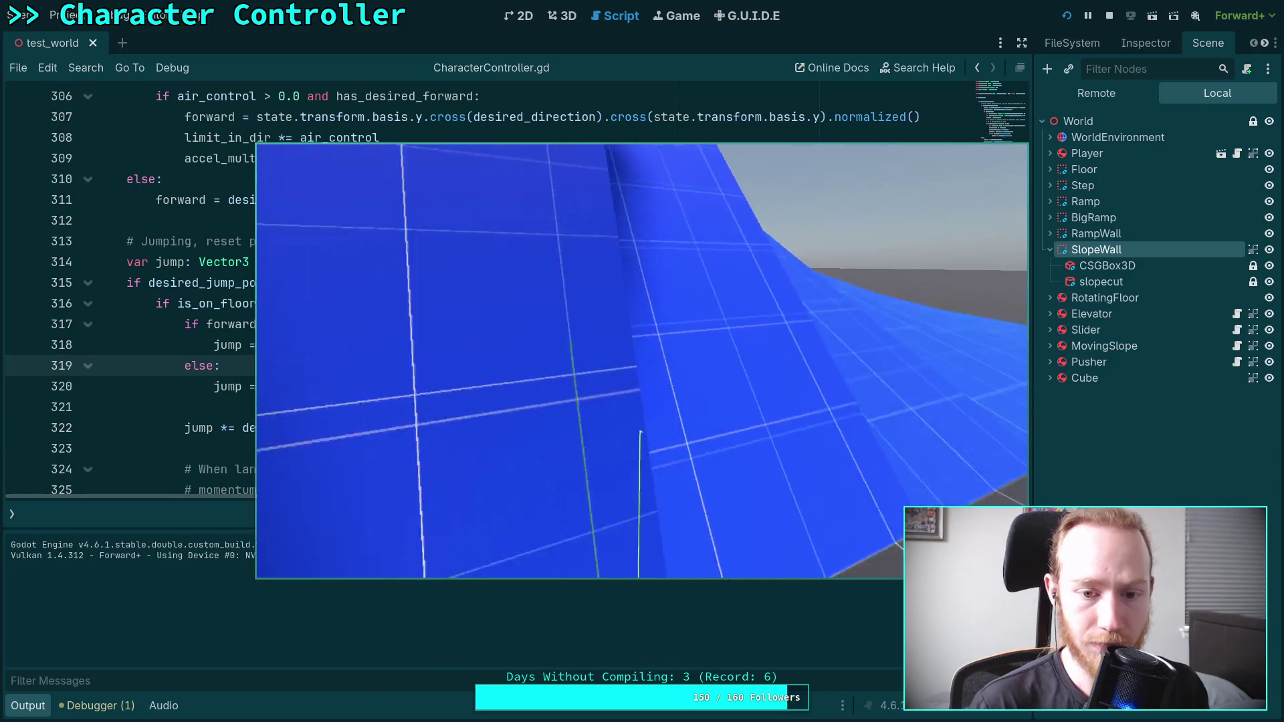
key(w)
key(w)
key(w)
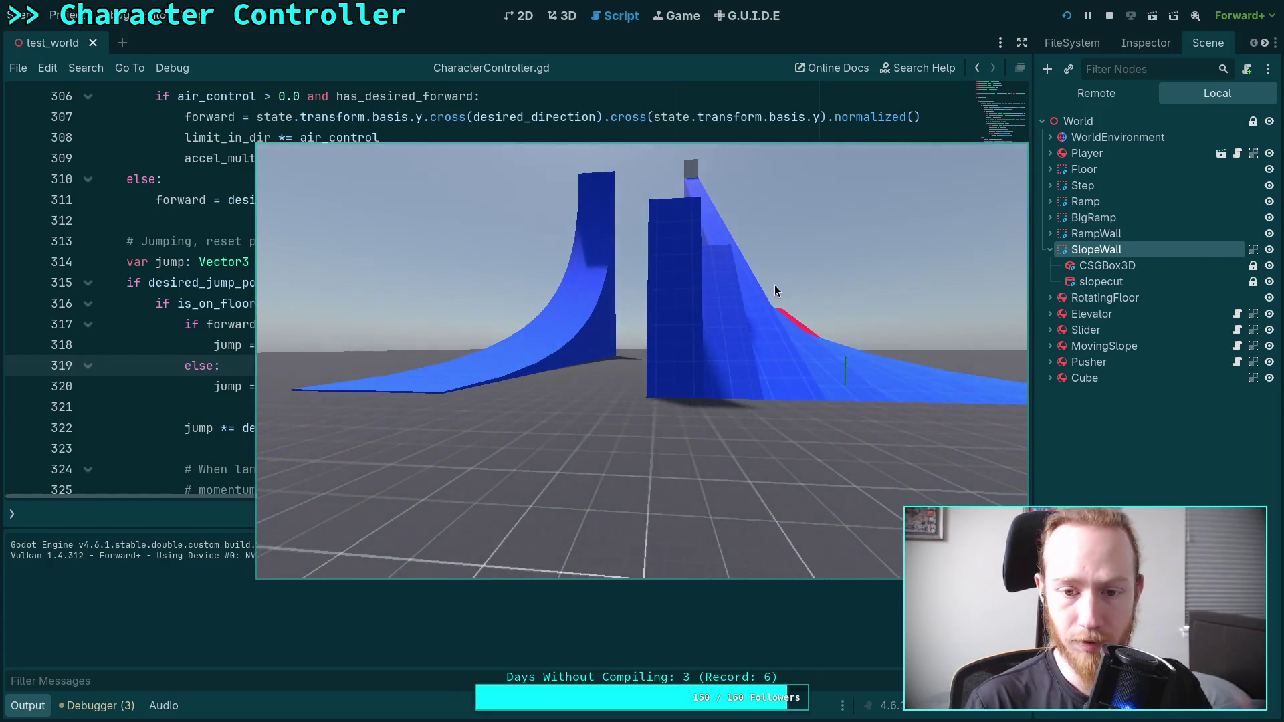
key(F8)
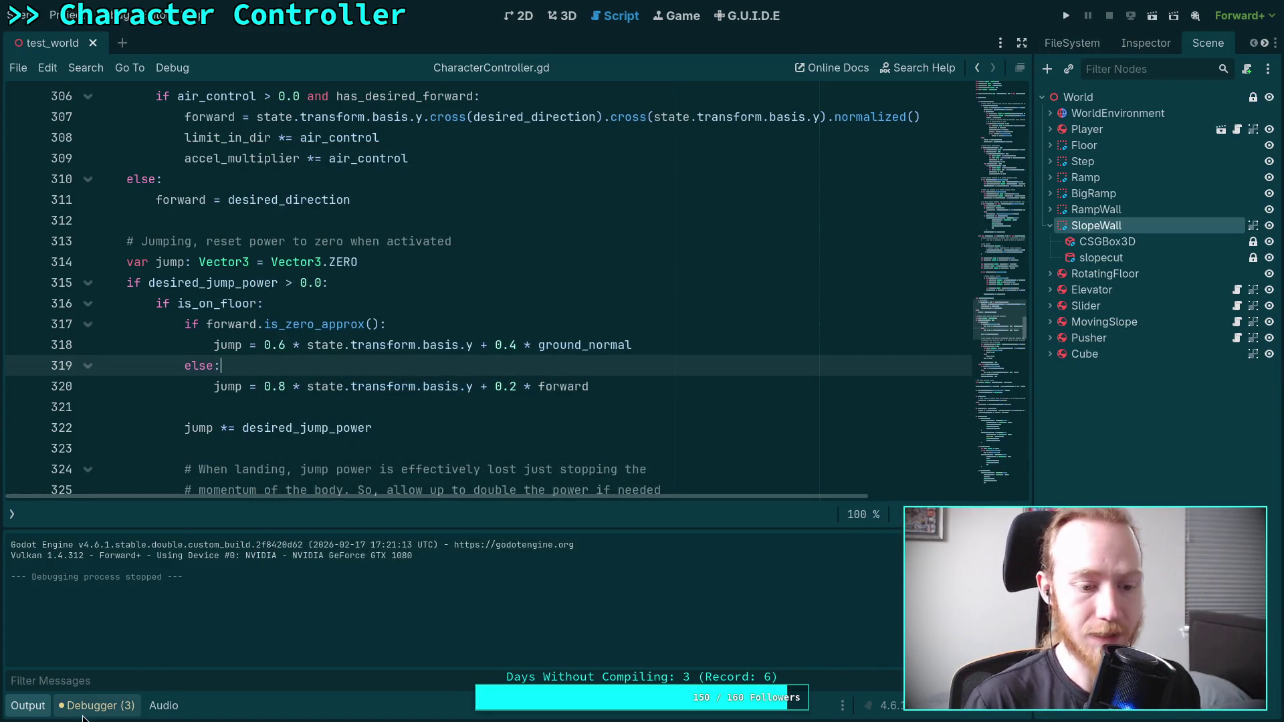
click(97, 705)
key(ctrl+j)
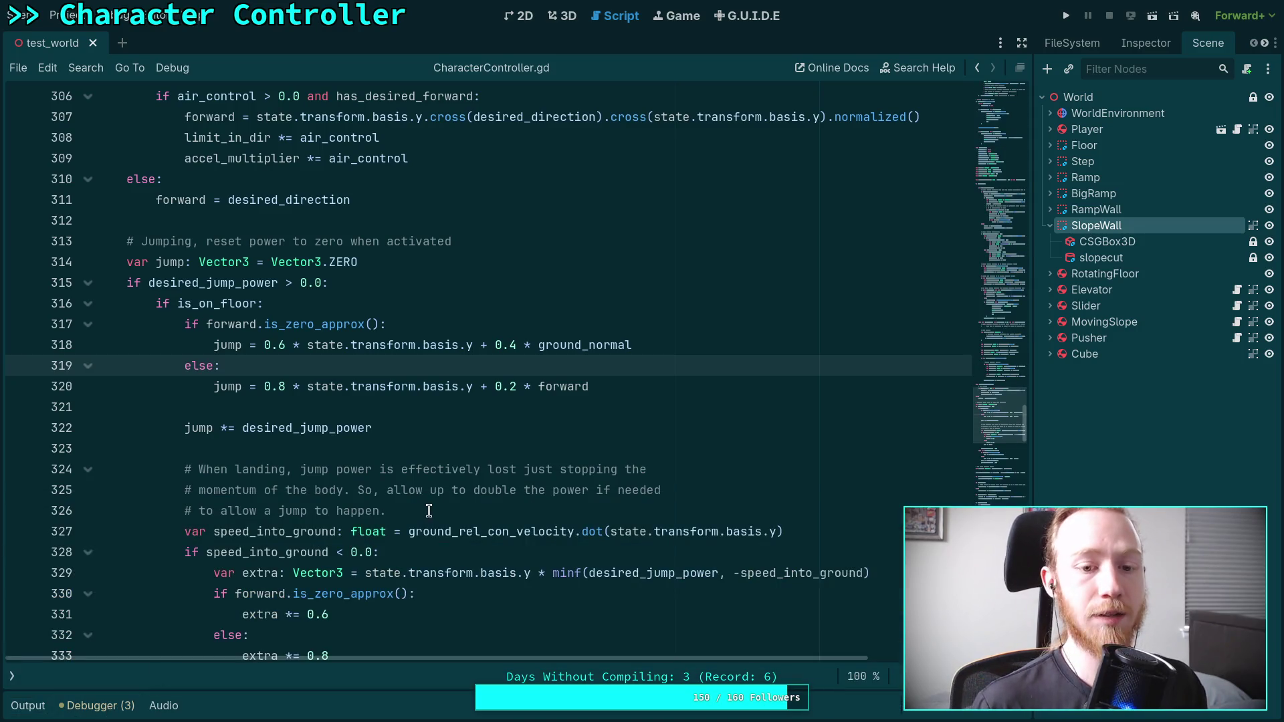
click(512, 409)
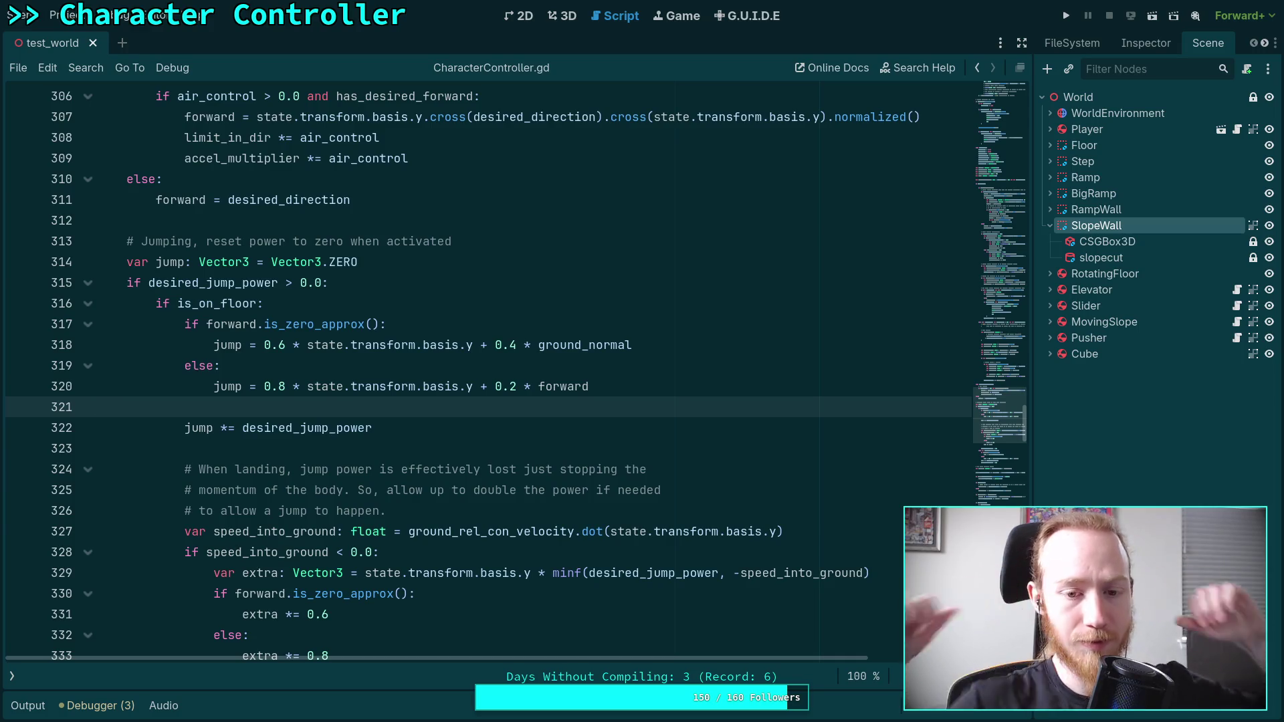
click(501, 457)
scroll(502, 455, down, 15)
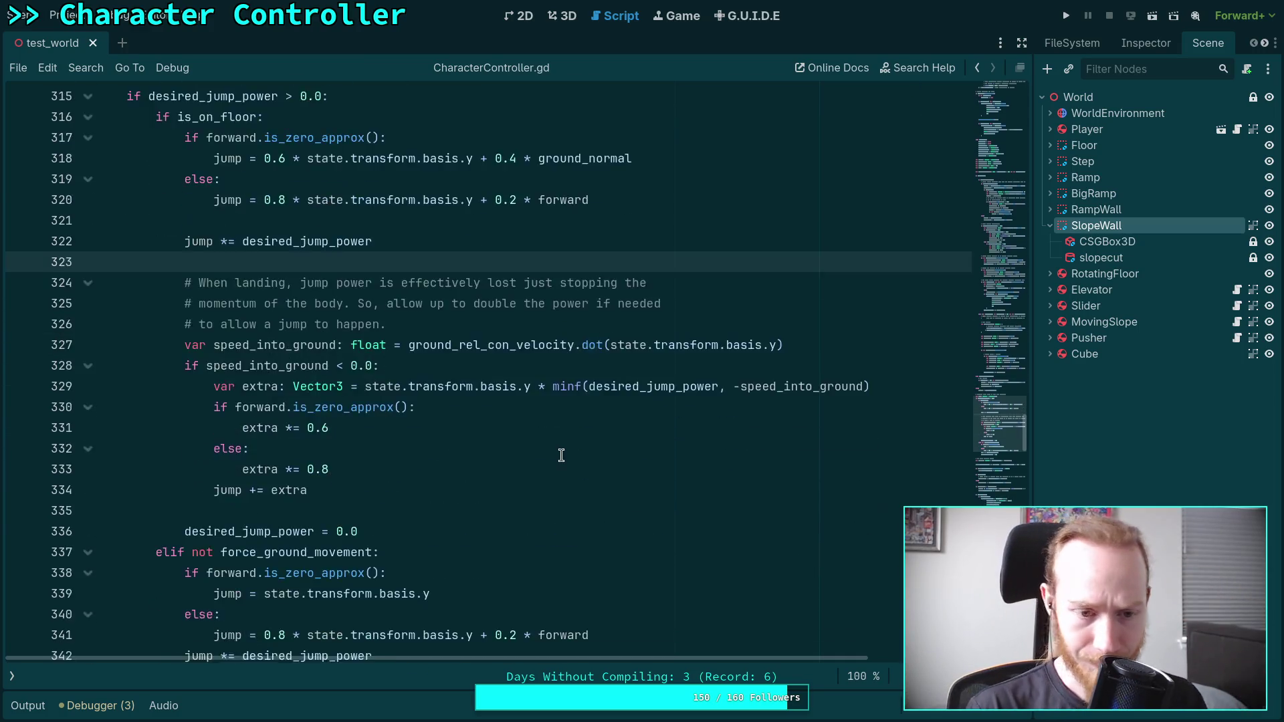
scroll(533, 434, down, 11)
scroll(449, 506, up, 20)
scroll(448, 507, up, 18)
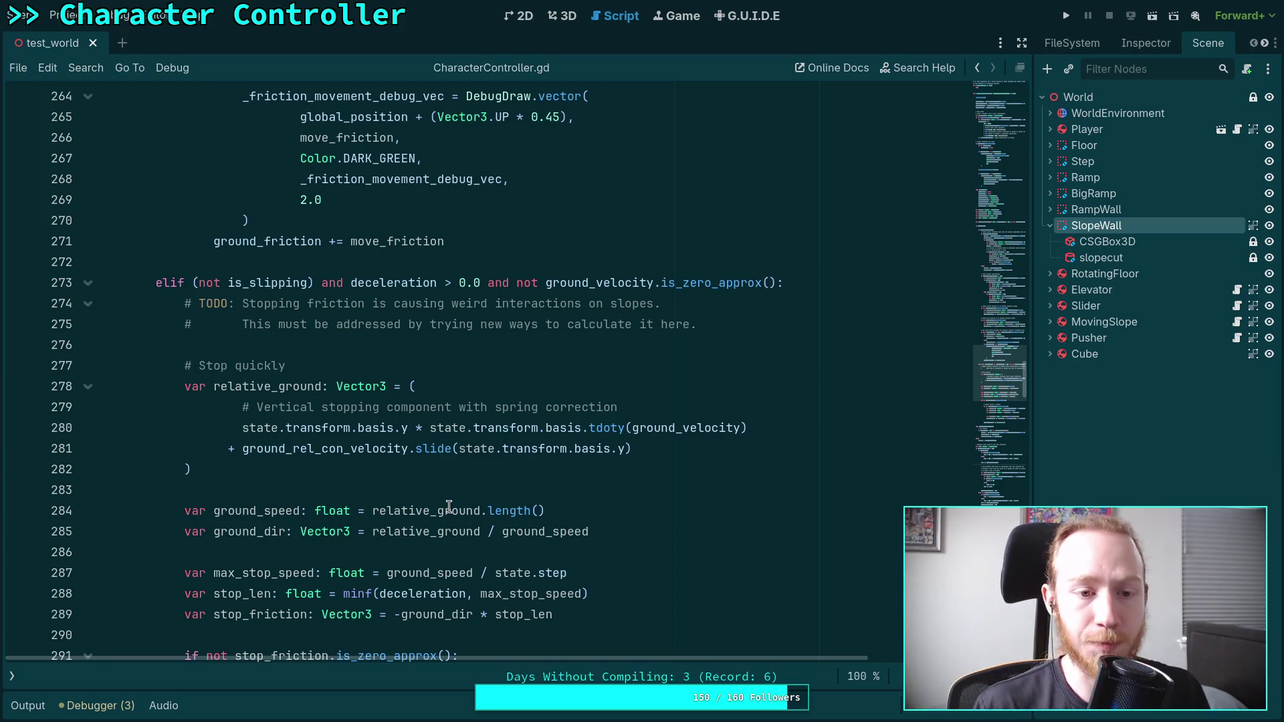
scroll(461, 486, up, 8)
scroll(461, 486, up, 5)
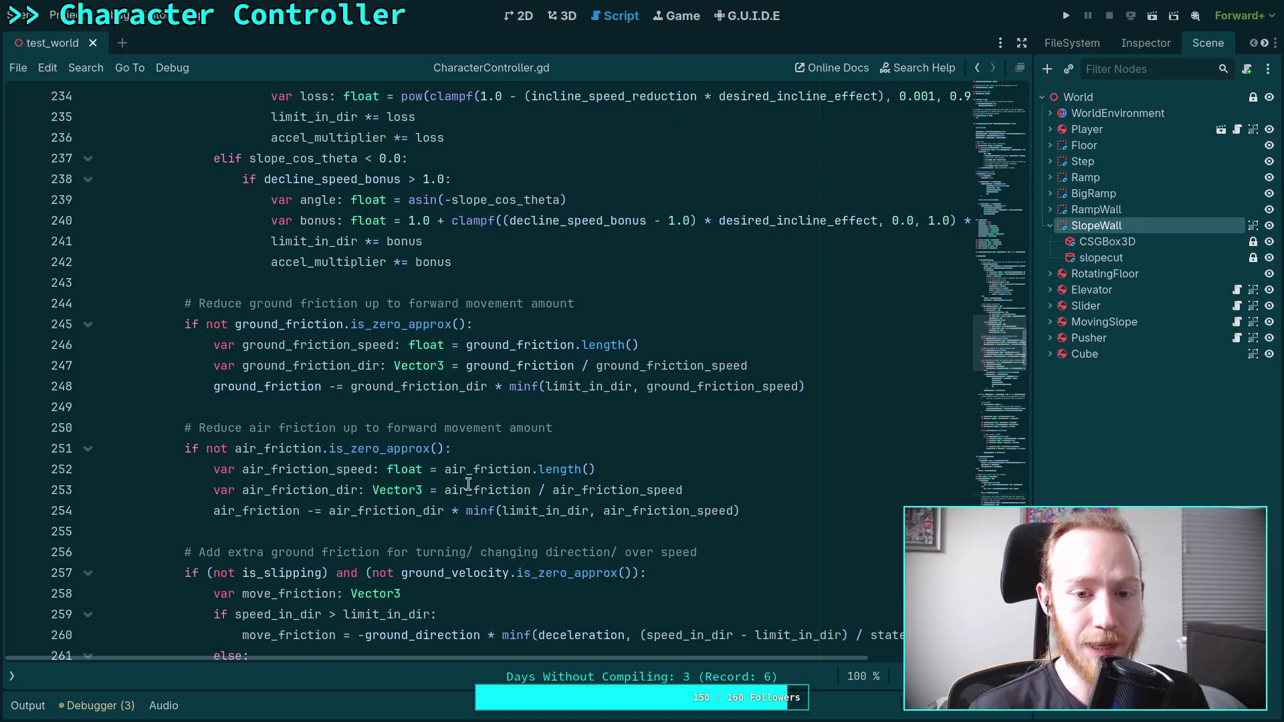
click(399, 533)
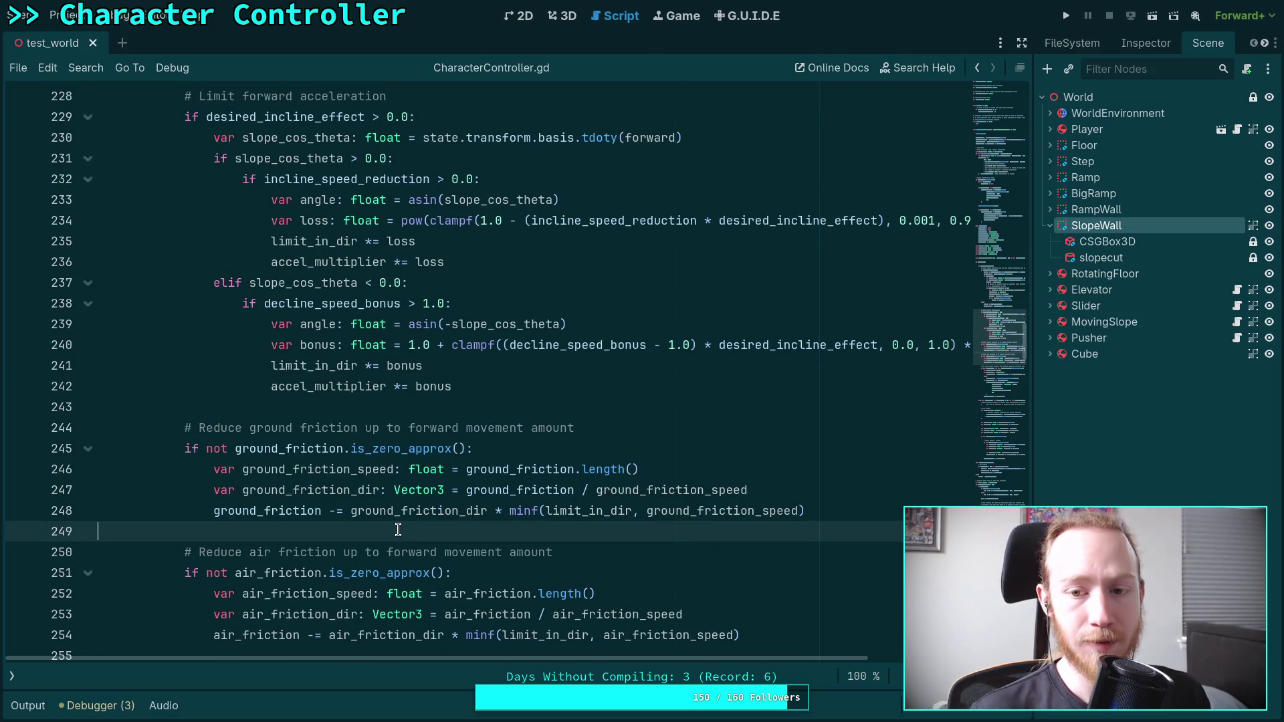
scroll(431, 469, up, 5)
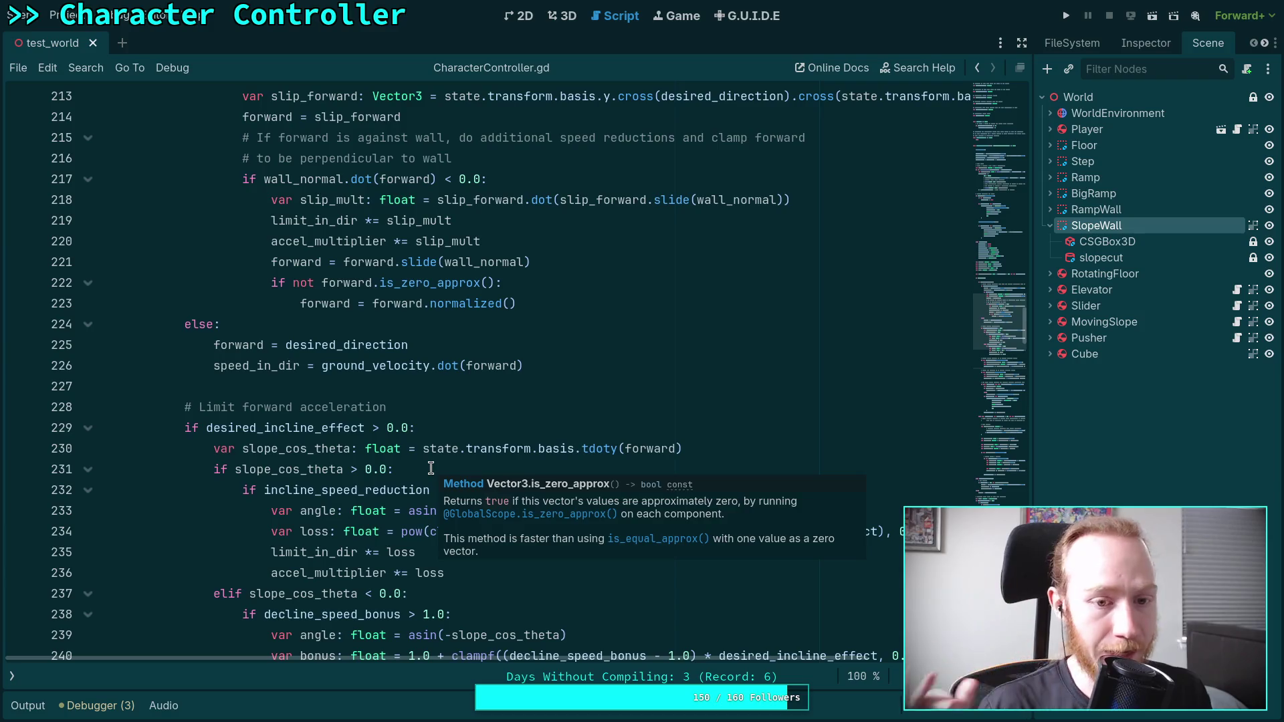
click(408, 386)
scroll(414, 394, up, 6)
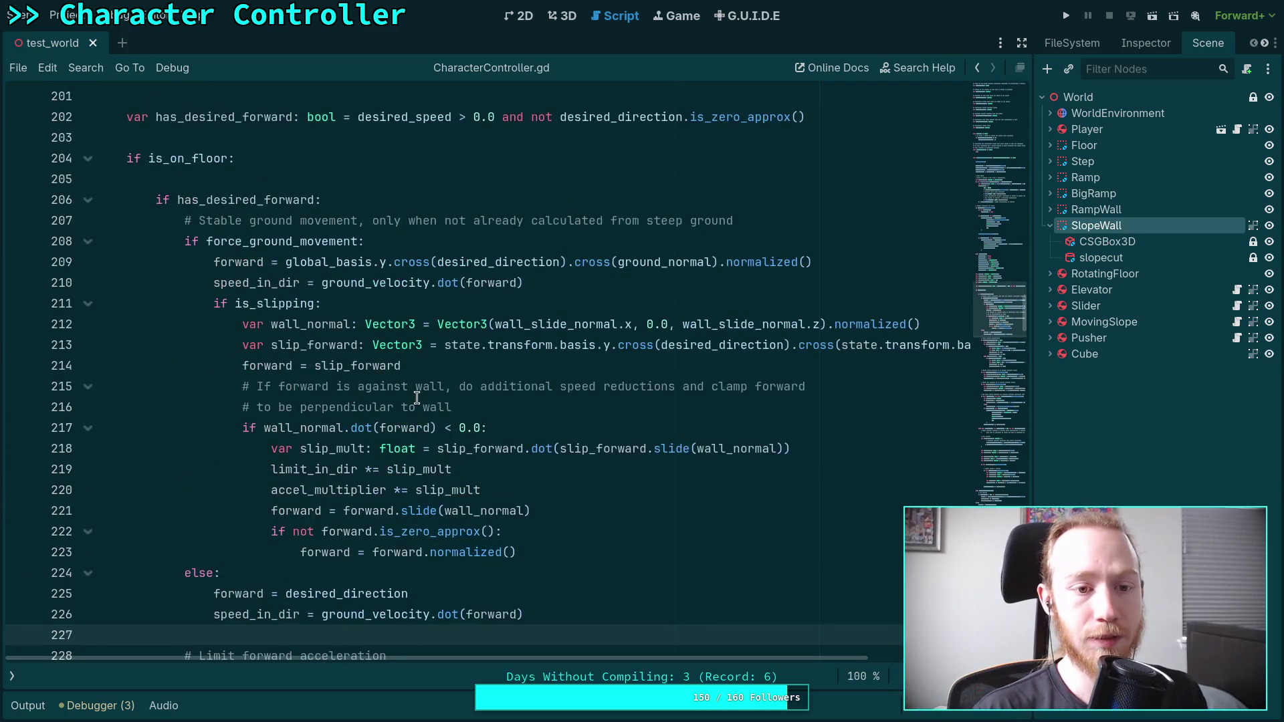
scroll(408, 421, up, 2)
scroll(401, 448, down, 8)
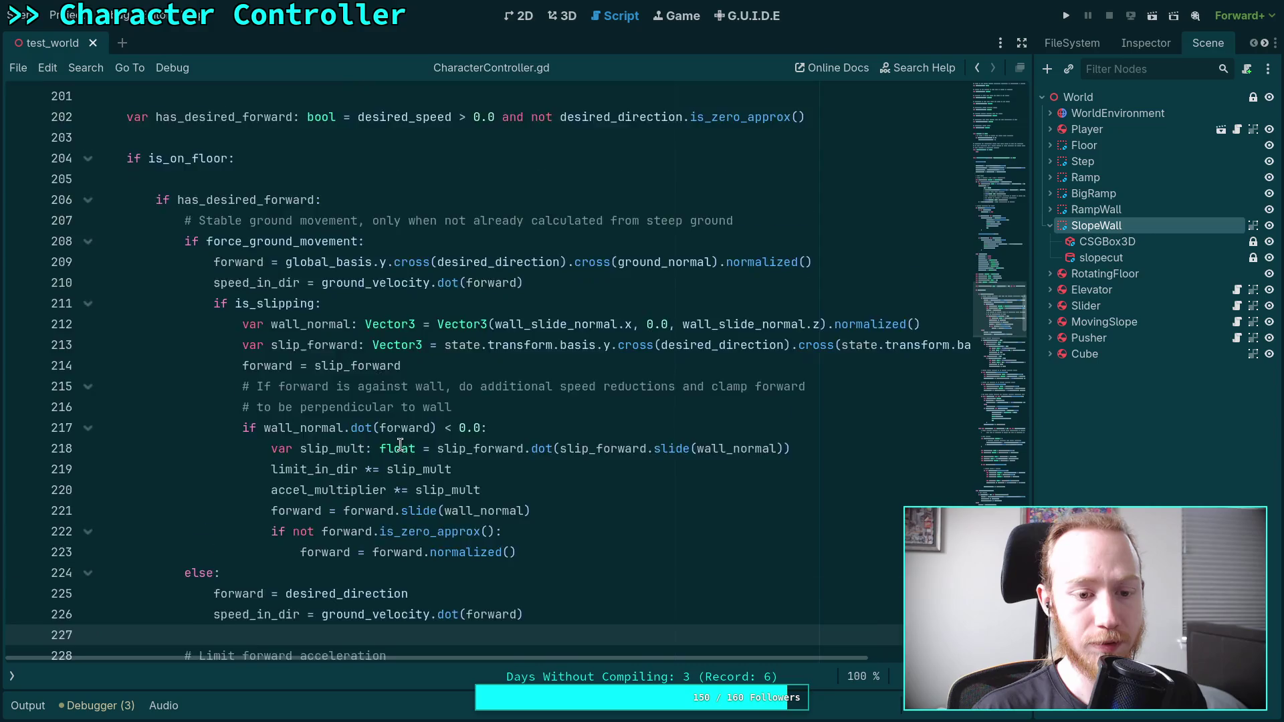
scroll(412, 419, up, 3)
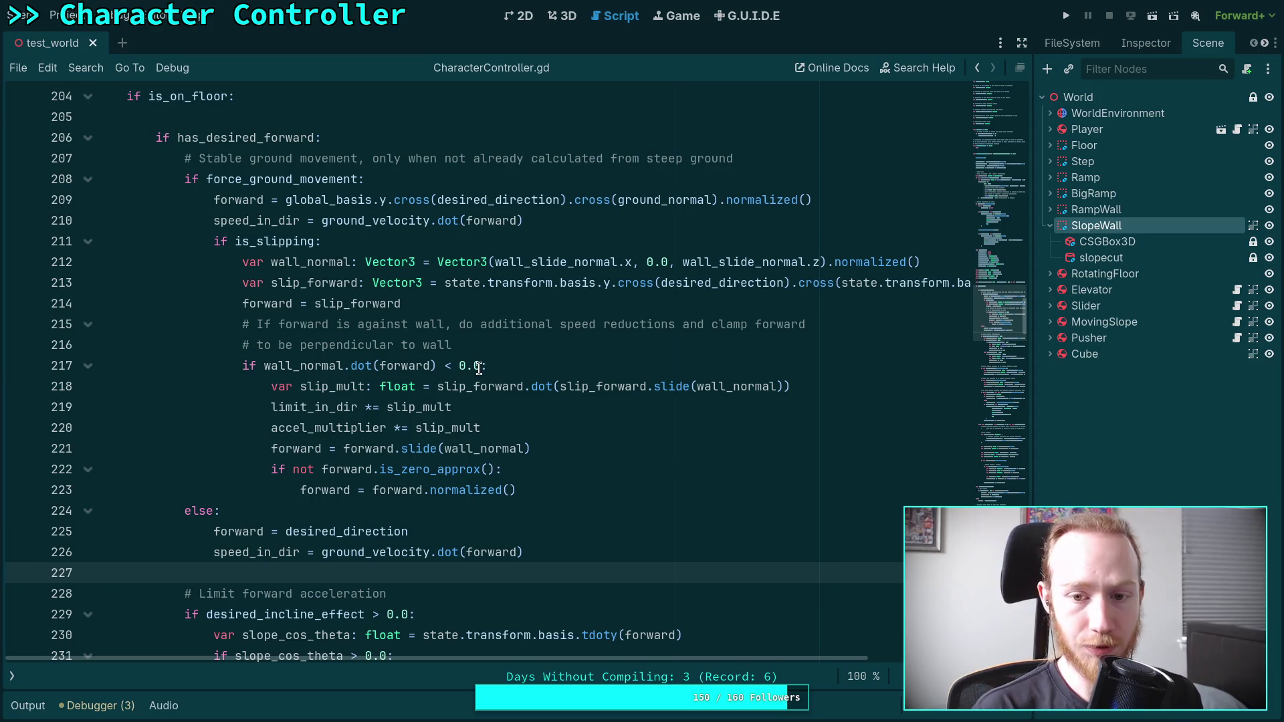
- Rewrite the wrapped comment on lines 215–216 as one line ending 'clamp forward to wall' and save
click(546, 343)
text(, )
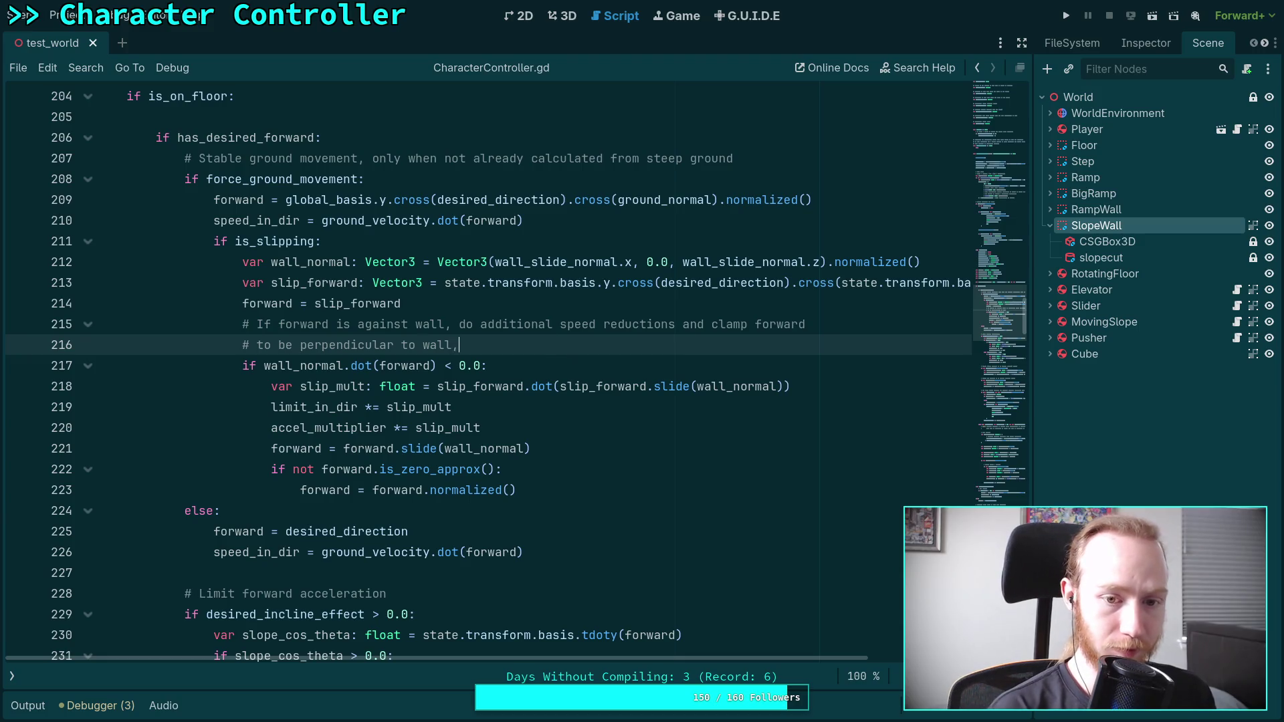
text(other)
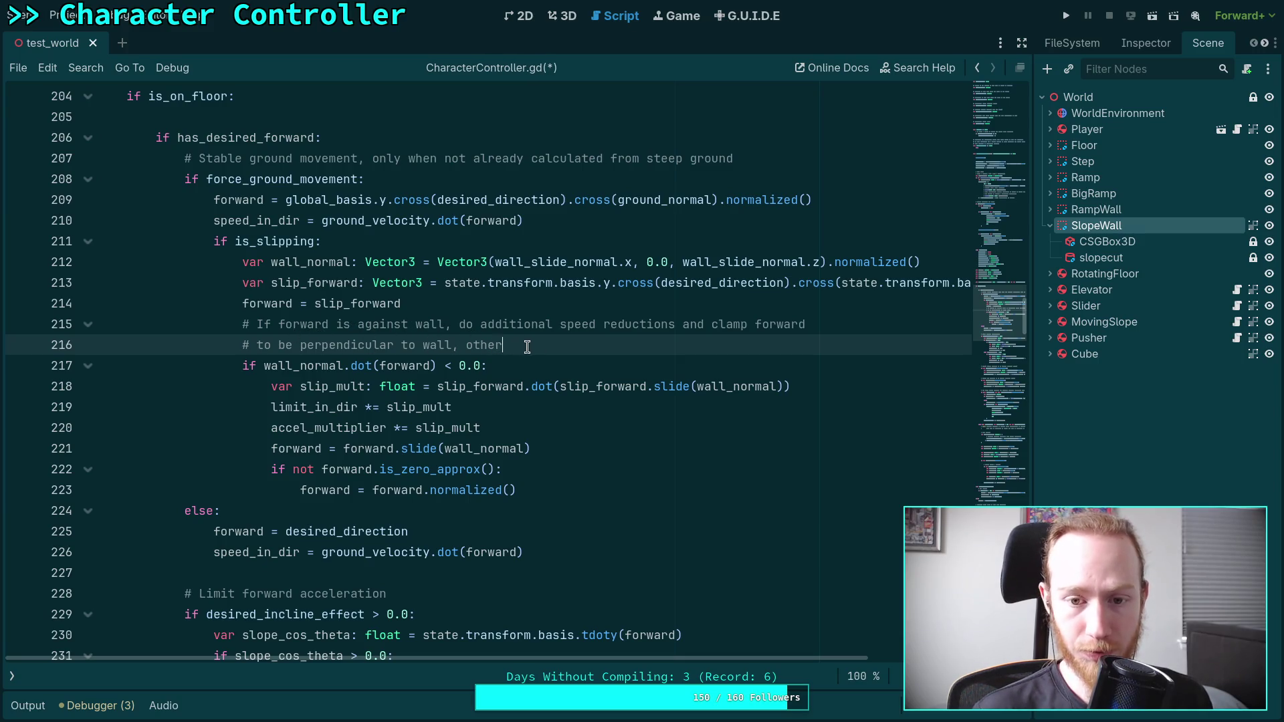
shift+click(889, 331)
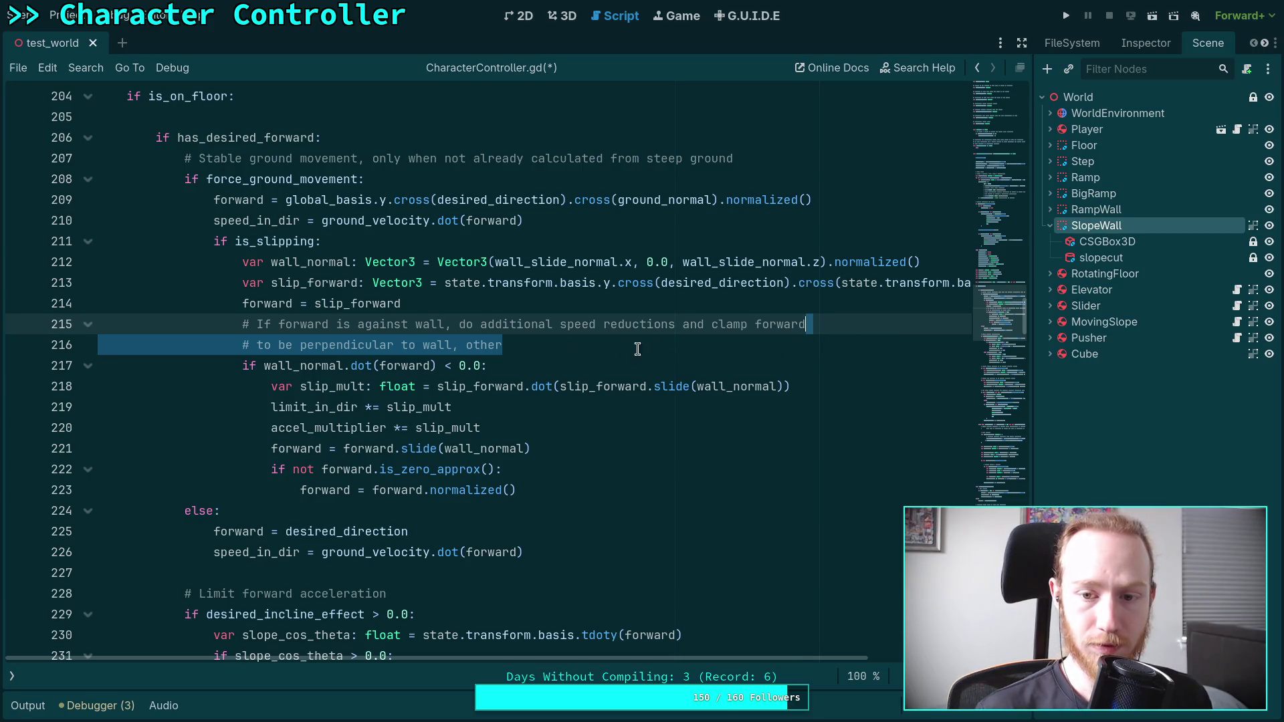
text(to)
key(BackSpace)
key(ctrl+s)
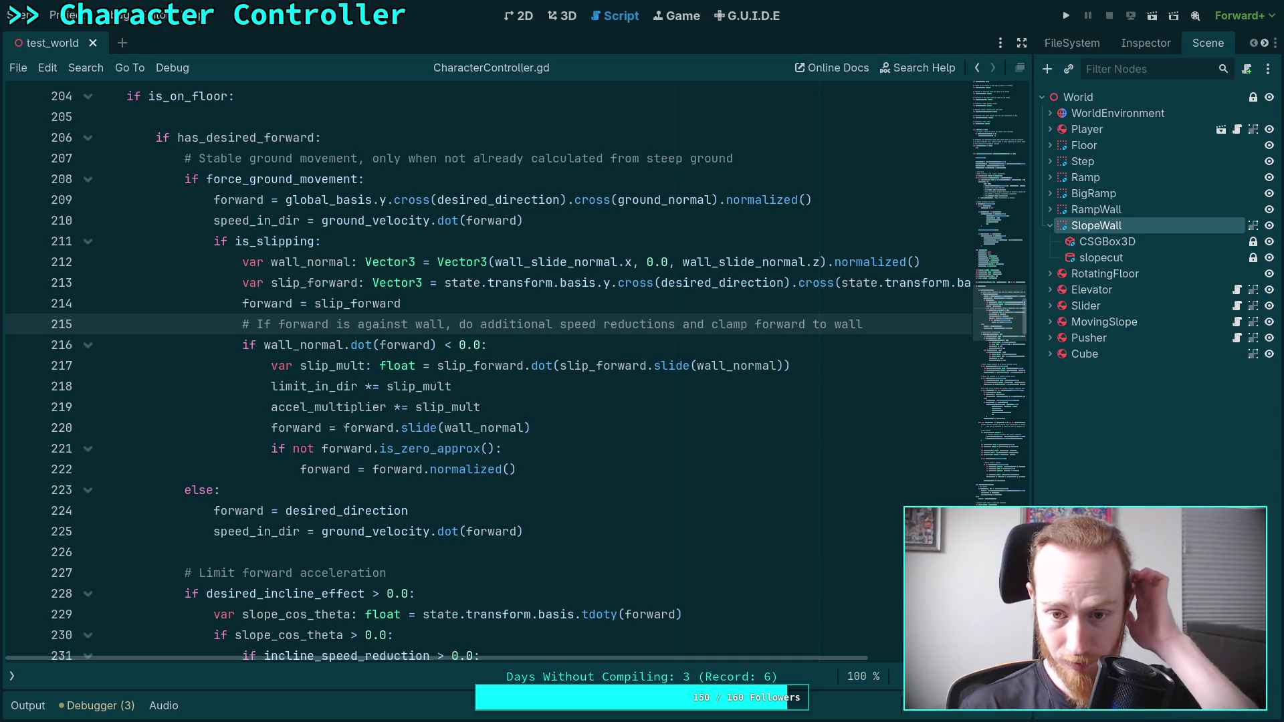
click(809, 370)
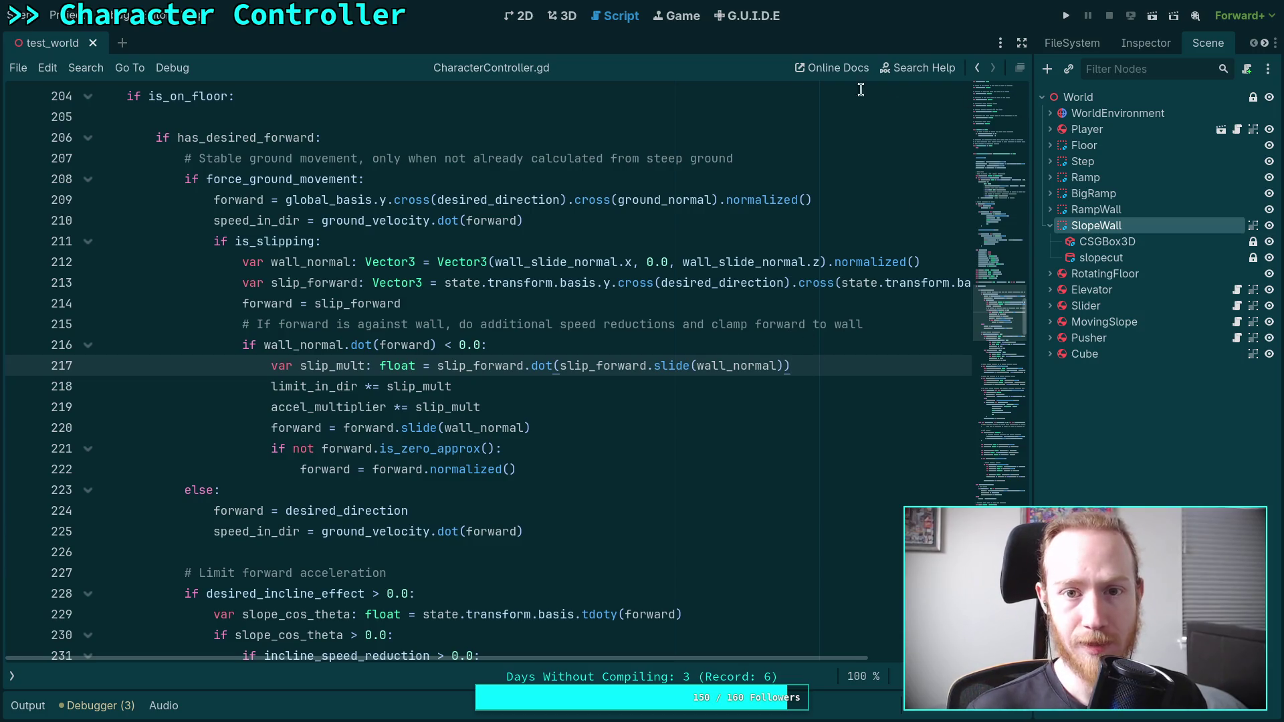
key(super+1)
- Check git status and stage all changes in the godot-game/ folder
text(git status)
key(Return)
text(git )
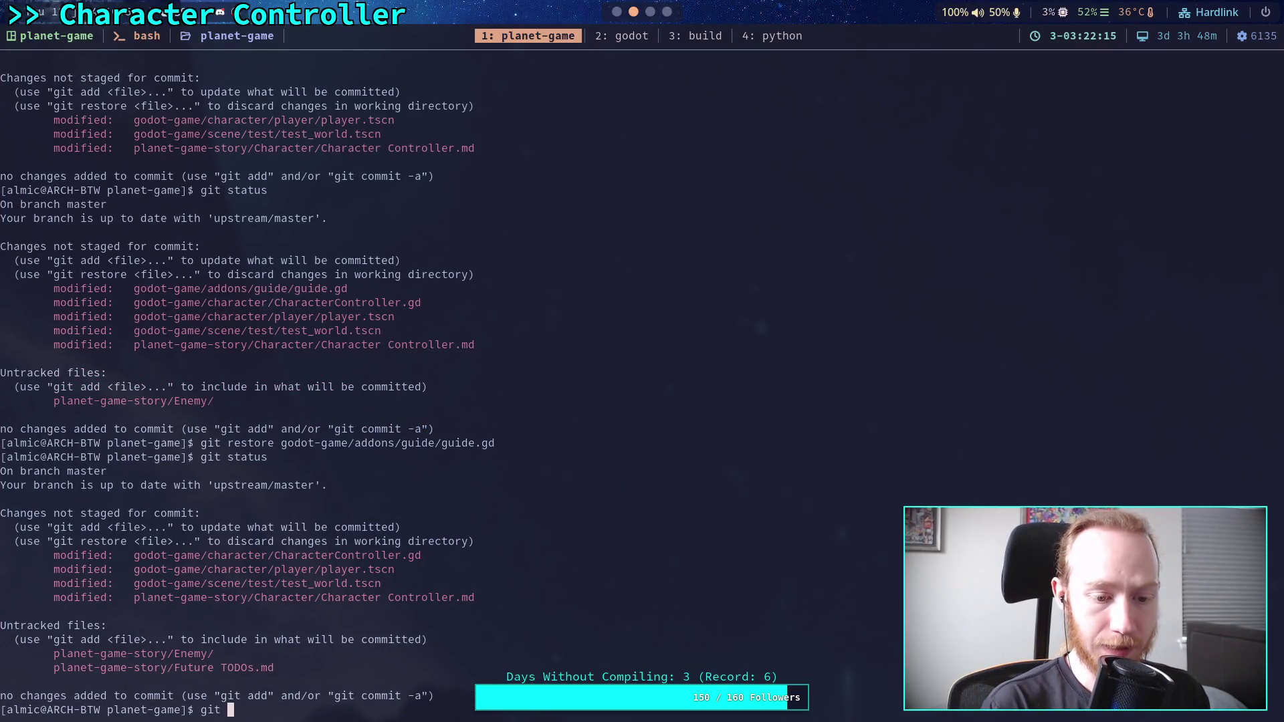
text(add god)
key(Tab)
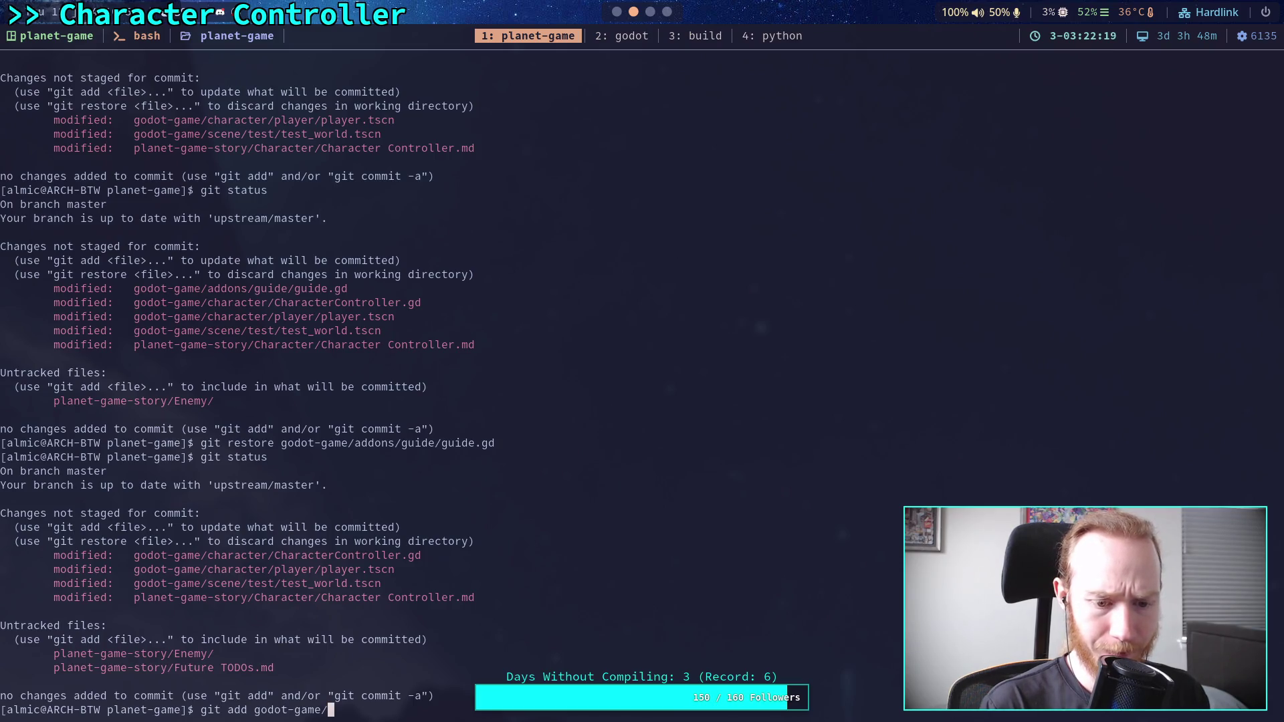
key(Return)
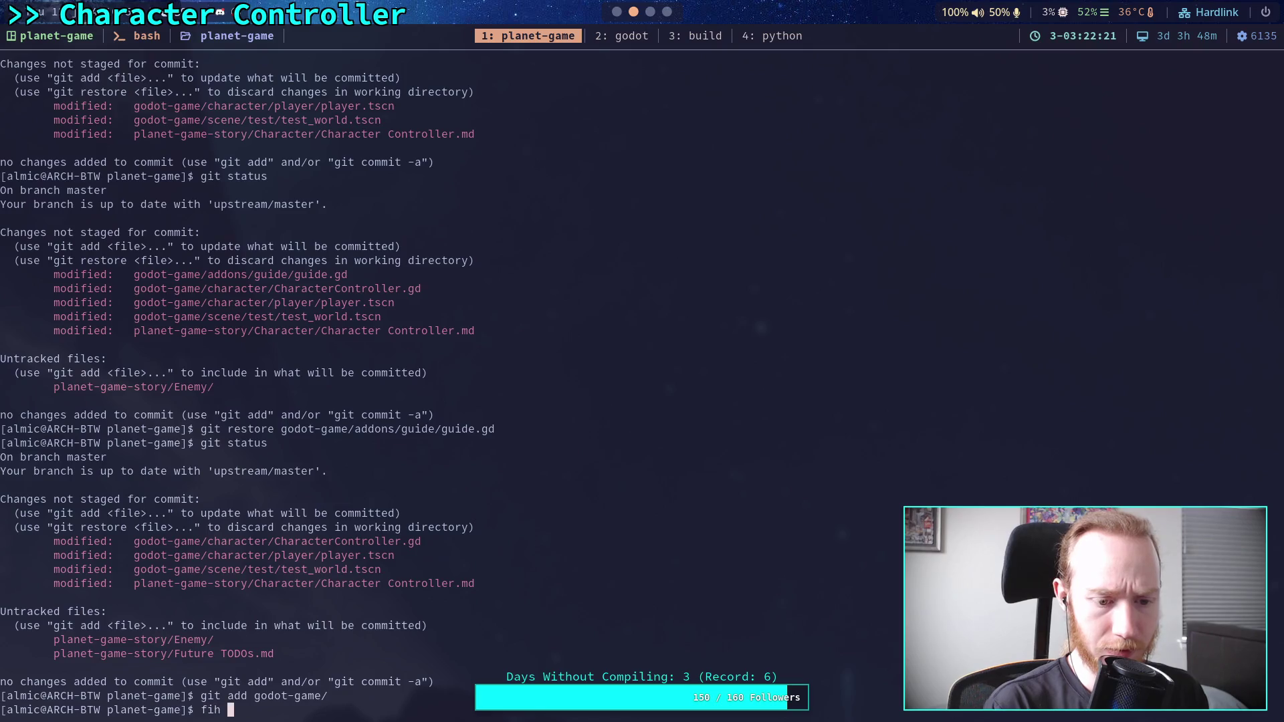
- Run git diff for unstaged changes, then correct and run git diff --staged
text(git diff)
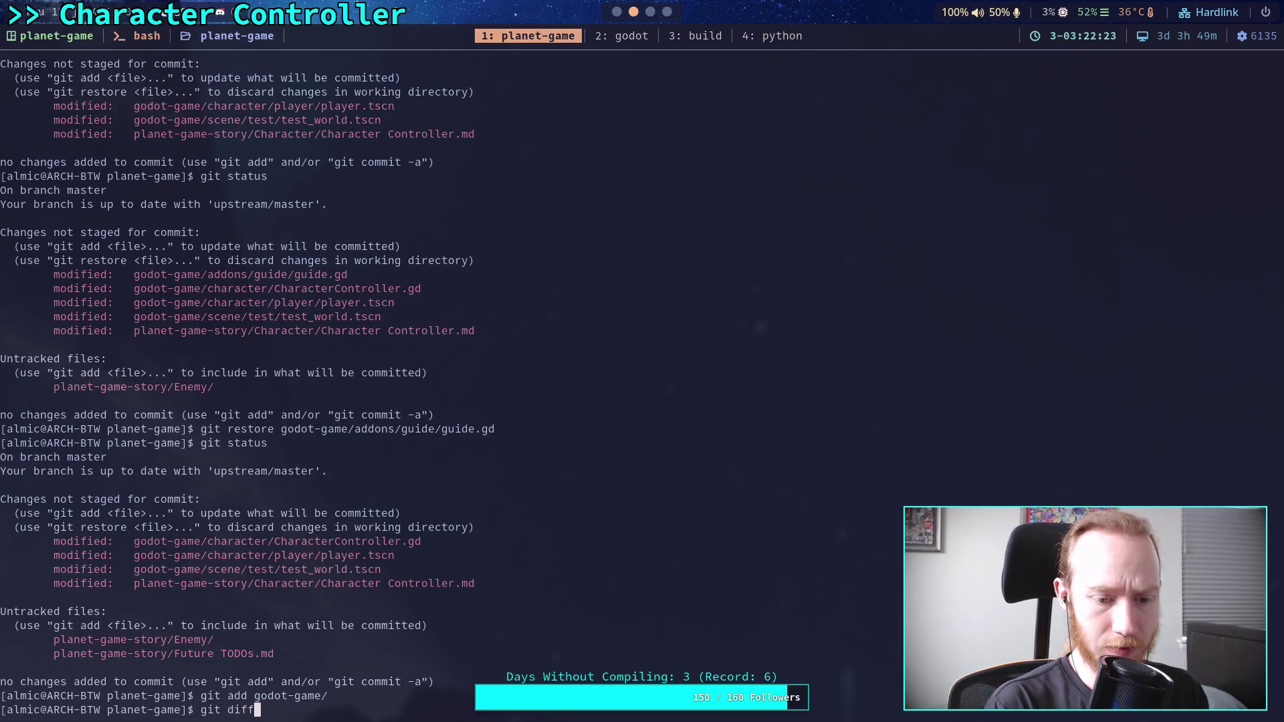
key(Return)
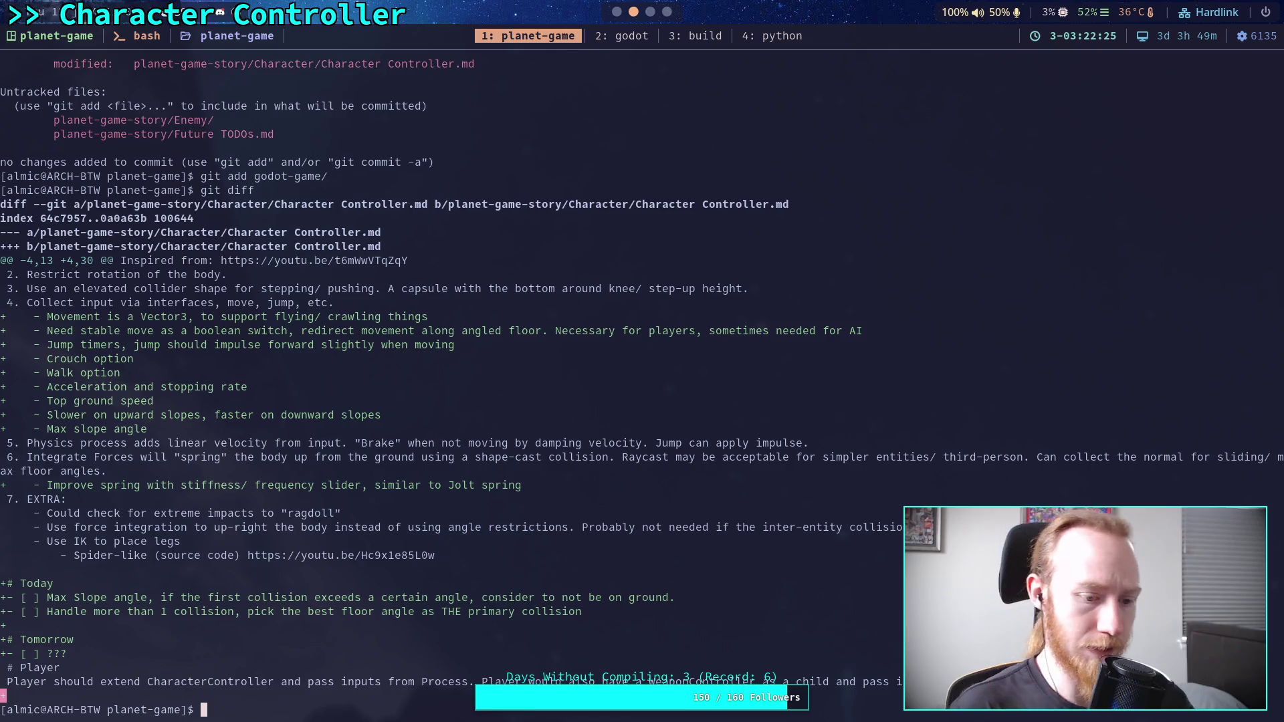
text(git diff )
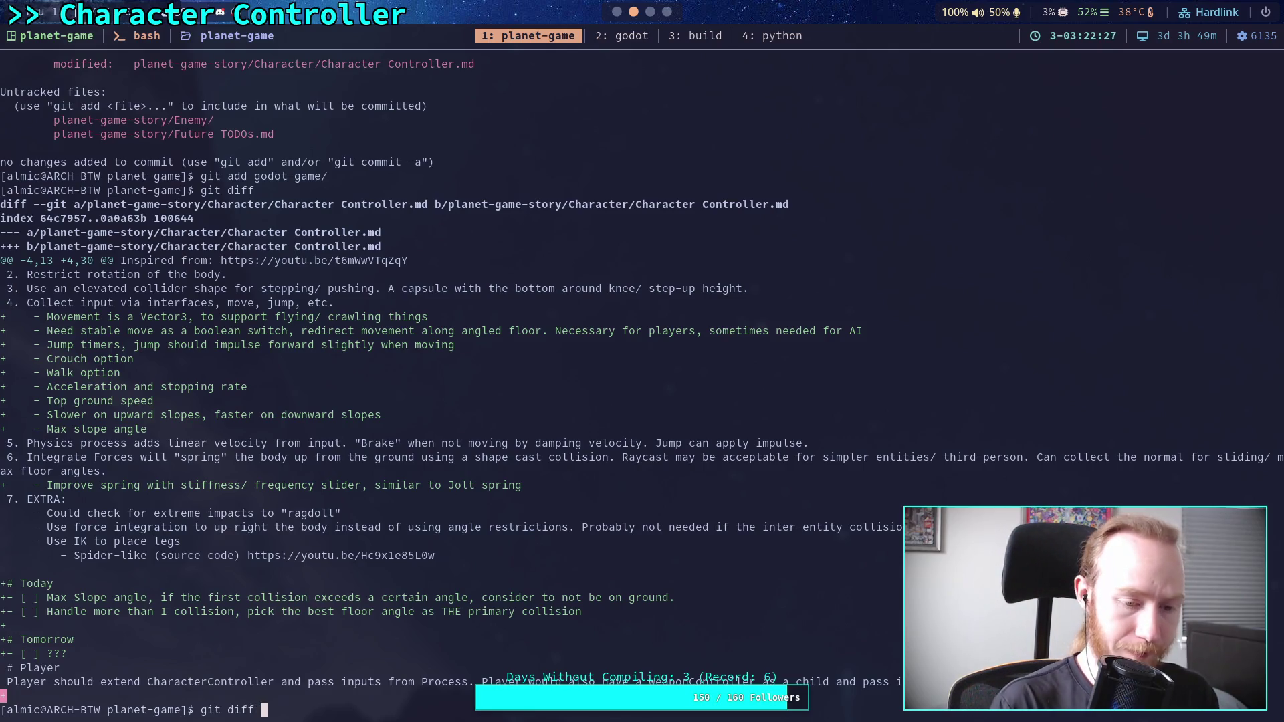
text(-- staged)
key(Return)
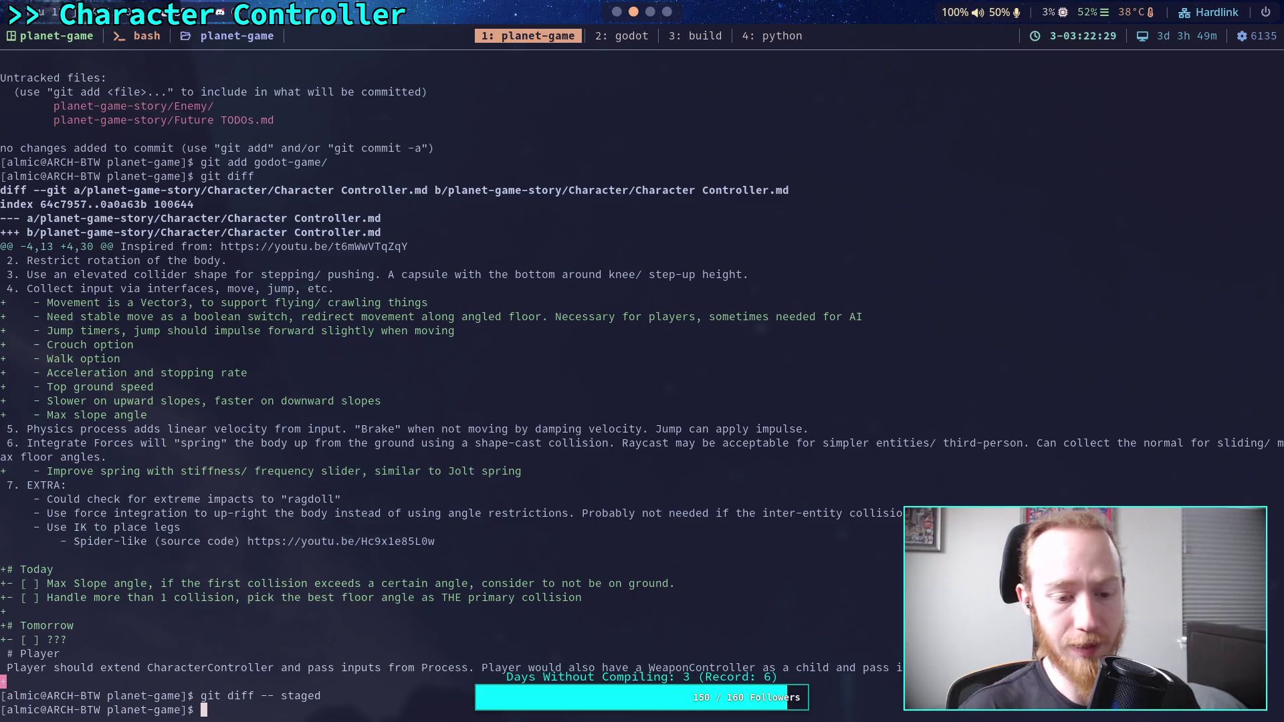
key(Up)
key(Left)
key(Left)
key(Left)
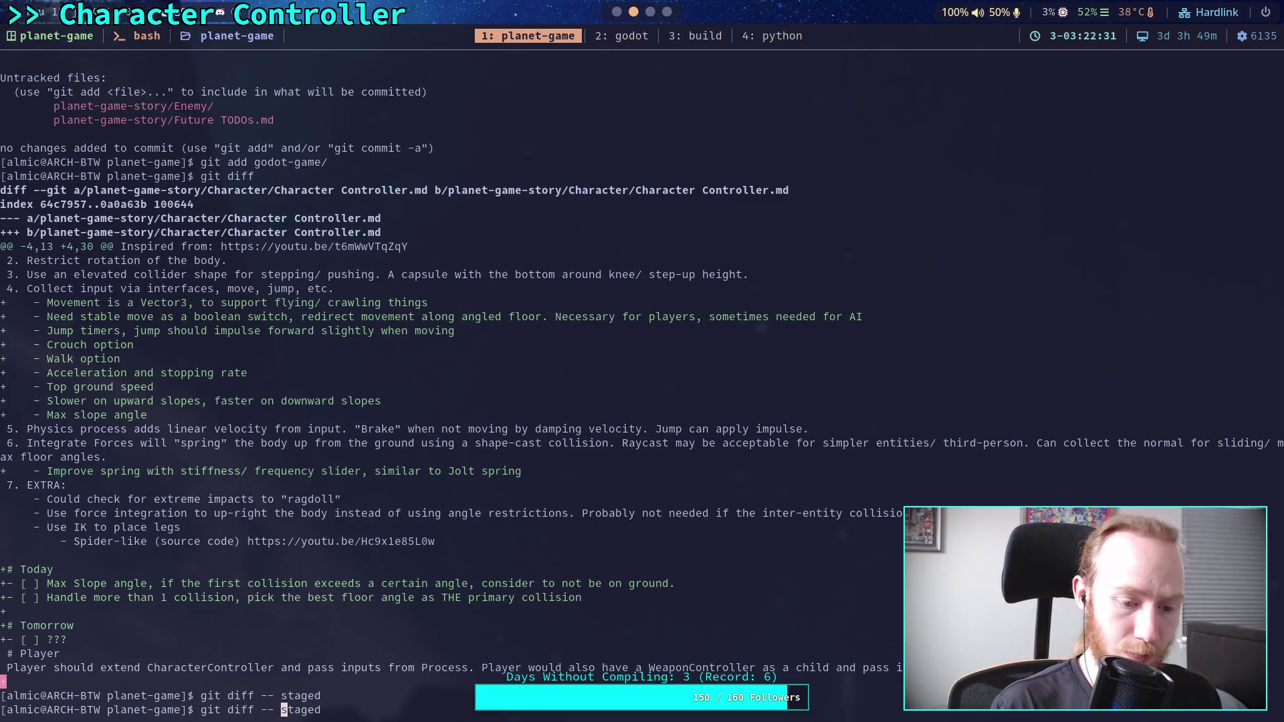
key(BackSpace)
key(Return)
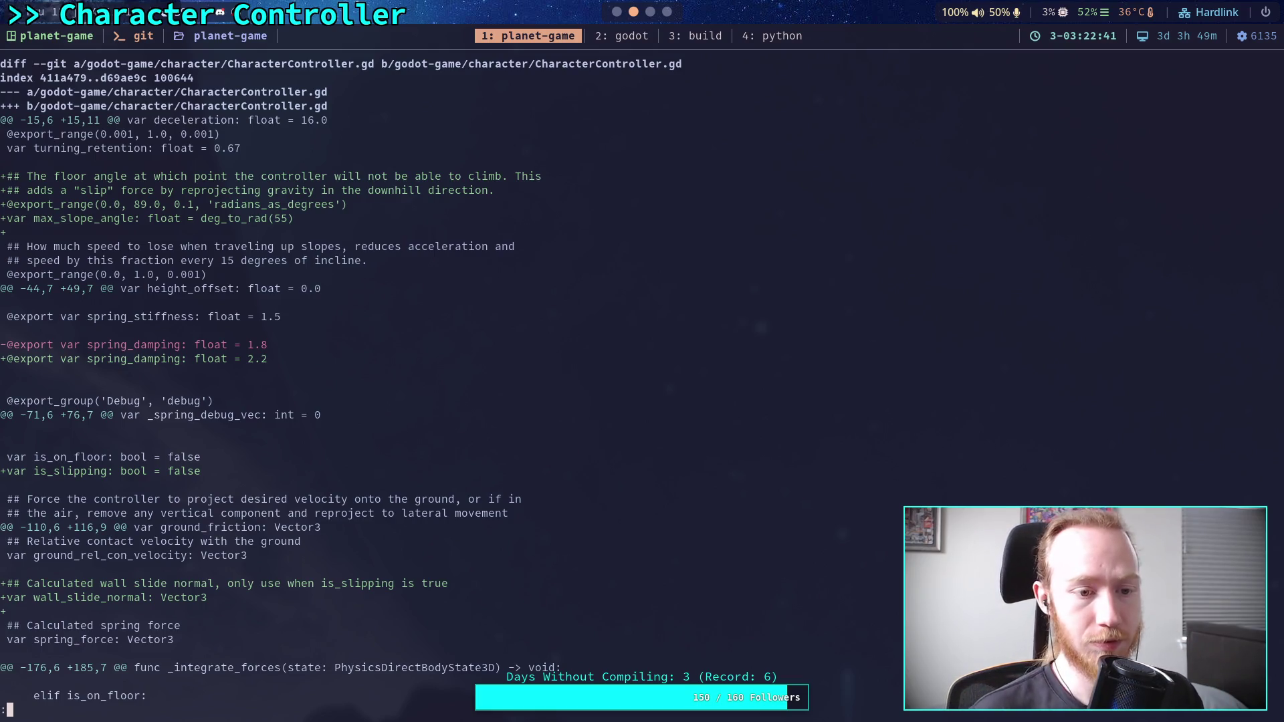
- Page through the staged diff down to the new slip variable, then run the test scene in Godot
key(j)
key(j)
key(j)
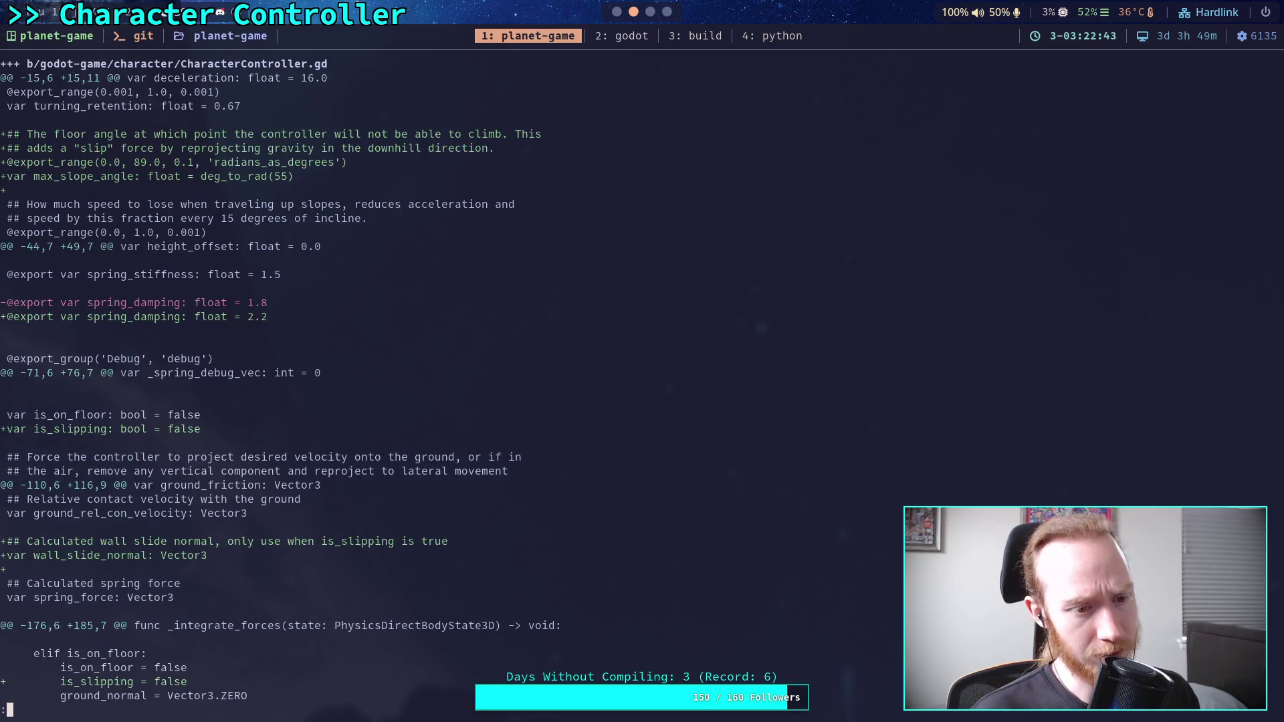
key(j)
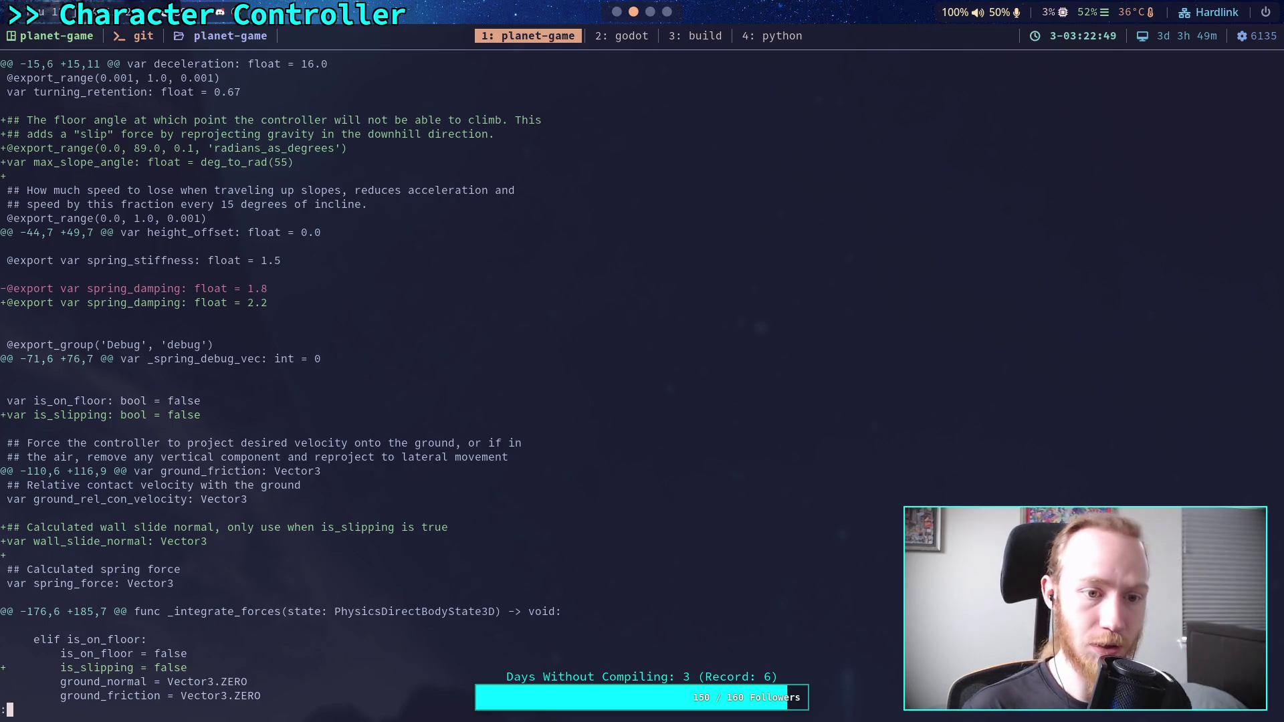
key(j)
key(j)
key(j)
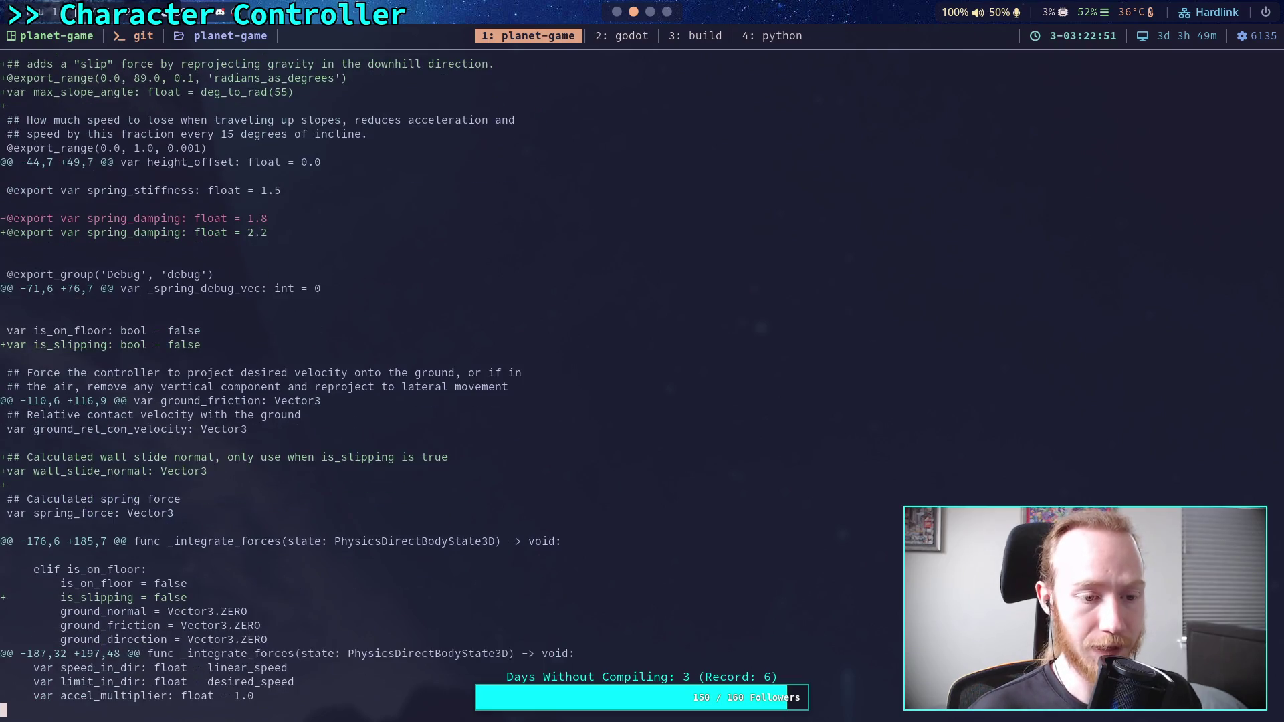
key(j)
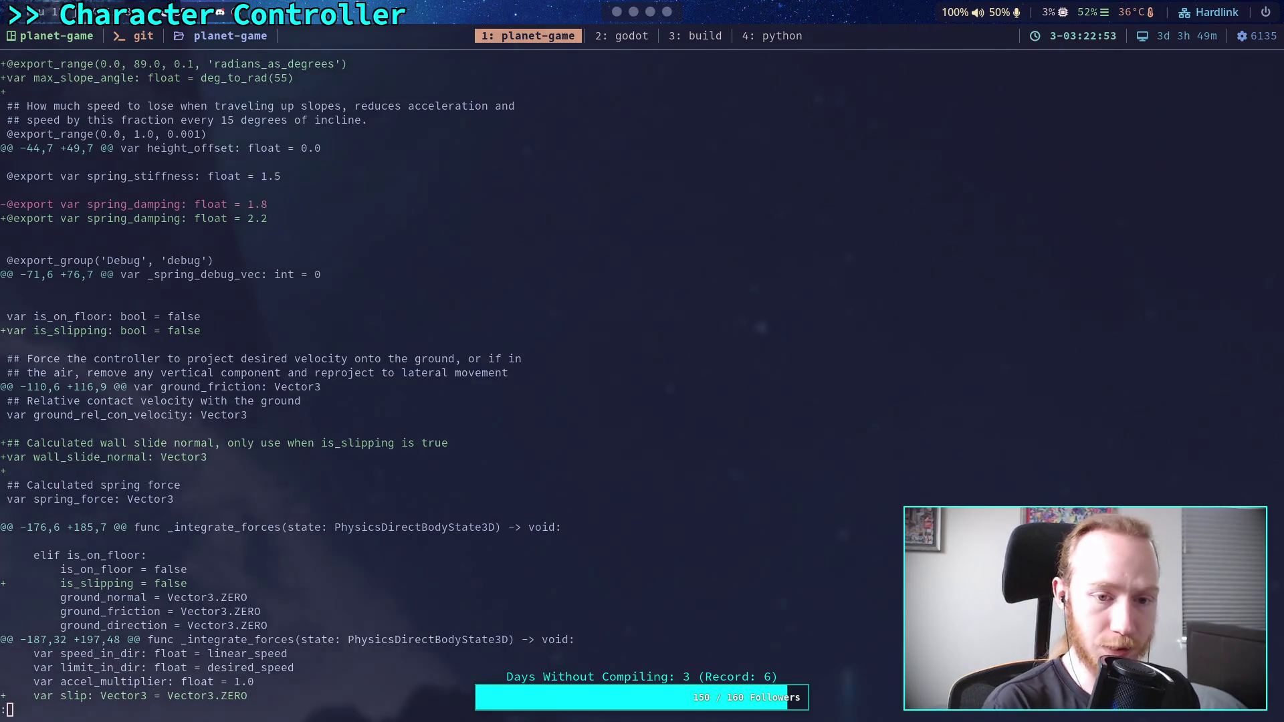
key(super+2)
key(F5)
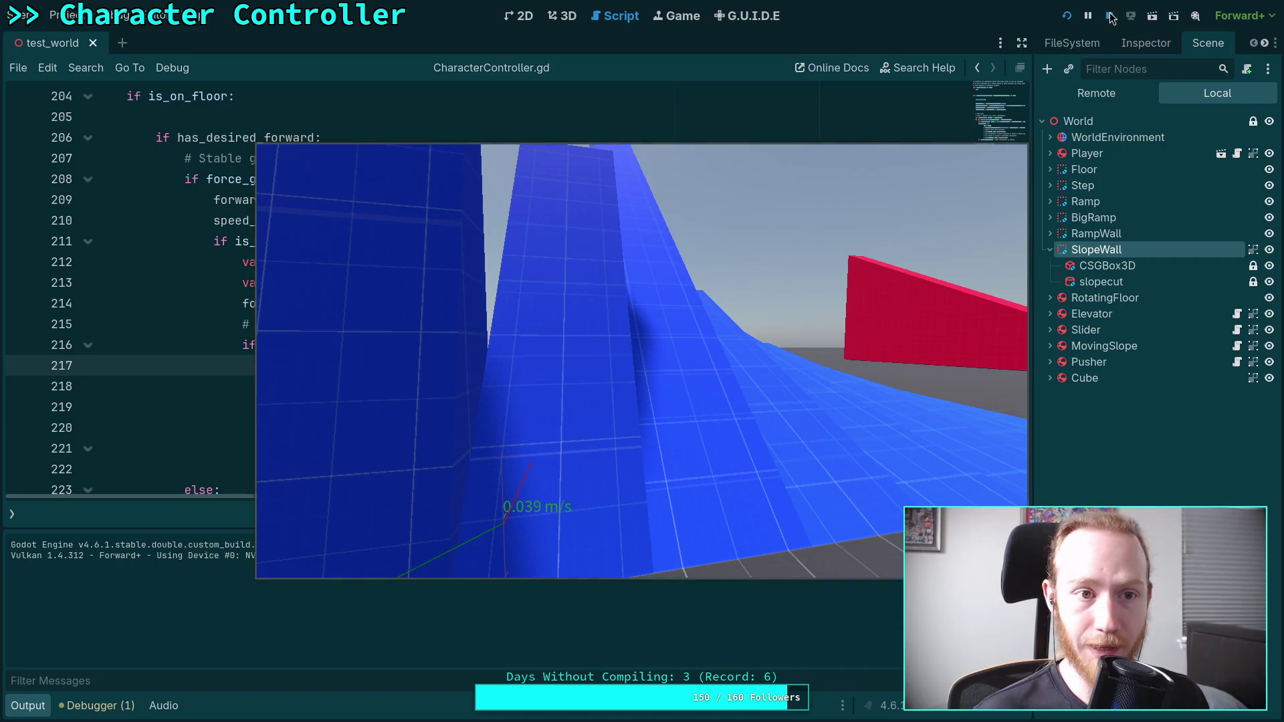
- Stop the game, rerun the test scene with the Play button, test the slope wall, then stop it
key(F8)
click(63, 15)
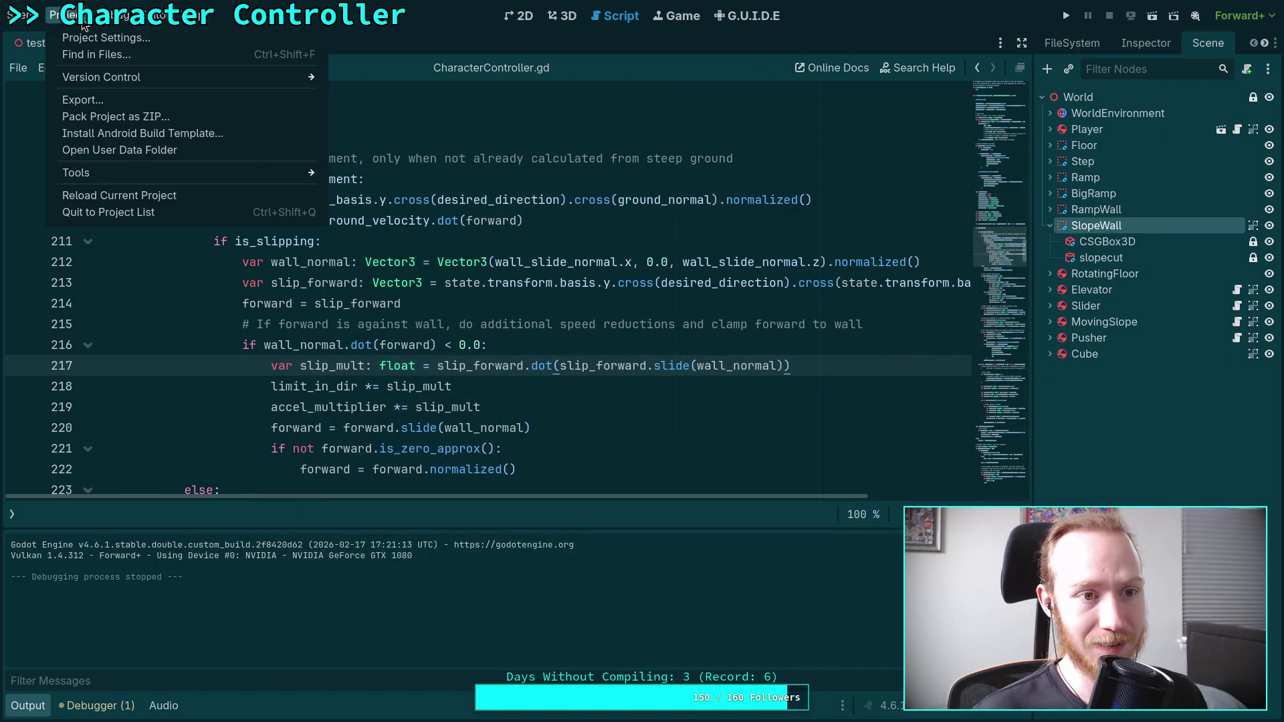
click(1060, 19)
click(1064, 16)
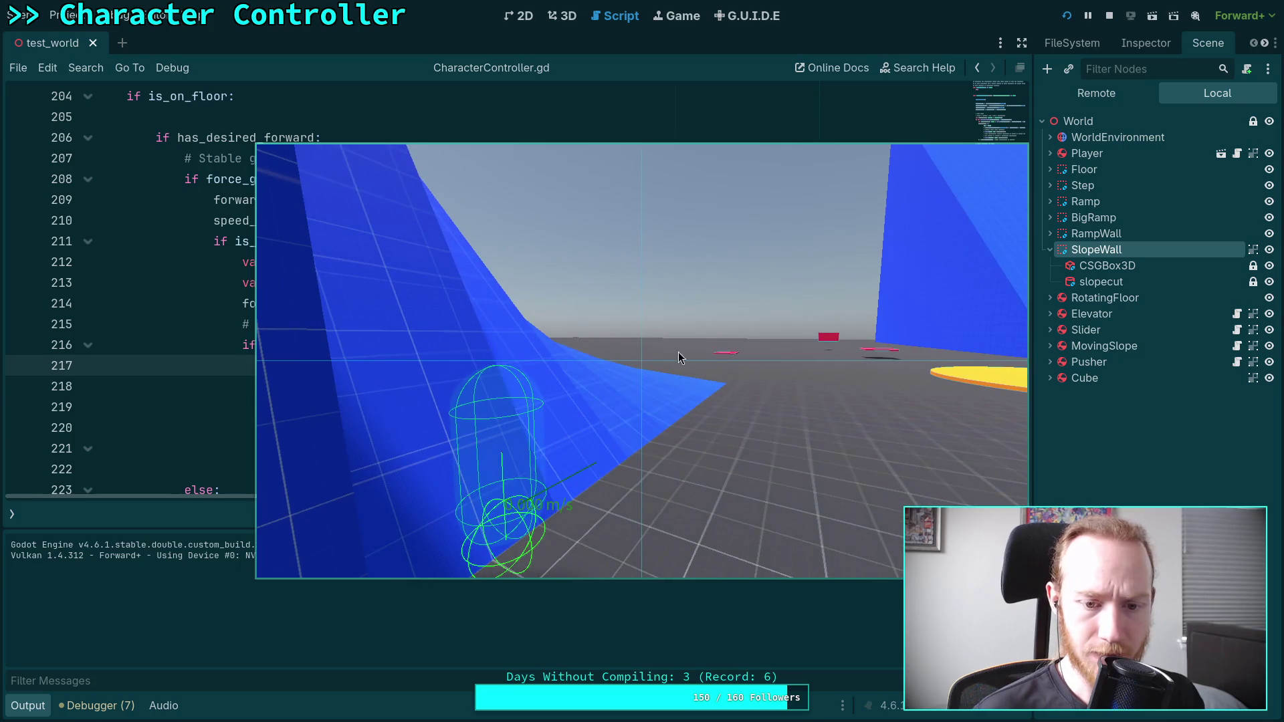
click(1109, 17)
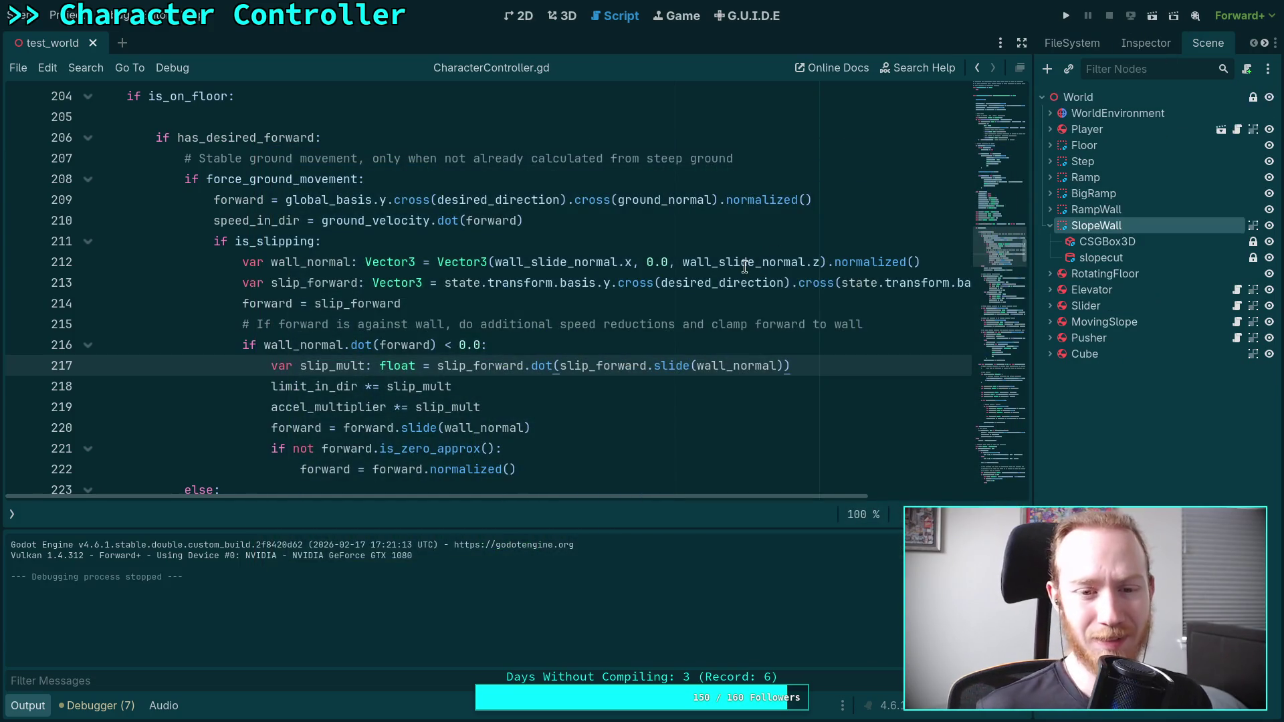
- Relaunch the scene at 0.25 time scale, test sliding along the slope wall, then stop the game
key(F5)
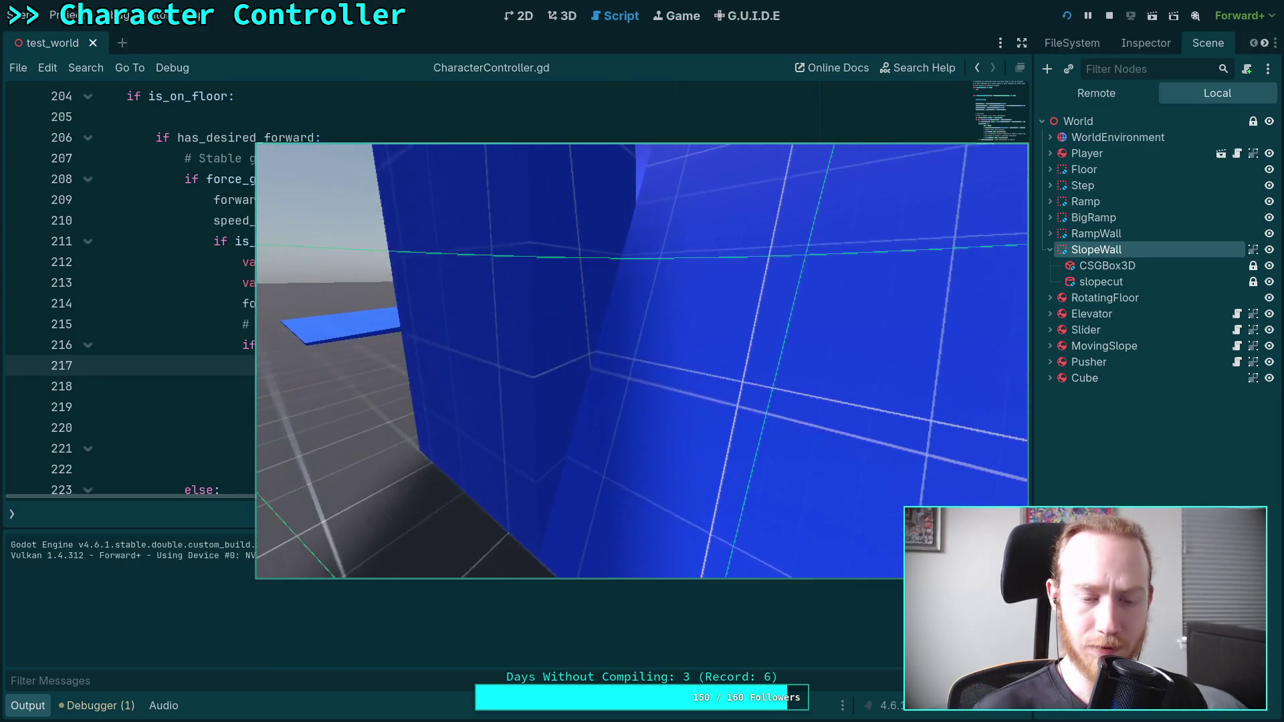
key(t)
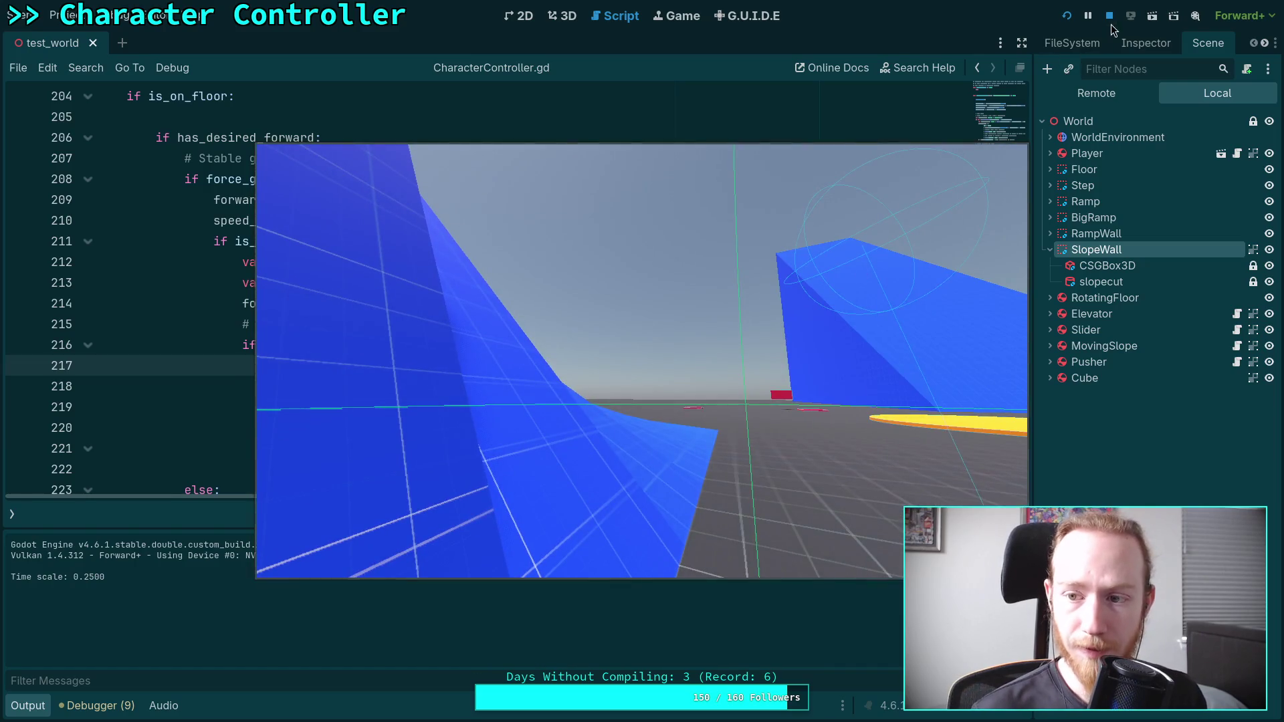
click(1110, 16)
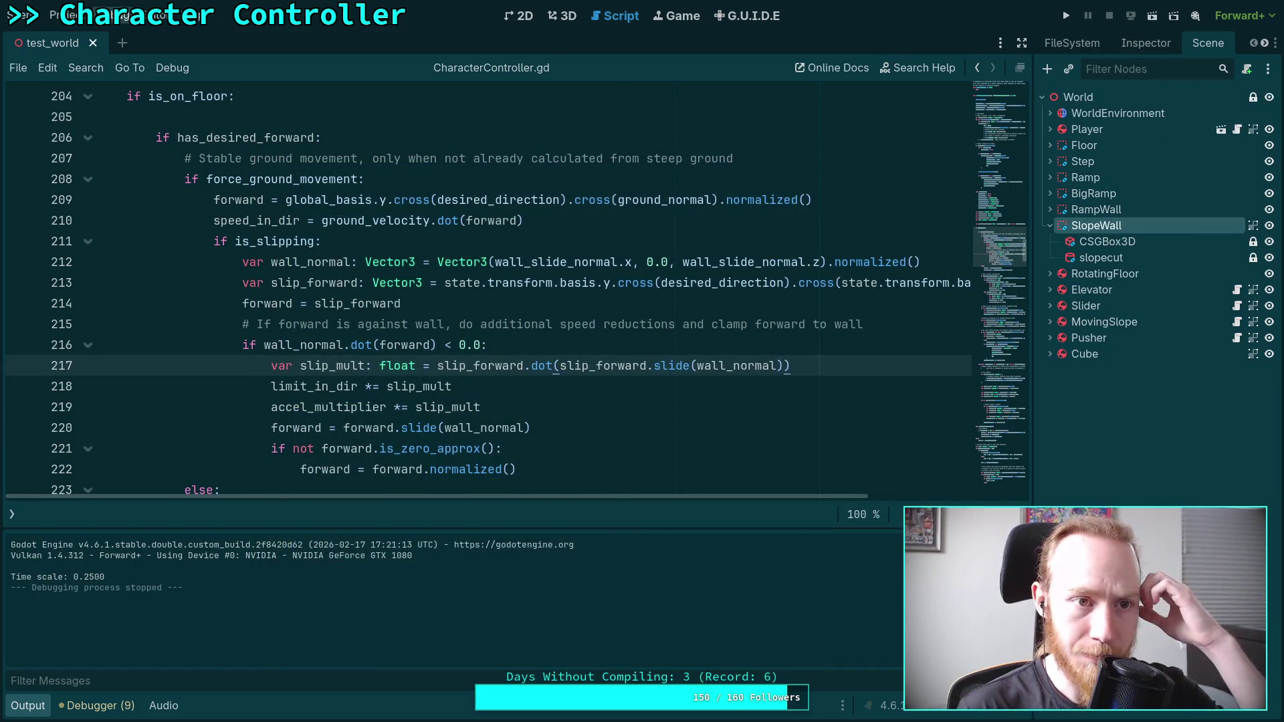
- Turn off Visible Collision Shapes in the Debug menu and run the test scene with F5
click(112, 15)
click(149, 76)
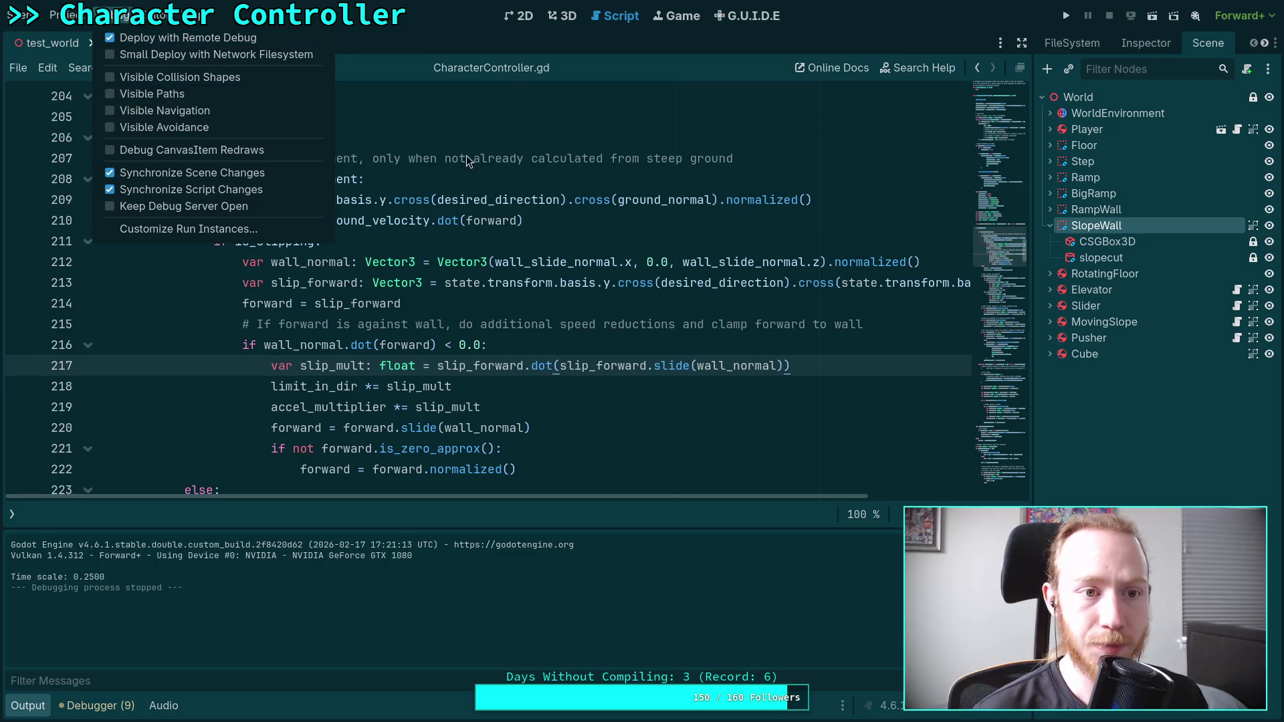
click(495, 158)
key(F5)
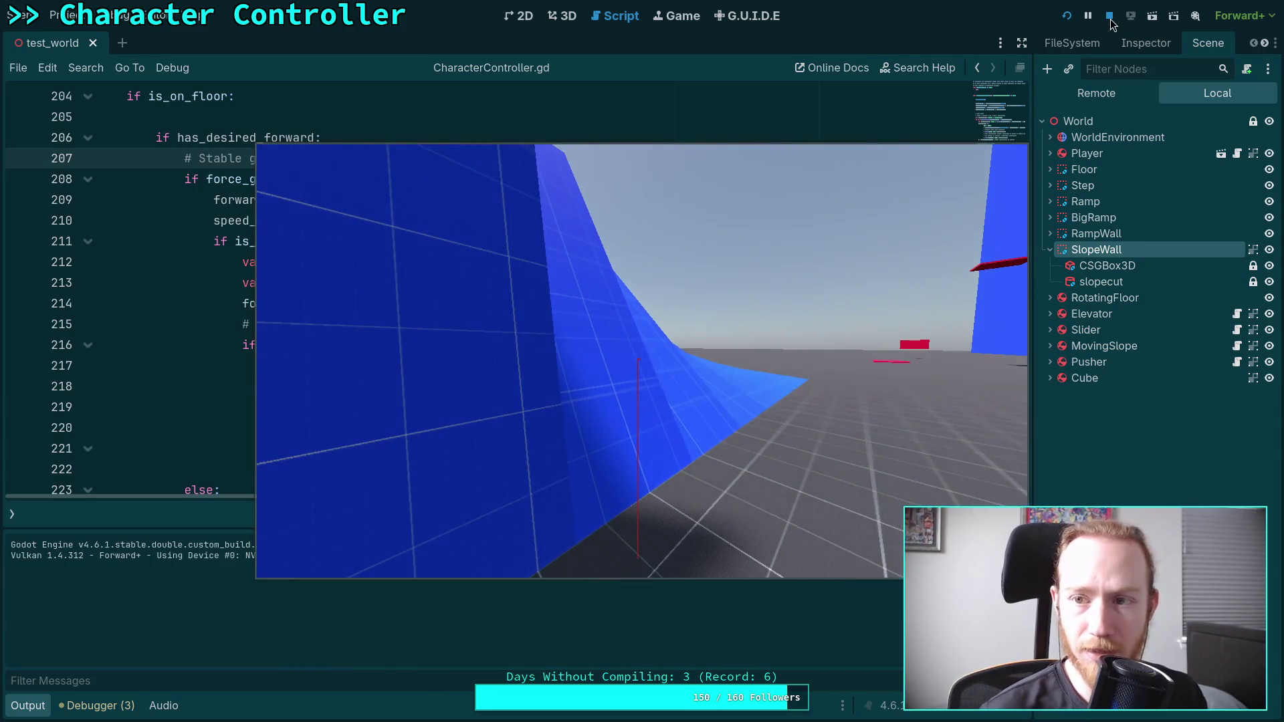
- Stop the game and collapse the Output panel so the script fills the editor
click(1109, 15)
mouse_move(624, 266)
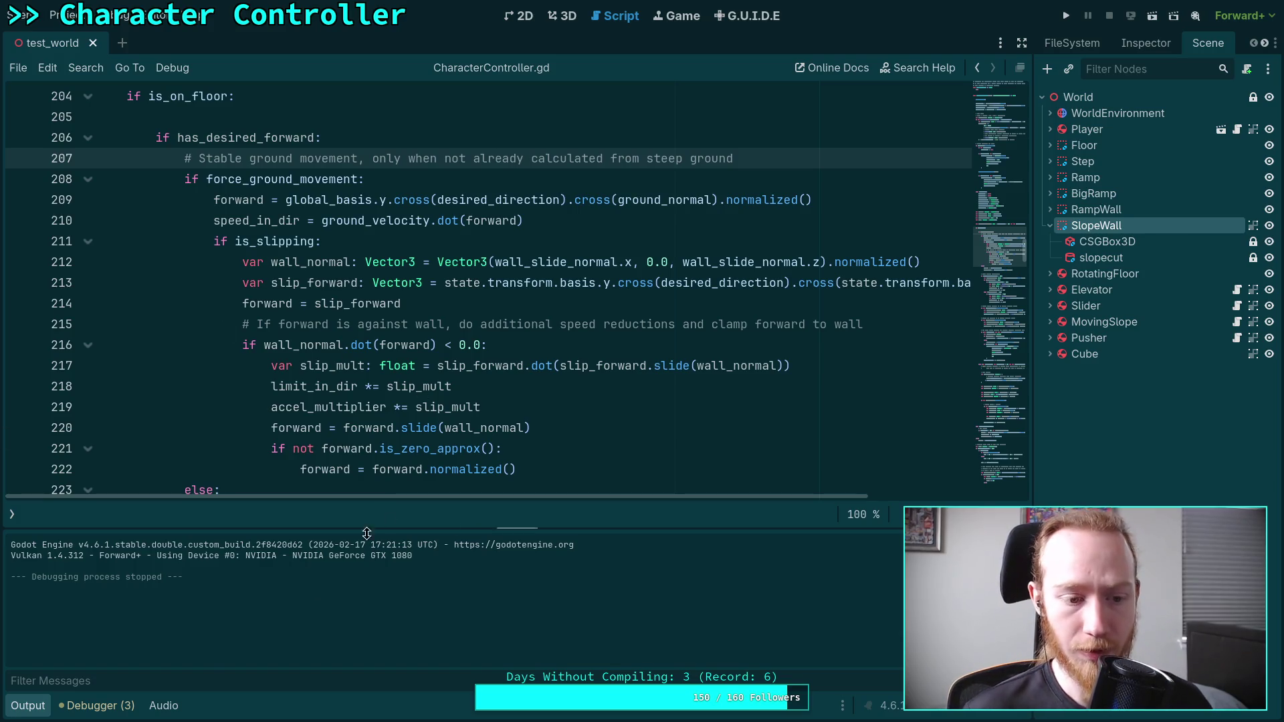
click(28, 706)
click(531, 405)
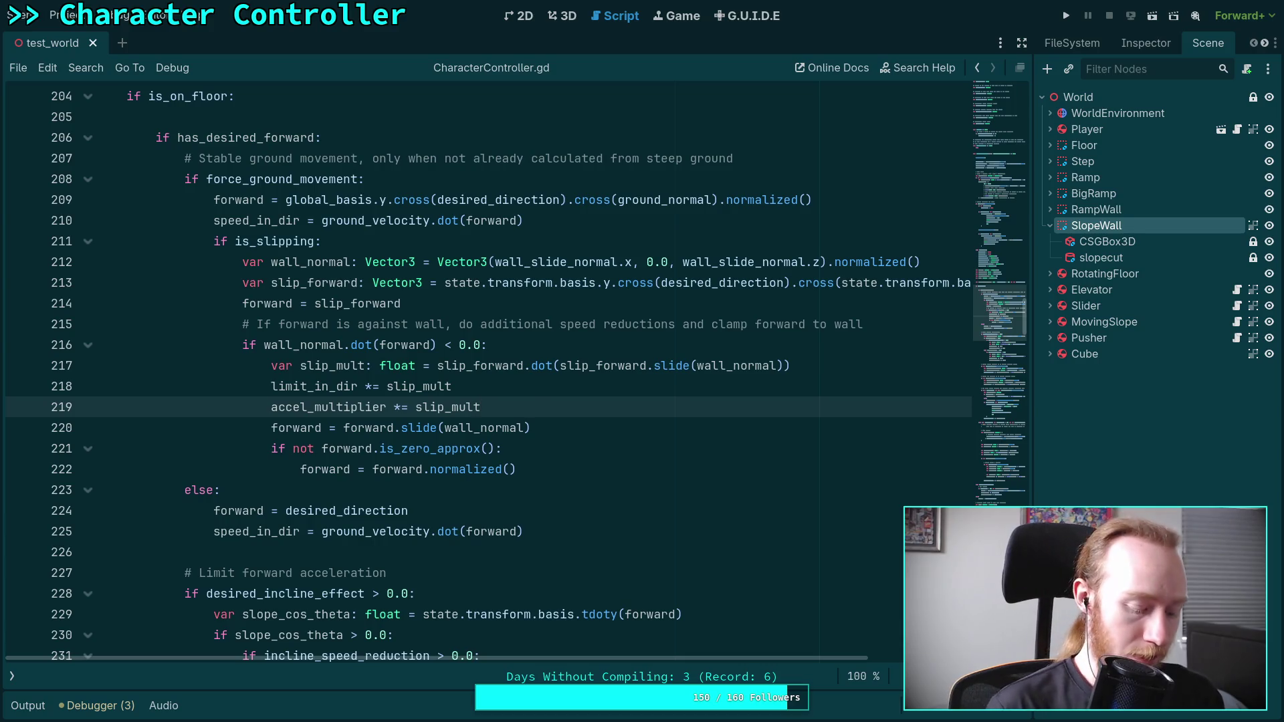
key(super+1)
- Quit the pager, check git status, and show git diff --staged again
key(q)
key(Up)
key(Up)
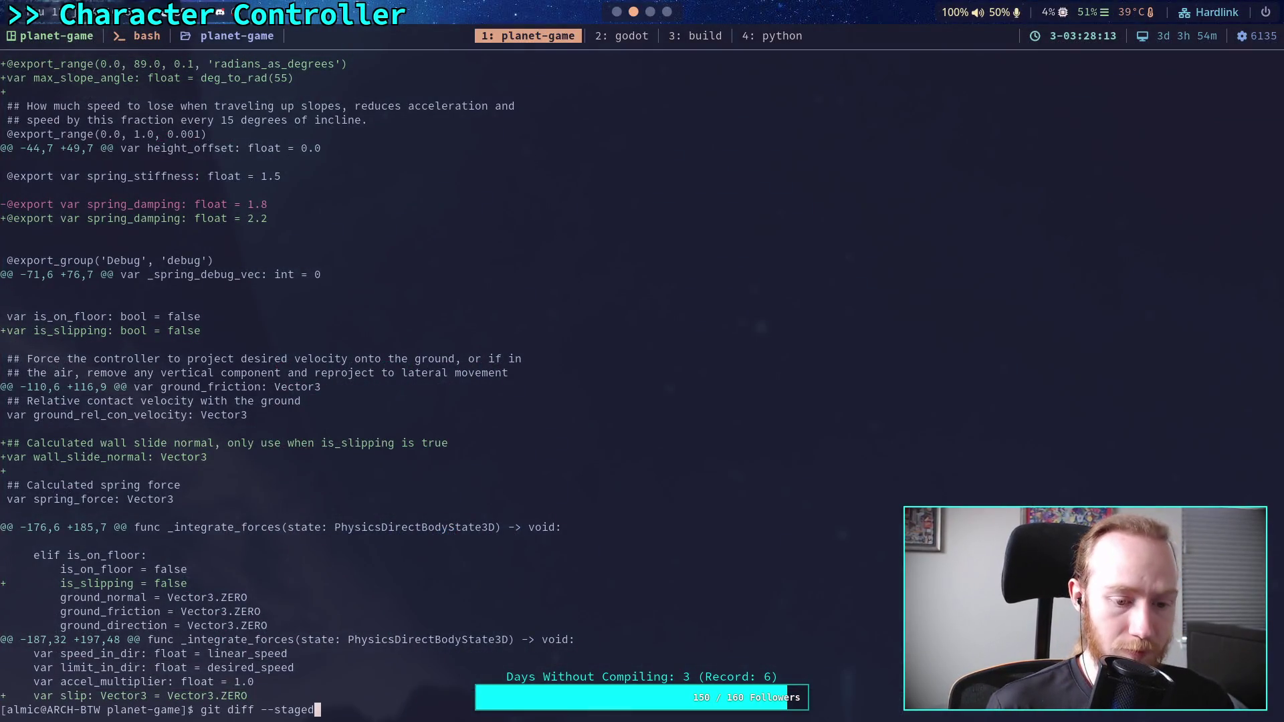
key(ctrl+u)
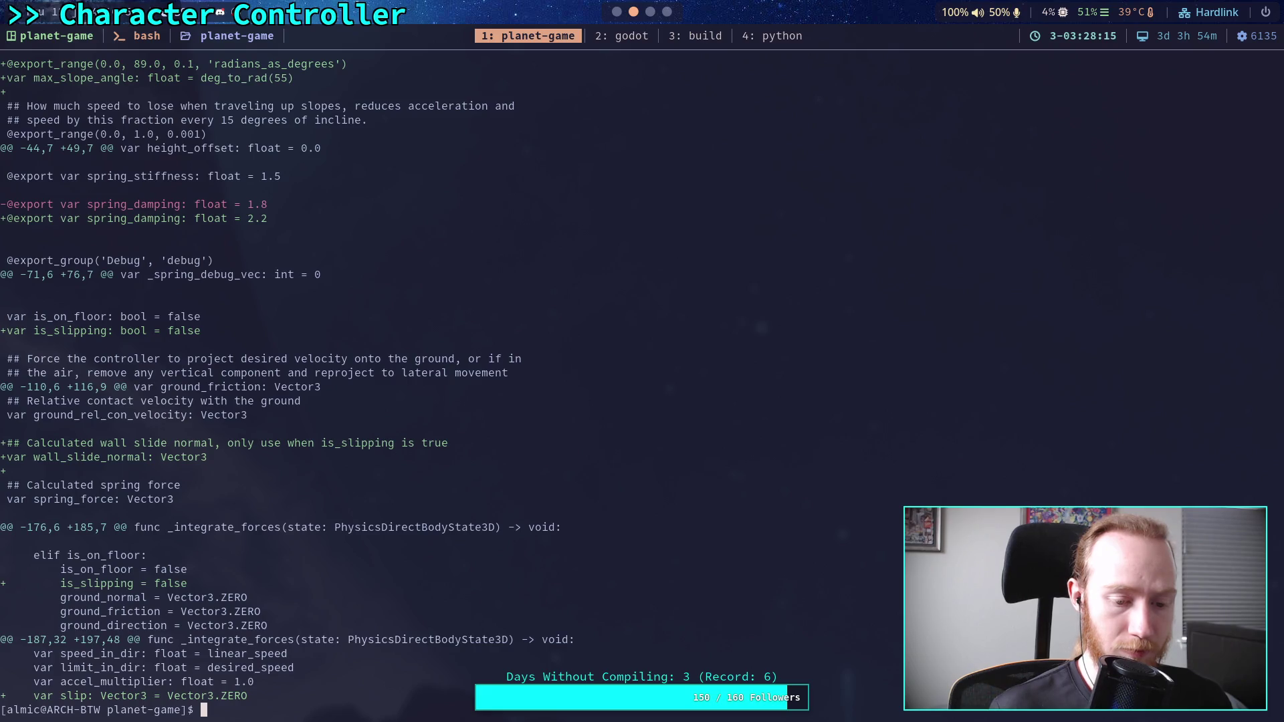
text(git status)
key(Return)
text(git diff --sta)
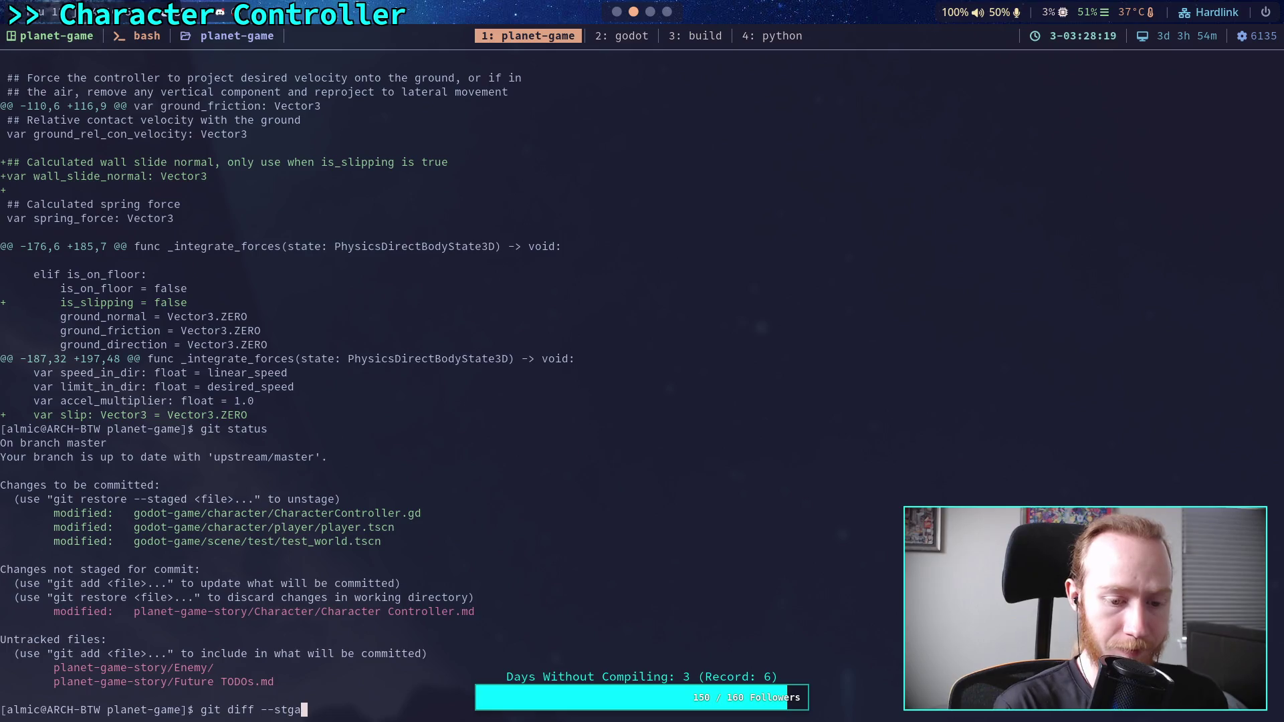
text(ged)
key(Return)
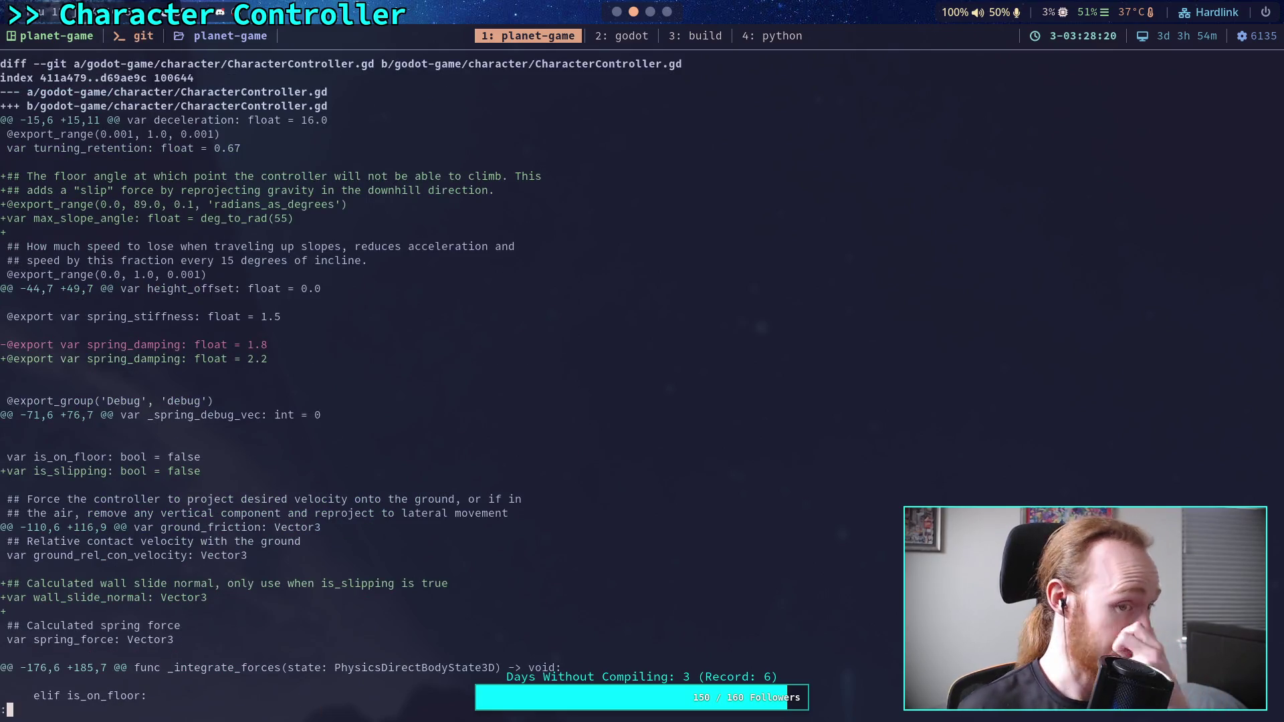
- Scroll through the CharacterController.gd slope and slip diff, then return to the Godot editor
scroll(341, 388, down, 5)
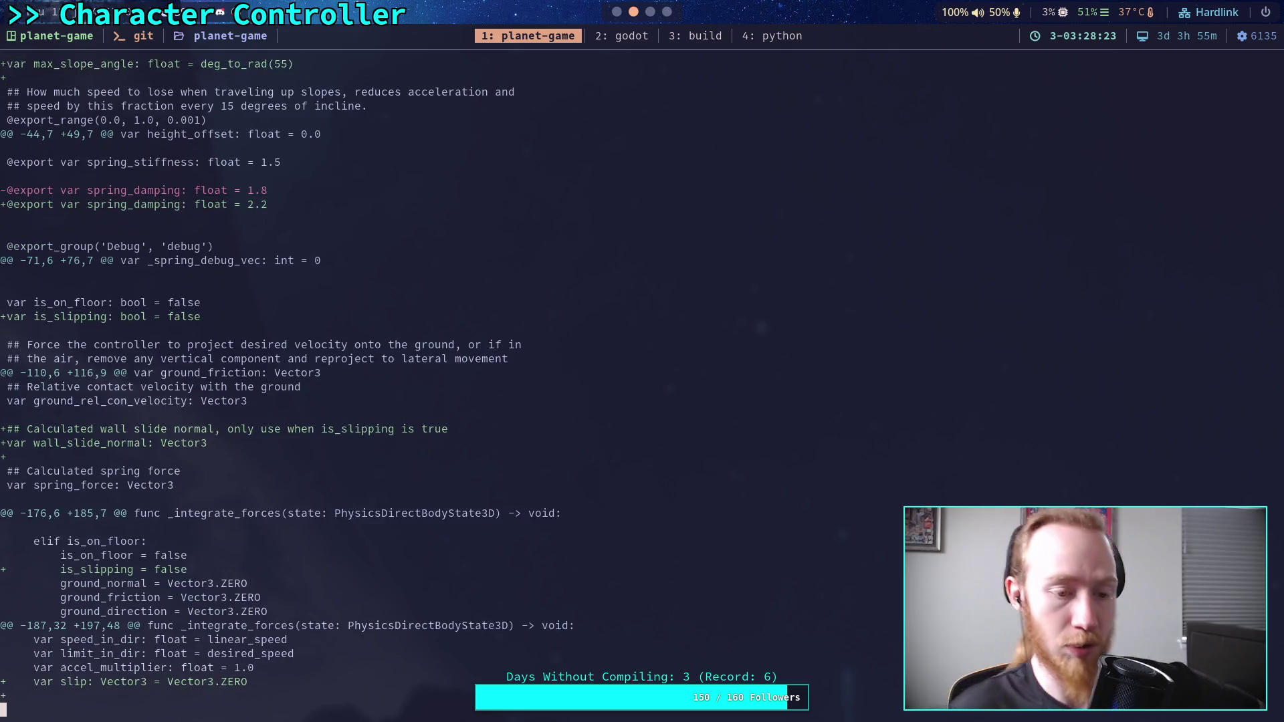
scroll(341, 388, down, 4)
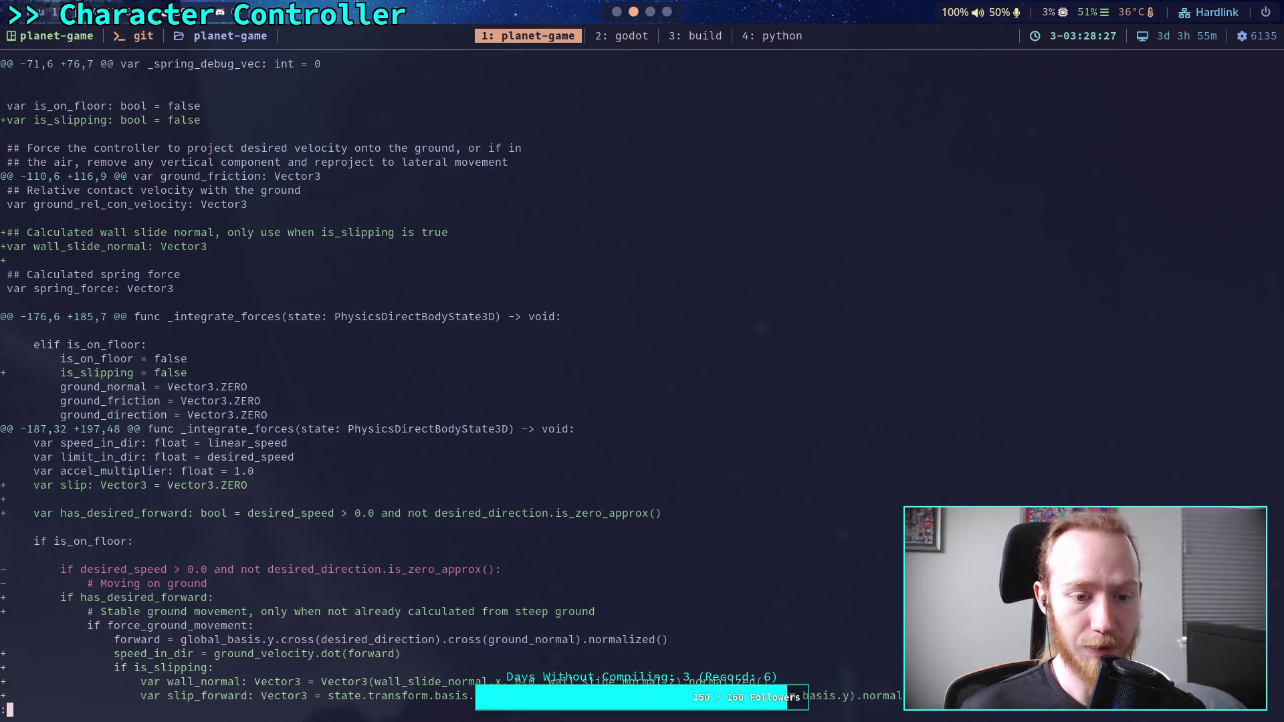
scroll(448, 382, down, 6)
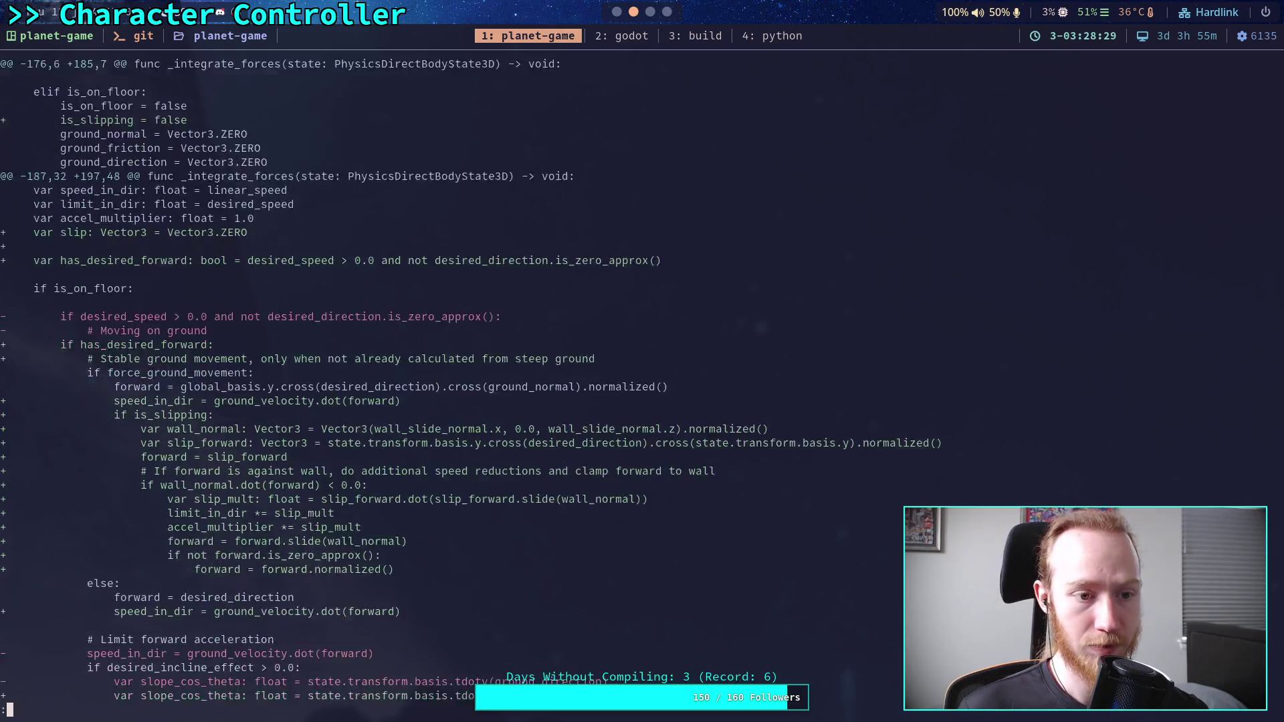
scroll(448, 381, down, 5)
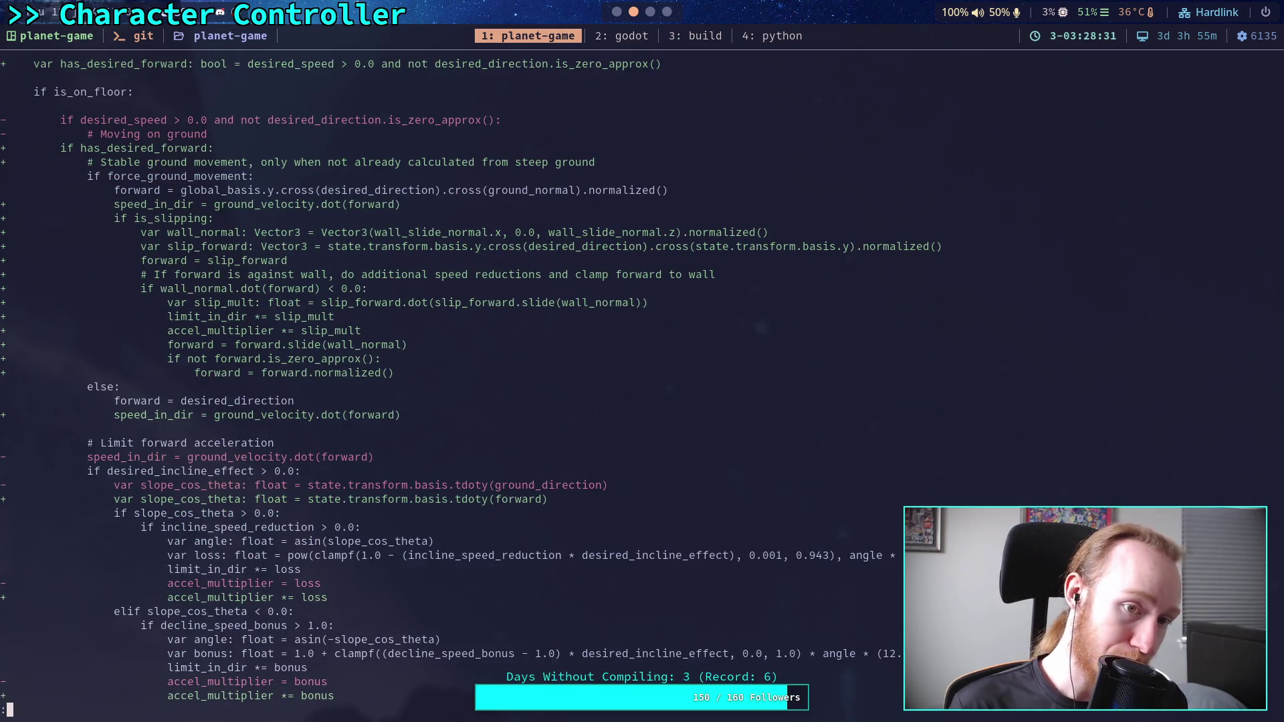
scroll(448, 381, down, 3)
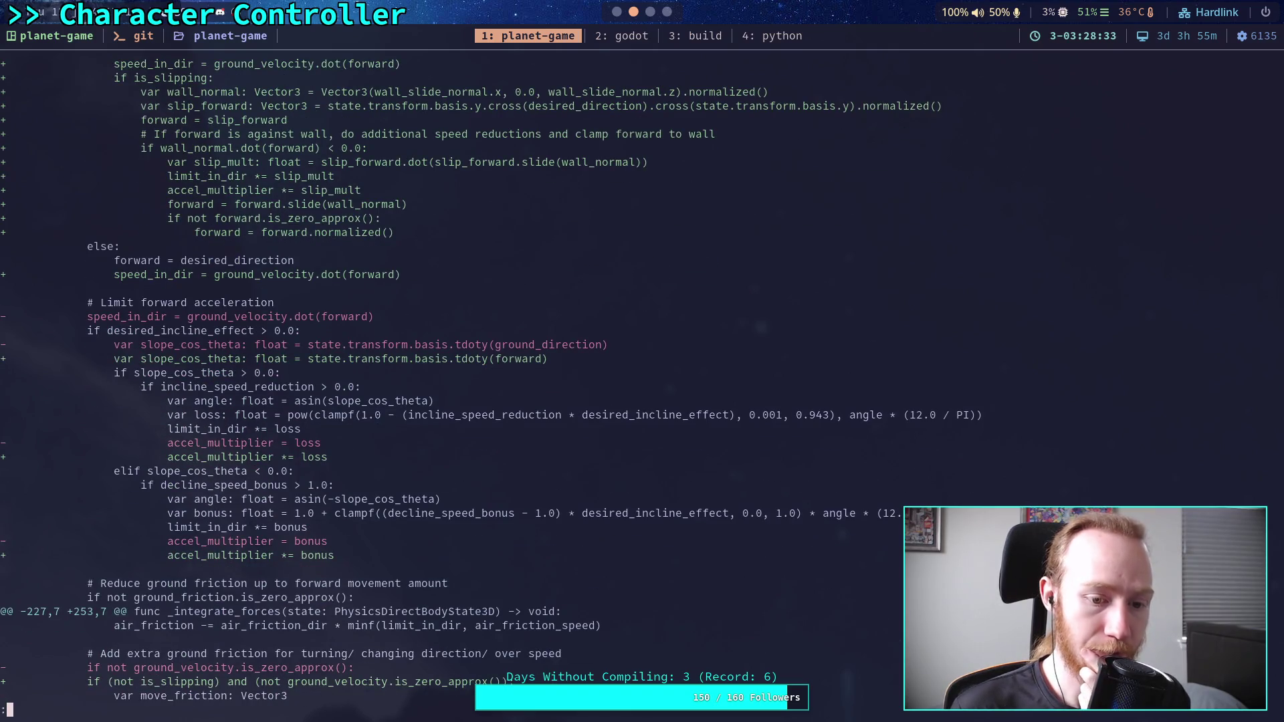
scroll(448, 381, down, 2)
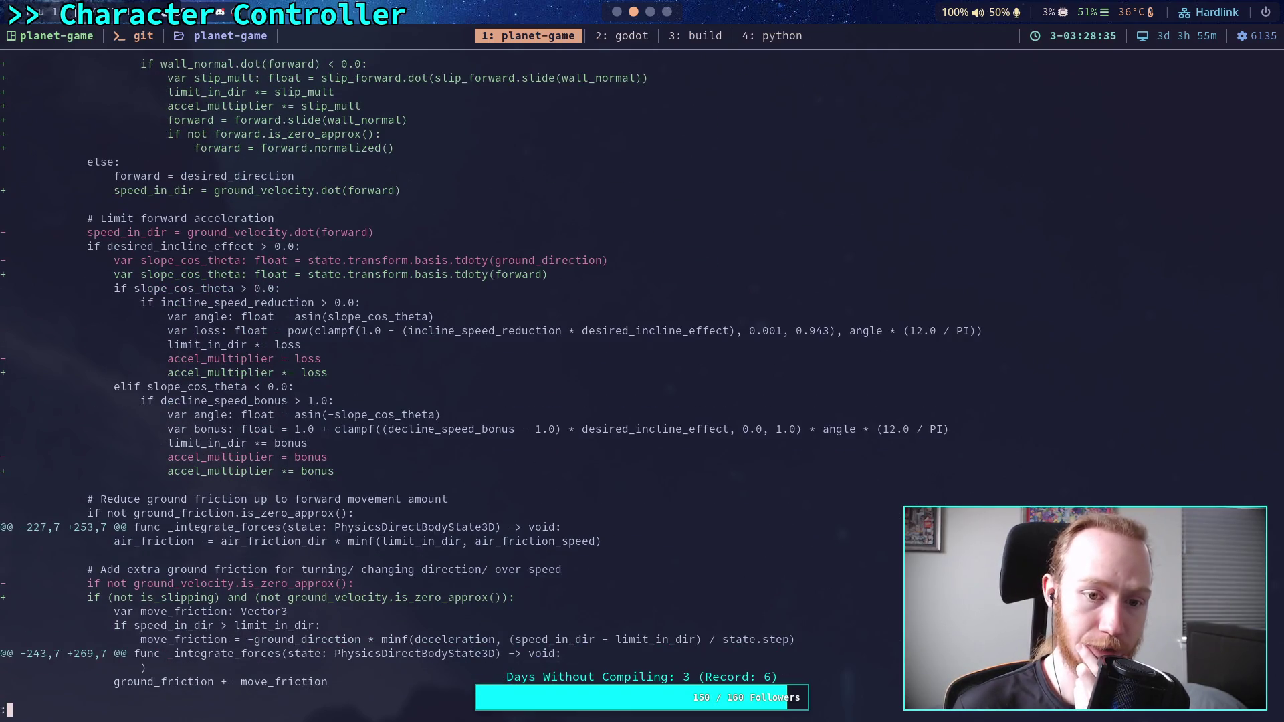
scroll(448, 381, down, 5)
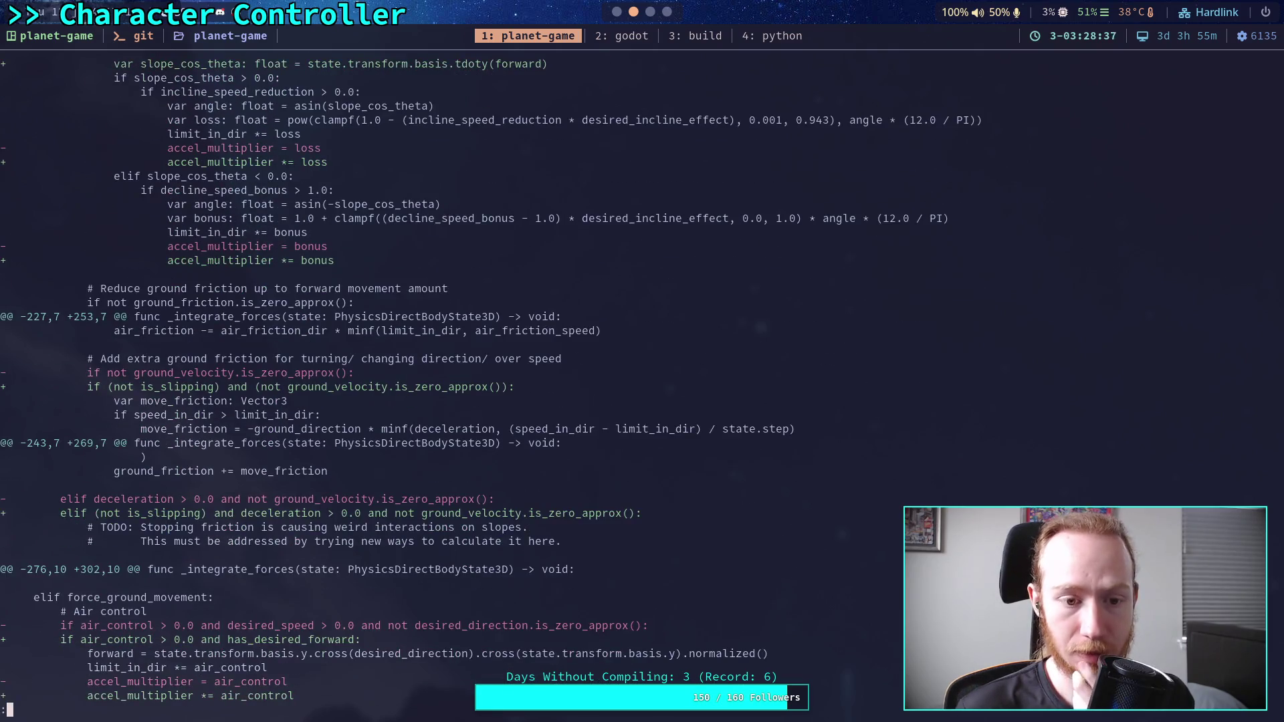
scroll(448, 381, down, 3)
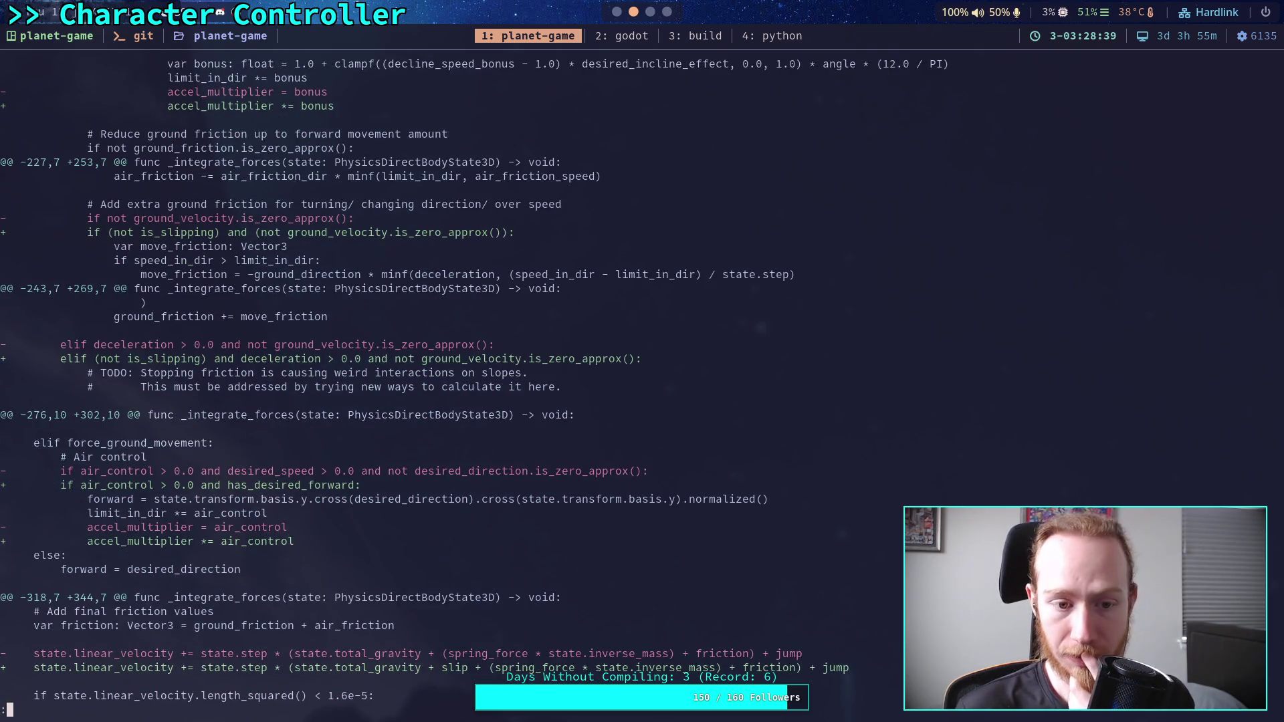
scroll(448, 382, down, 4)
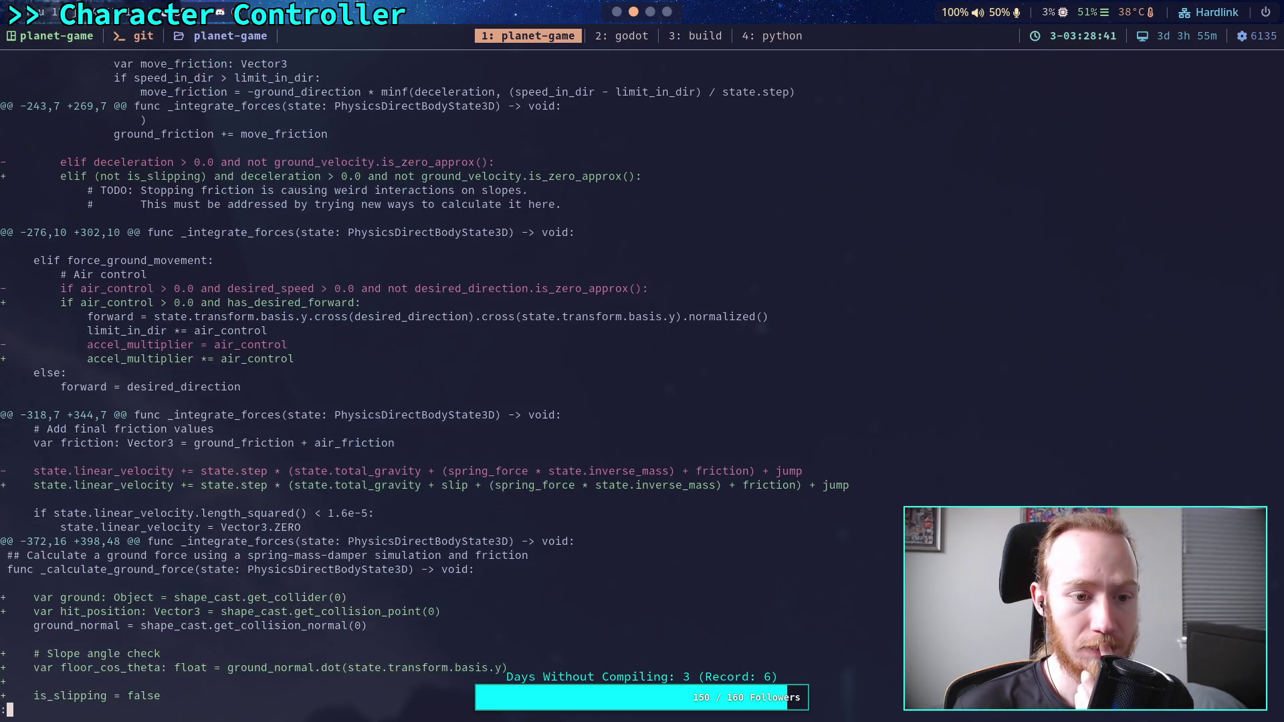
scroll(448, 381, down, 4)
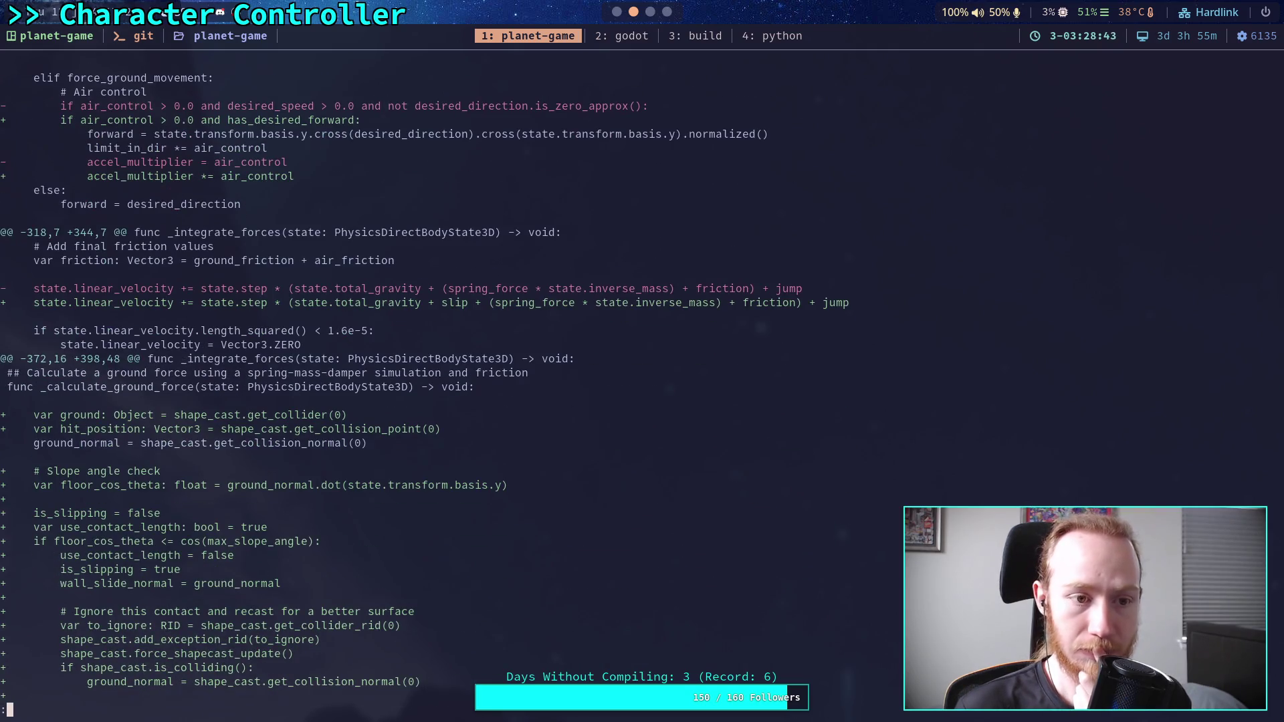
scroll(448, 381, down, 2)
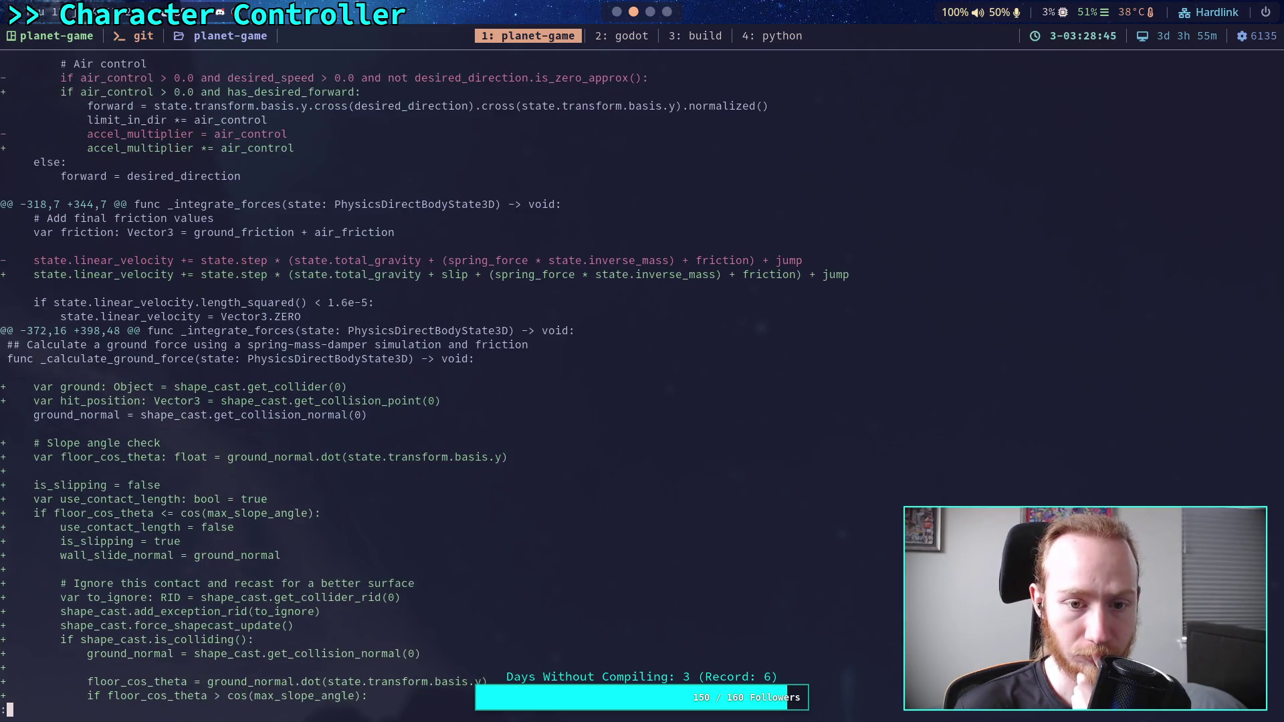
scroll(448, 381, up, 6)
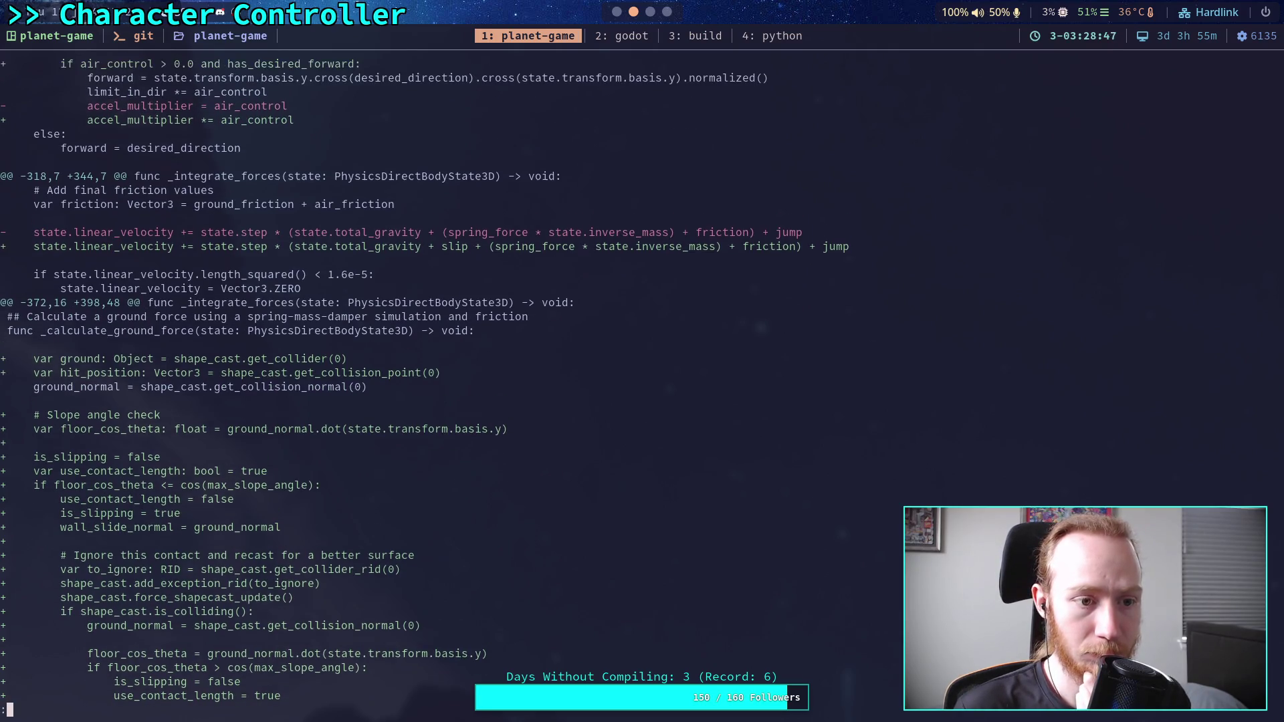
scroll(448, 381, up, 14)
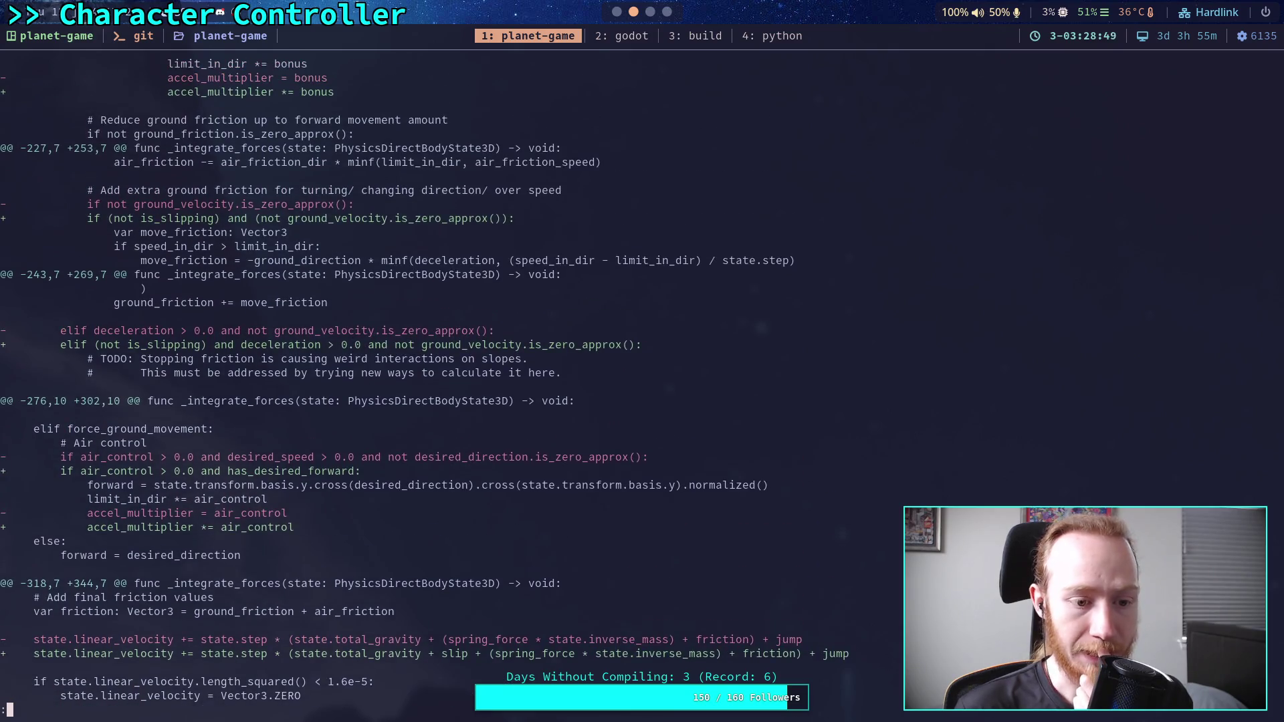
scroll(545, 383, up, 1)
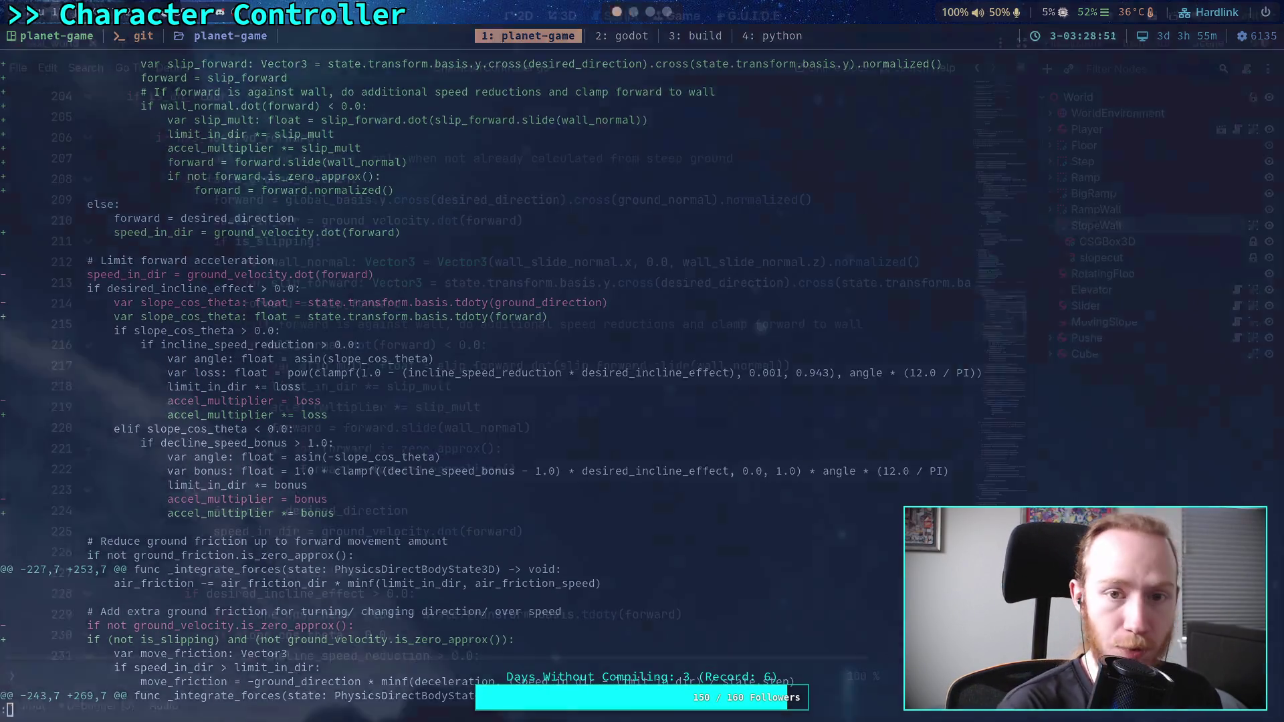
key(super+2)
- Remove the ' + slip' term from the linear_velocity update on line 347
scroll(545, 384, down, 20)
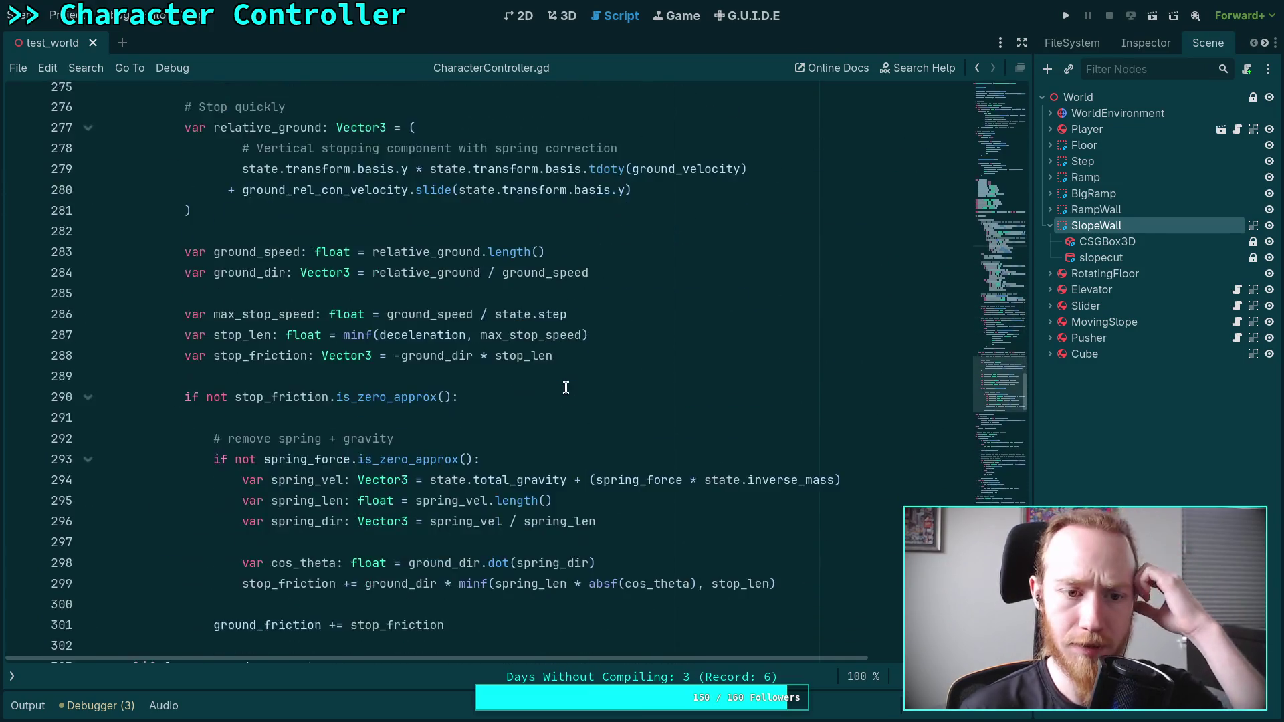
scroll(457, 397, down, 9)
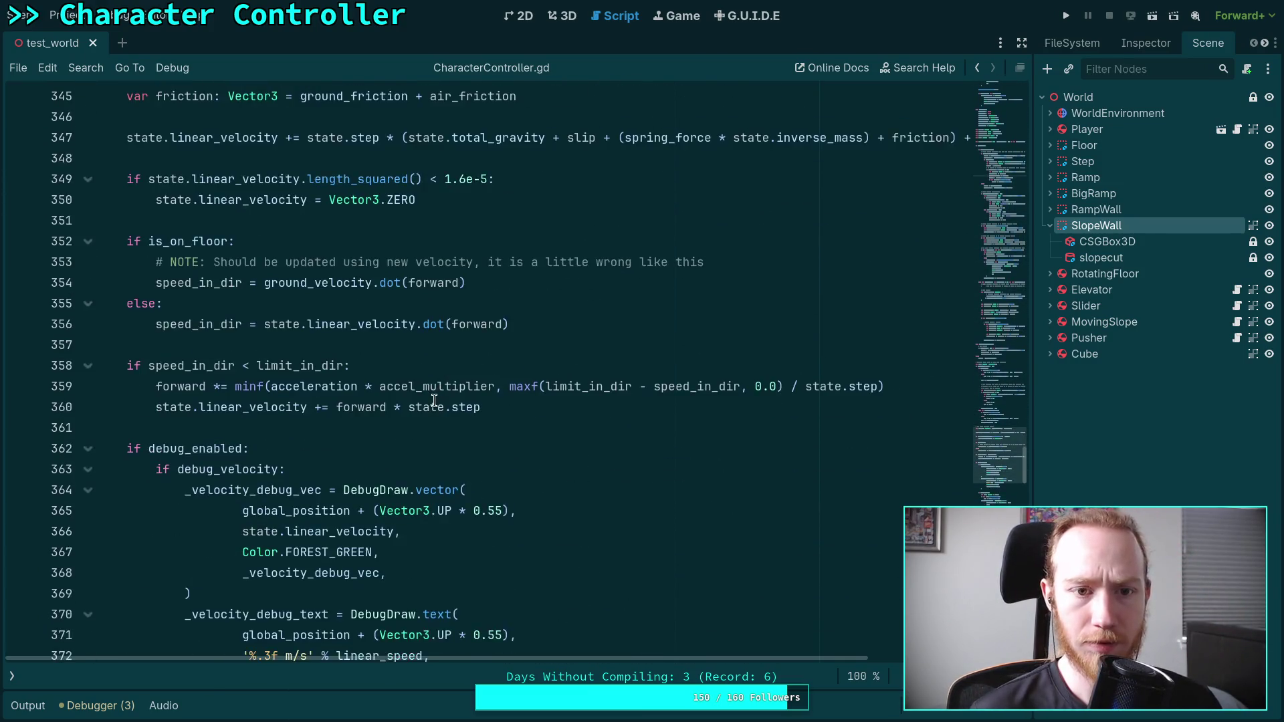
scroll(457, 397, up, 2)
double_click(567, 264)
key(ctrl+shift+Right)
key(BackSpace)
- Delete the unused 'var slip' declaration line
scroll(402, 374, down, 20)
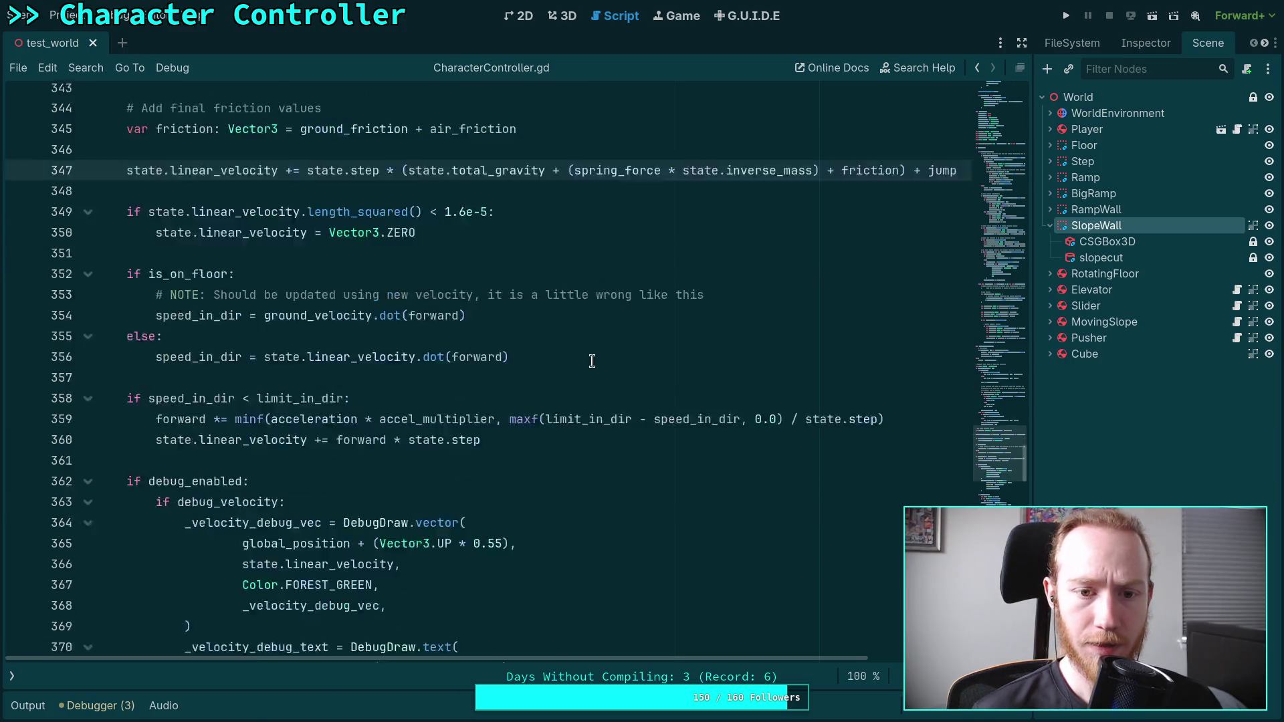
scroll(468, 374, down, 9)
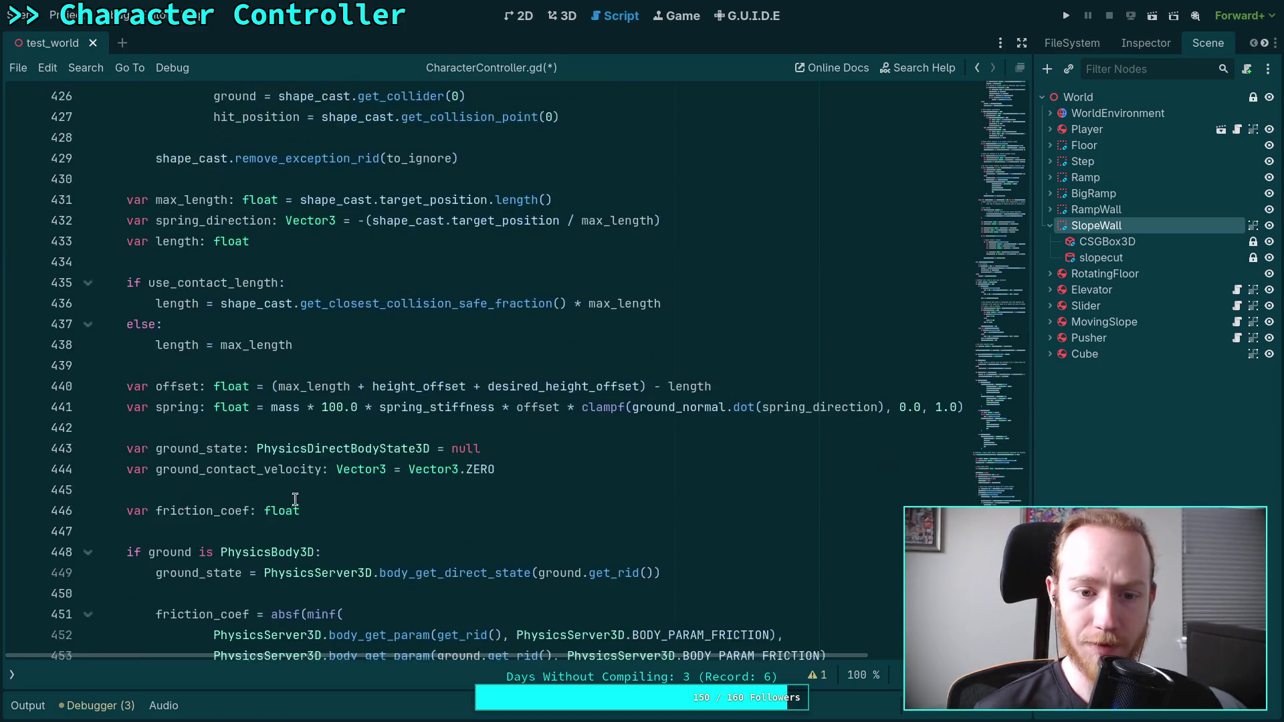
click(994, 438)
drag(994, 438, 968, 301)
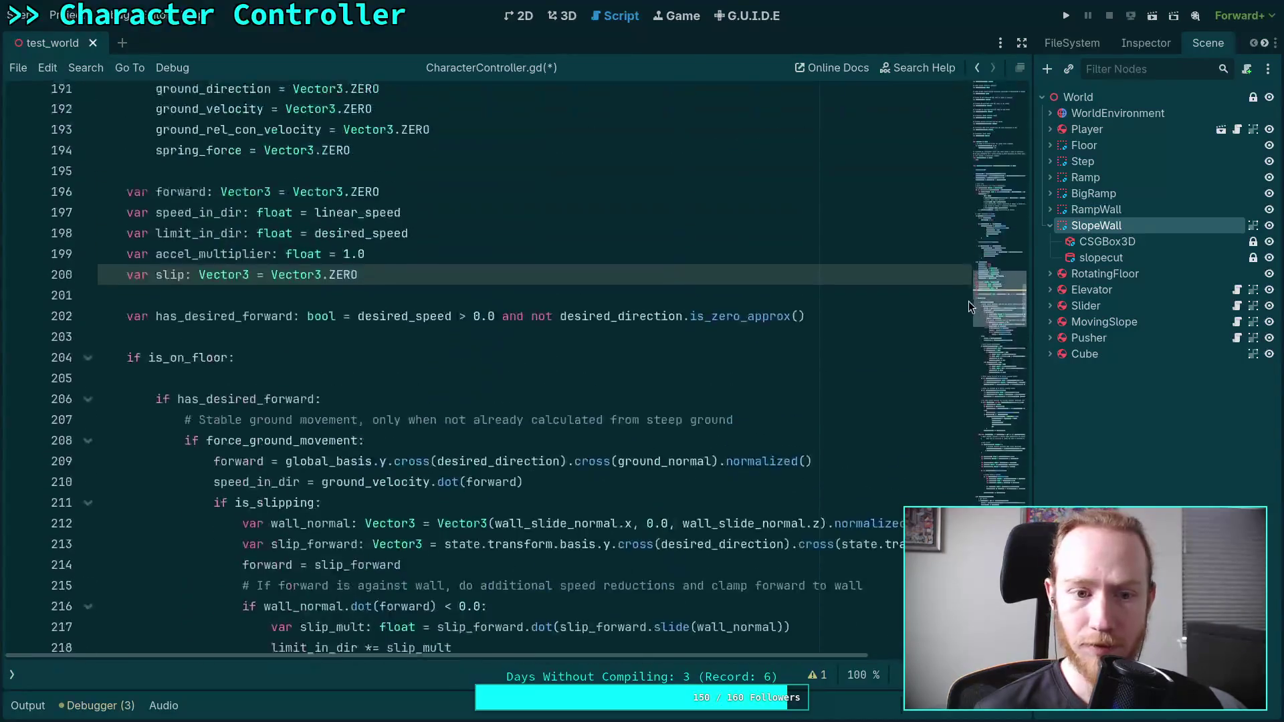
key(ctrl+shift+k)
- Save the script, briefly run the test scene with F5, and stop it
key(F5)
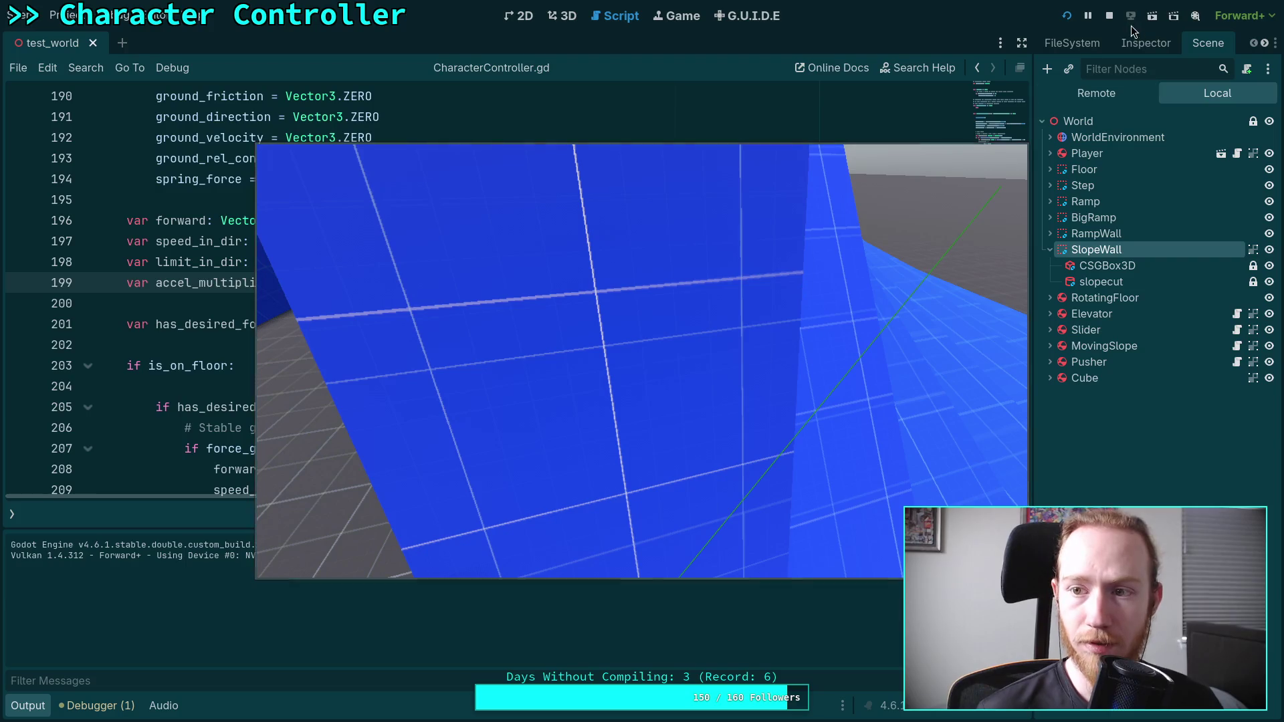
click(1110, 15)
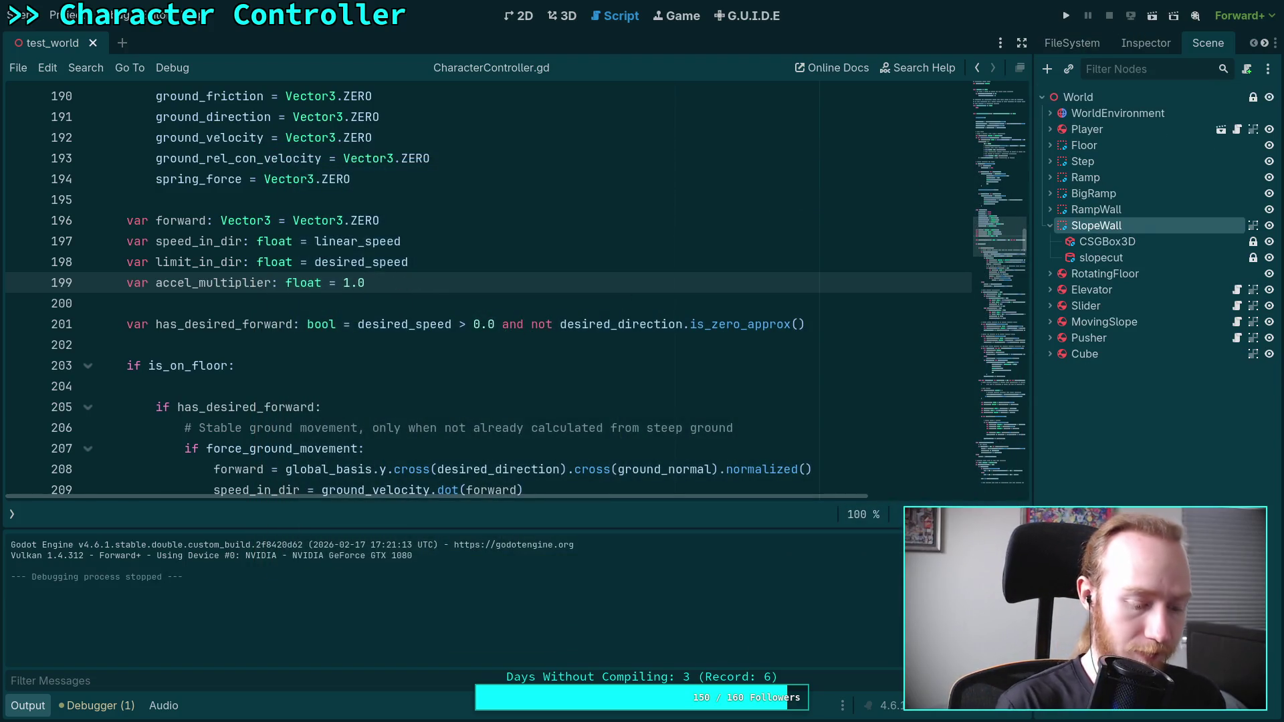
key(super+1)
- Stage the godot-game/ folder and show the staged diff with git diff --staged
text(q)
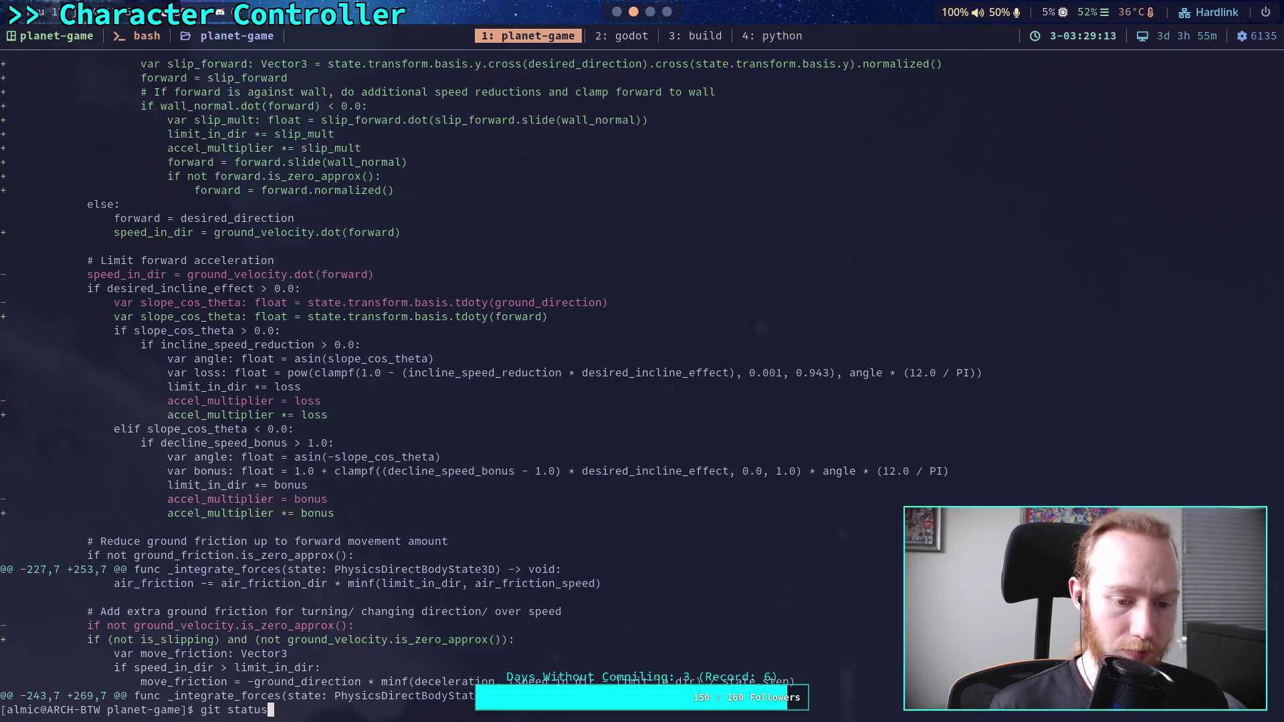
text(git add godot-game/)
key(Return)
text(git diff --staged)
key(Return)
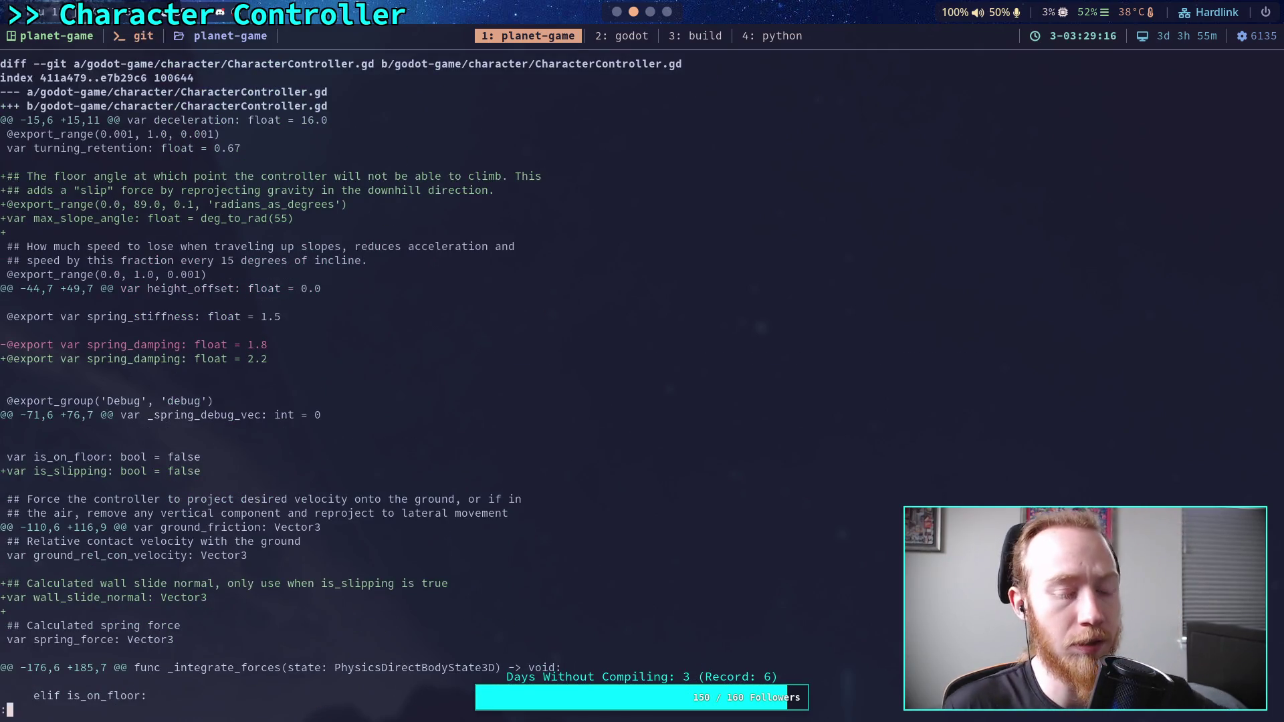
- Page and scroll through the staged diff to review the changes
key(space)
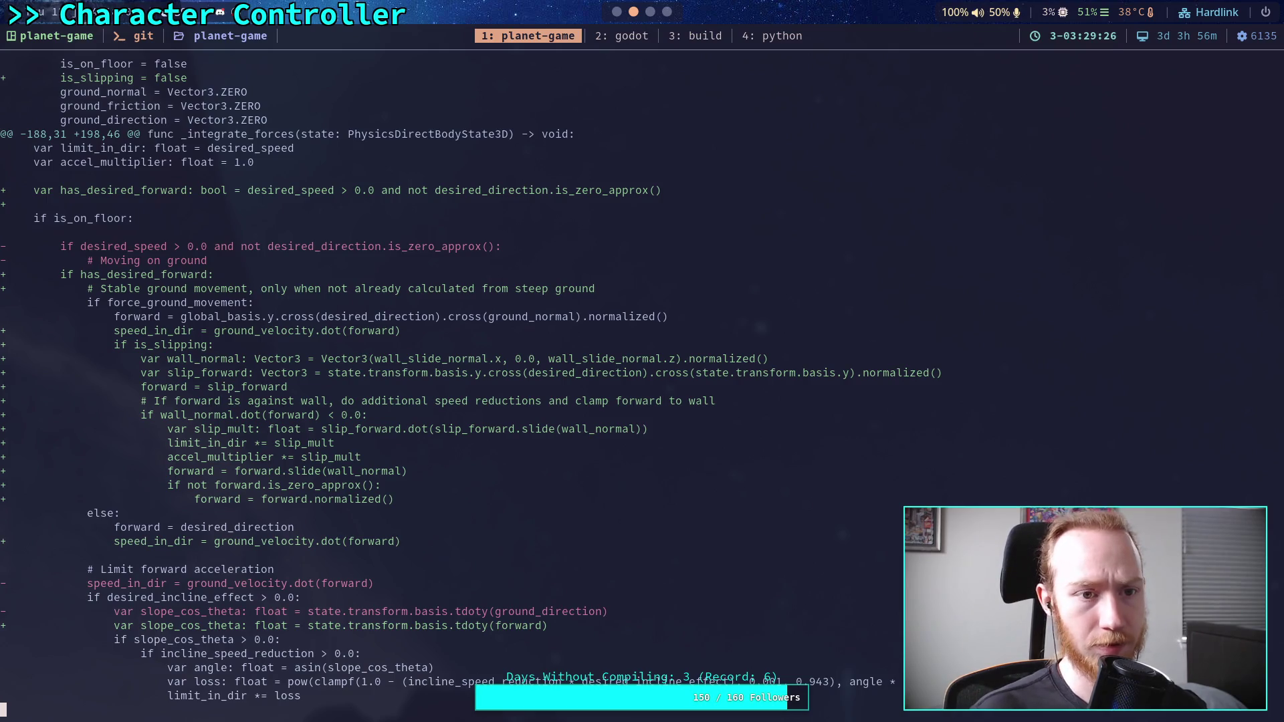
key(space)
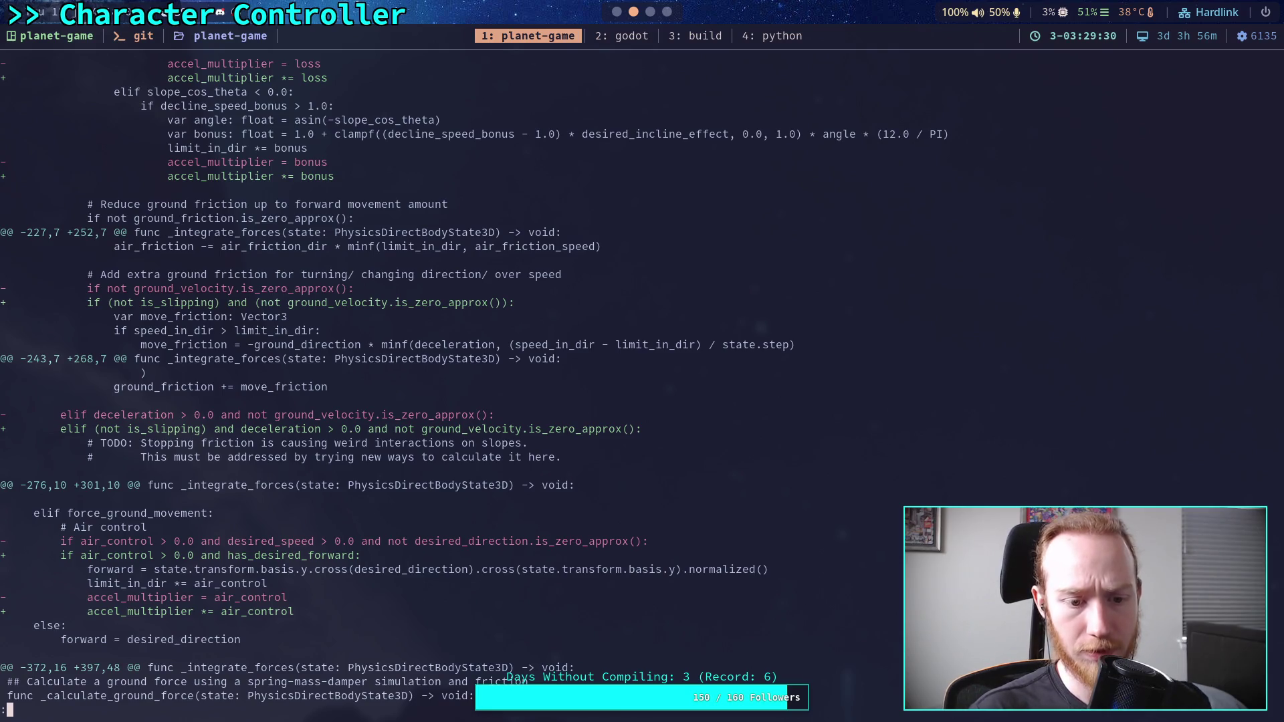
key(space)
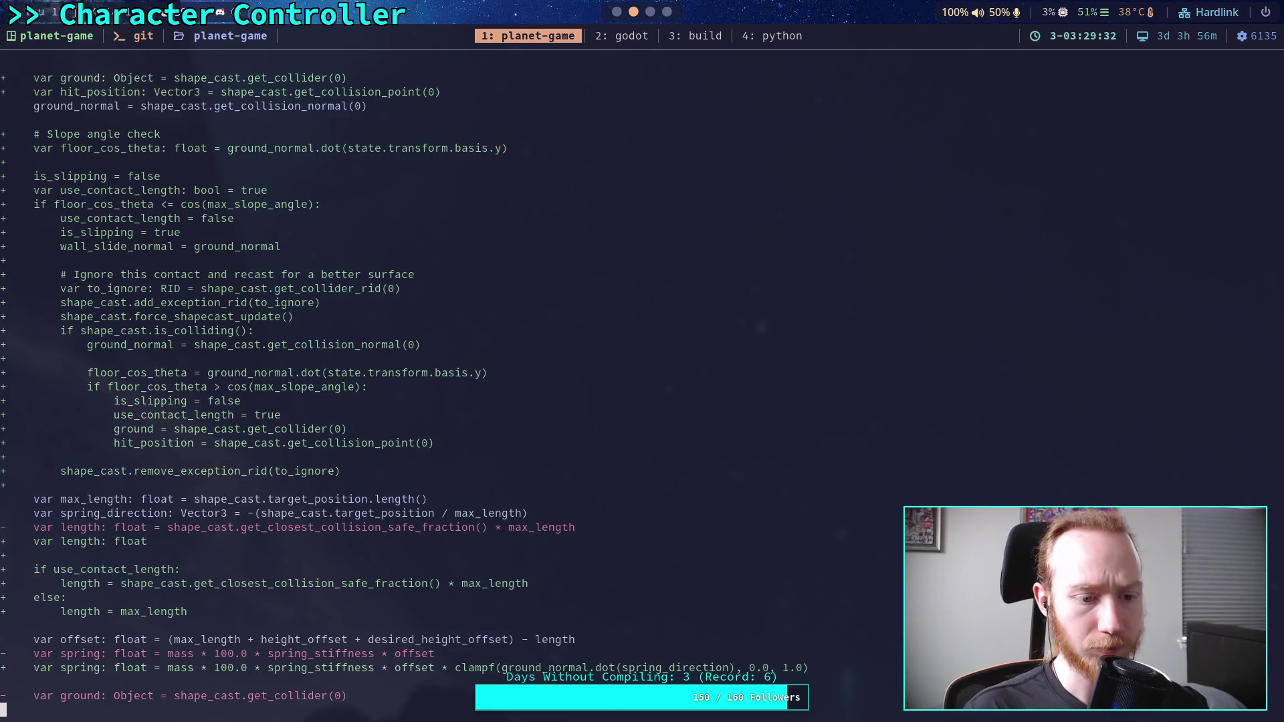
scroll(642, 374, up, 2)
scroll(642, 375, down, 2)
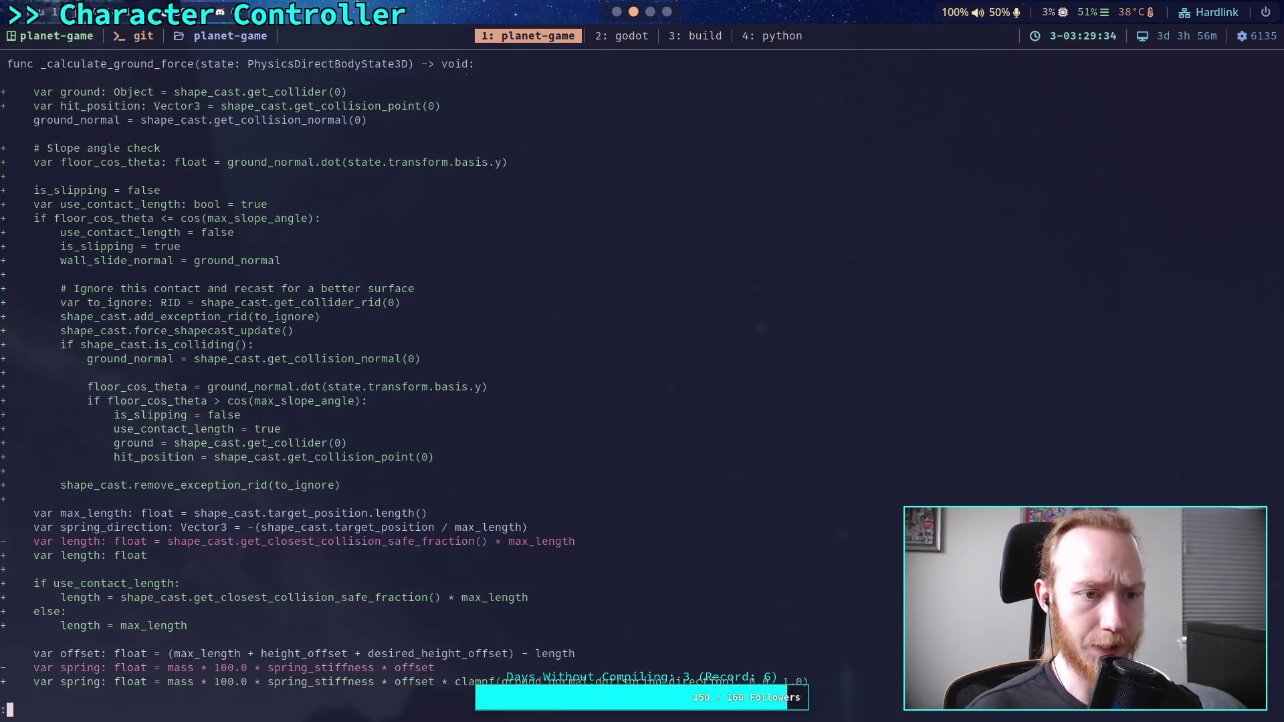
scroll(642, 374, down, 5)
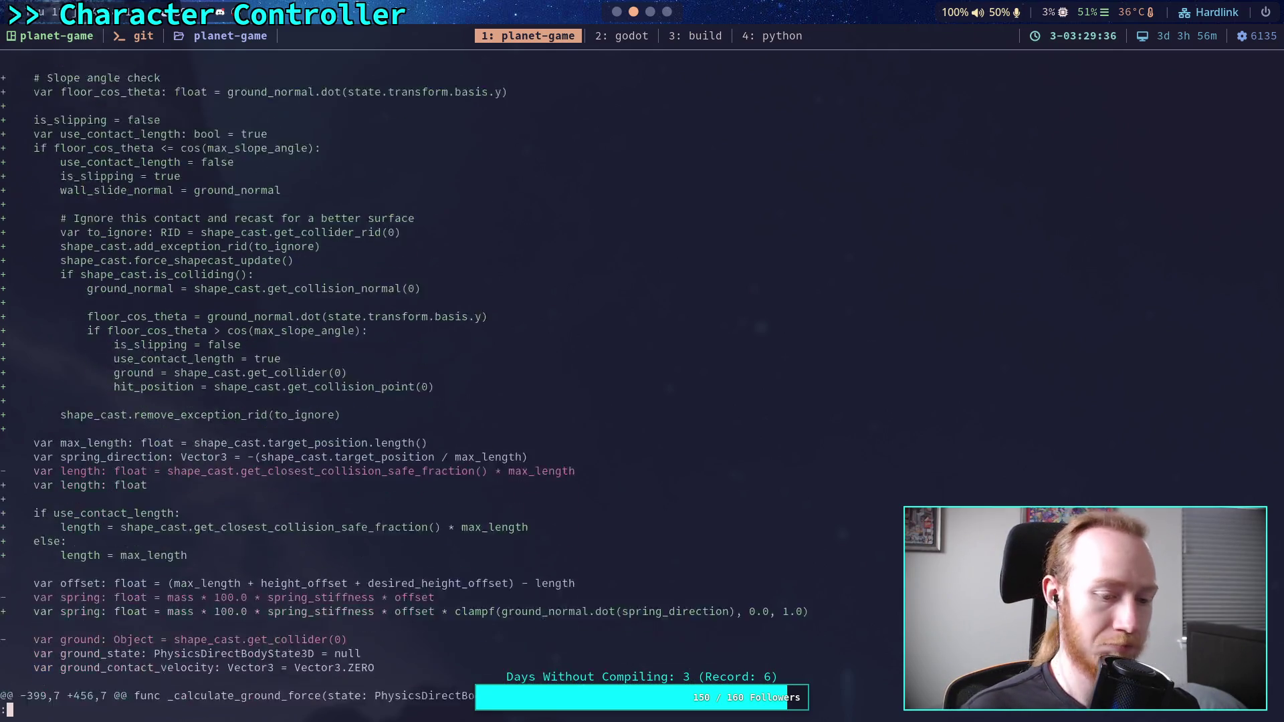
scroll(642, 374, down, 7)
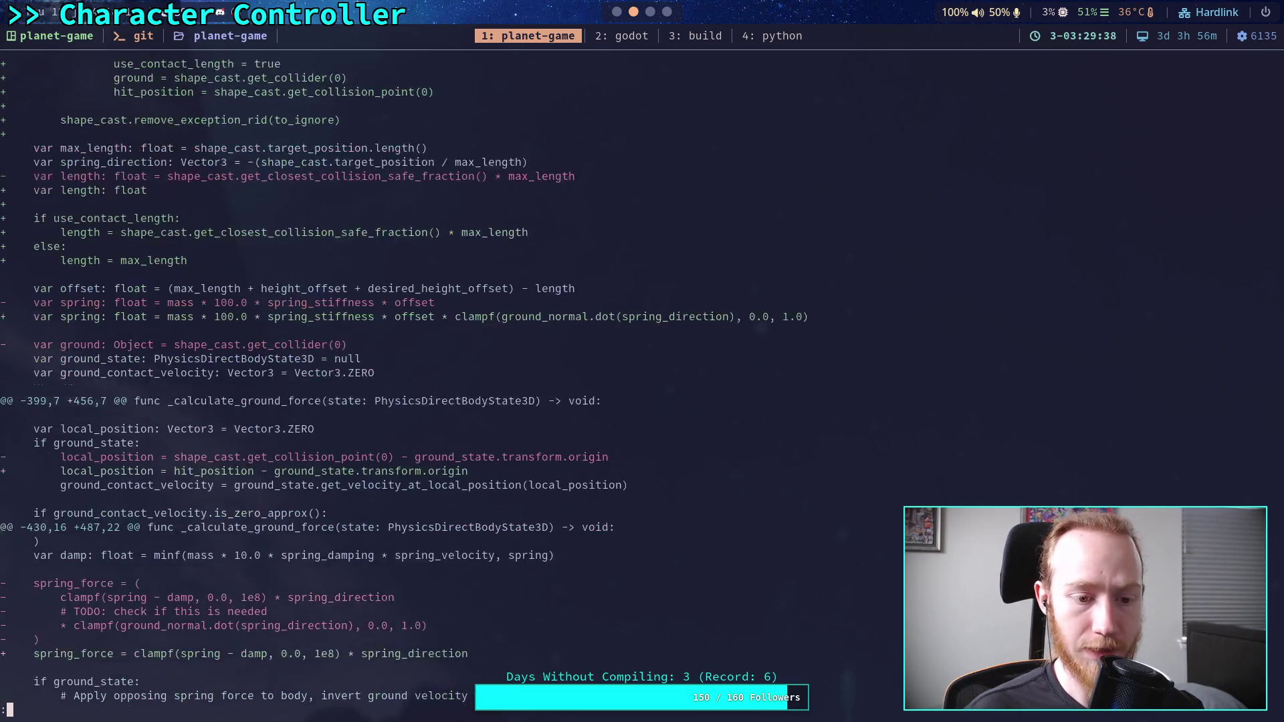
scroll(642, 374, down, 6)
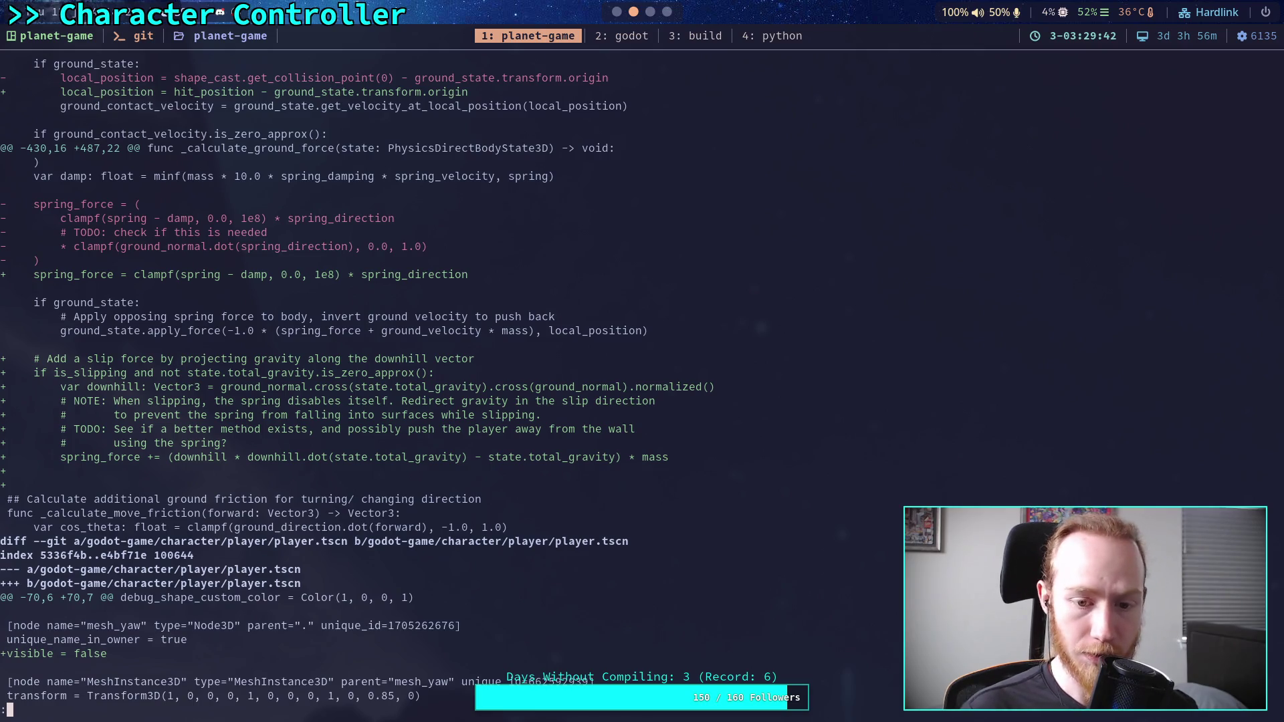
scroll(642, 375, down, 6)
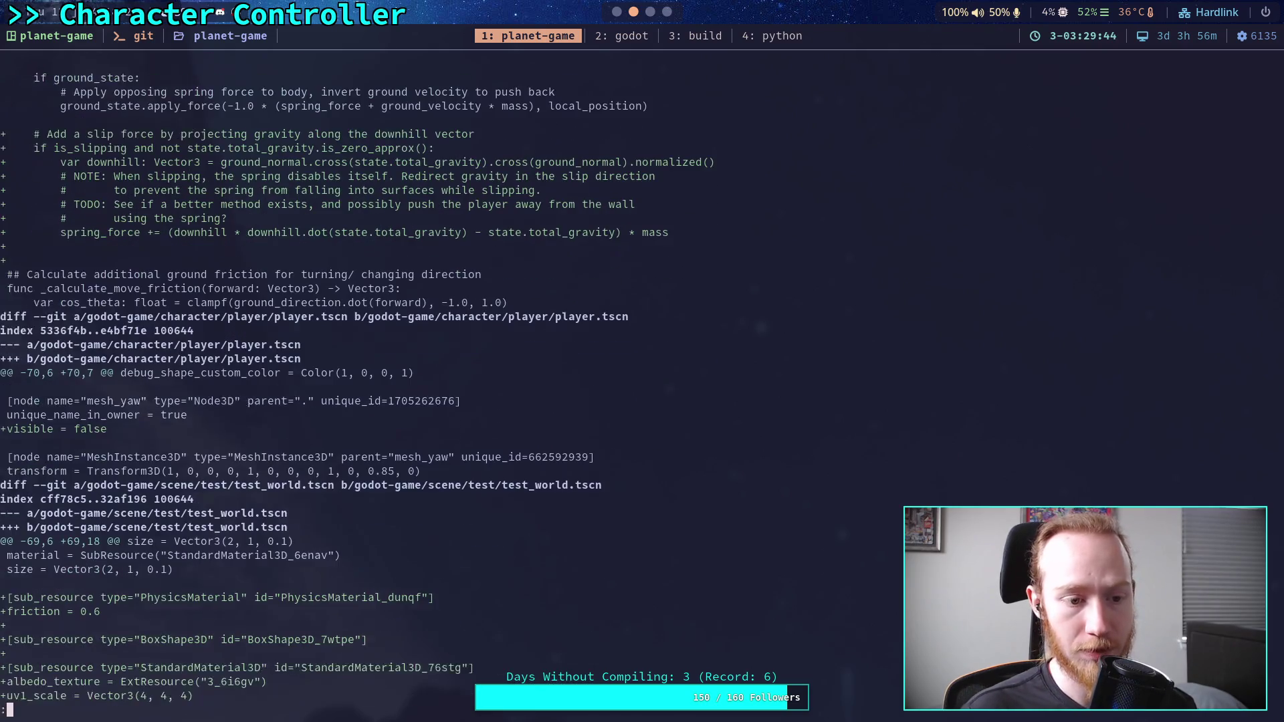
scroll(642, 375, down, 1)
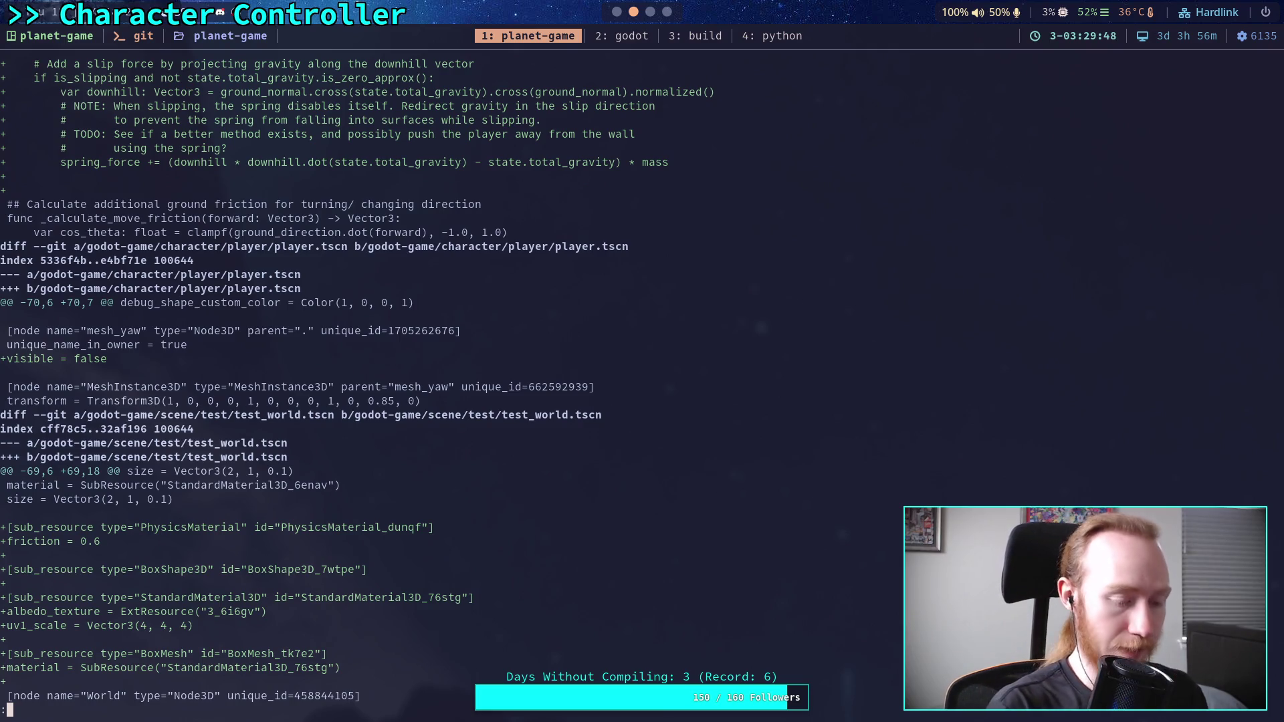
- In player.tscn, make the mesh_yaw node visible again, save, and close the scene
key(super+2)
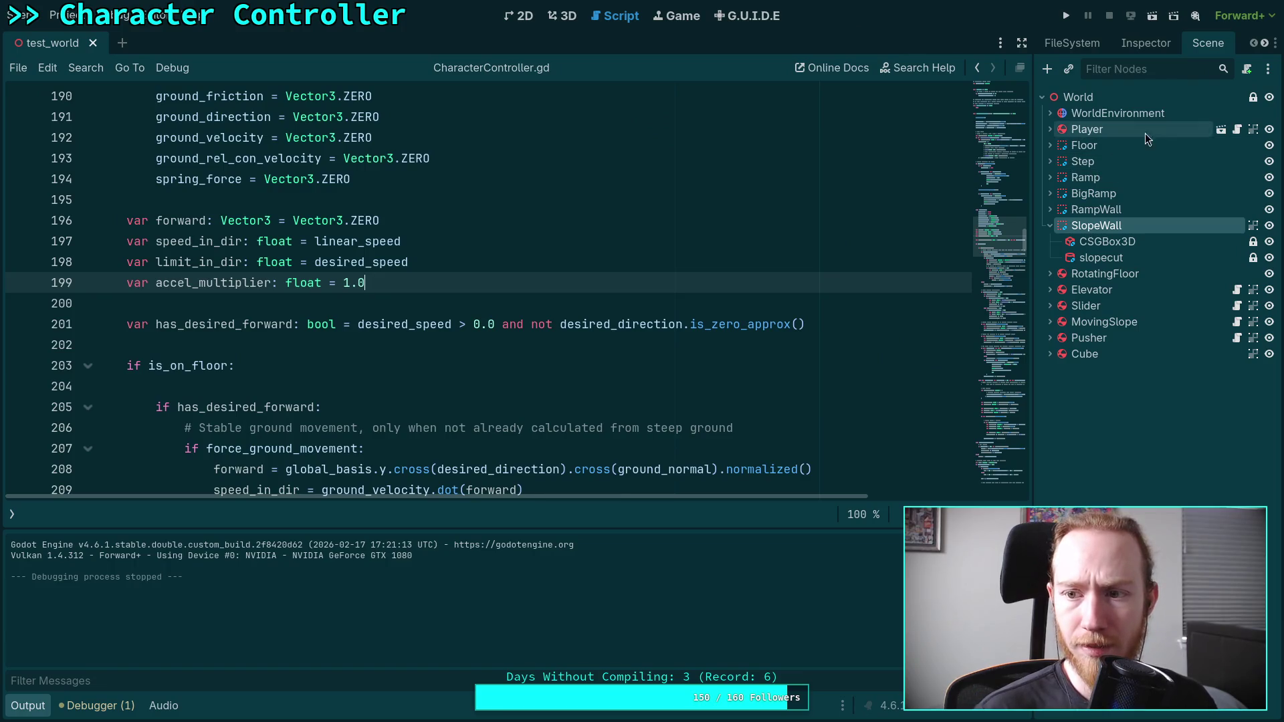
click(1221, 130)
click(1270, 161)
key(ctrl+s)
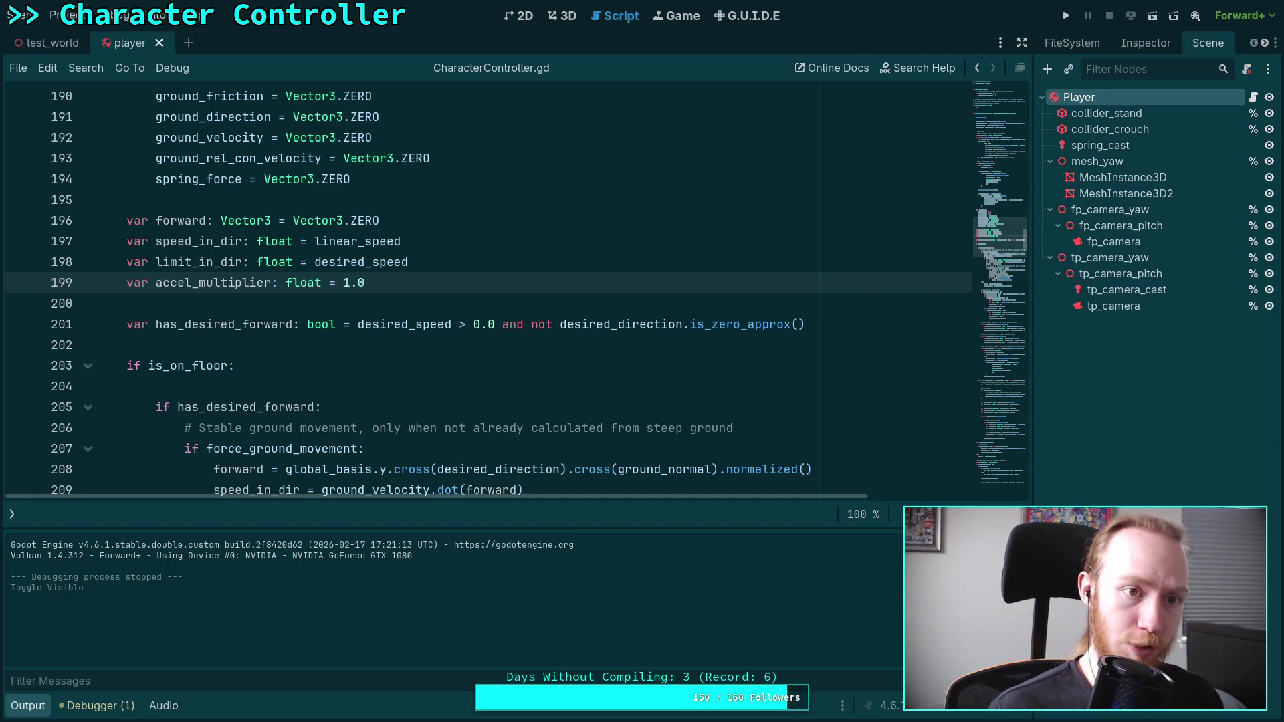
click(160, 43)
key(super+2)
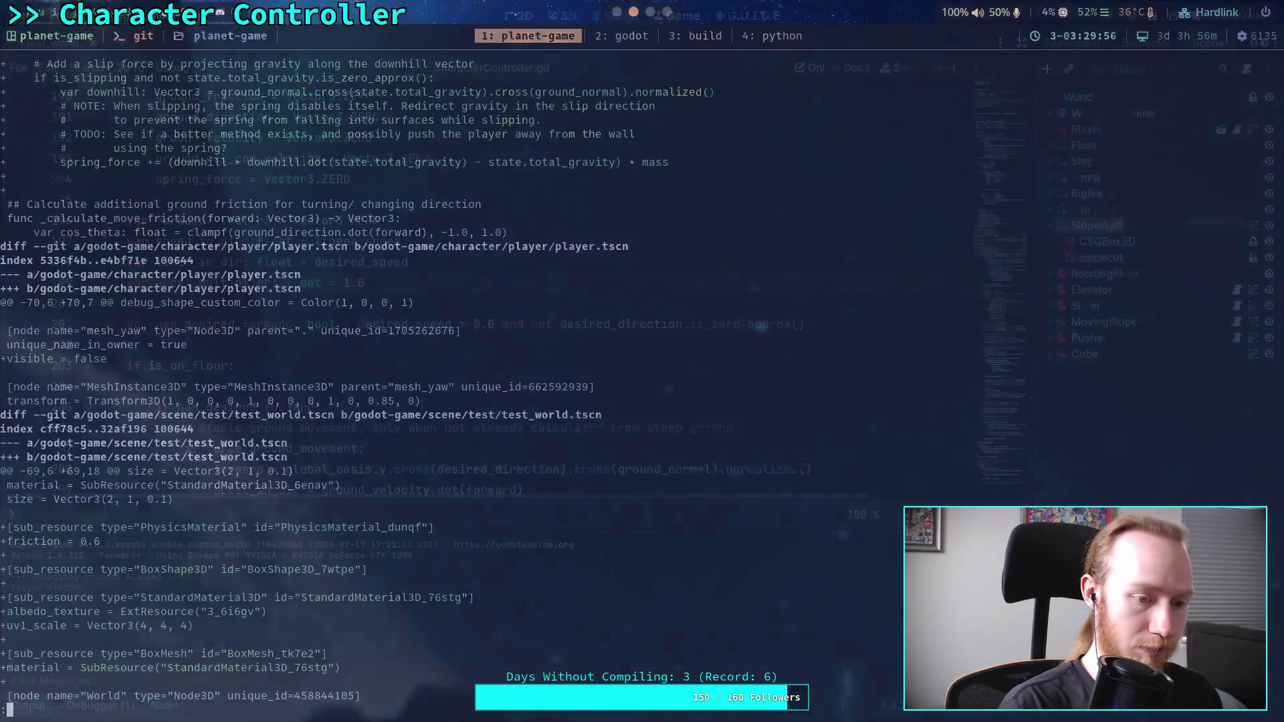
- Re-stage the godot-game changes and reopen the staged diff
key(q)
key(Up)
key(Up)
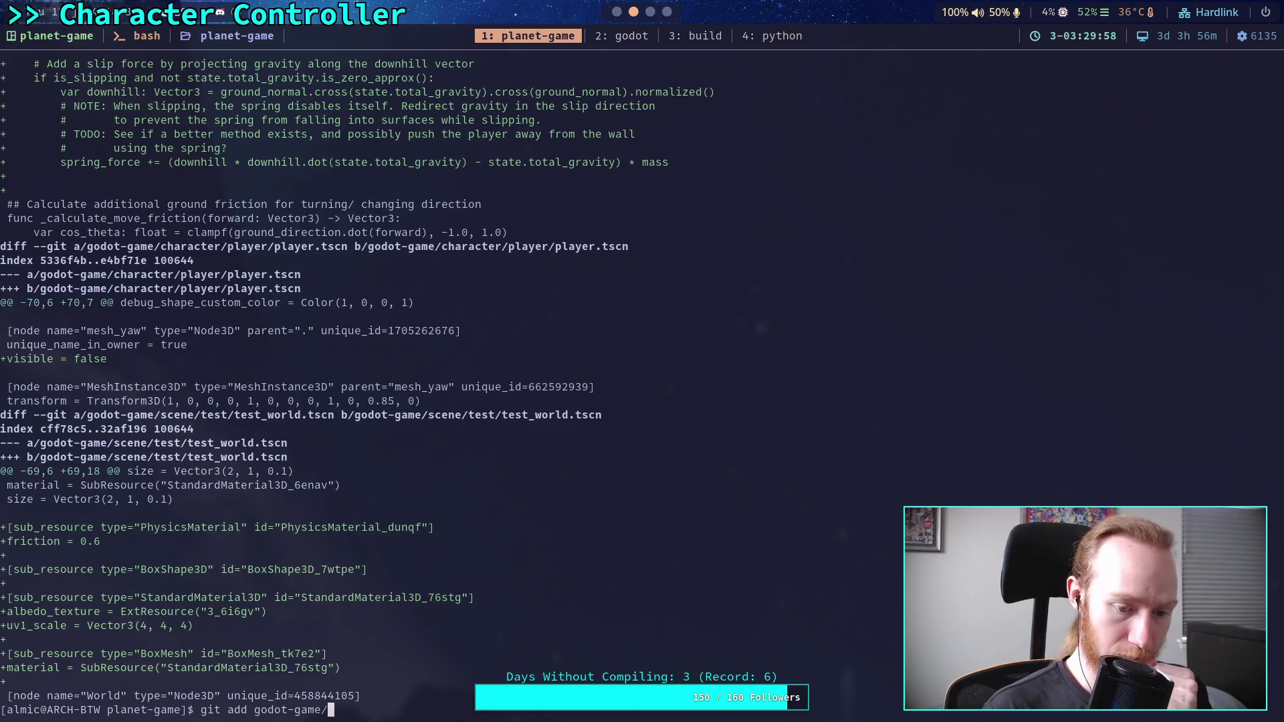
key(Return)
key(Up)
key(Up)
key(Return)
- Read through the CharacterController.gd and test_world.tscn hunks, including the Player's debug flags
scroll(642, 375, down, 15)
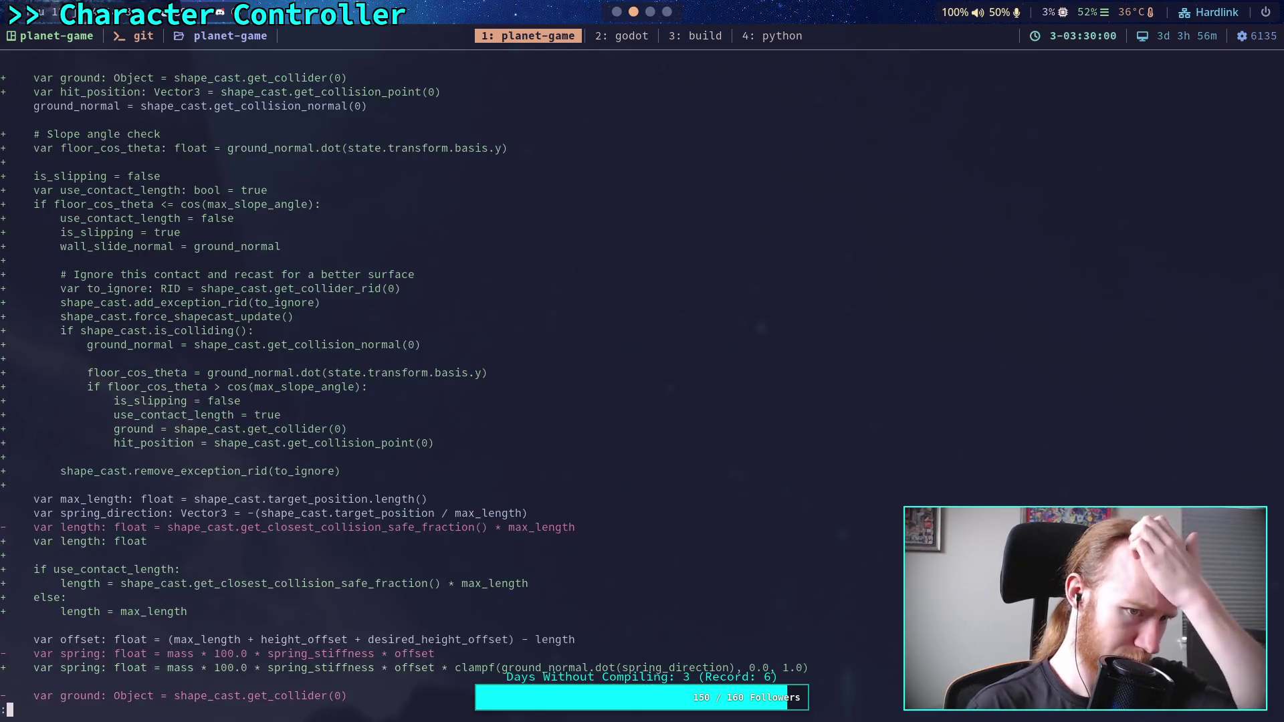
scroll(643, 375, down, 15)
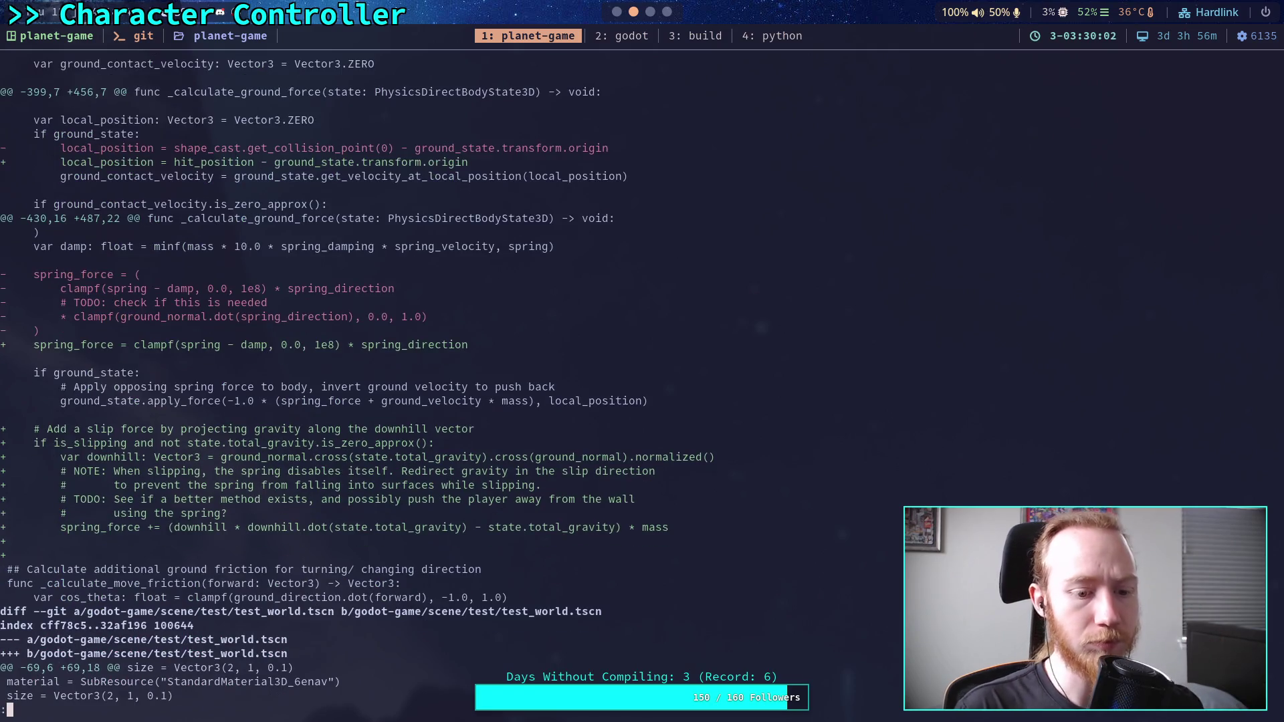
scroll(642, 375, down, 7)
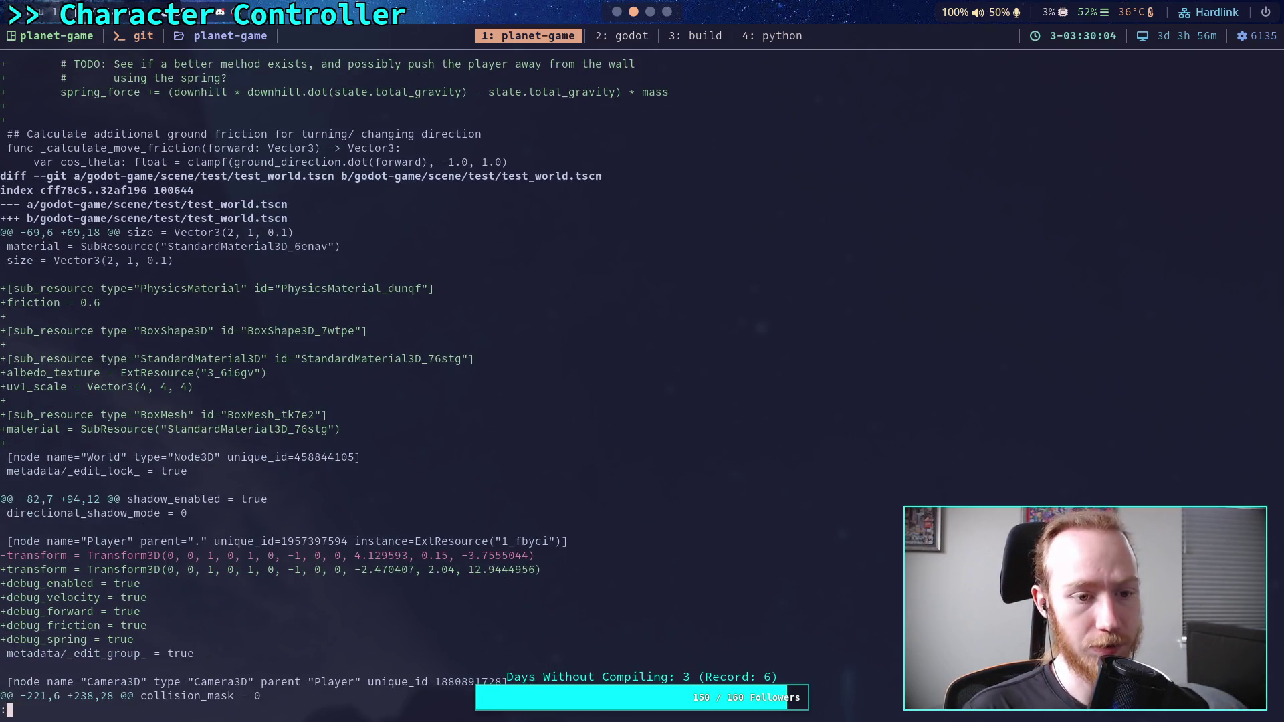
scroll(334, 380, down, 3)
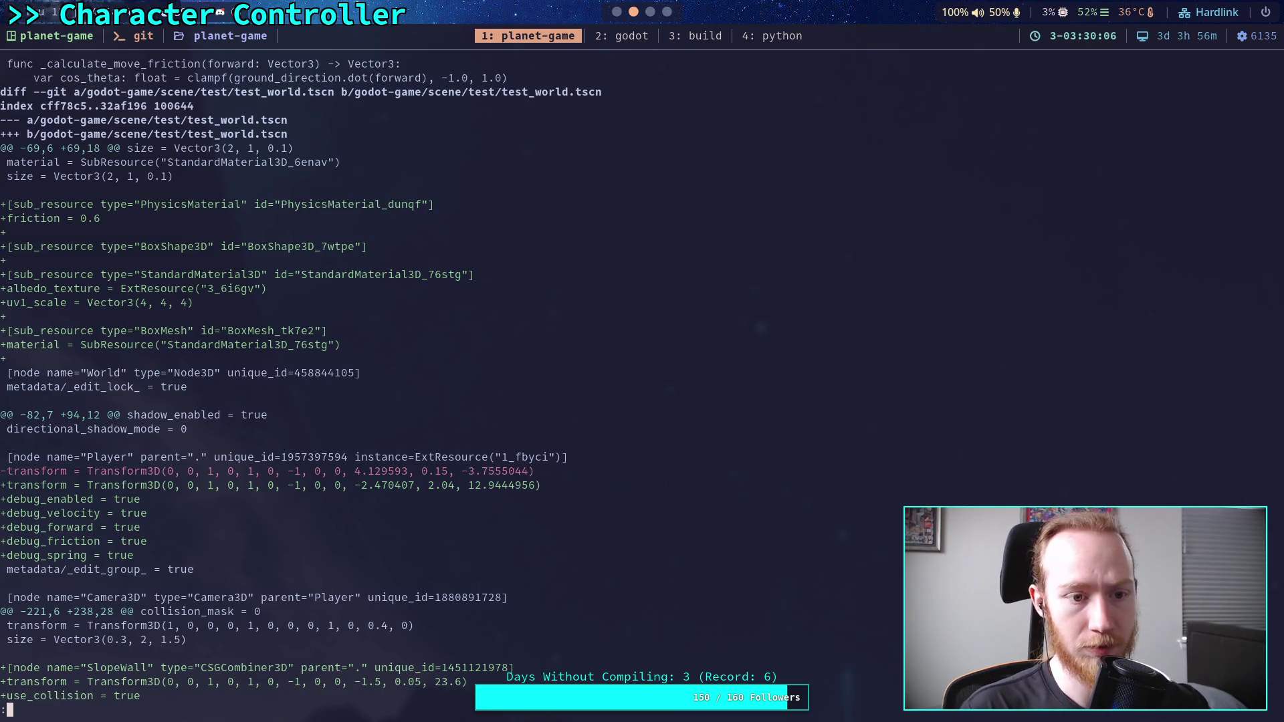
scroll(642, 375, down, 5)
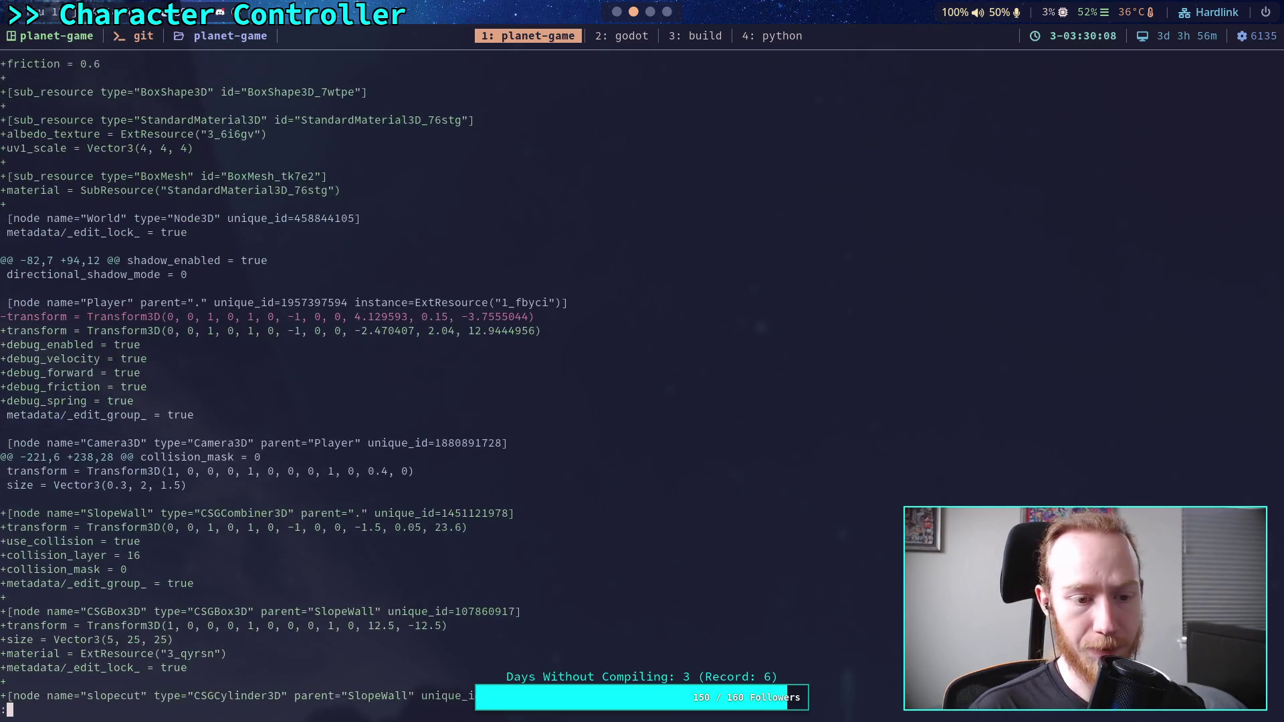
scroll(642, 375, down, 3)
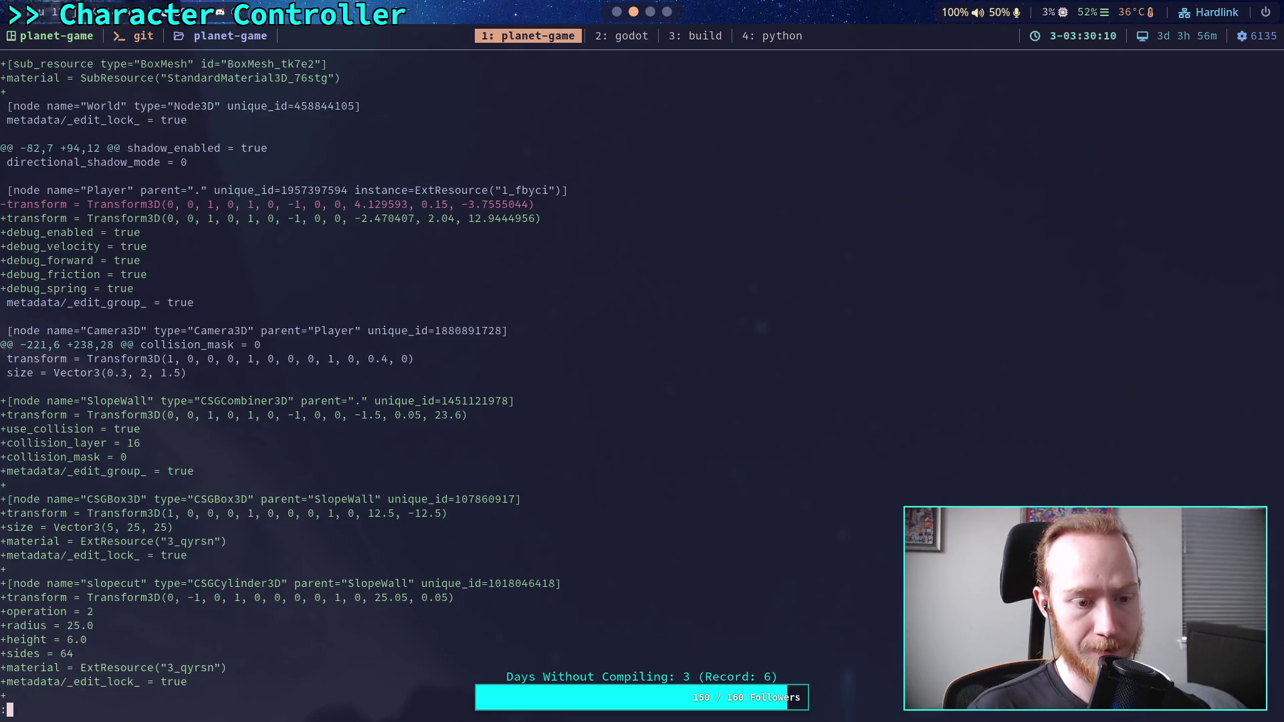
scroll(642, 375, down, 7)
scroll(642, 374, down, 2)
scroll(642, 374, up, 6)
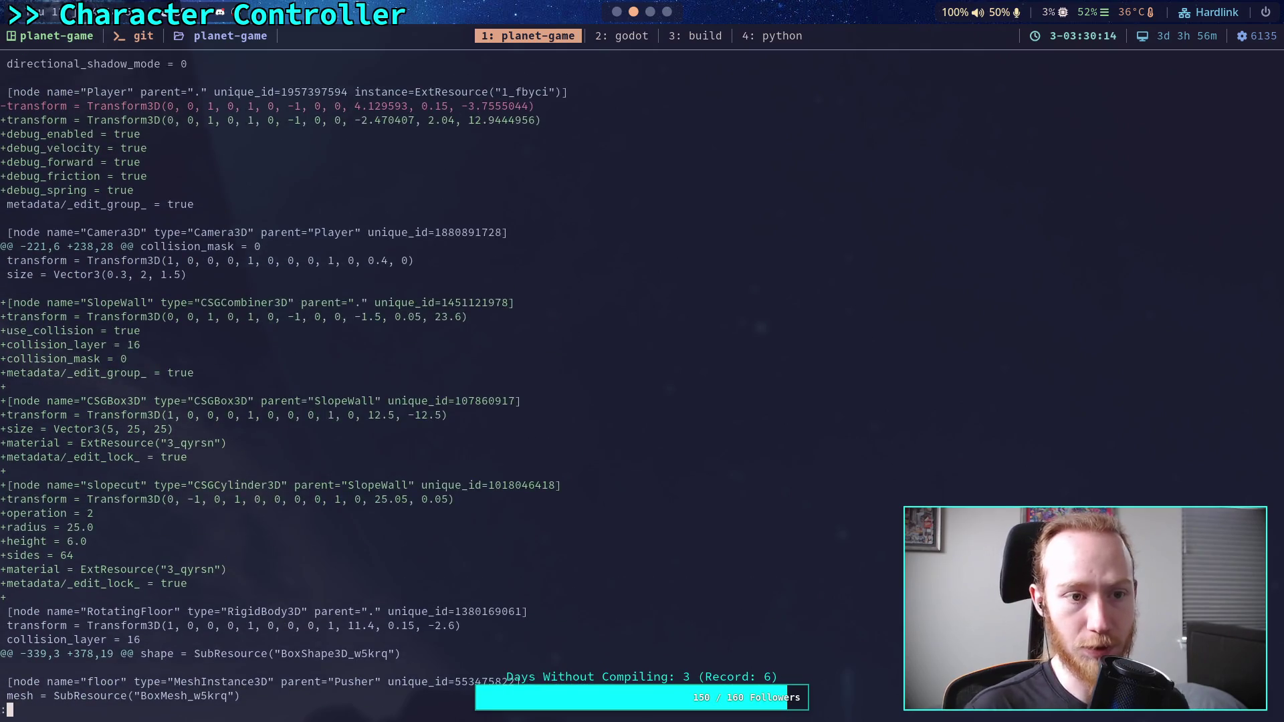
scroll(642, 374, up, 6)
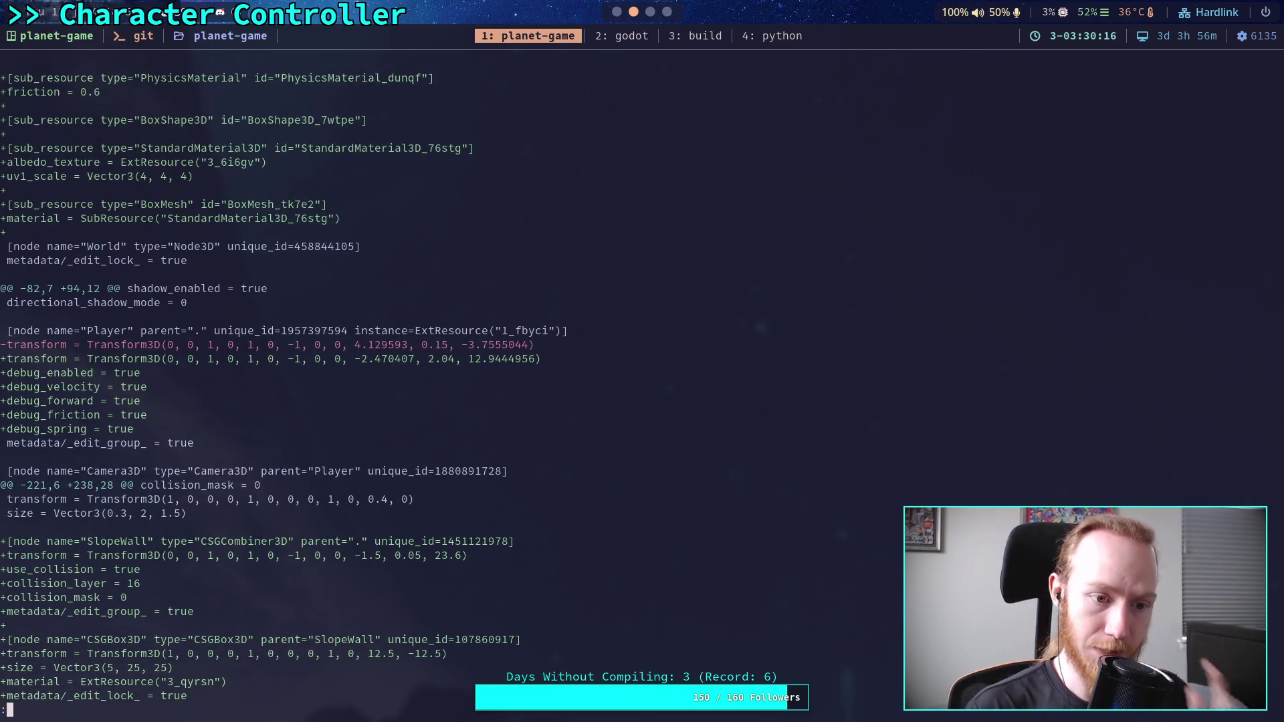
key(super+2)
- Untick the Player's Velocity, Forward, Friction, Spring and Debug On options and save test_world
click(1087, 129)
click(1146, 42)
scroll(1201, 338, down, 3)
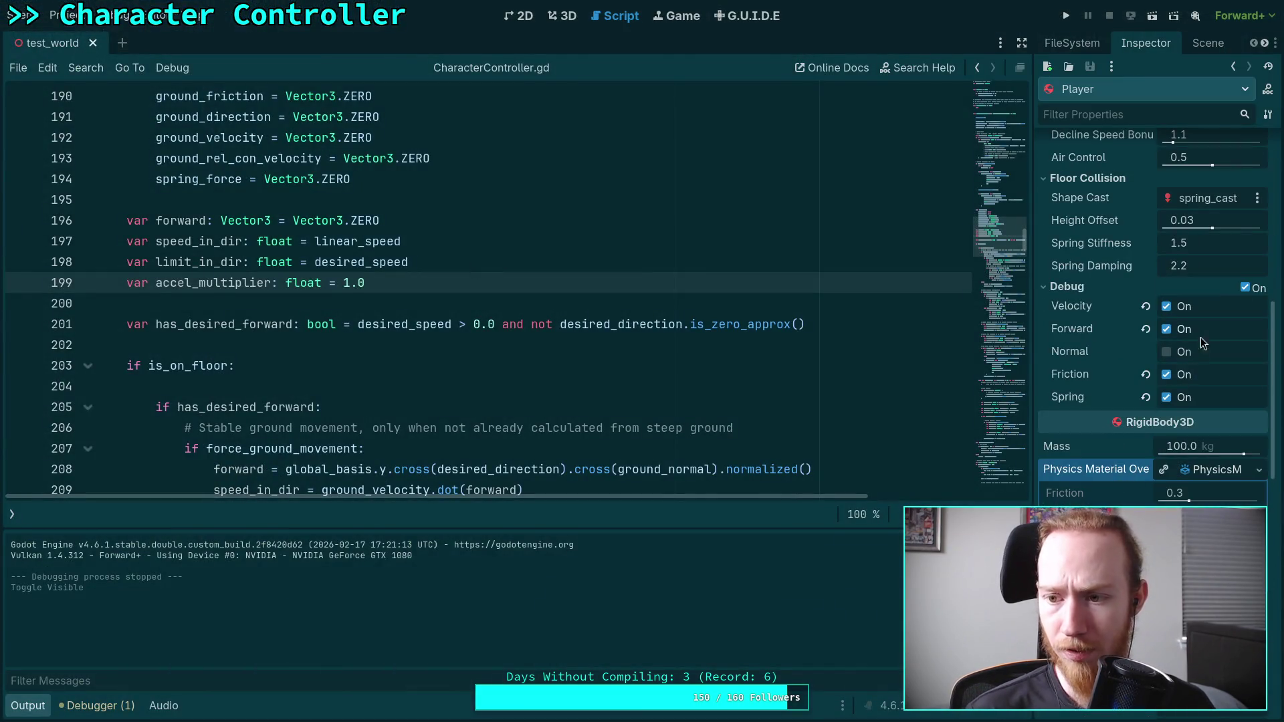
click(1146, 374)
click(1145, 396)
click(1145, 329)
click(1146, 306)
click(1244, 288)
key(ctrl+s)
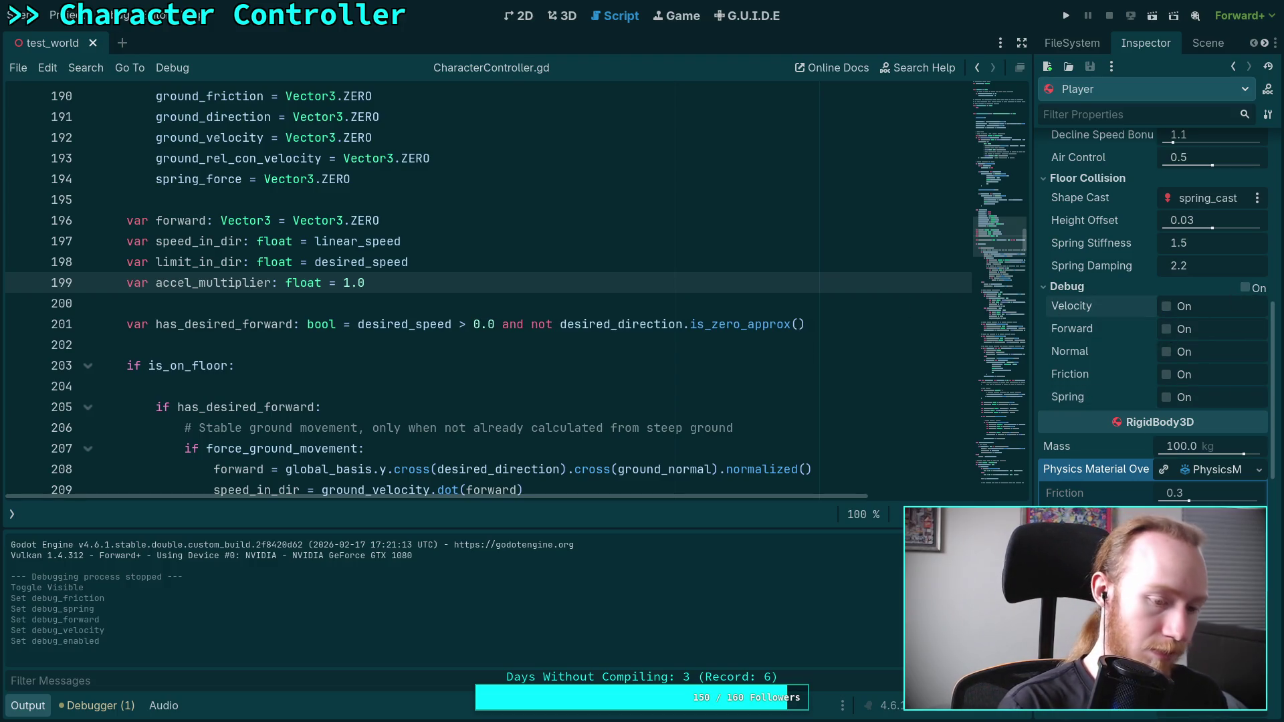
- Rerun the diff in the terminal to check the scene changes
key(super+1)
key(Up)
key(Return)
scroll(572, 388, down, 15)
scroll(571, 388, up, 1)
scroll(571, 388, up, 6)
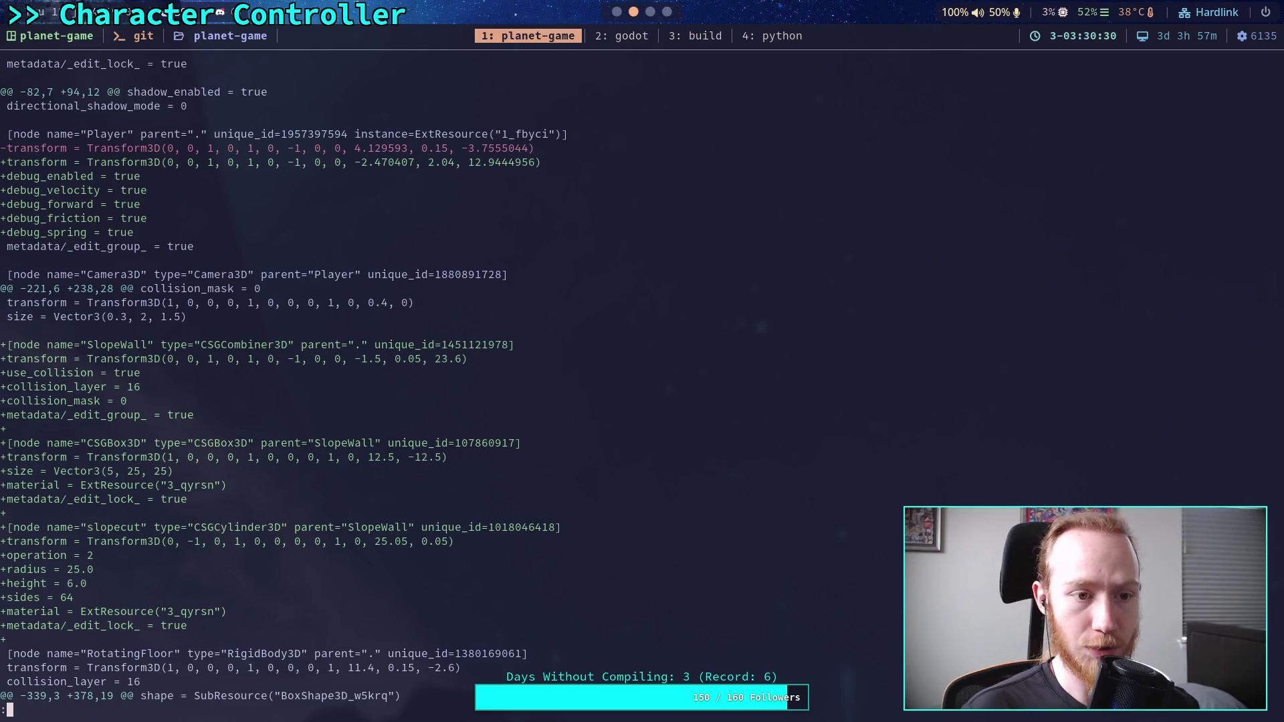
- Re-stage godot-game/ and display the staged diff again
scroll(572, 388, up, 6)
text(qgit diff --staged)
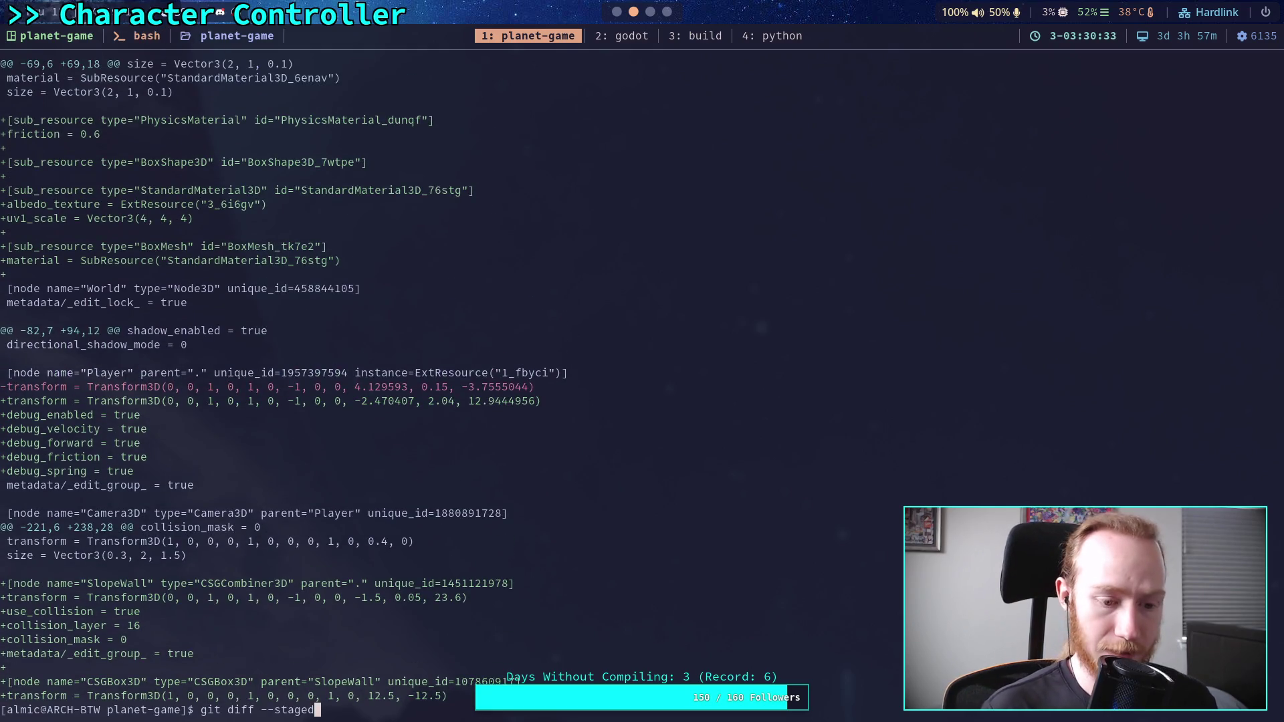
key(ctrl+u)
text(git add godot-game/)
key(Return)
text(git diff --staged)
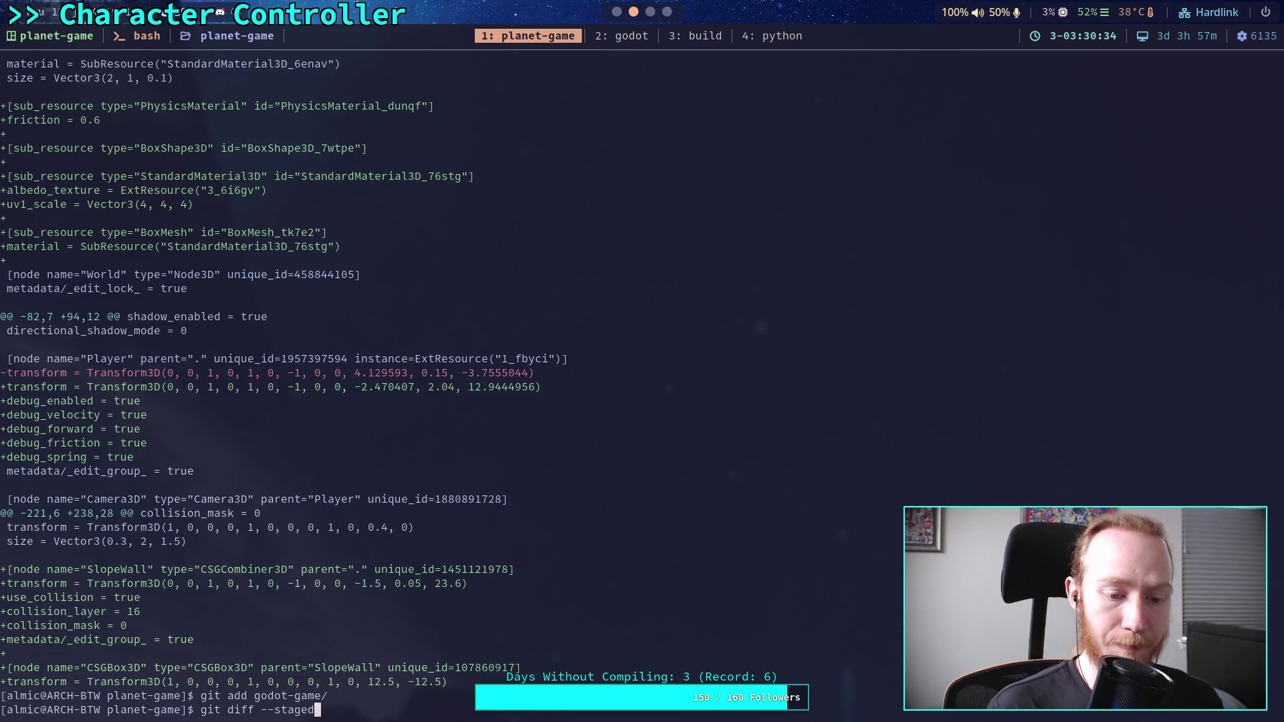
key(Return)
- Scroll through the staged diff to confirm the debug flags are gone
scroll(572, 388, down, 20)
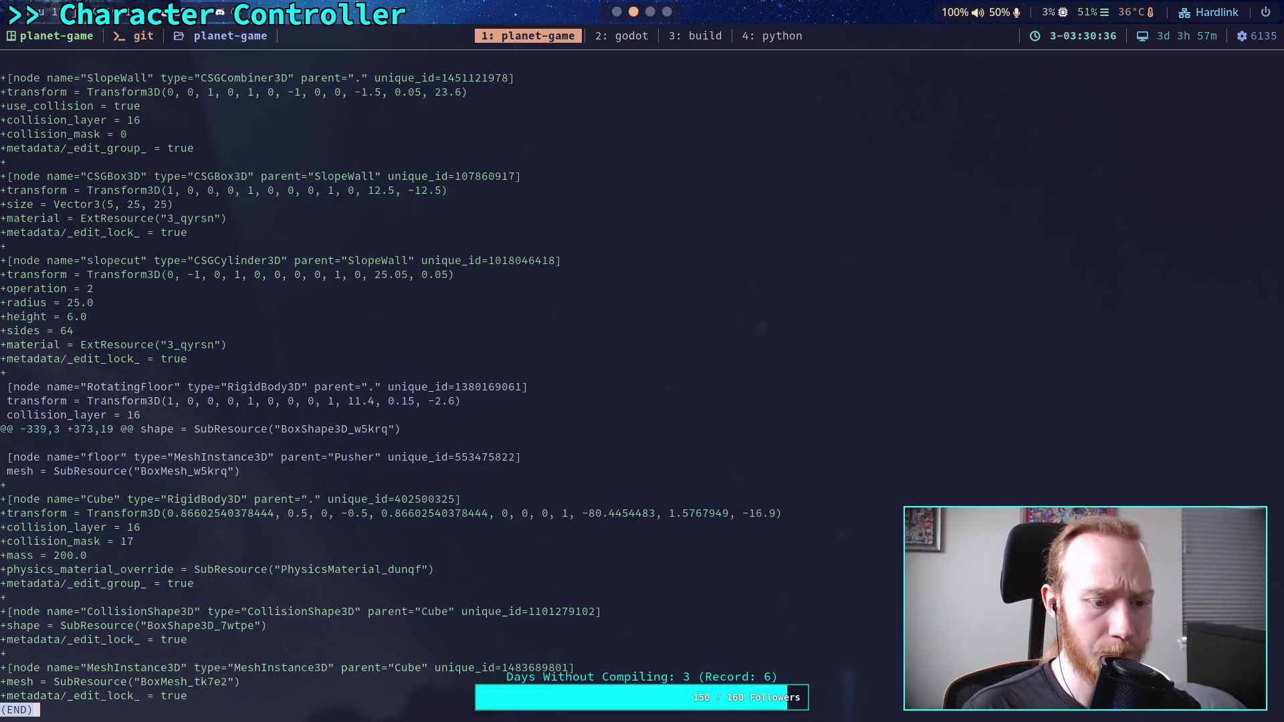
scroll(390, 388, up, 3)
scroll(390, 387, up, 5)
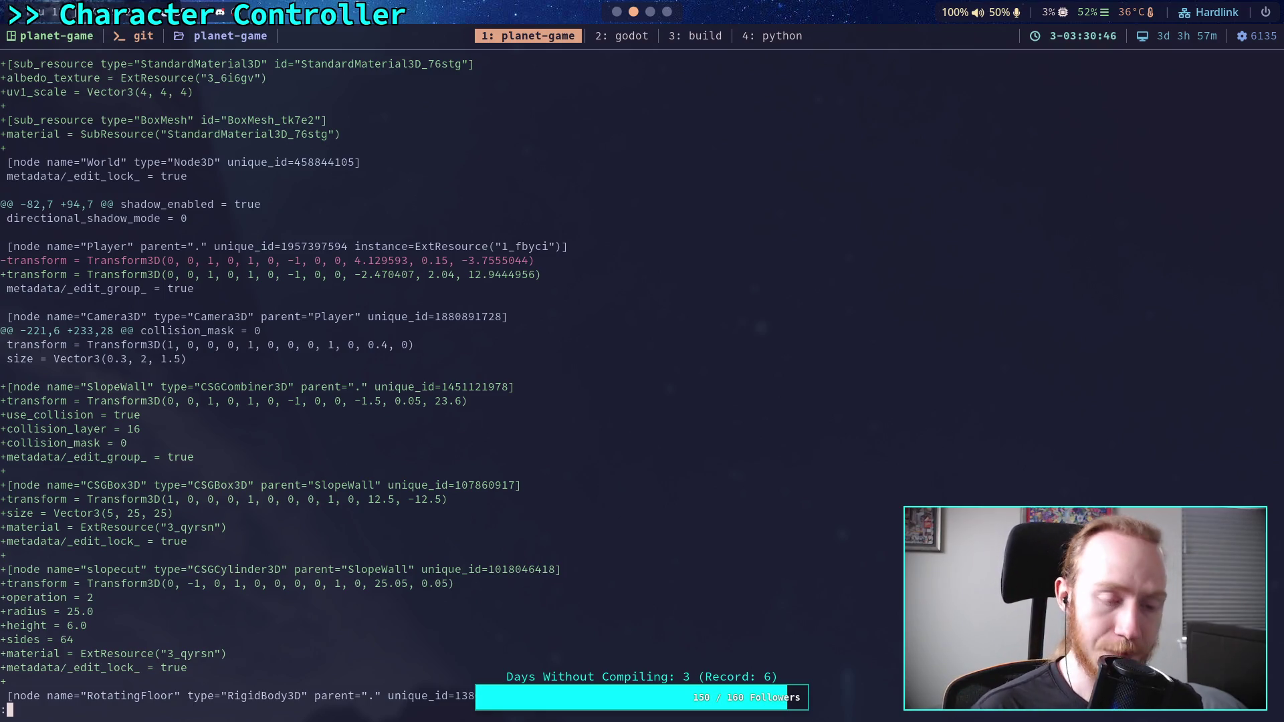
scroll(278, 380, up, 1)
scroll(301, 381, up, 2)
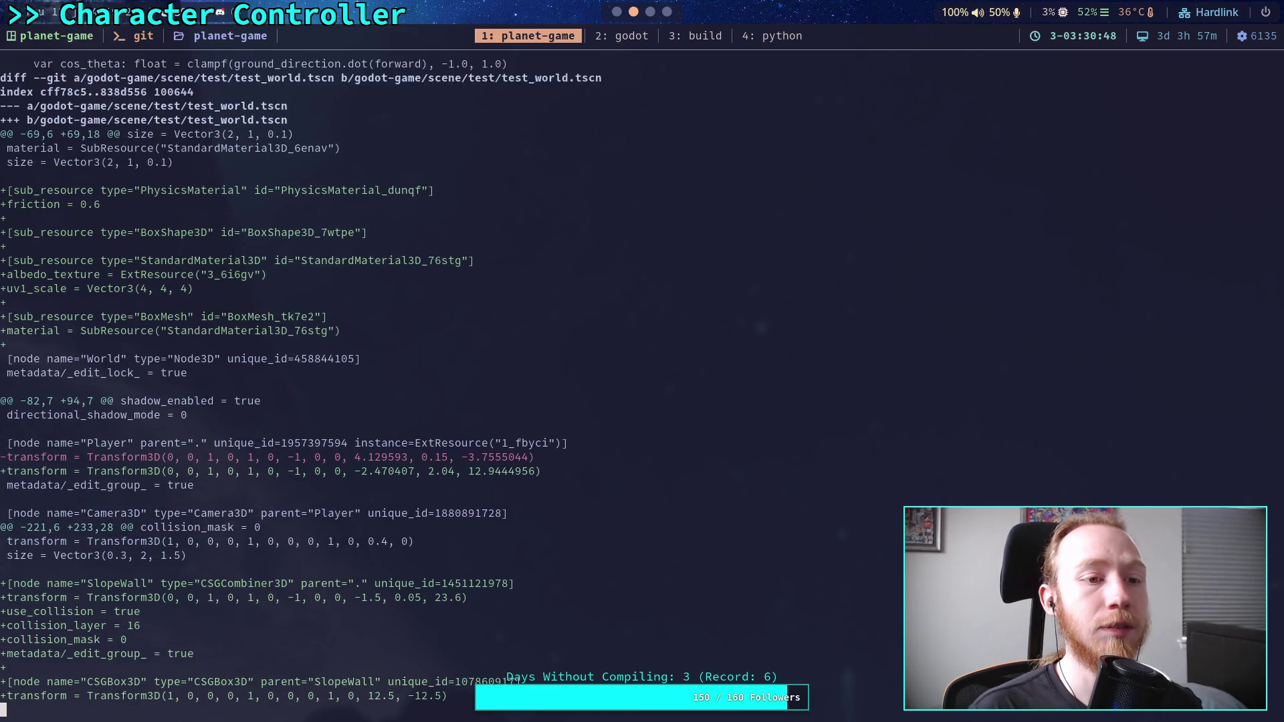
scroll(301, 381, down, 6)
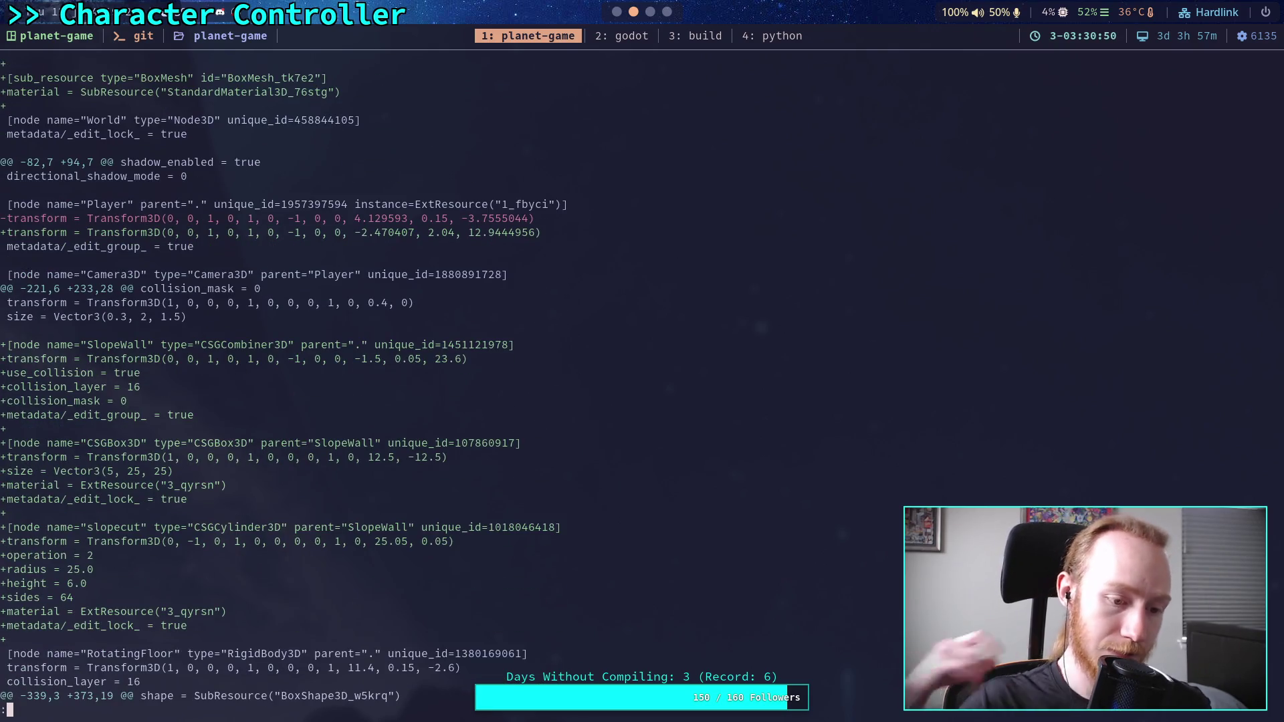
scroll(478, 381, down, 6)
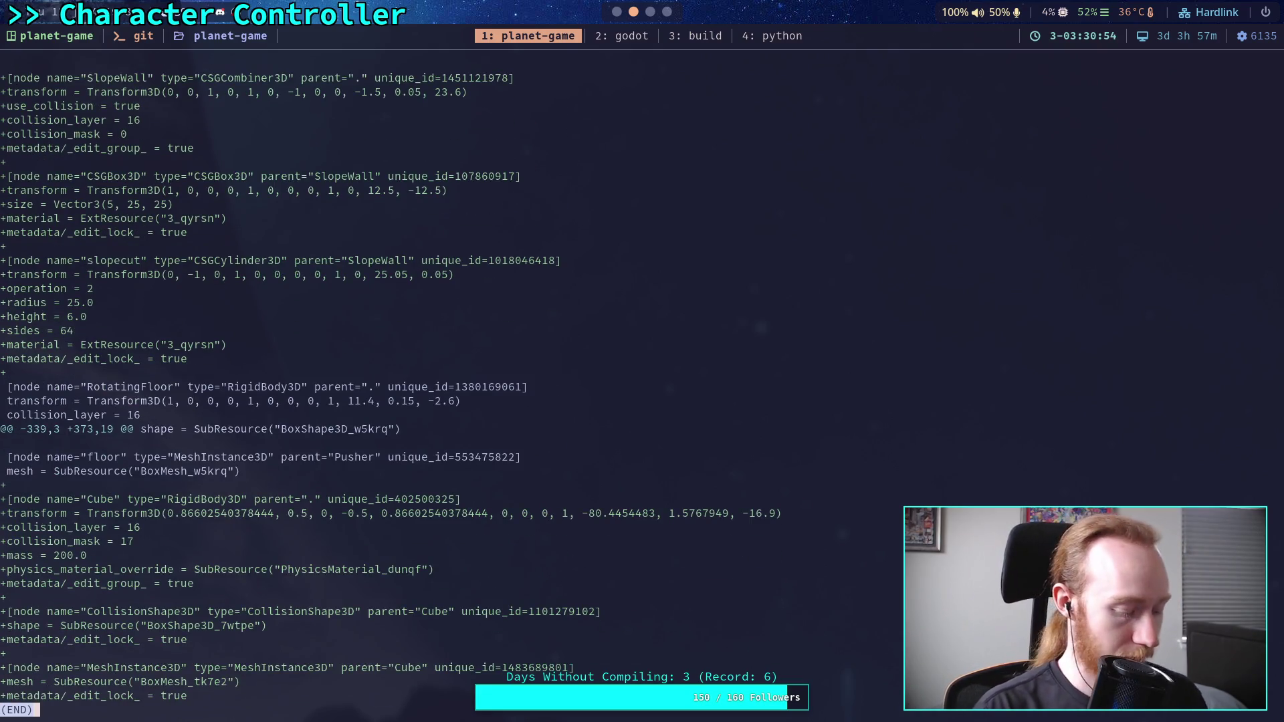
- Check git status and start a git commit
text(qgit status)
key(Return)
text(git commit)
key(Return)
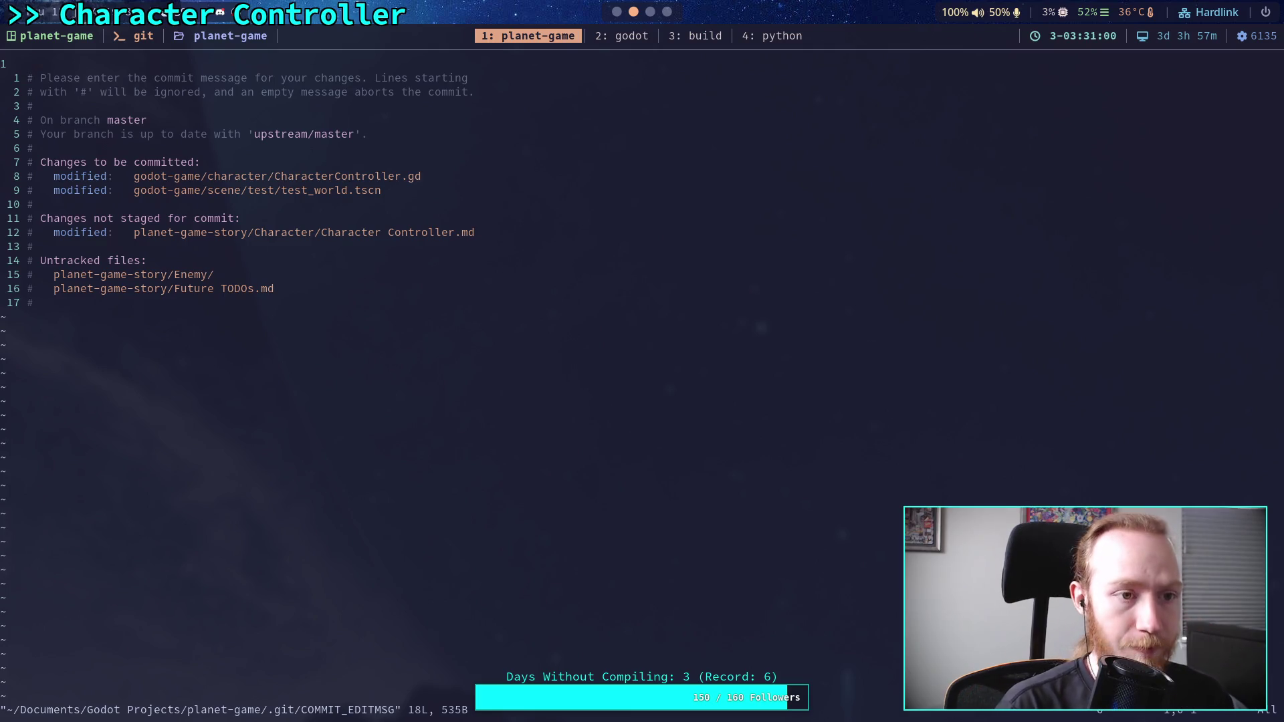
- Type a summary about max slope angles/slipping and begin a '- Also' bullet
text(OAdd max )
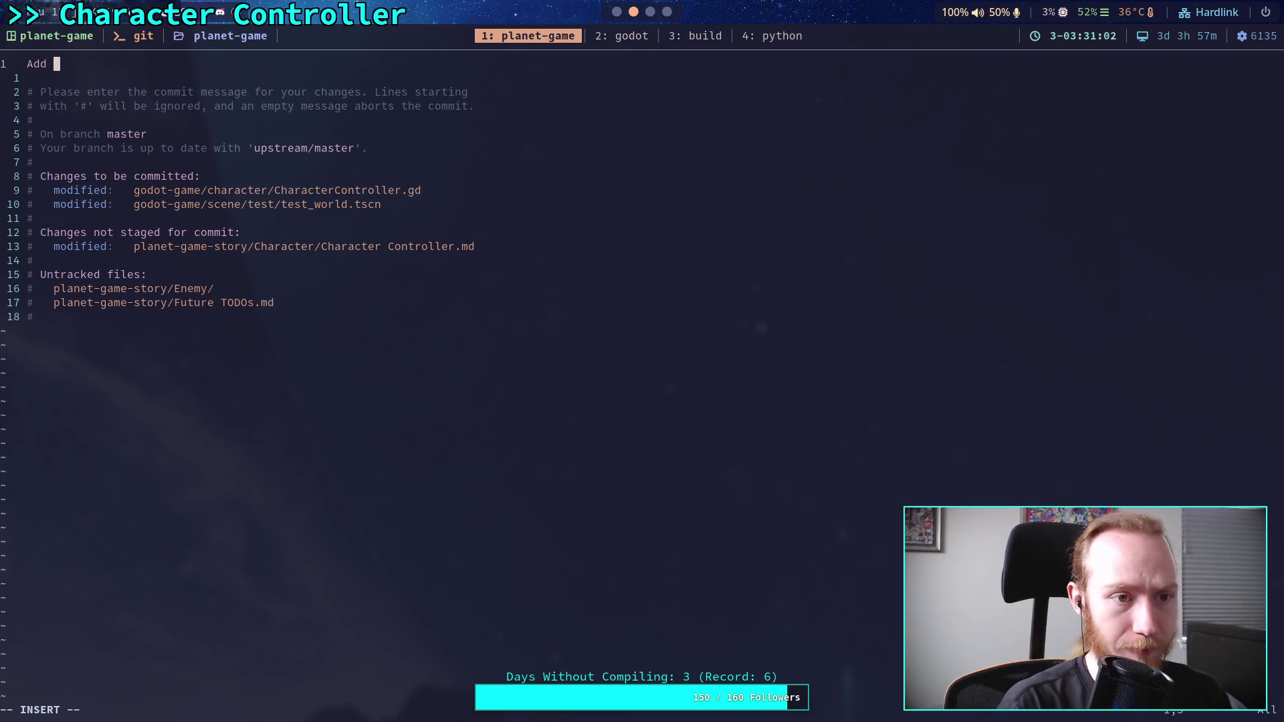
text(slop)
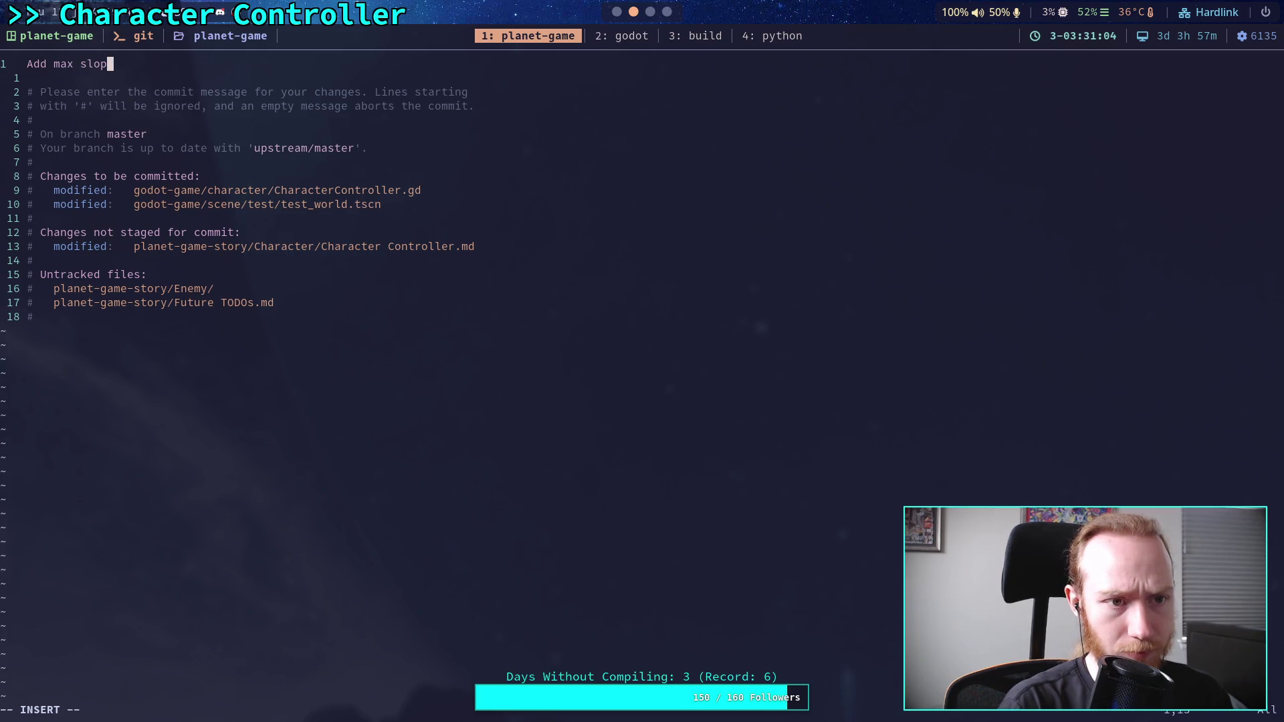
text(e angls,)
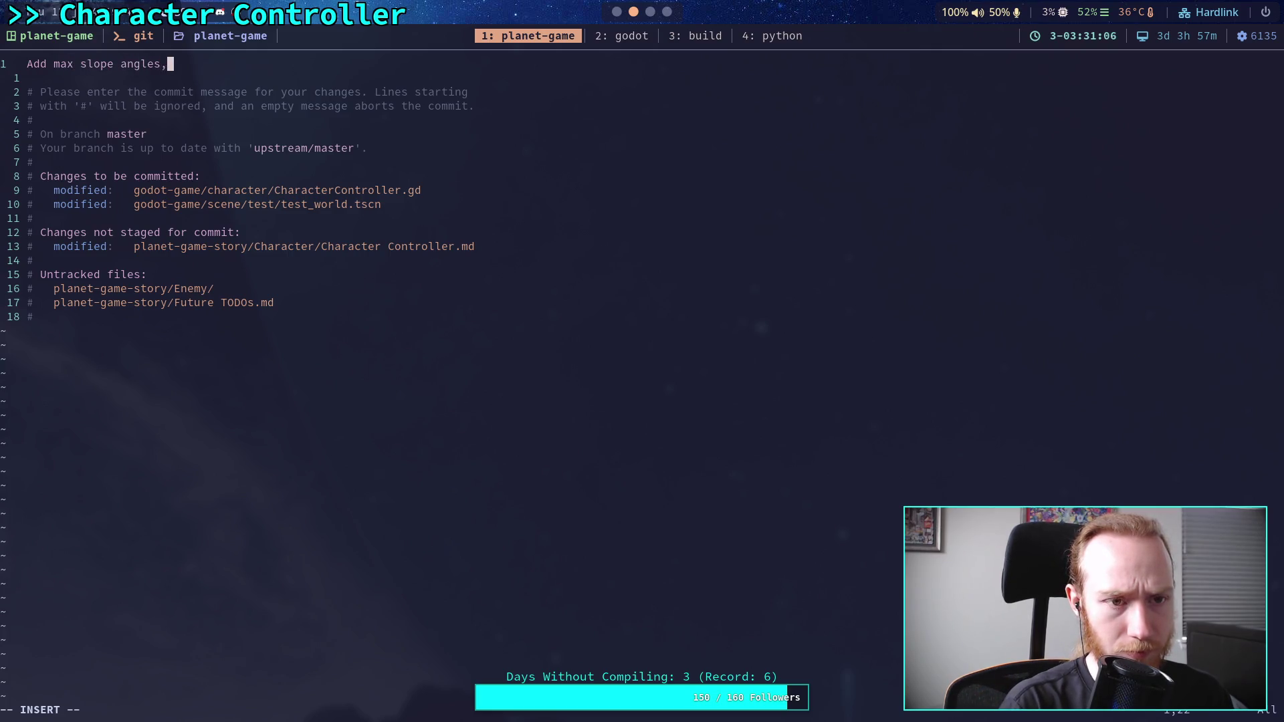
text( spping)
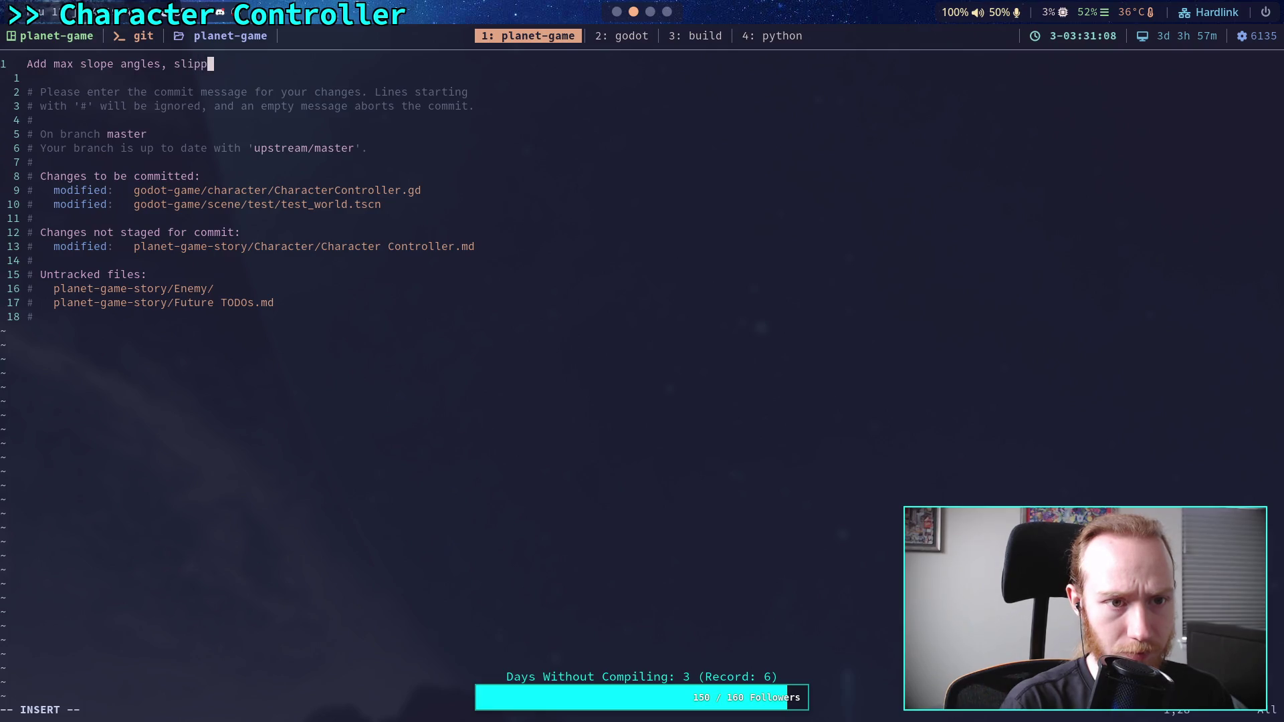
click(177, 63)
key(BackSpace)
text(/)
key(Right)
key(Right)
key(Right)
key(Right)
key(Return)
key(Return)
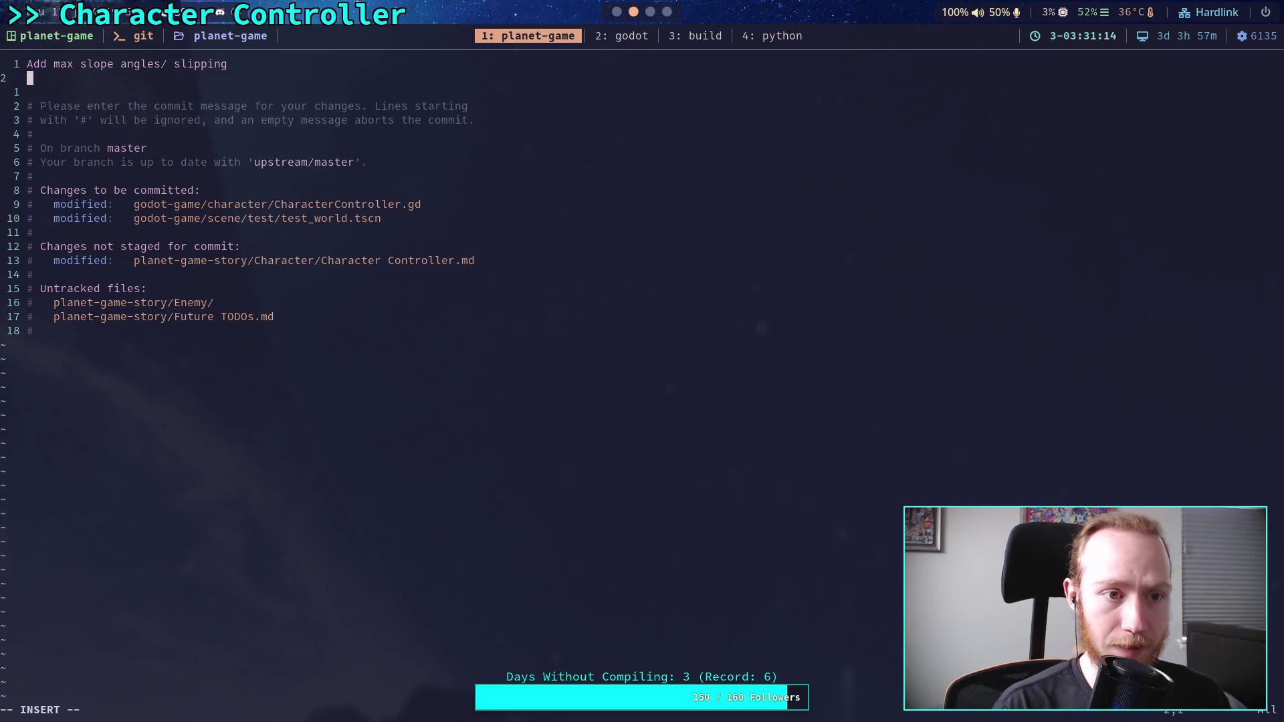
text(- Also)
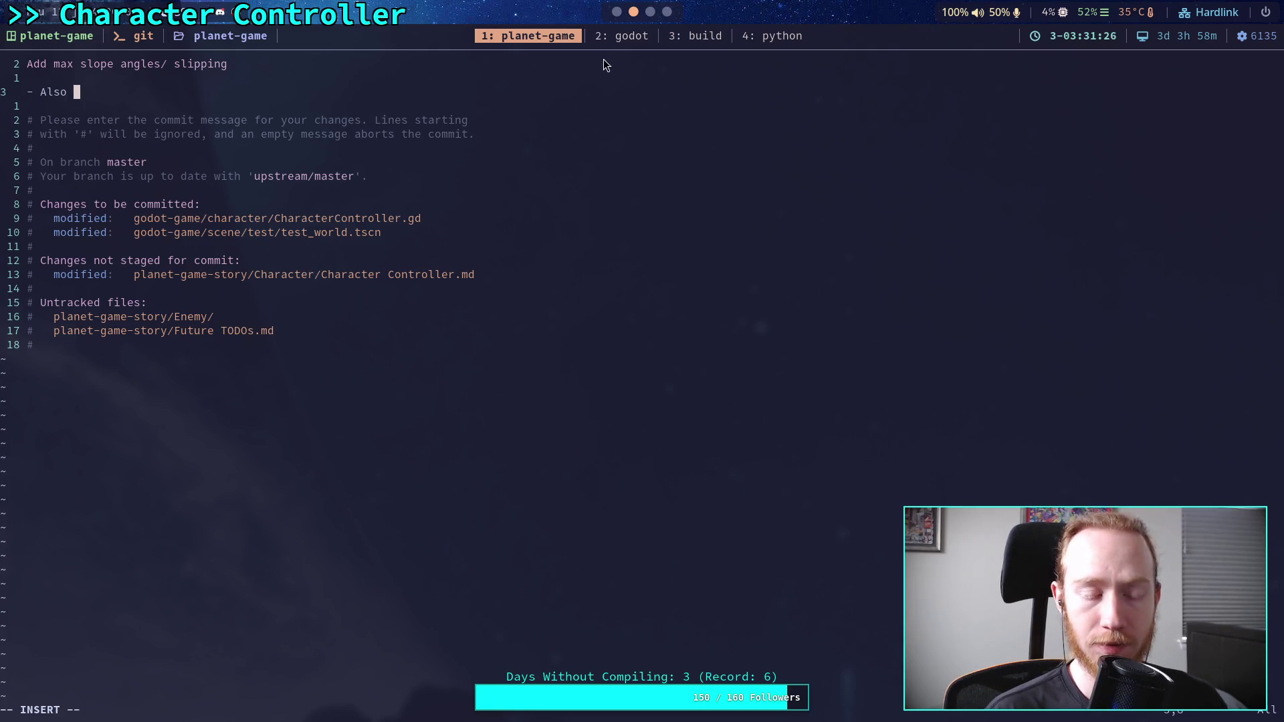
- Quit Vim with :q! without saving, aborting the commit
key(Escape)
text(:q!)
key(Return)
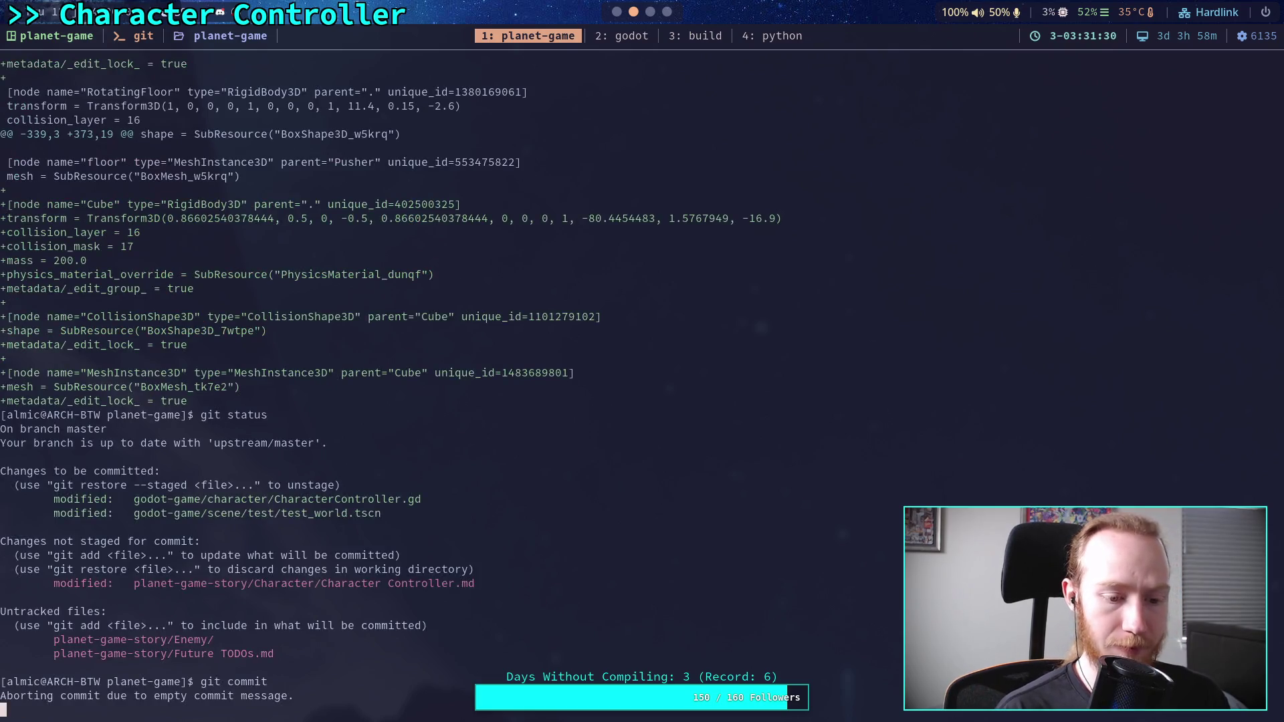
- Show the staged diff again and read through the slope and slipping code changes
key(Up)
key(Up)
key(Return)
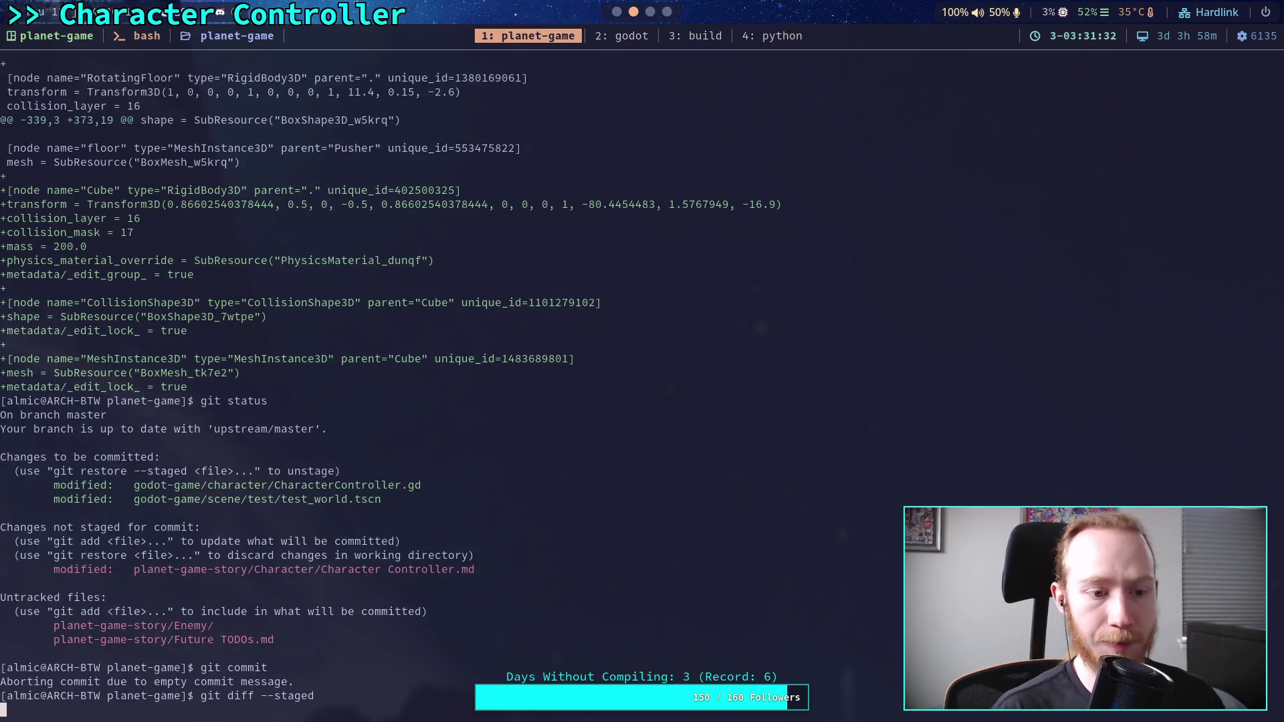
key(space)
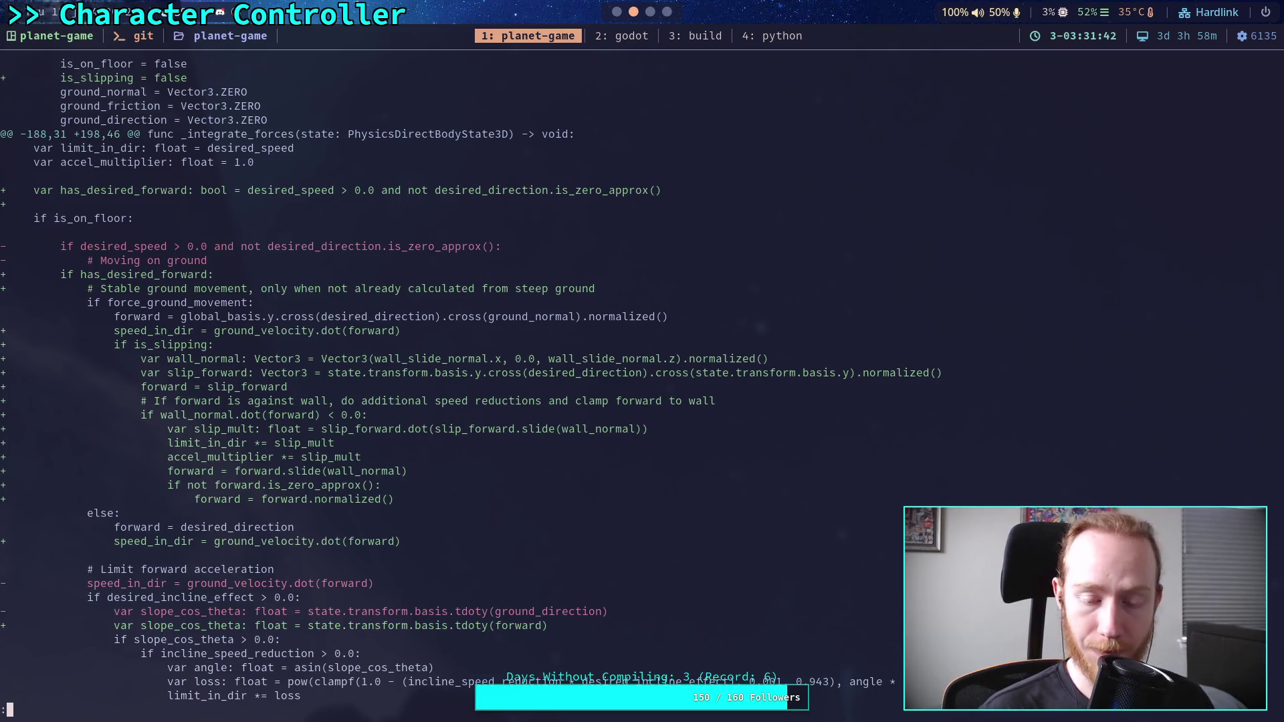
scroll(464, 388, down, 13)
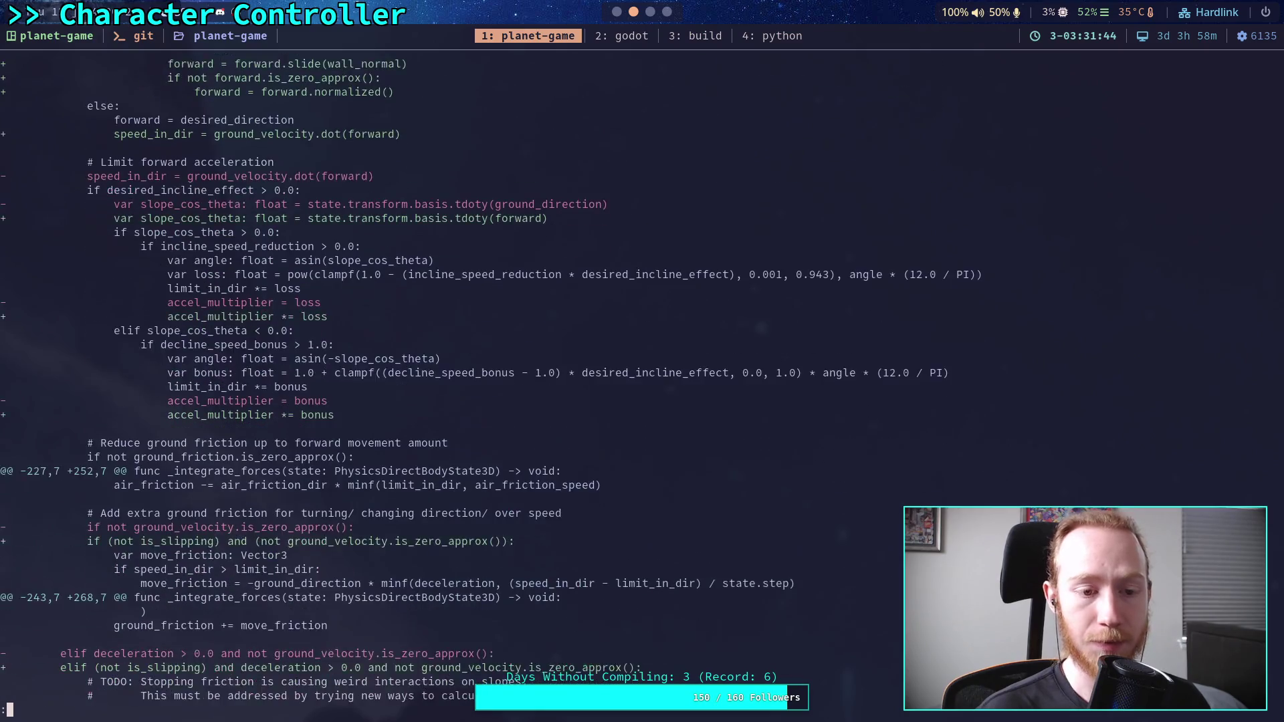
scroll(484, 380, down, 8)
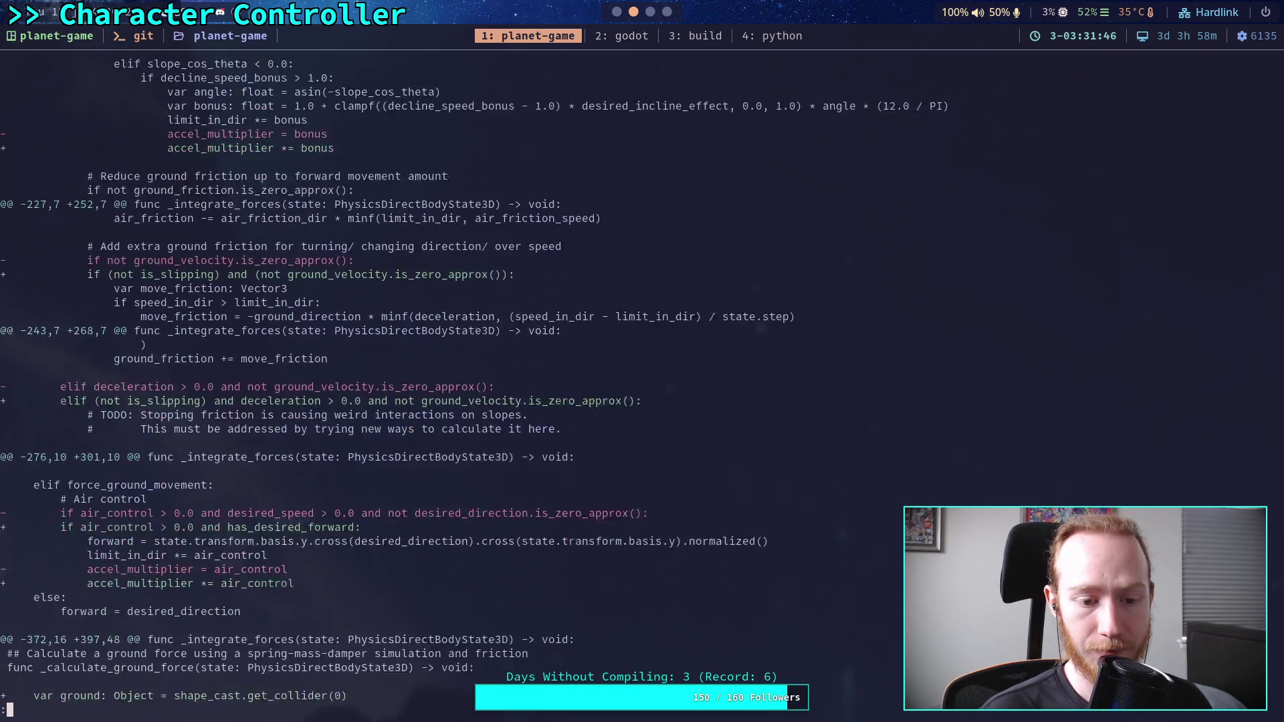
scroll(464, 380, down, 3)
scroll(465, 380, up, 7)
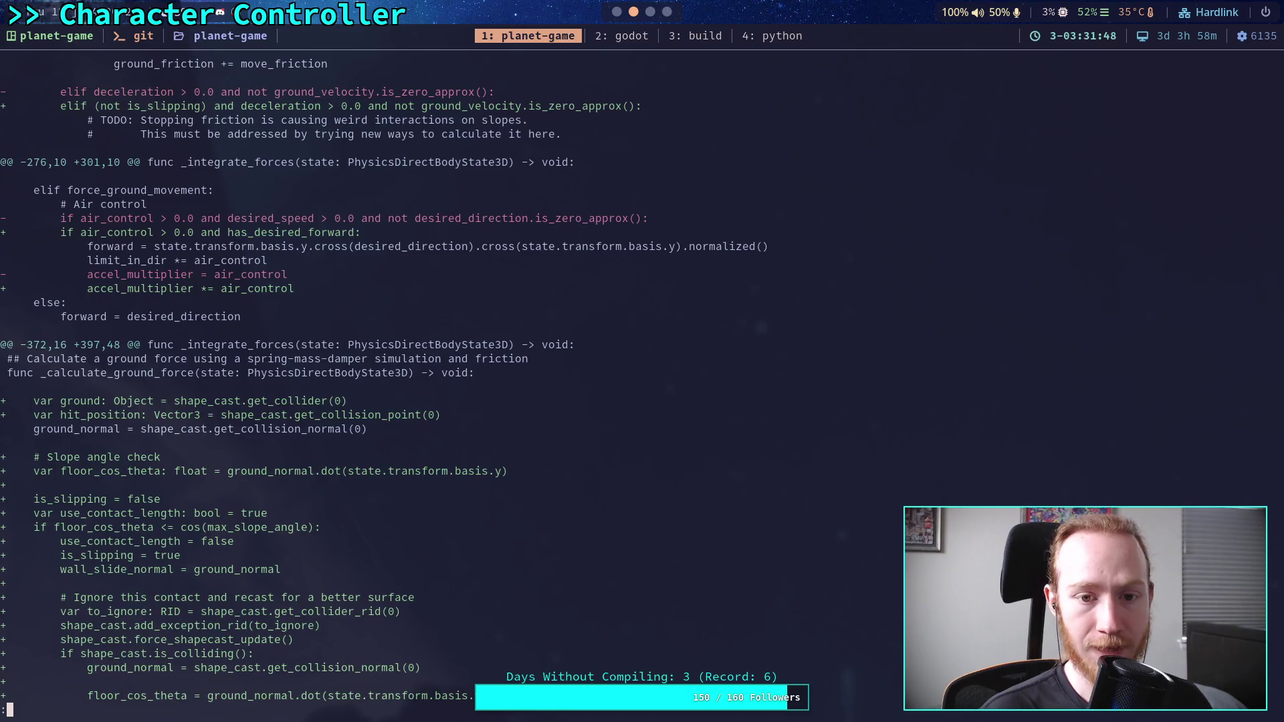
scroll(464, 380, up, 20)
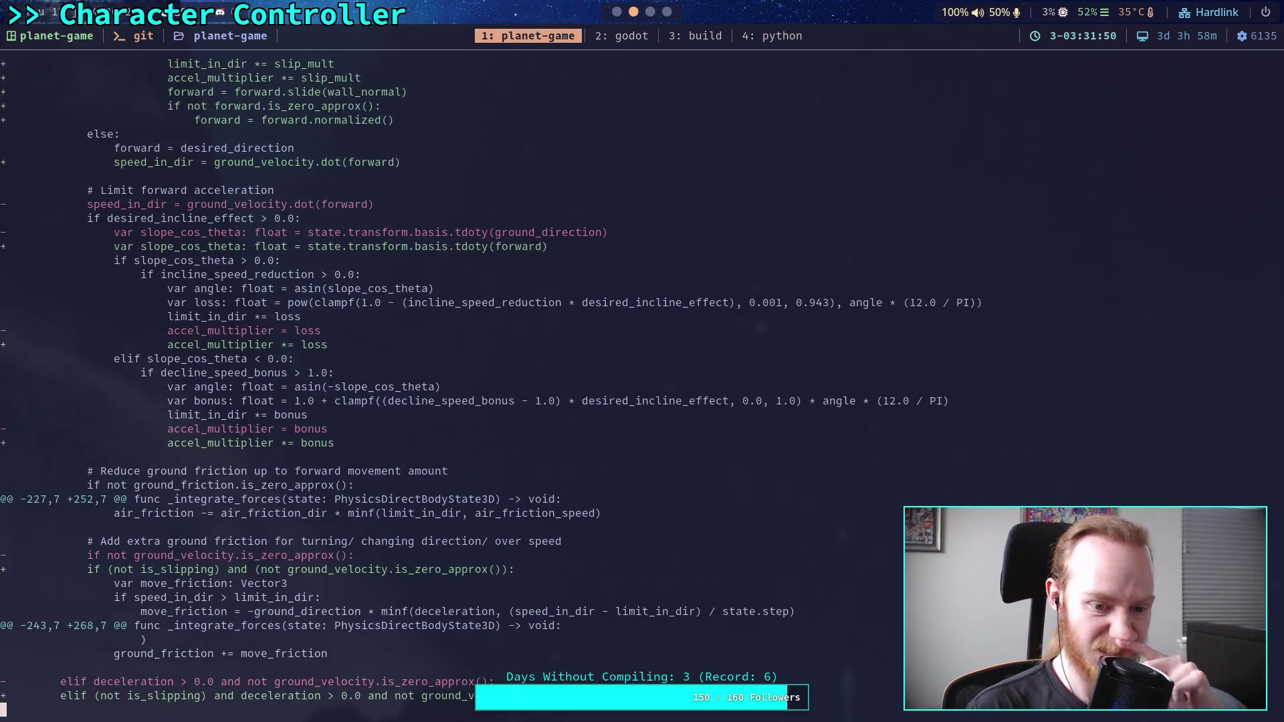
scroll(464, 380, up, 1)
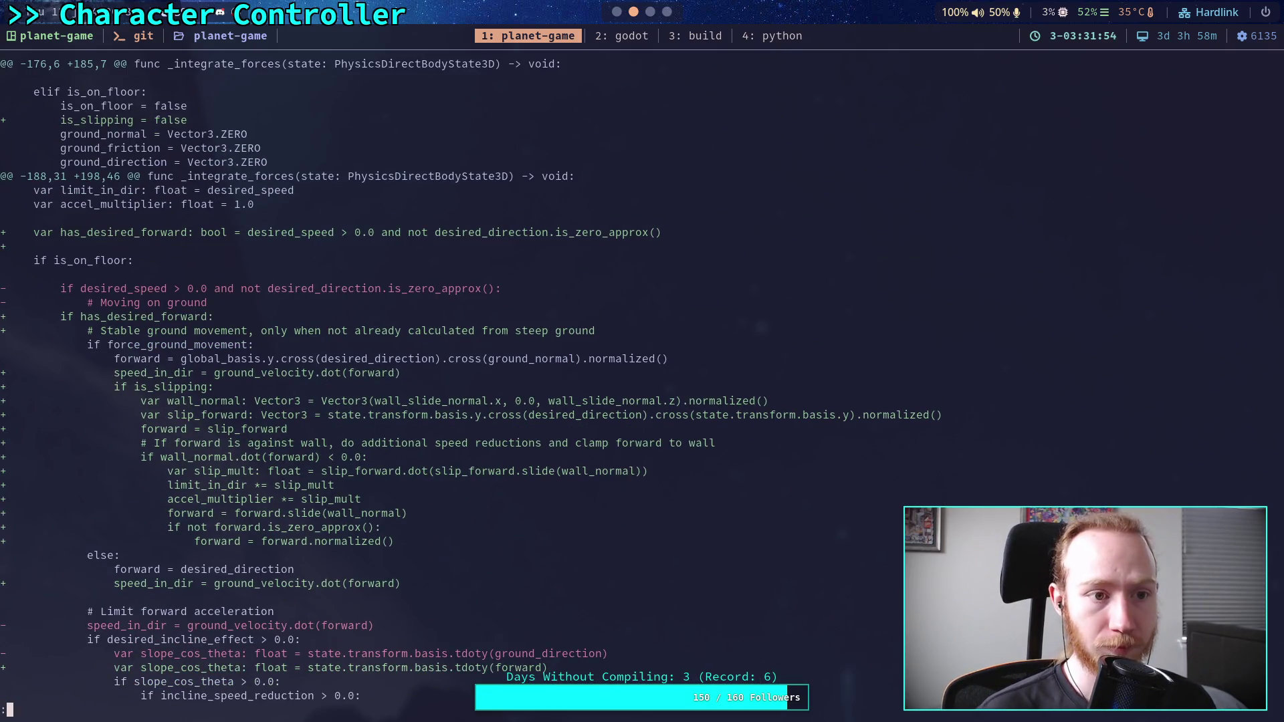
scroll(464, 380, down, 3)
scroll(464, 380, up, 1)
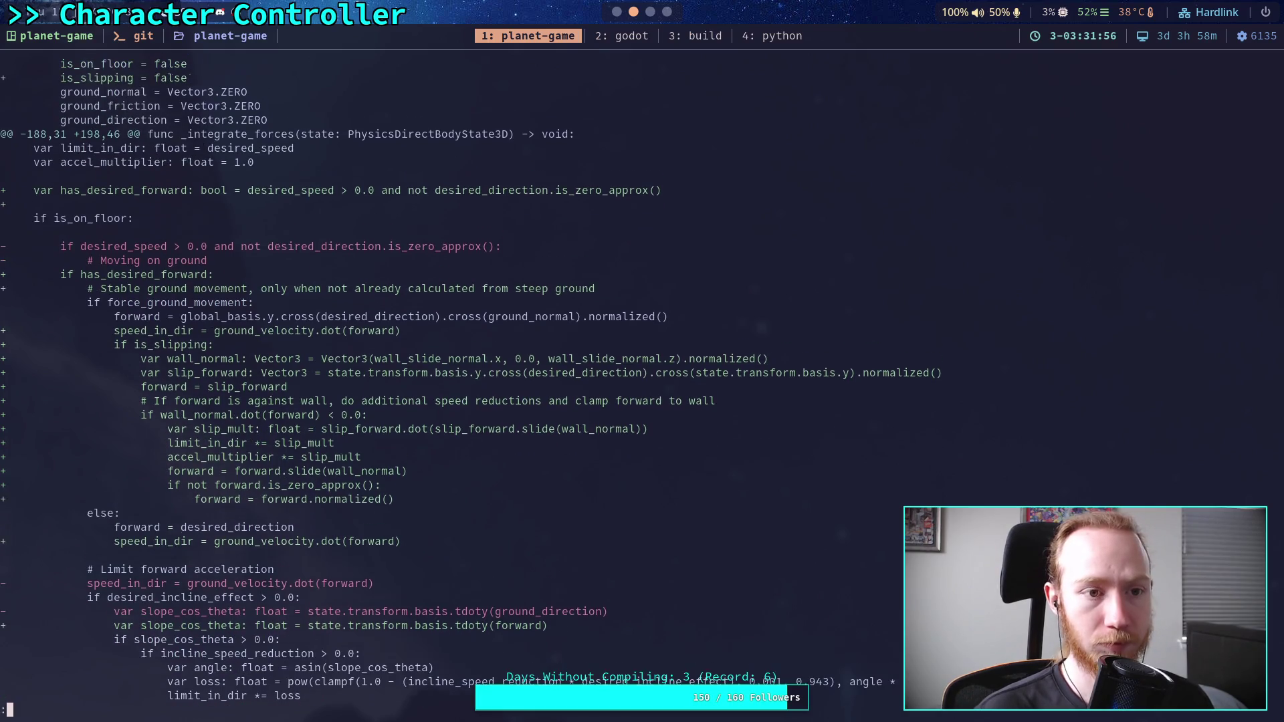
scroll(465, 380, down, 1)
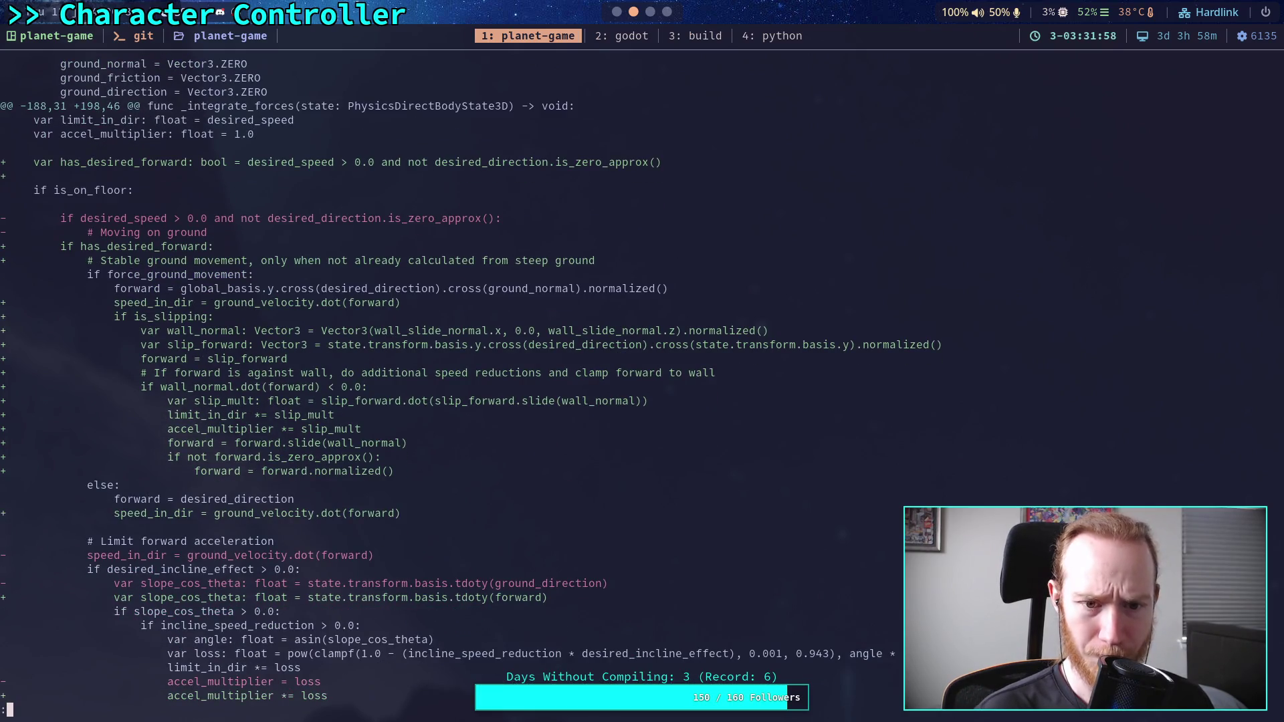
scroll(465, 380, down, 1)
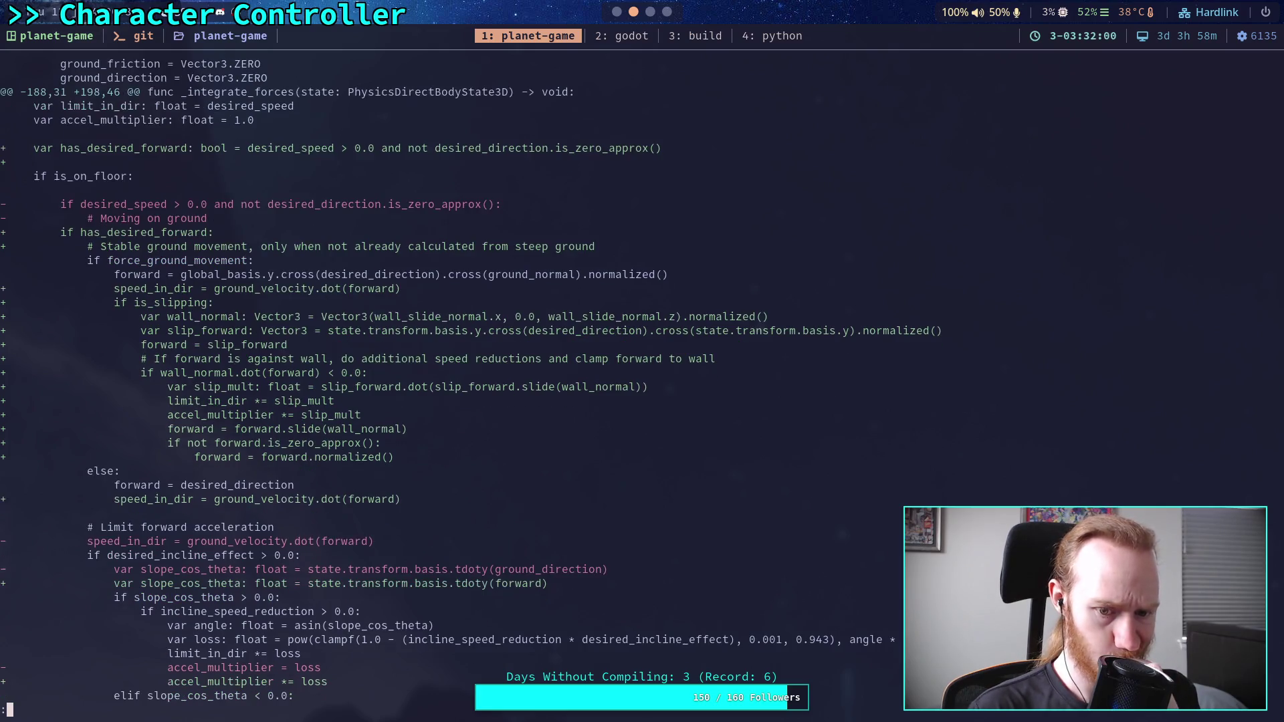
scroll(465, 379, down, 1)
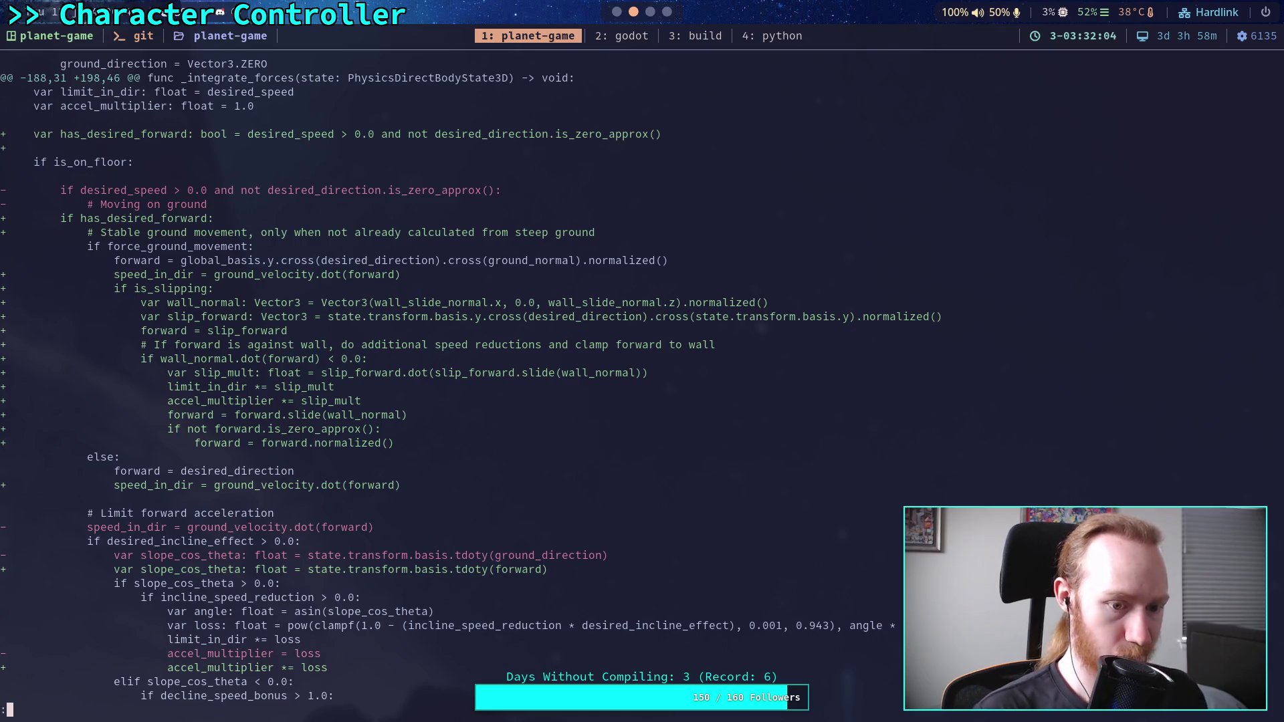
- Quit the diff view and run git commit again
key(q)
key(Up)
key(Up)
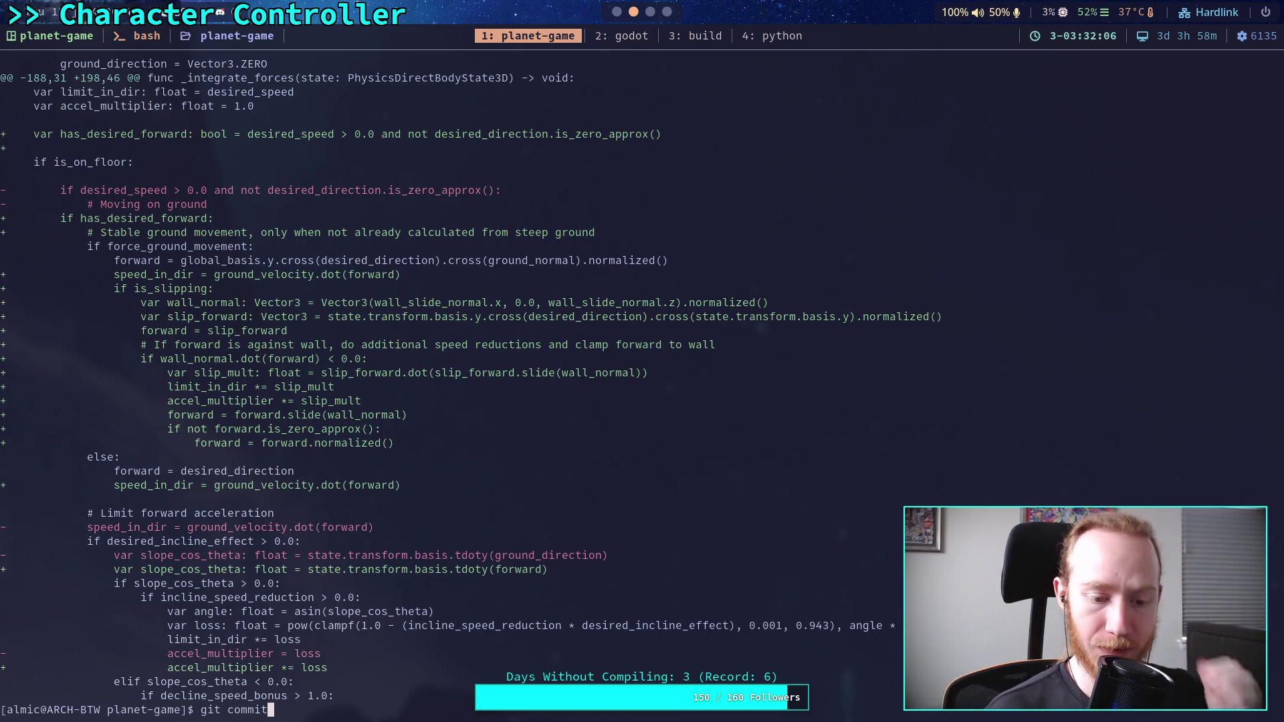
key(Return)
- Write the summary line 'Add max slope angle/ slipping'
text(iAdd max slope)
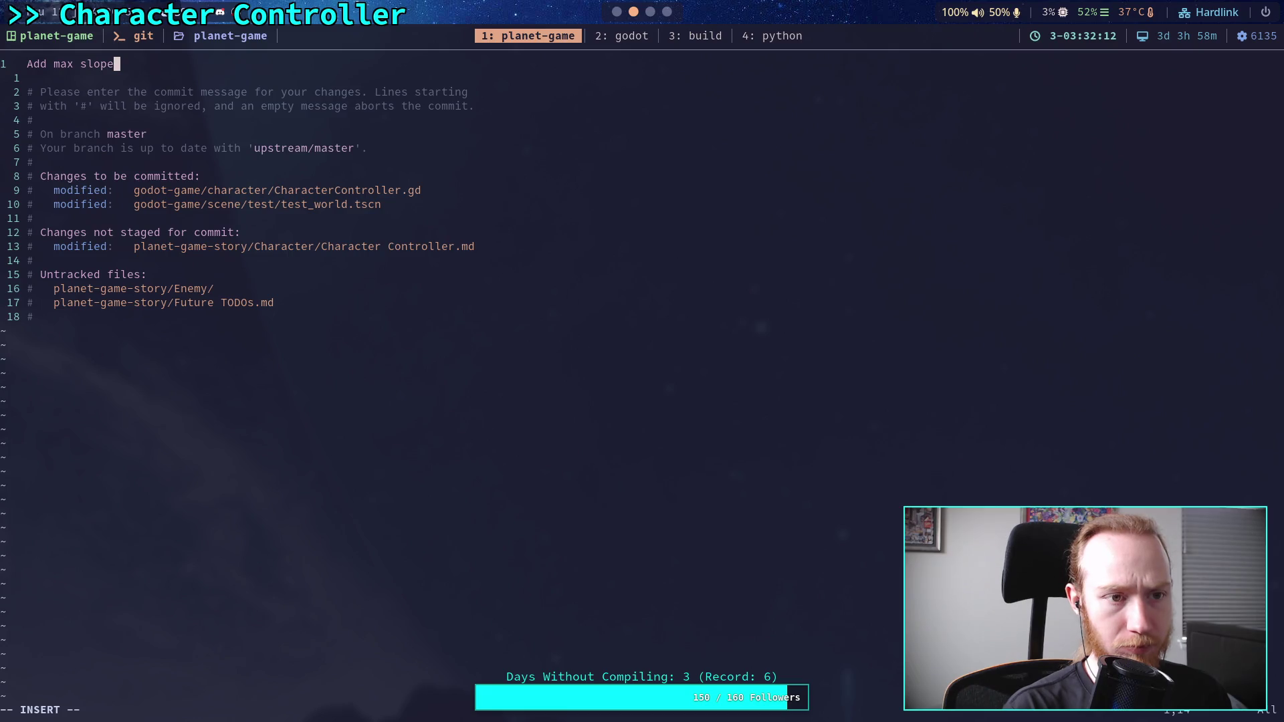
text( ang)
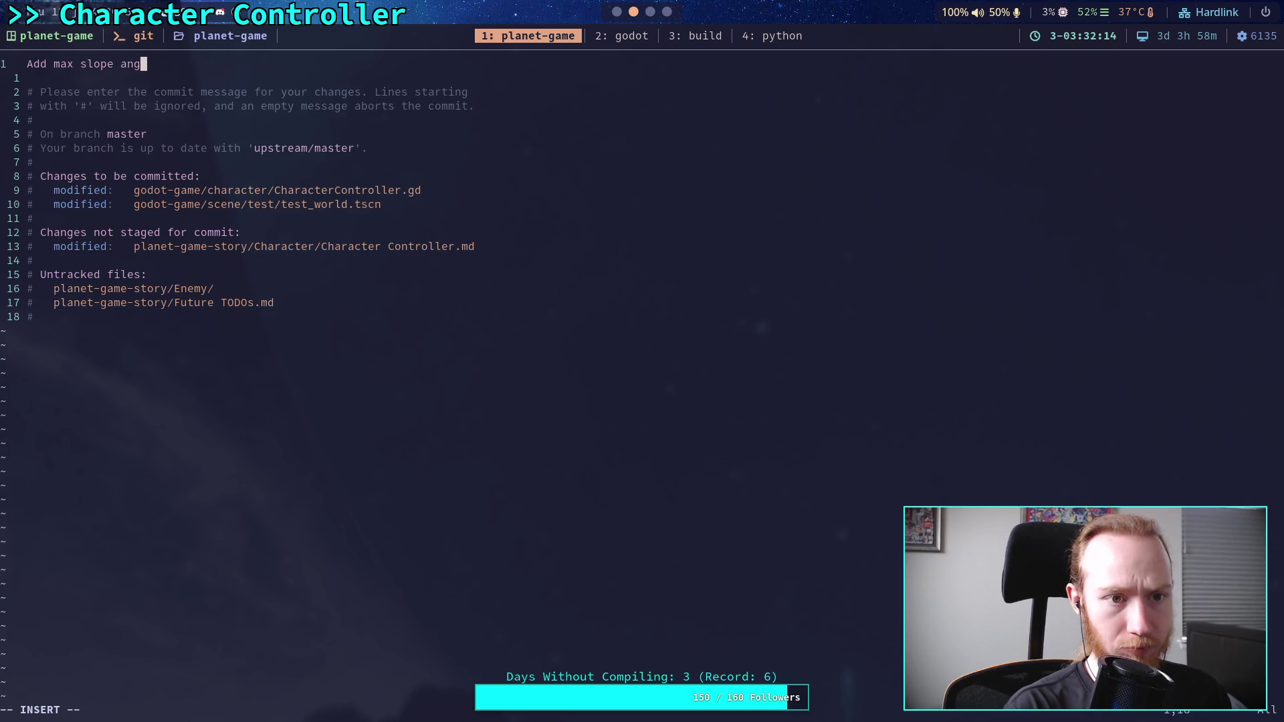
text(le /)
key(BackSpace)
key(BackSpace)
key(BackSpace)
text(l/)
key(BackSpace)
text(/ slipping)
key(Return)
key(Return)
- Add a bullet: 'Also fix movement bug related to inclines, incorrectly using ground direction instead of forward direction.'
text(- ALso)
key(BackSpace)
key(BackSpace)
key(BackSpace)
text(lso gh)
key(BackSpace)
key(BackSpace)
text(fix movement bug r)
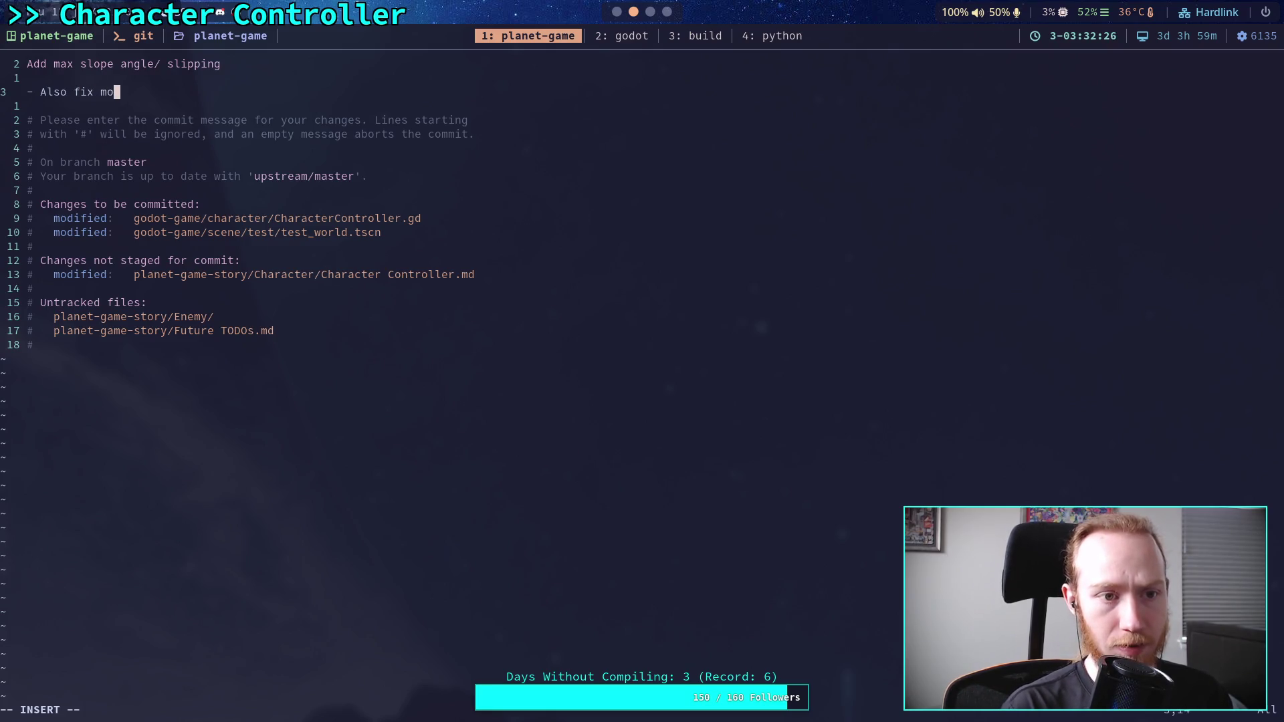
text(elated to inclines, when)
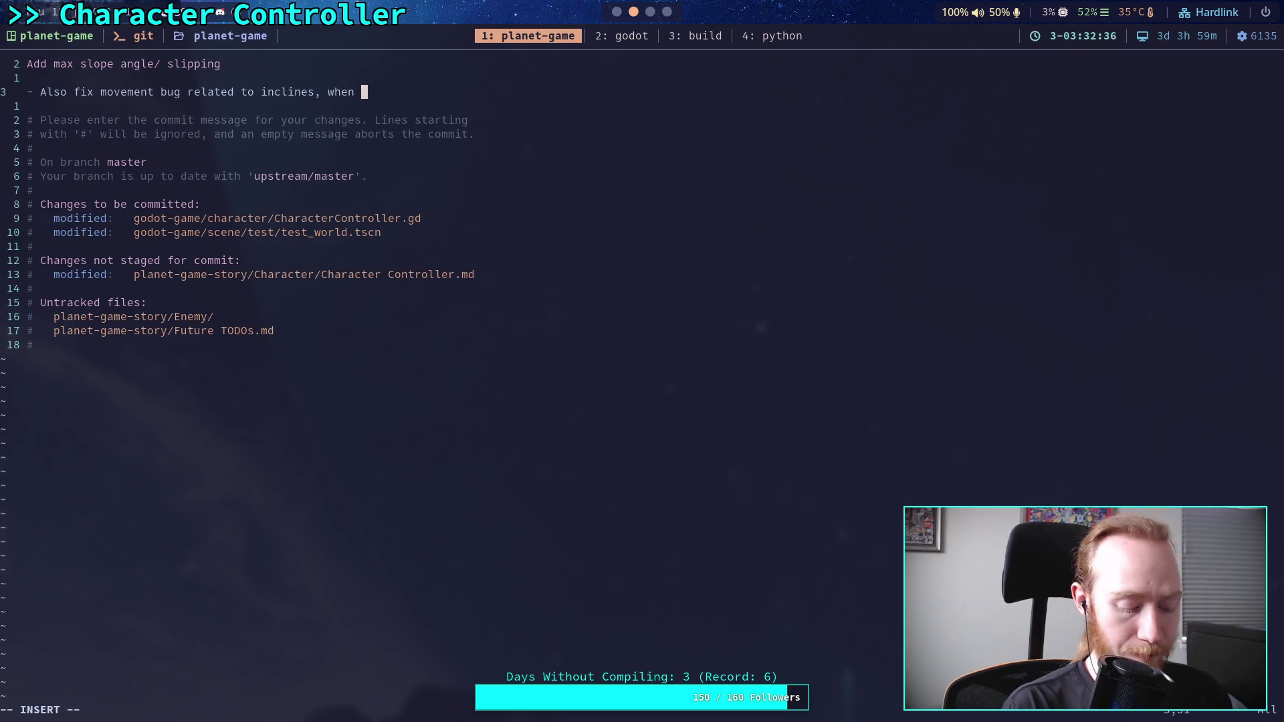
text( grounde)
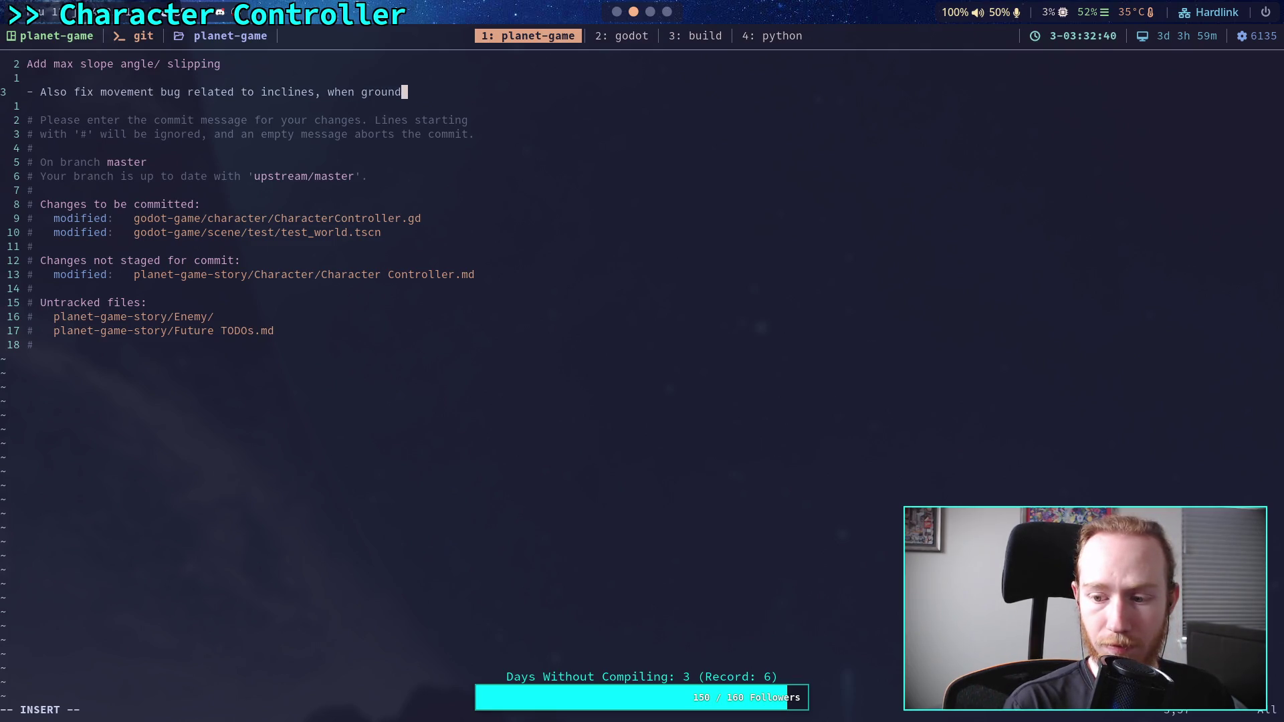
key(Return)
text(el)
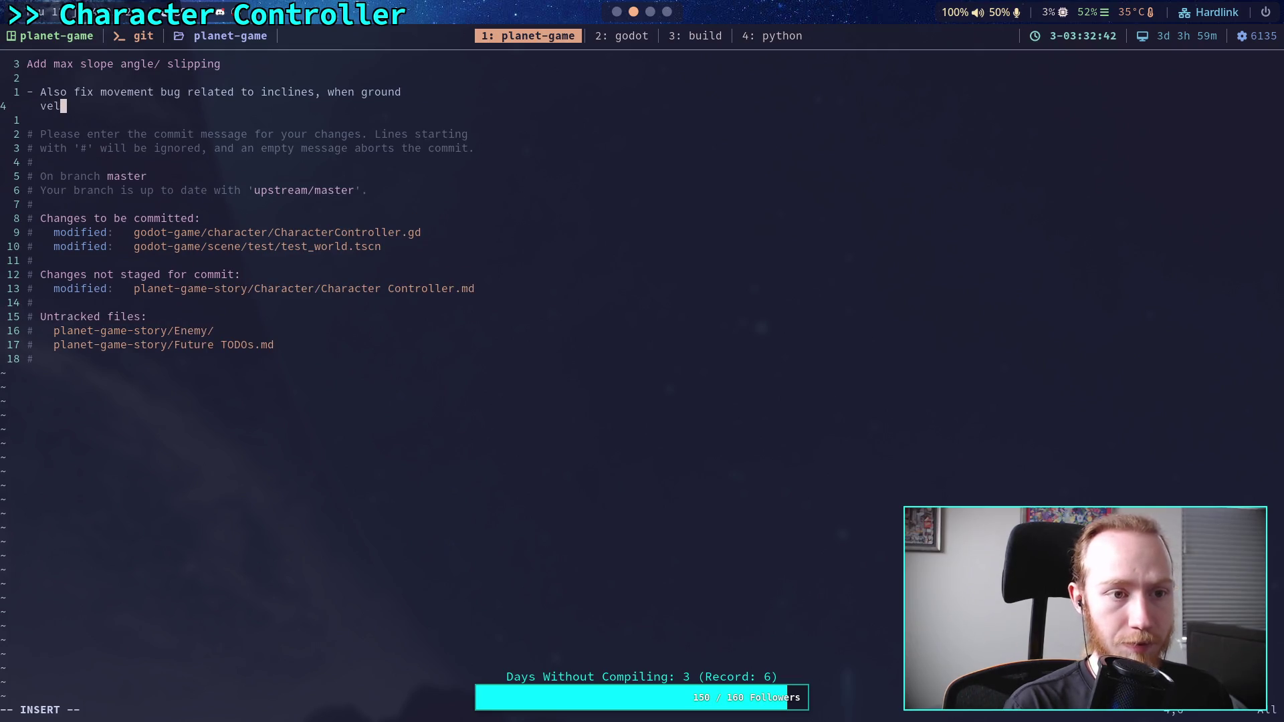
text(ocity)
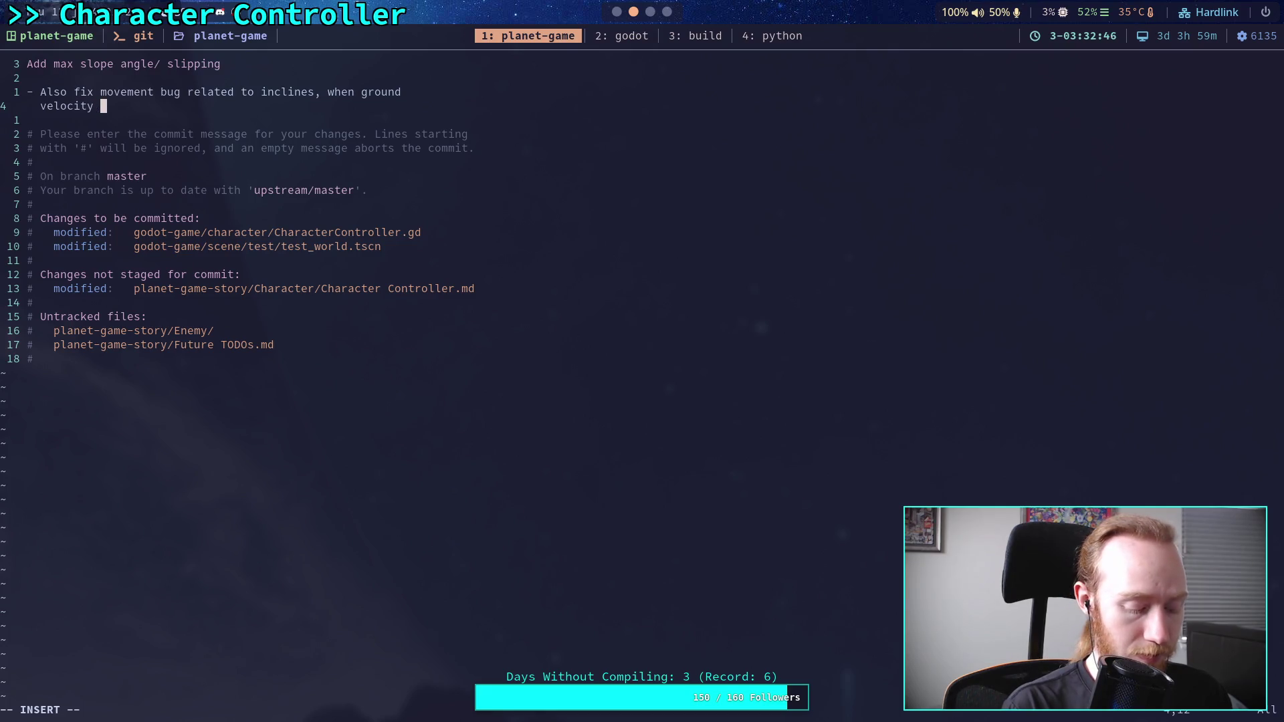
key(BackSpace)
key(BackSpace)
key(BackSpace)
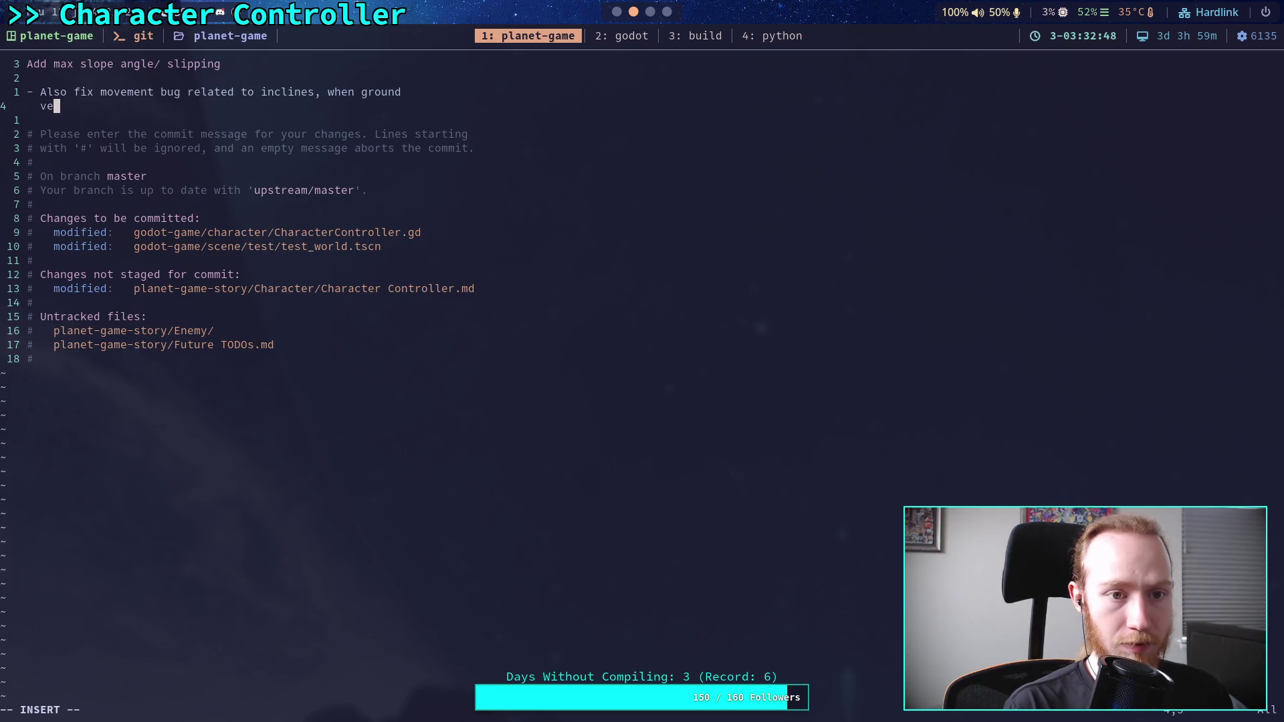
text(it )
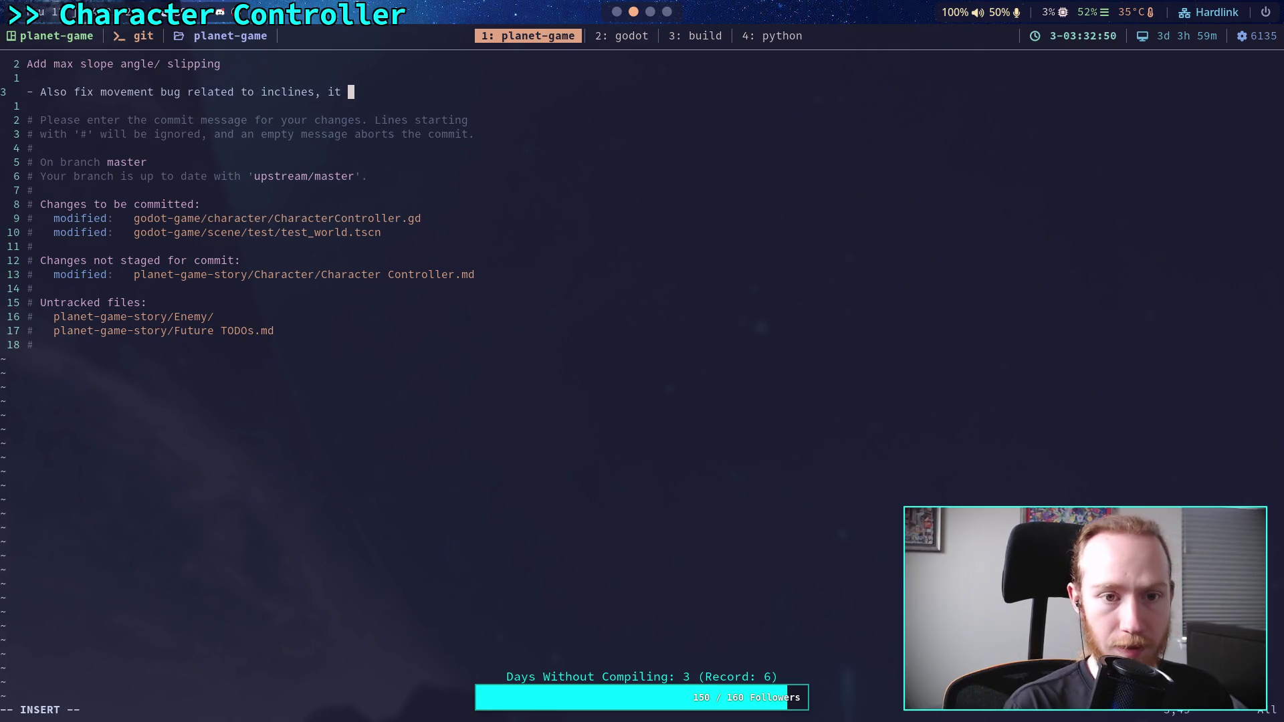
text(was mistakeny)
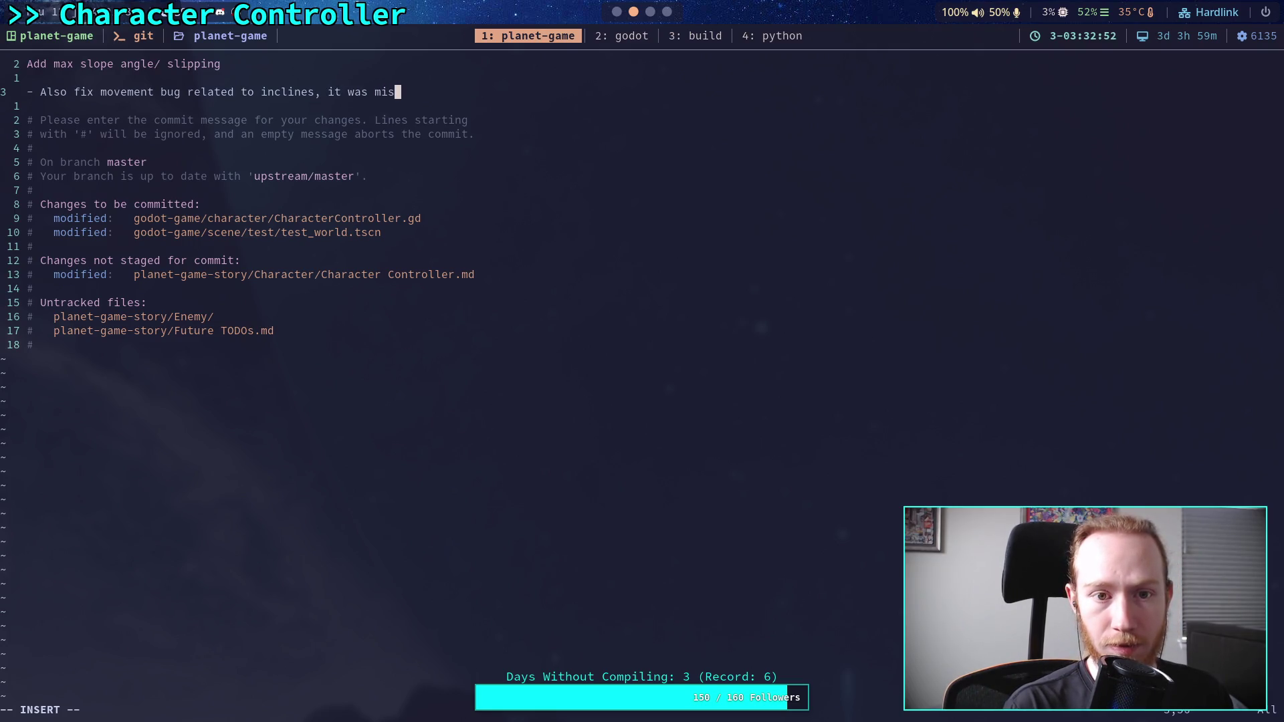
key(BackSpace)
key(BackSpace)
key(BackSpace)
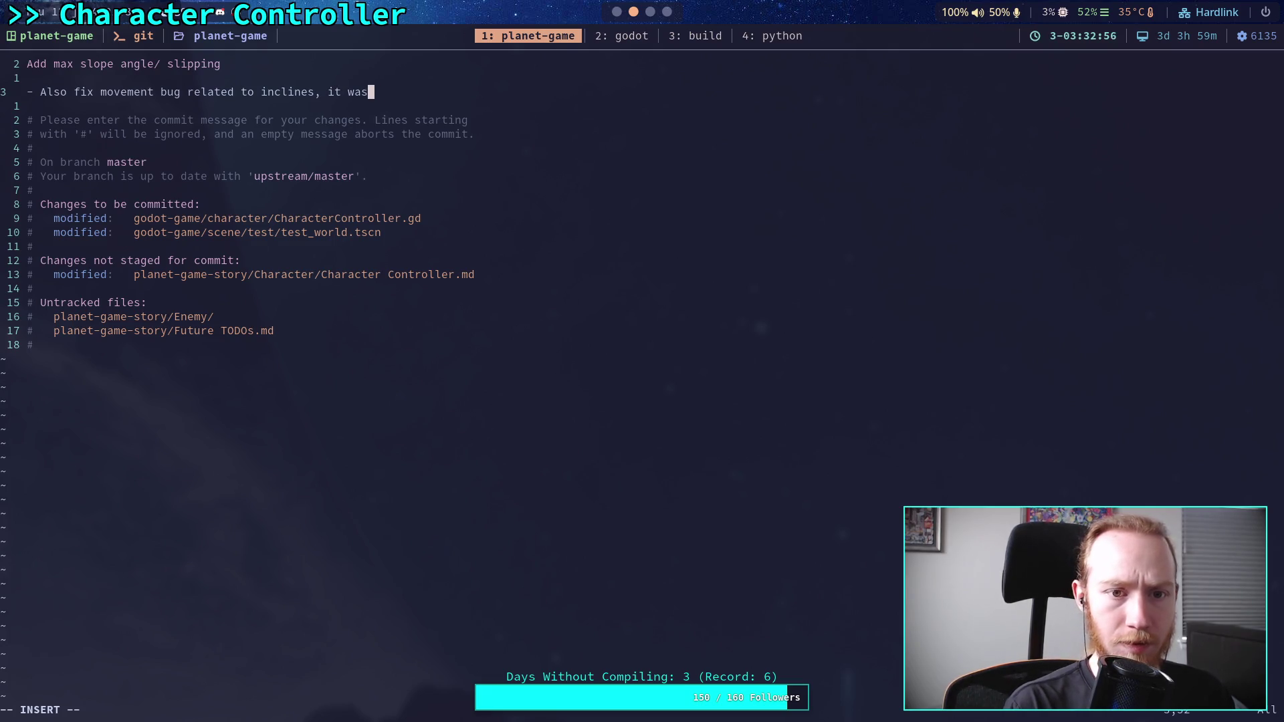
key(Return)
key(BackSpace)
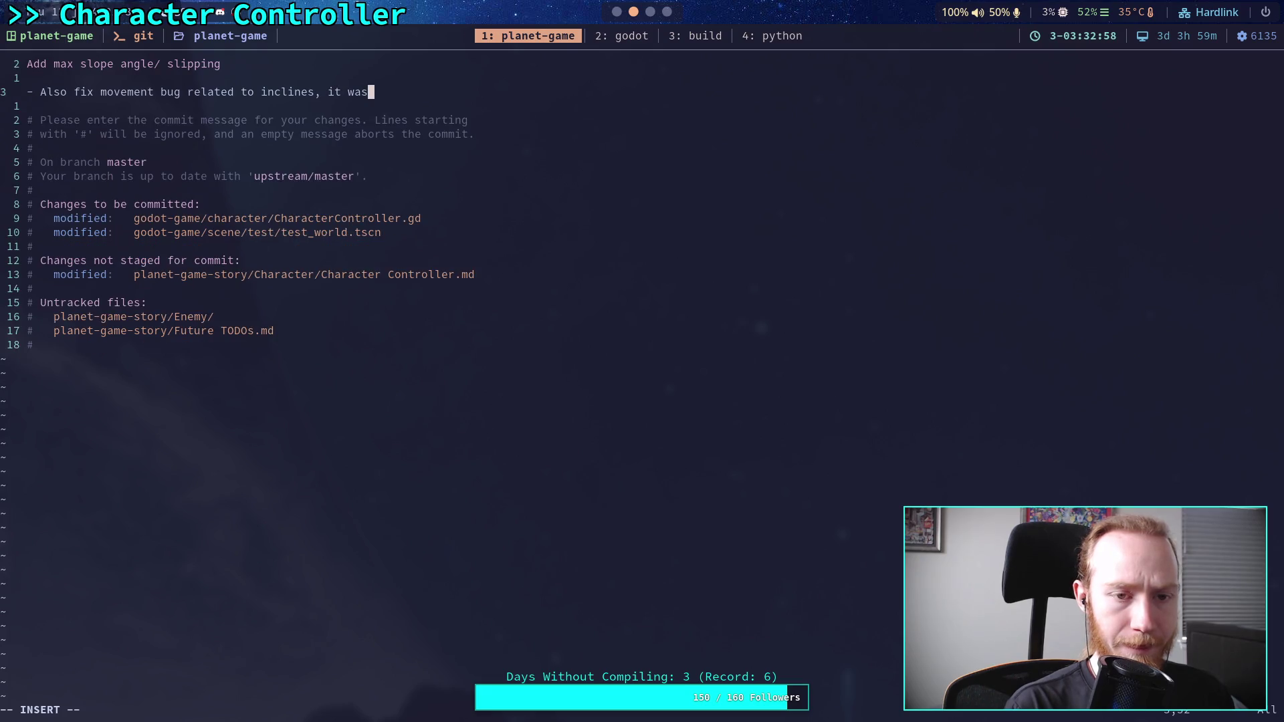
key(Return)
text(incorrectly using ground direction wh)
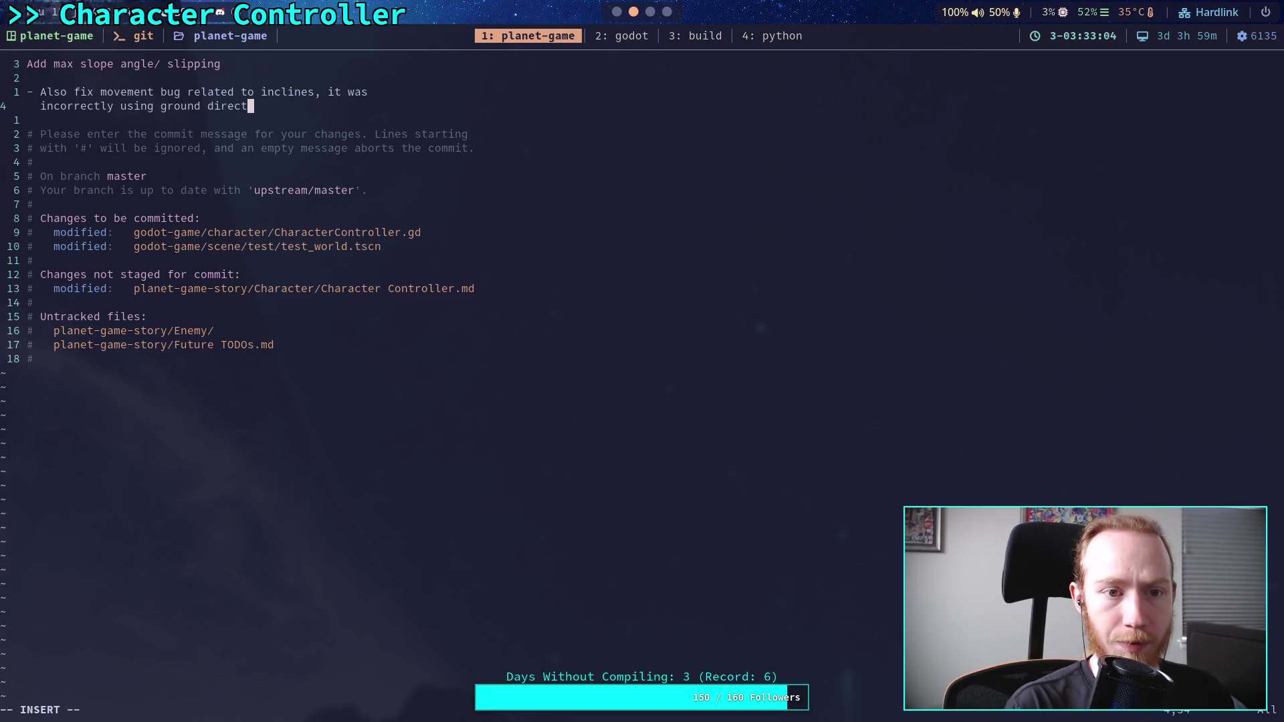
text(en it )
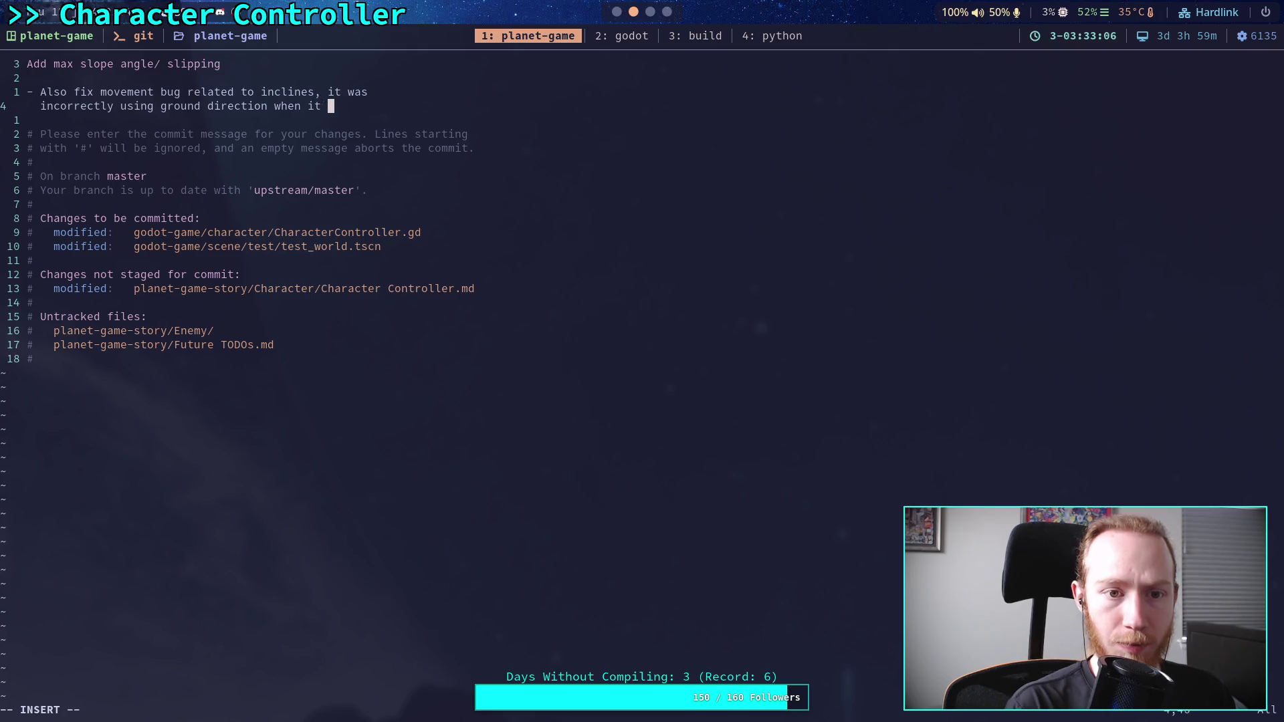
text(should use)
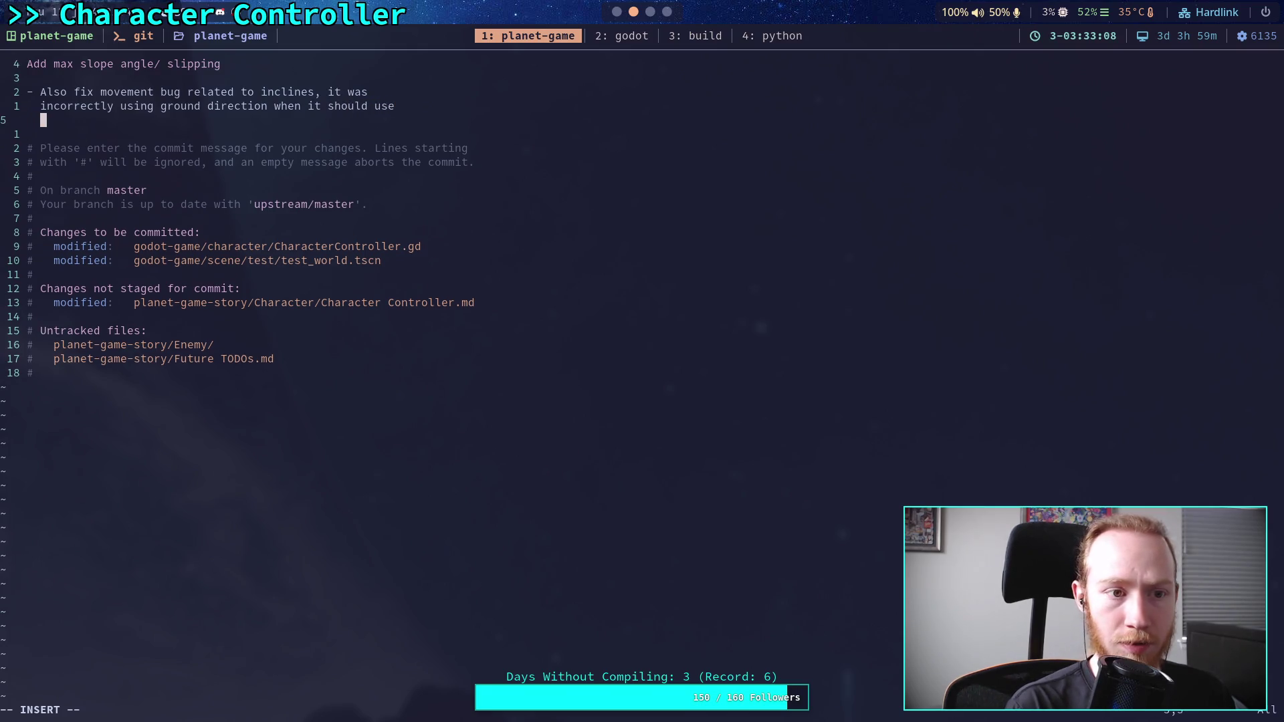
text(   forward dir)
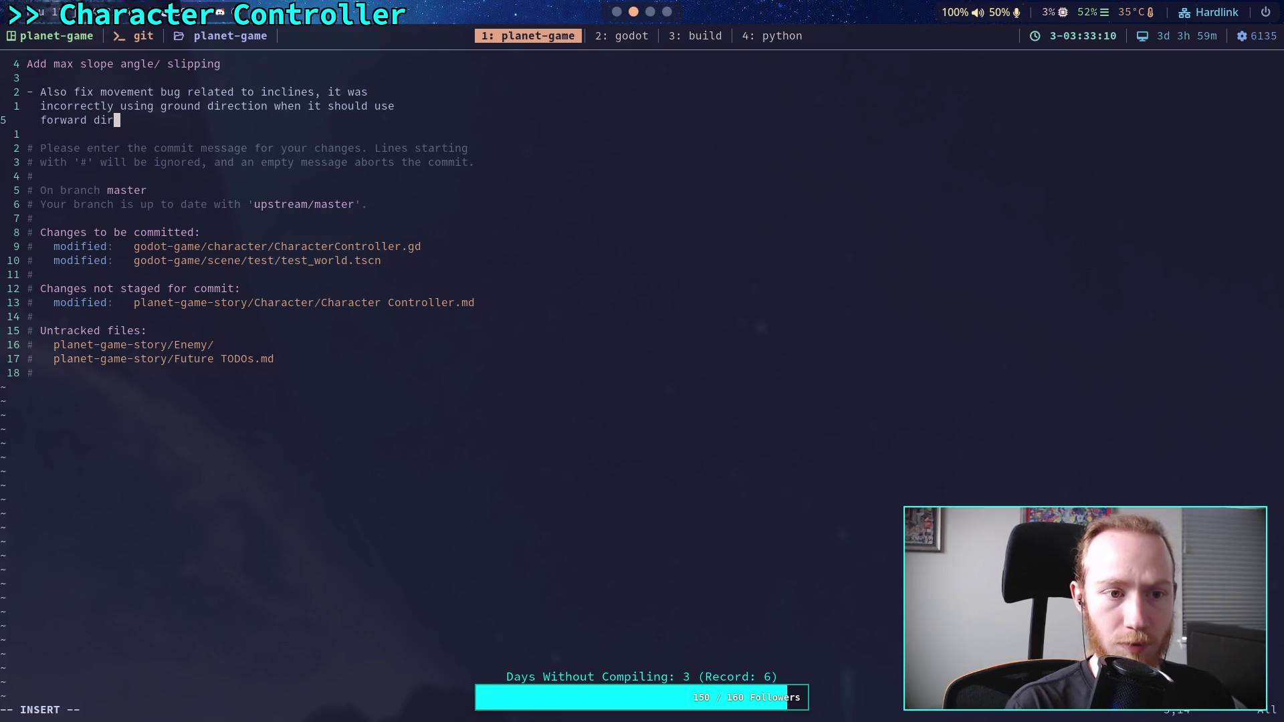
text(ection.)
- Insert 'effects' after inclines, remove the trailing period, and start a new line
key(Up)
key(Right)
key(Up)
key(Right)
key(Right)
key(Right)
text(effects)
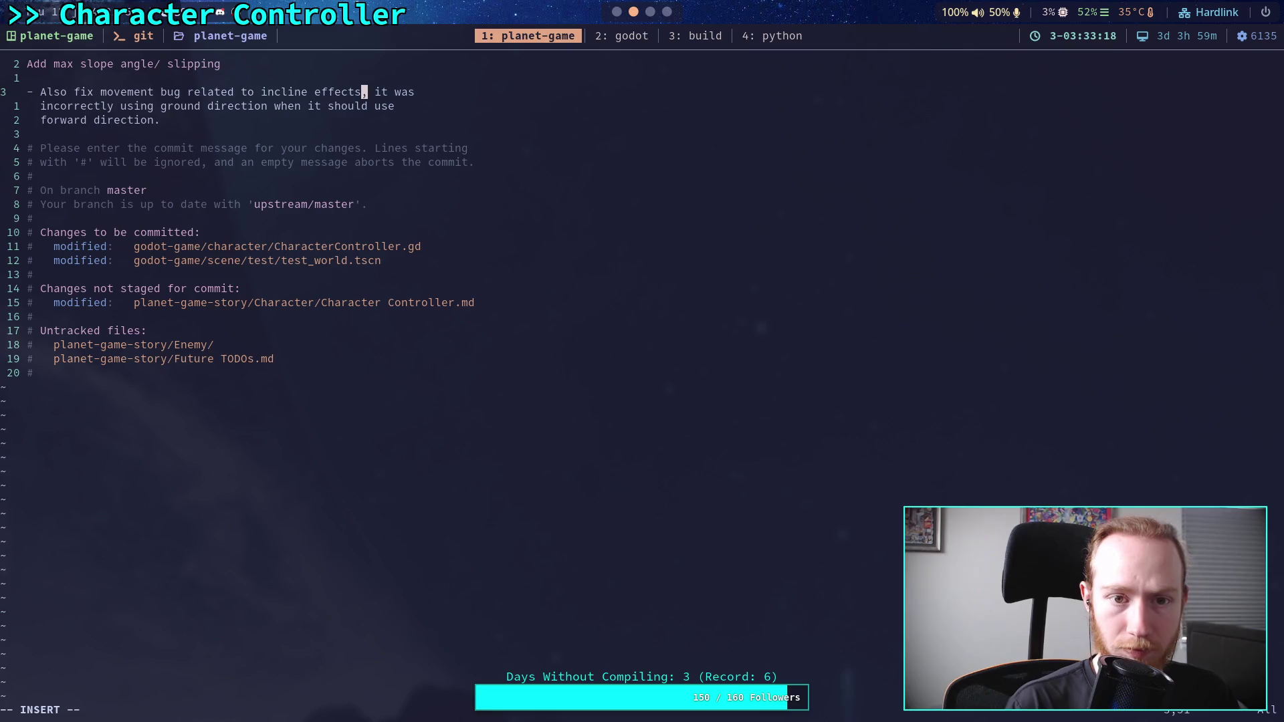
key(End)
click(164, 119)
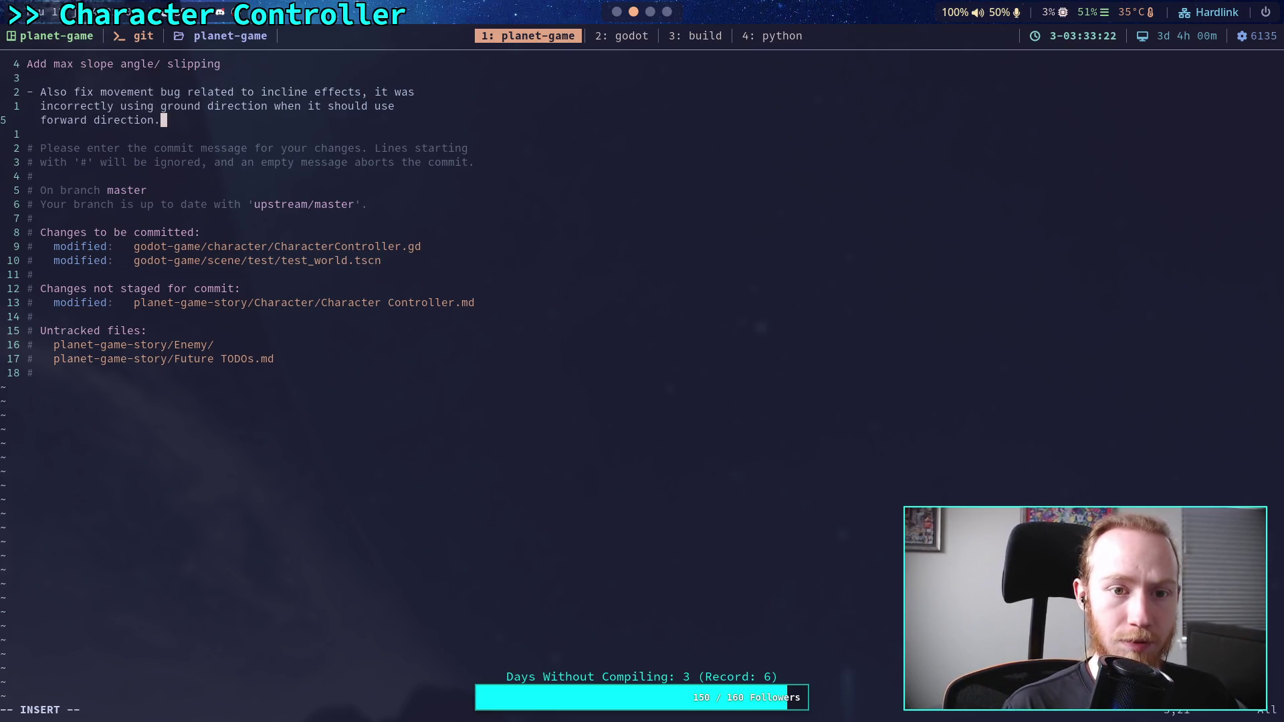
key(BackSpace)
key(Return)
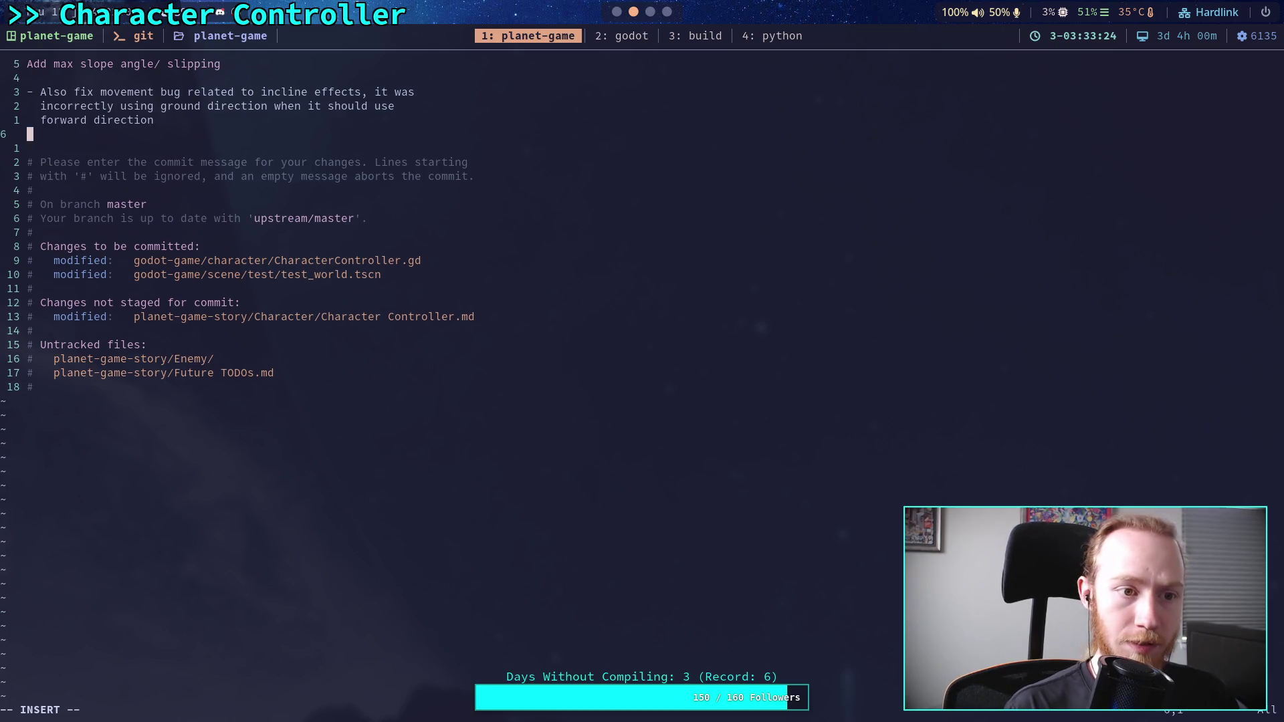
- Write the bullet about a max angle preventing sheer inclines and spring behavior near walls to stop bouncing
text(- Can set a max )
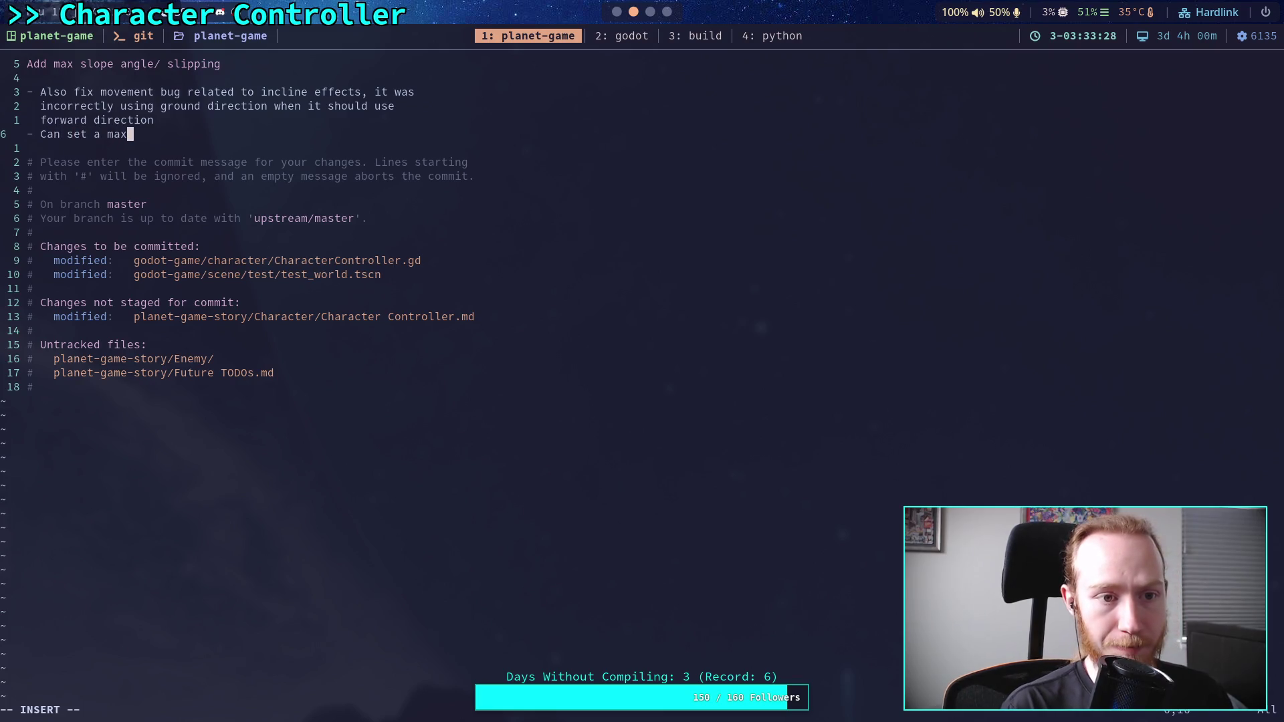
text(angle to p)
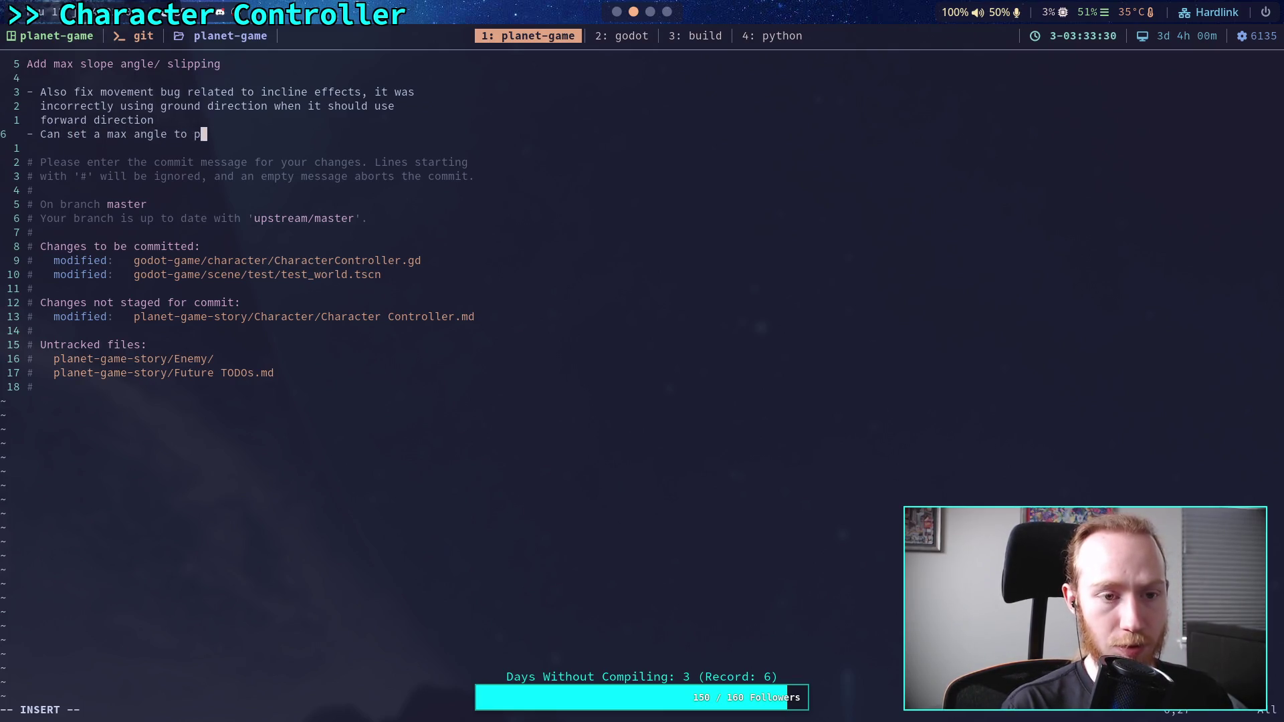
text(revent walking u)
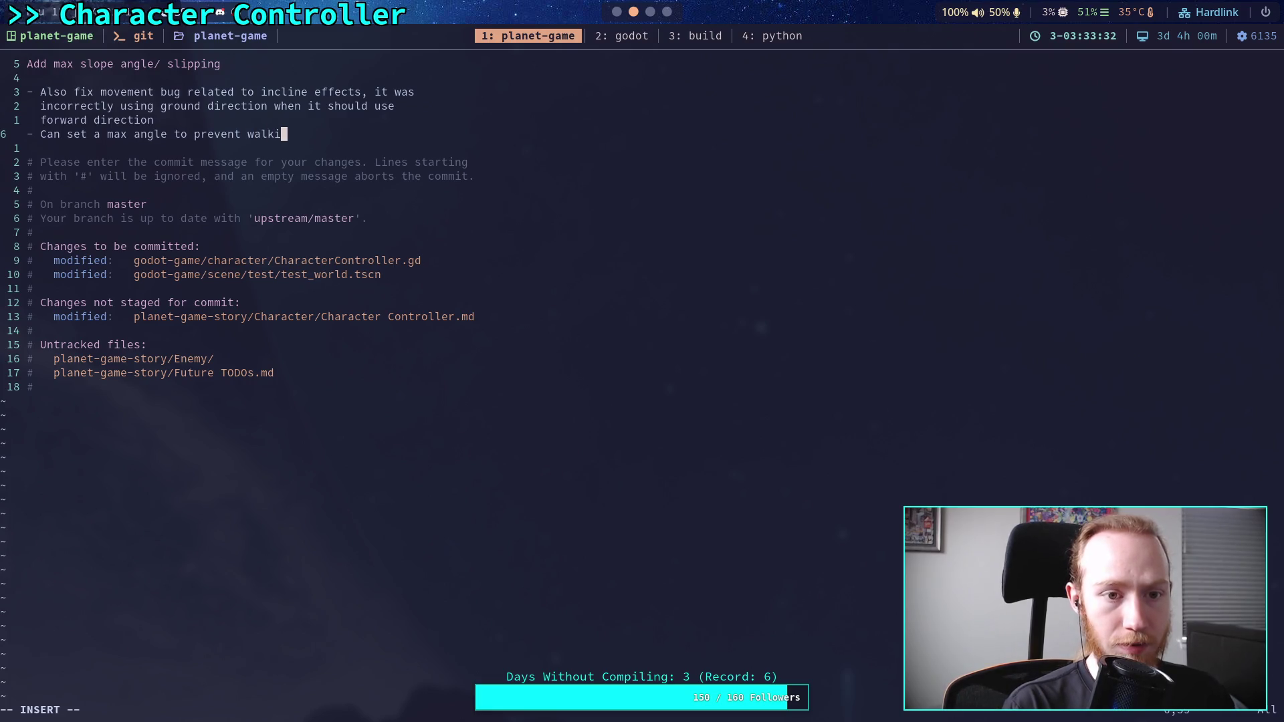
text(p she)
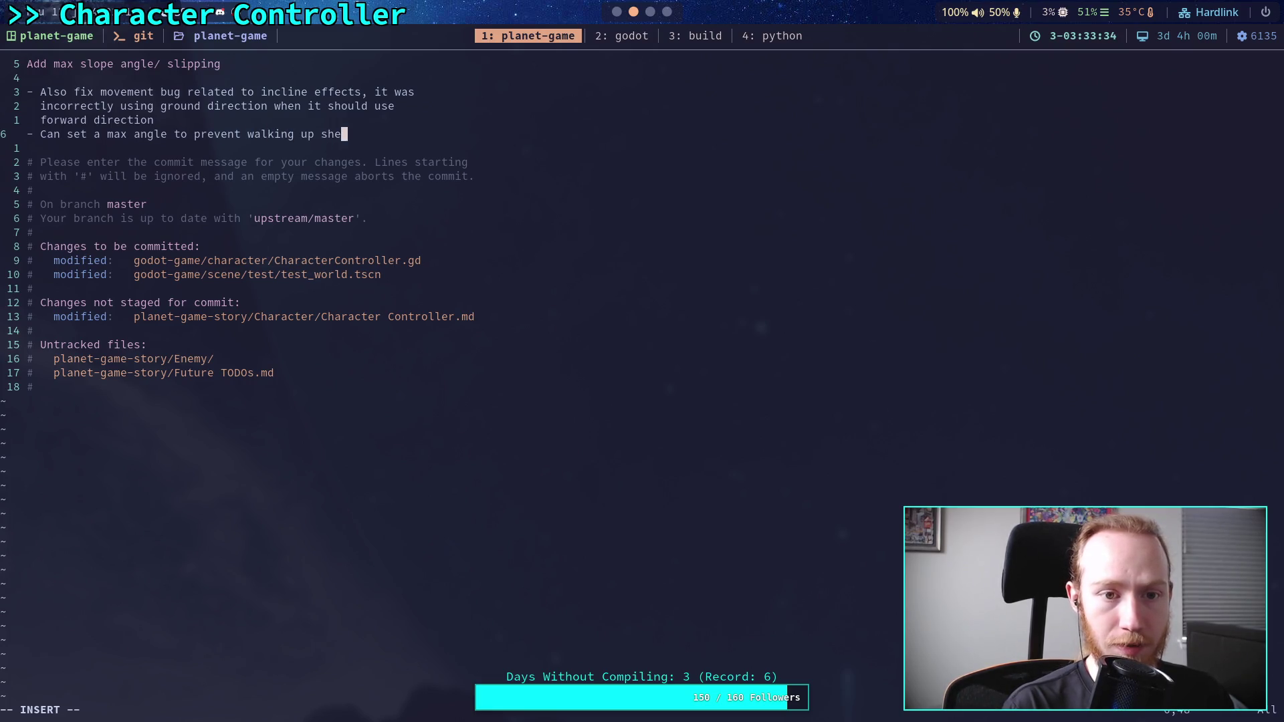
text(er inclines)
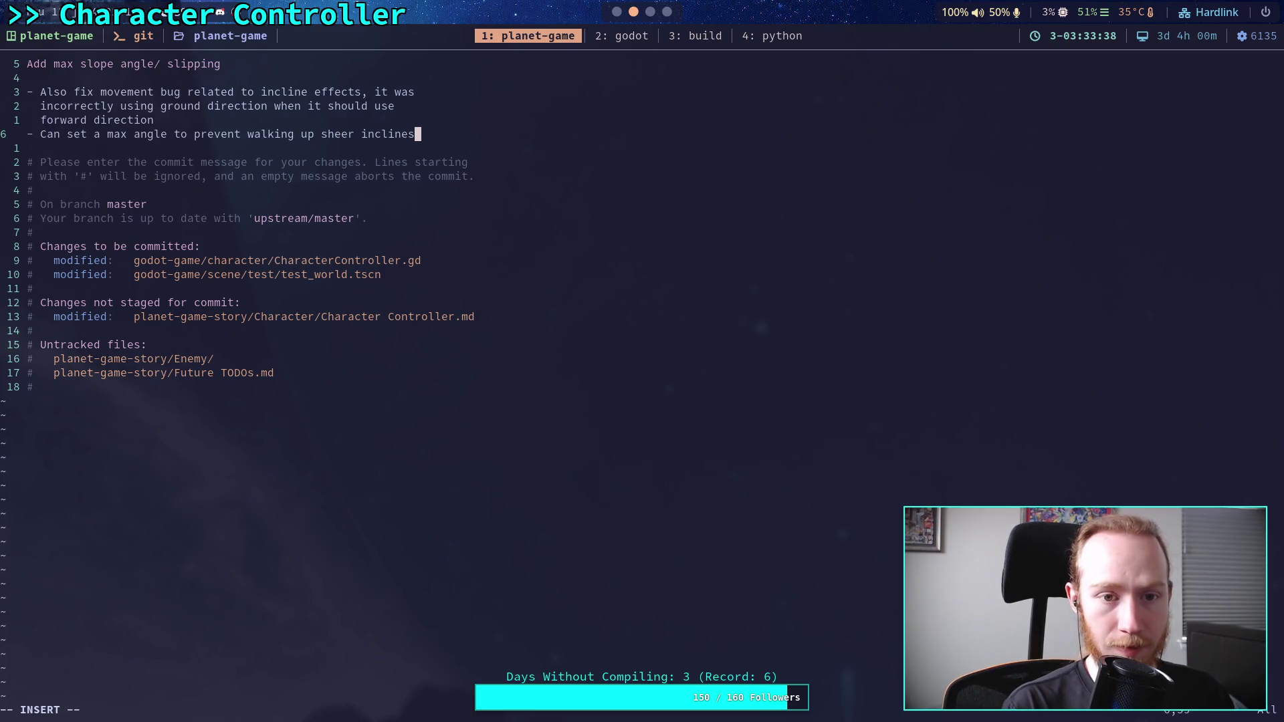
text(,)
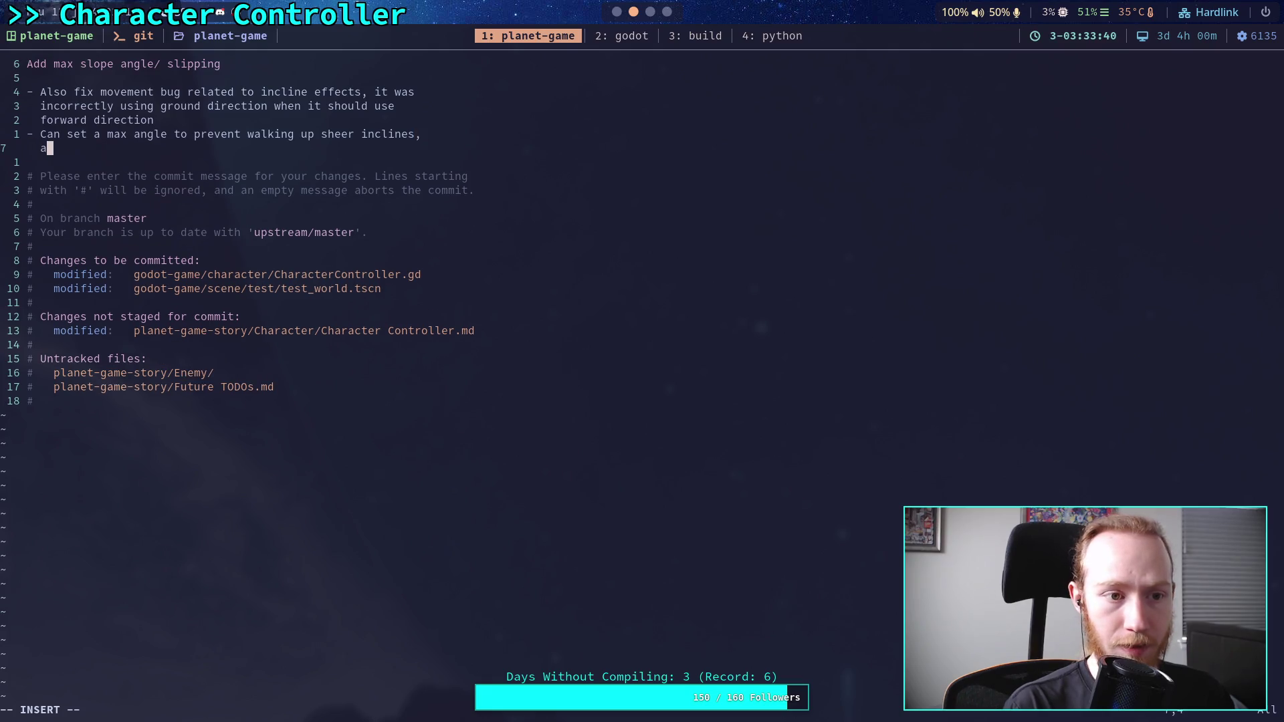
text(   and modify spring)
key(BackSpace)
text(/ )
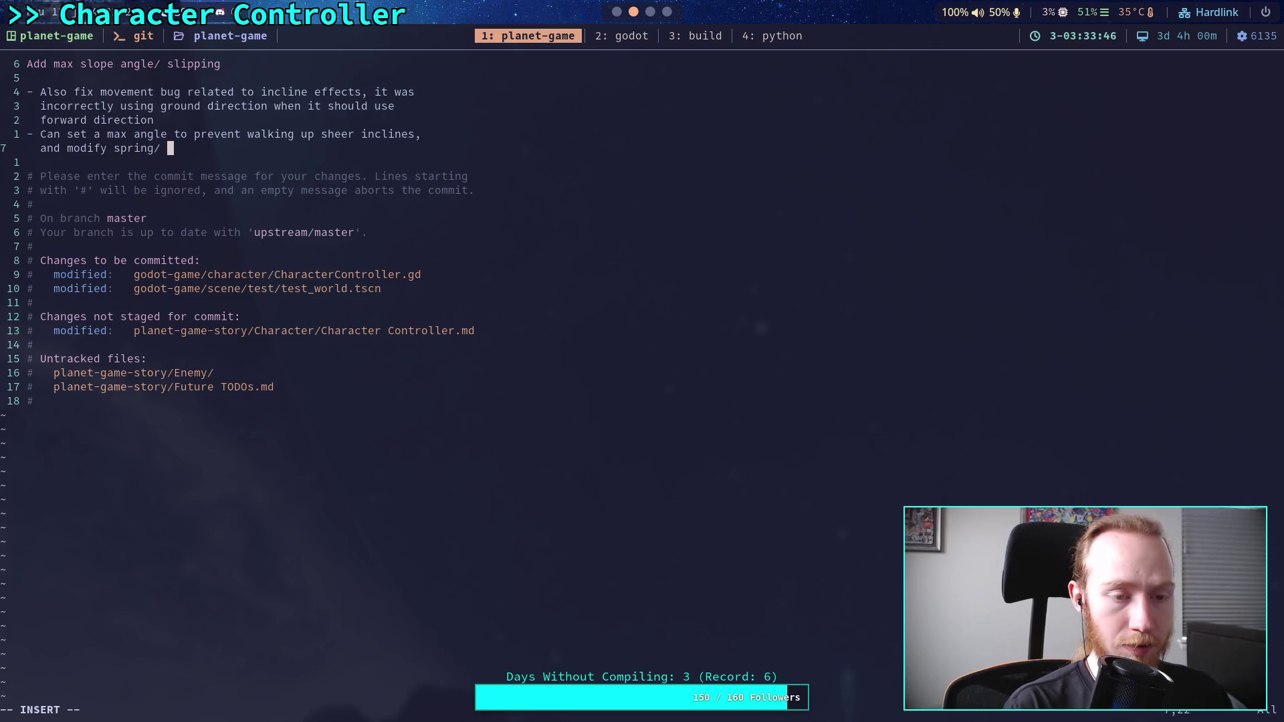
text(gravity beh)
key(BackSpace)
key(BackSpace)
key(BackSpace)
text(behavior when )
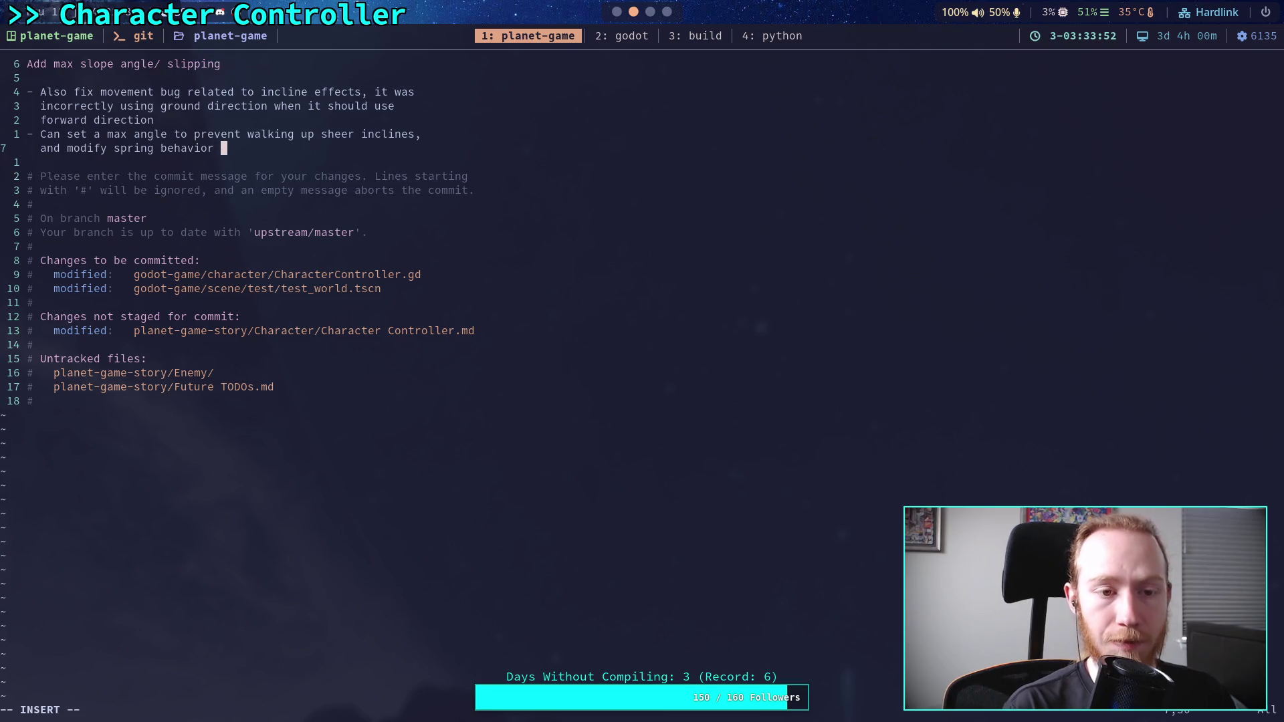
text(on)
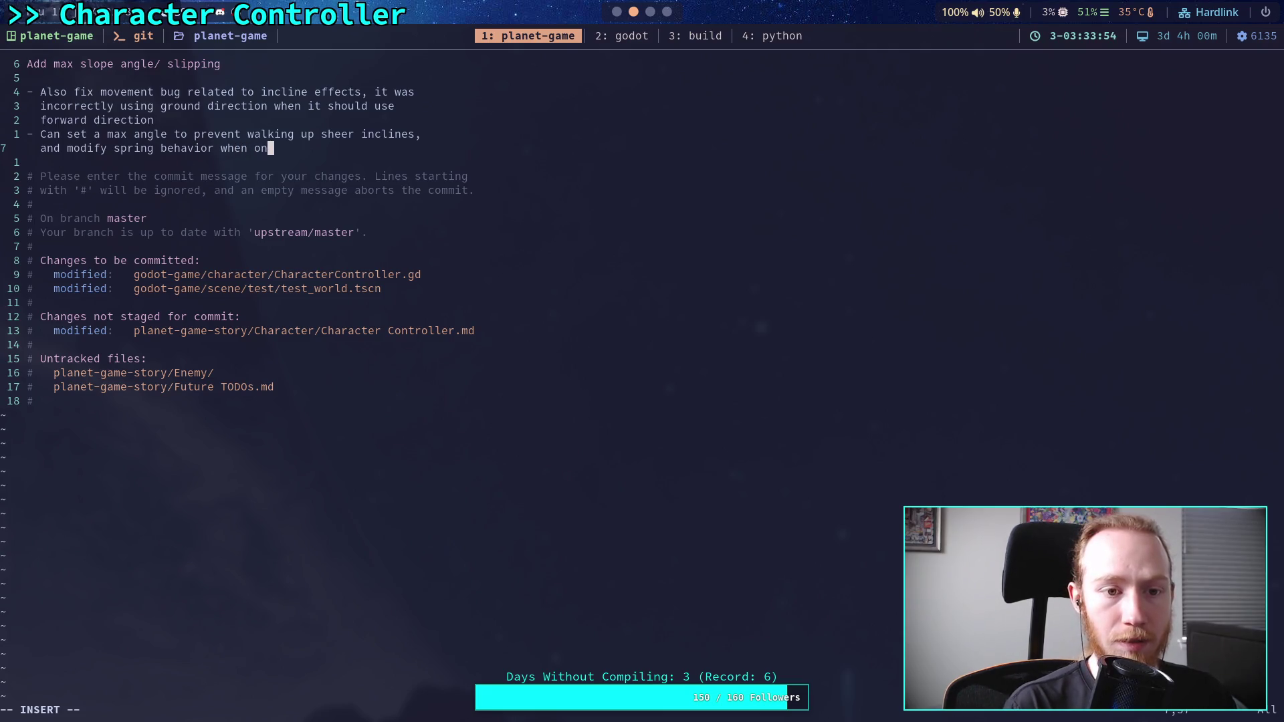
text( floors near)
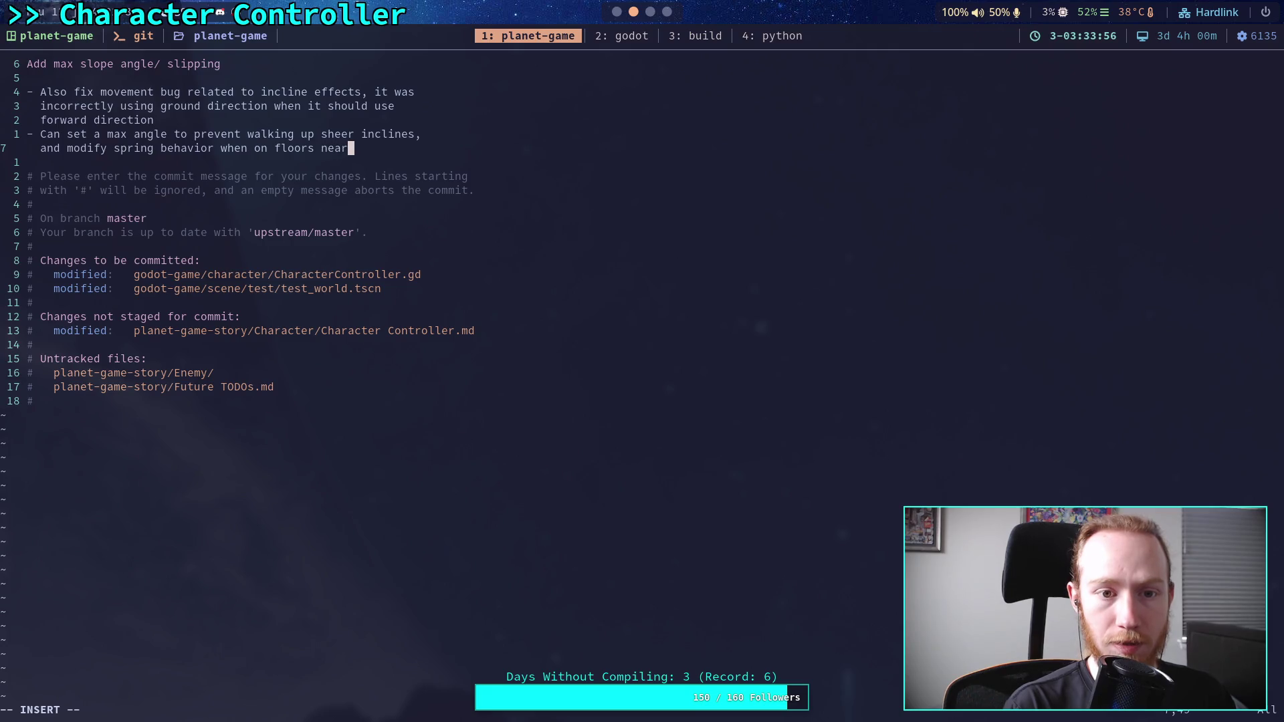
text( walls to)
key(Return)
text(stop )
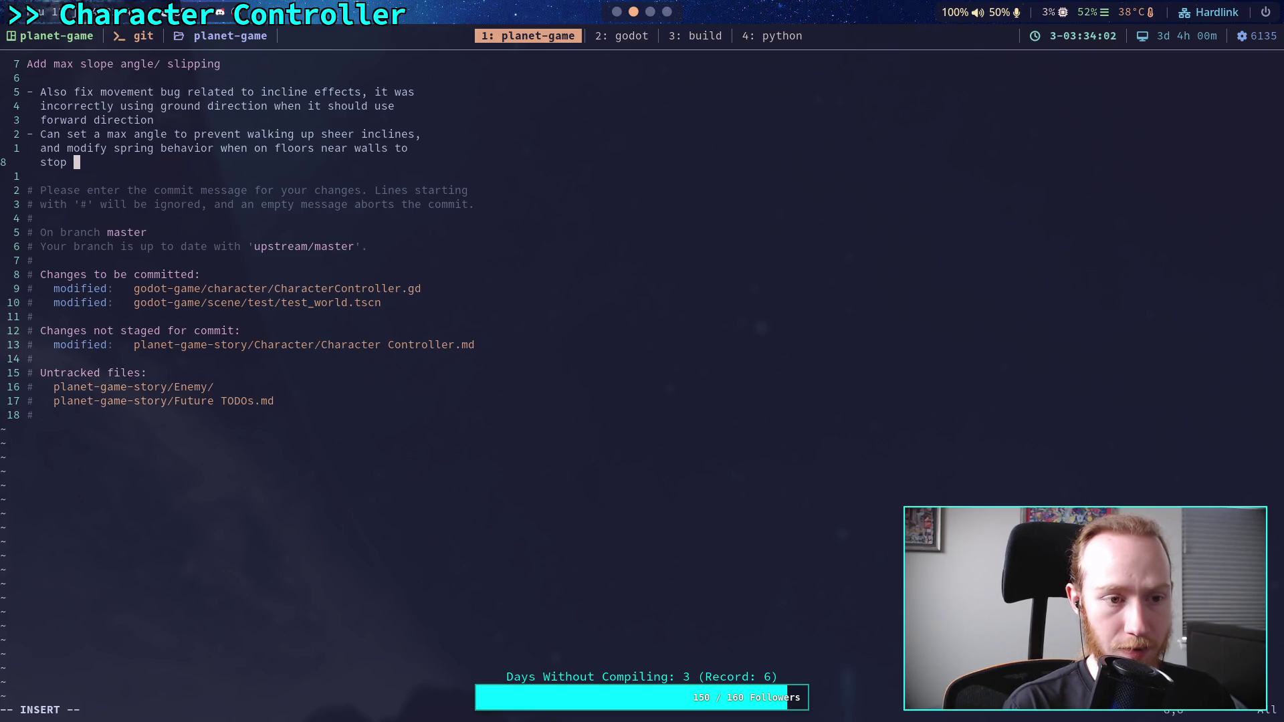
text(bounci)
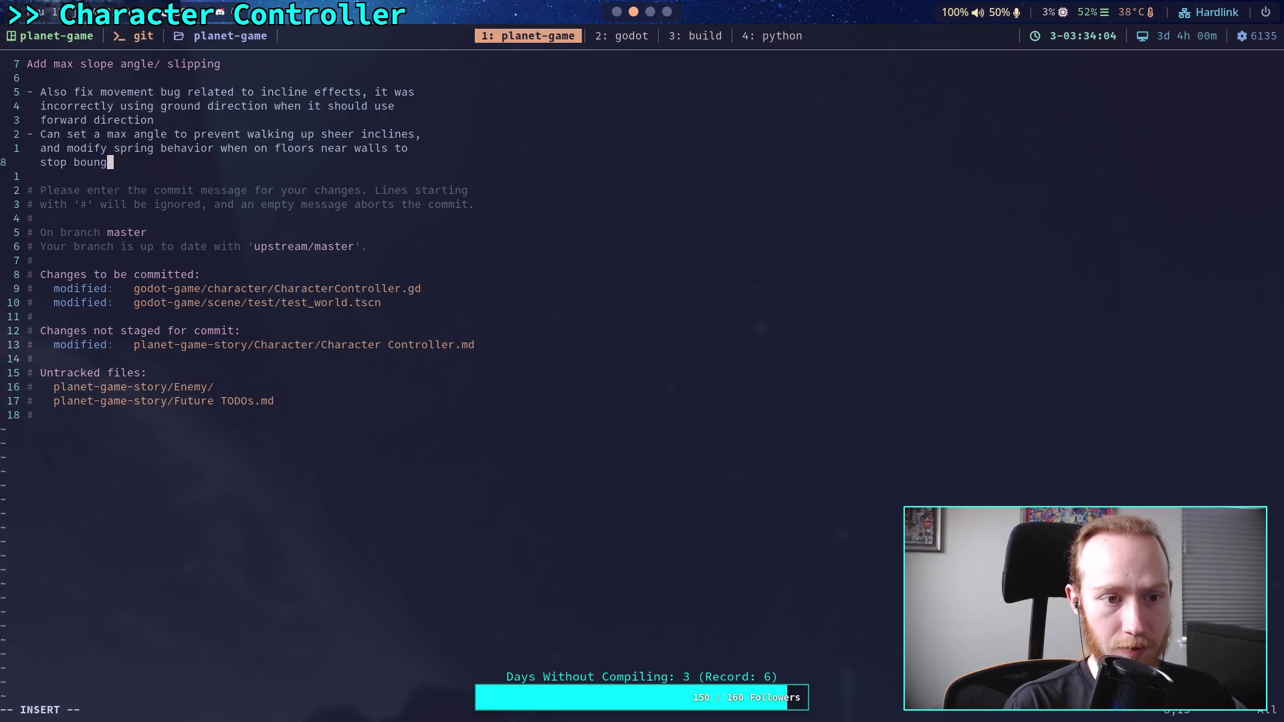
text(ng/ jitter. Slide gravy)
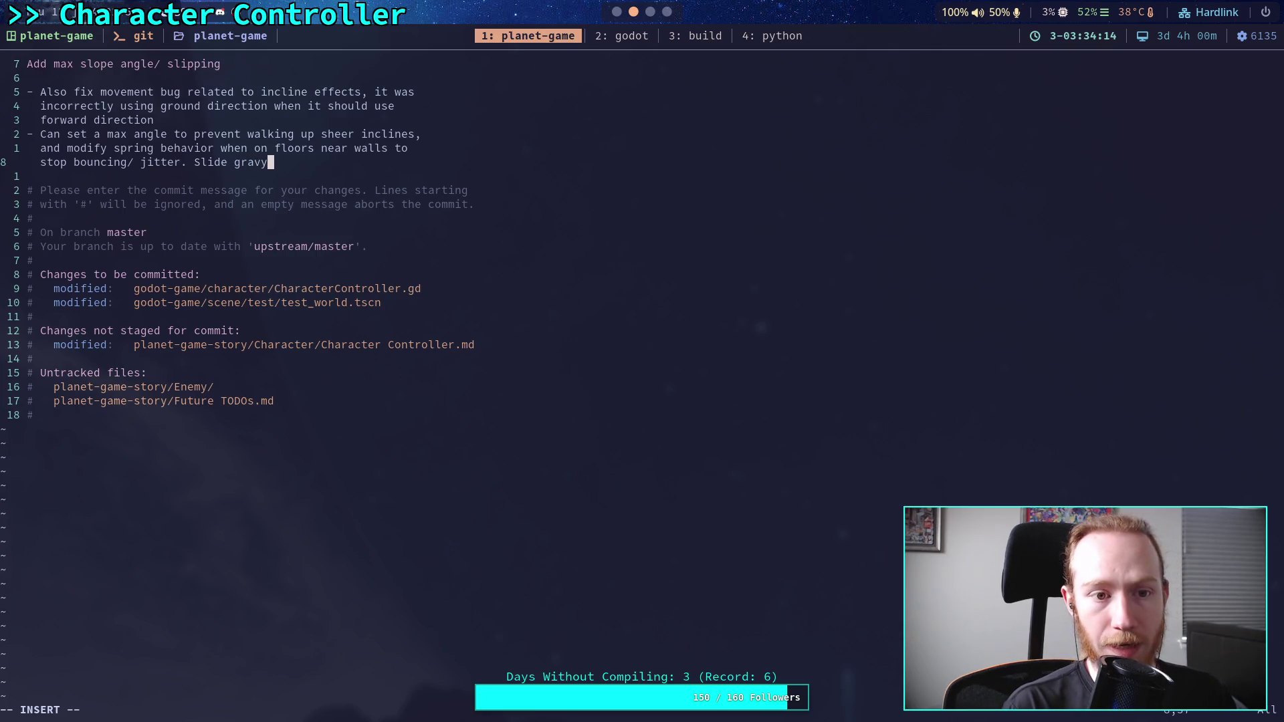
key(BackSpace)
text(ity against slope.)
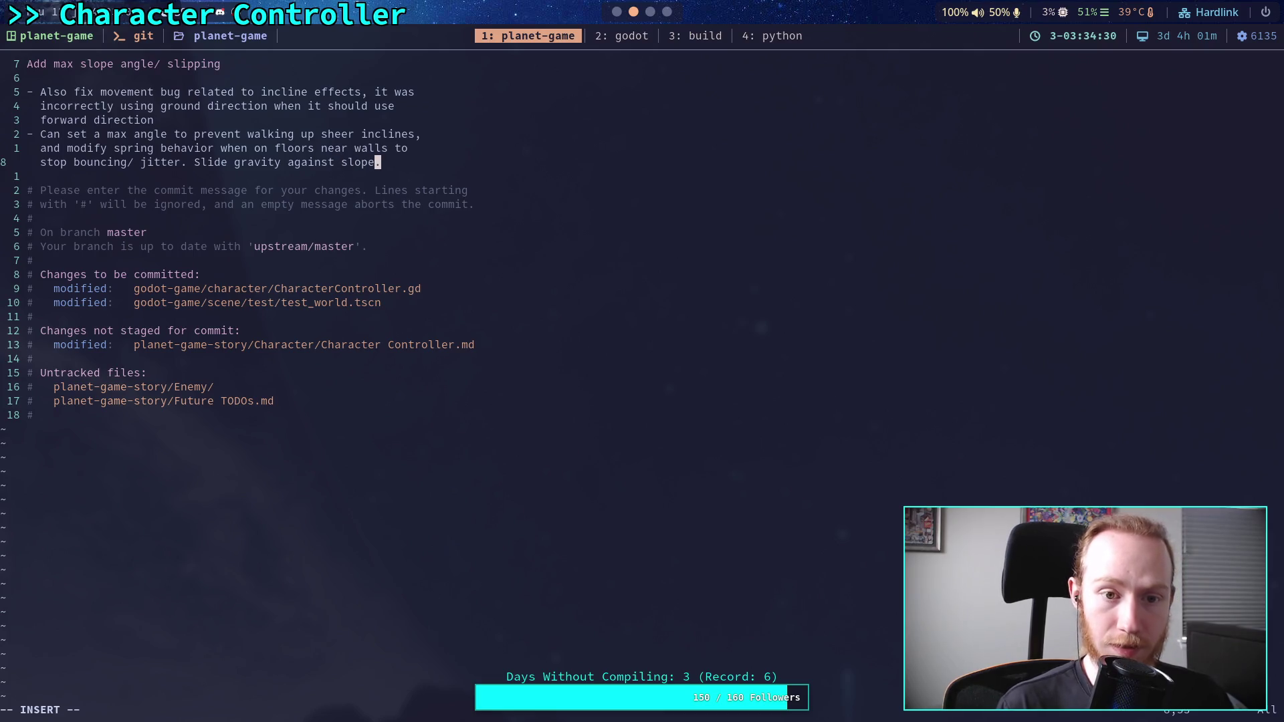
key(Escape)
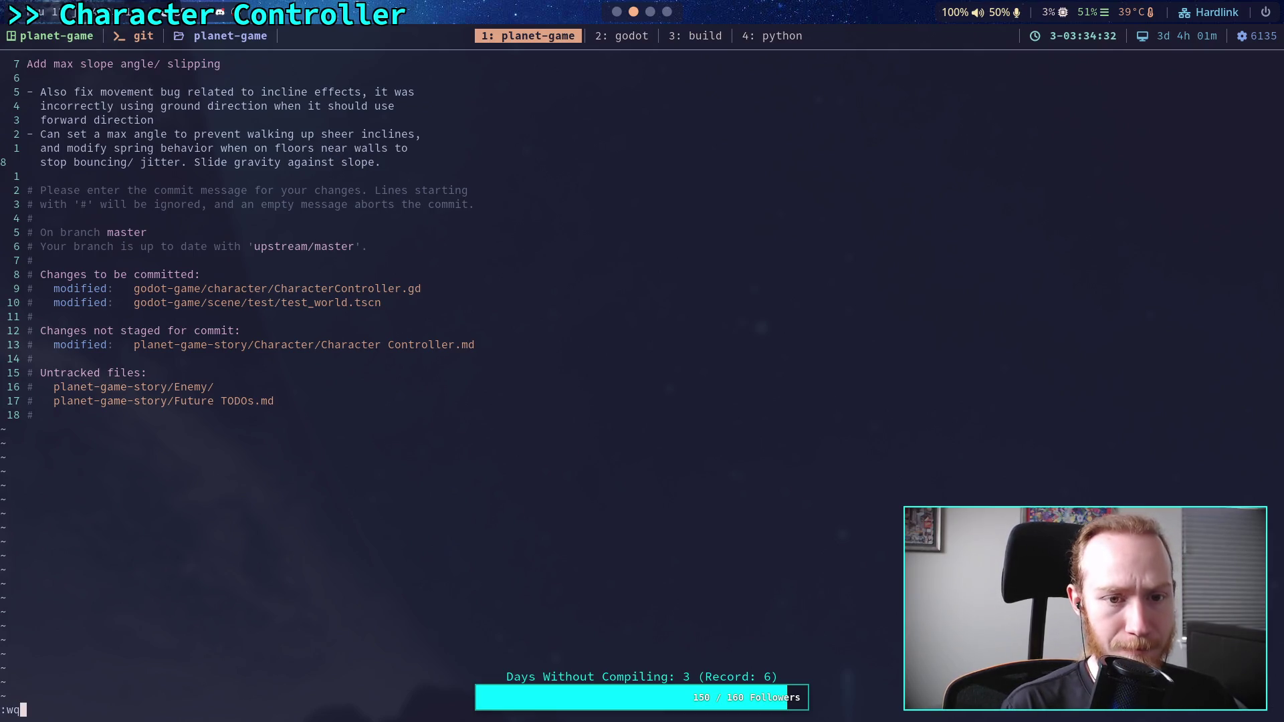
- Save the message to commit b06789c, push it to the remote, and return to Godot
key(Return)
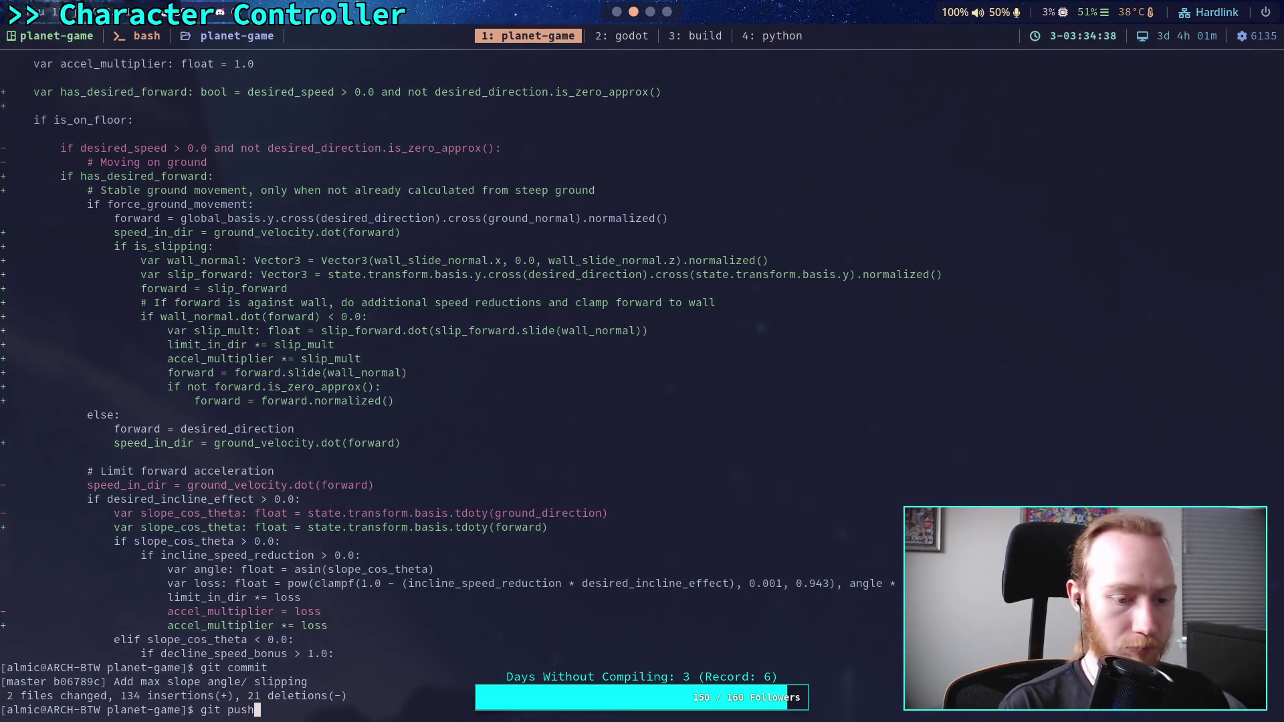
key(Return)
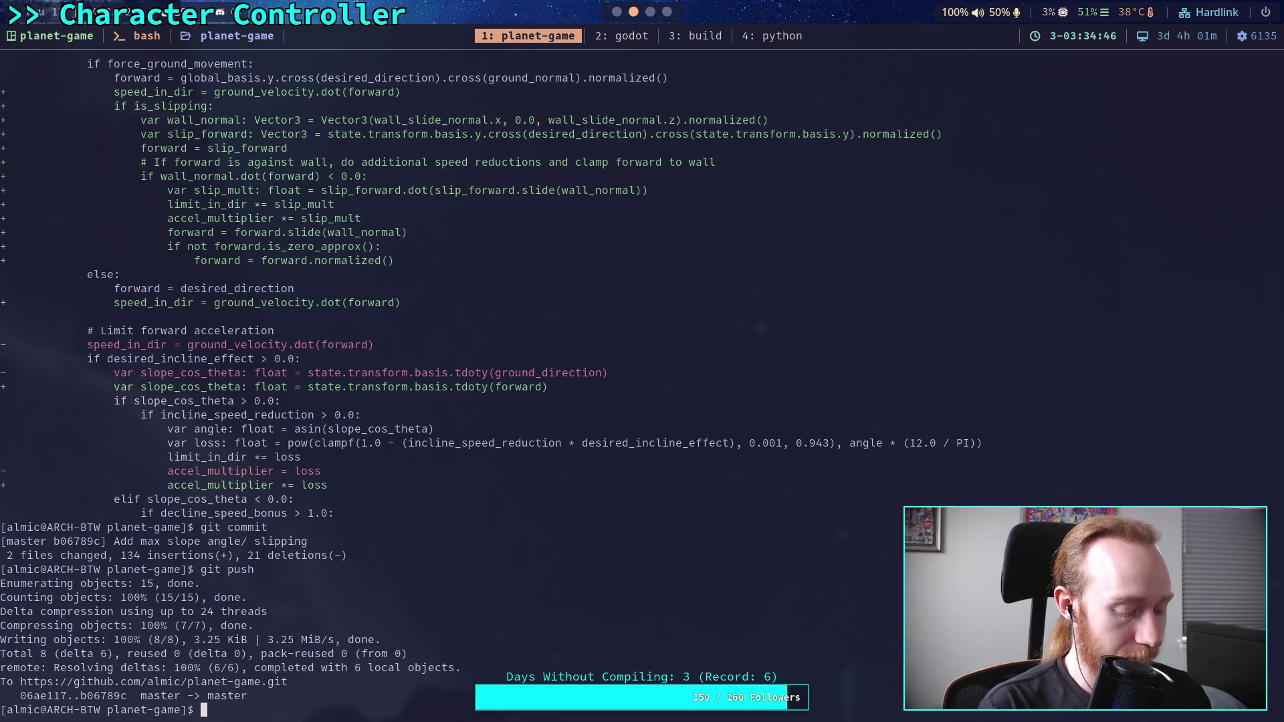
key(super+2)
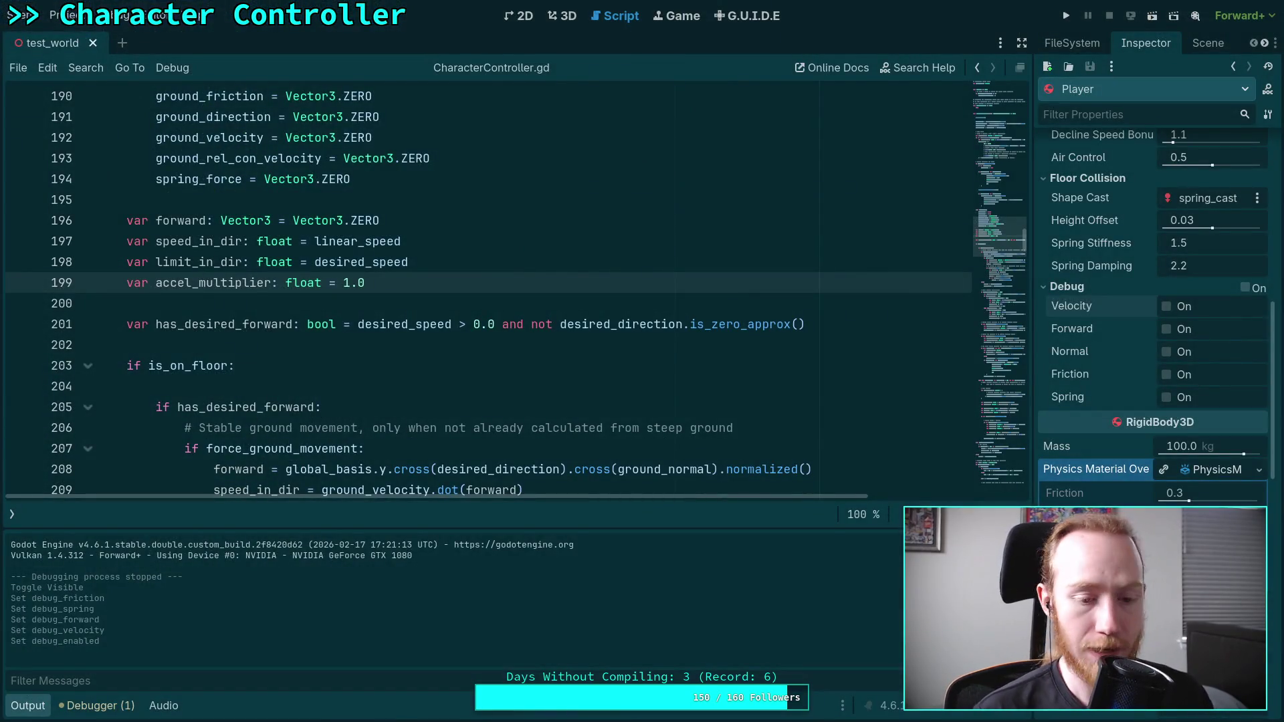
- Review the one reported script warning in the Debugger, then show test_world in the 3D view with a Gizmos option set
click(84, 709)
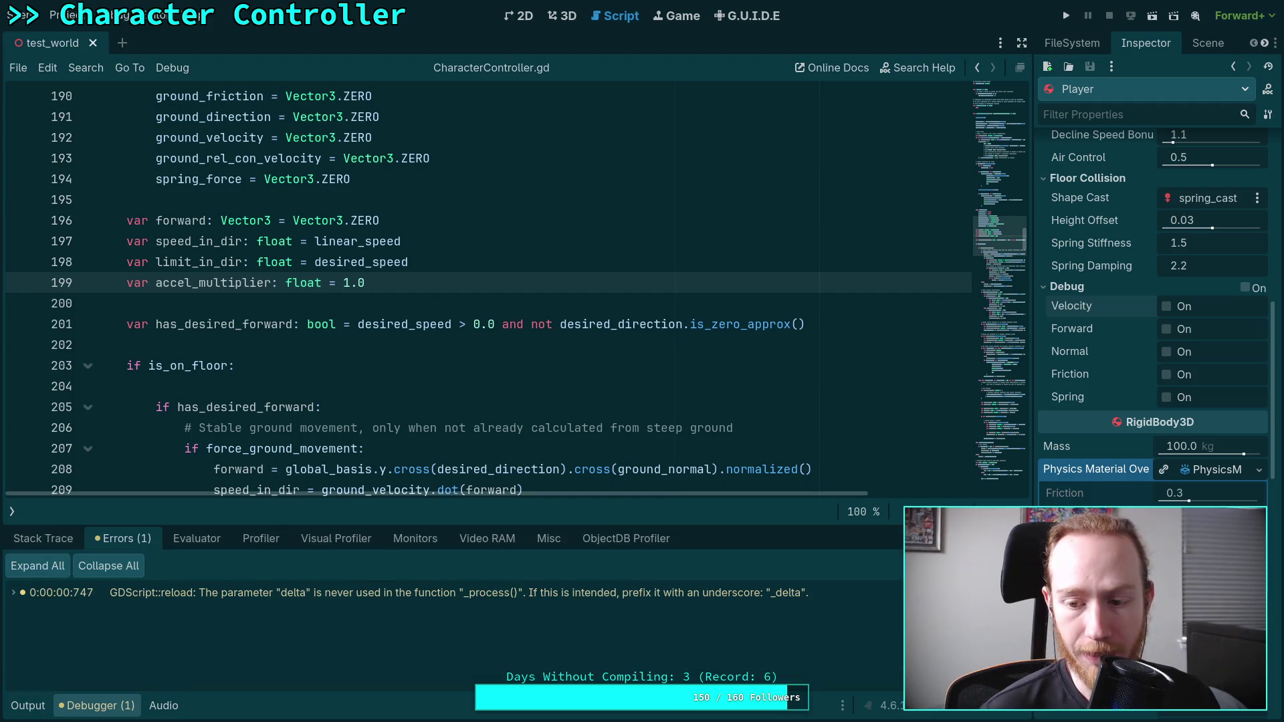
click(84, 705)
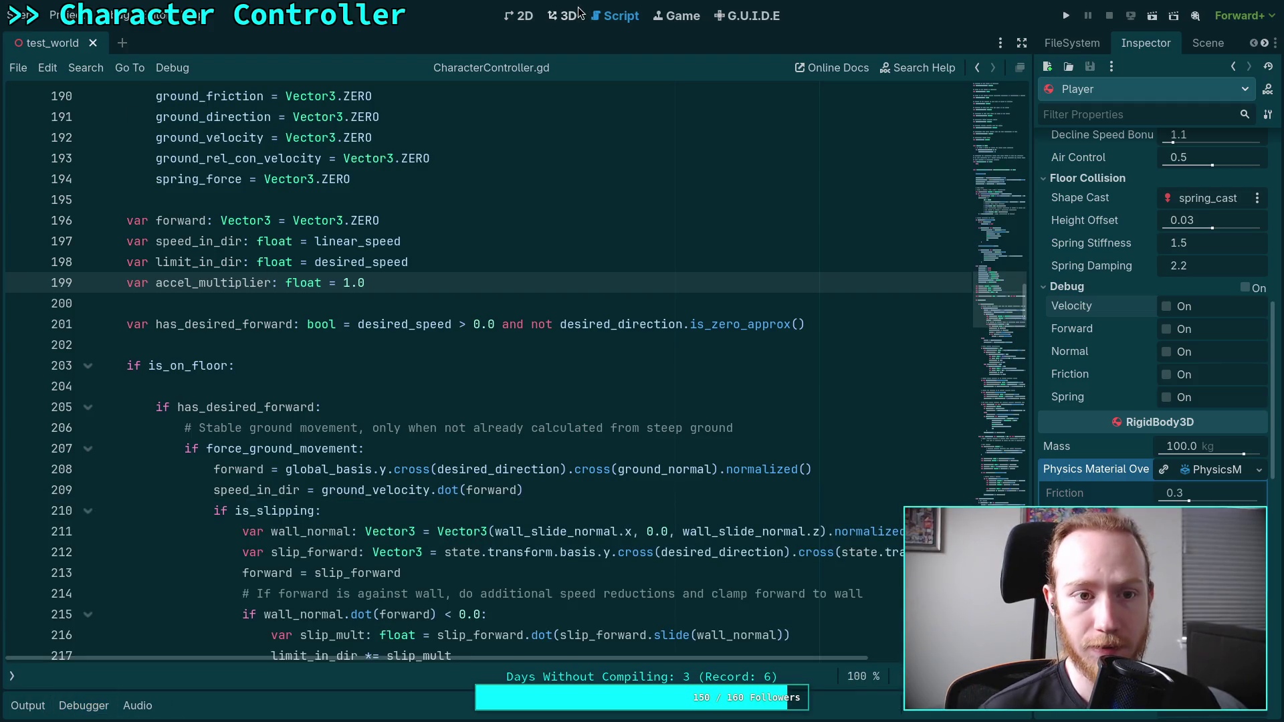
click(565, 15)
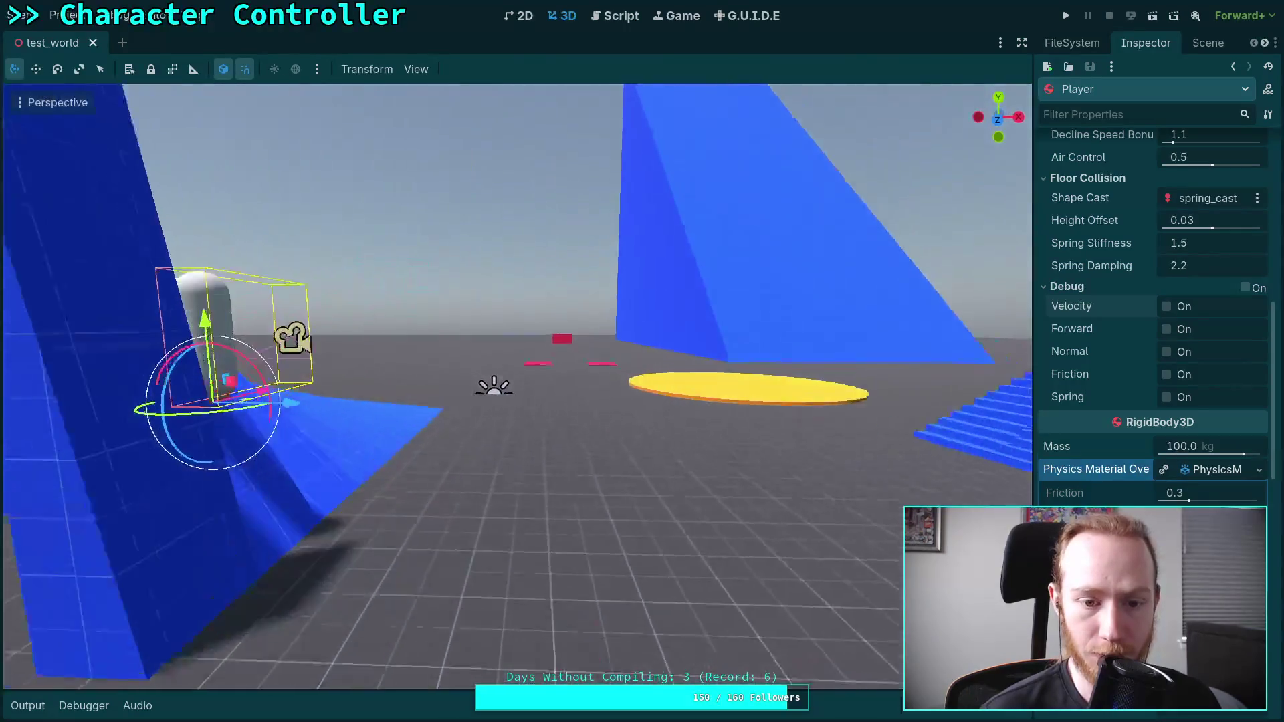
click(420, 68)
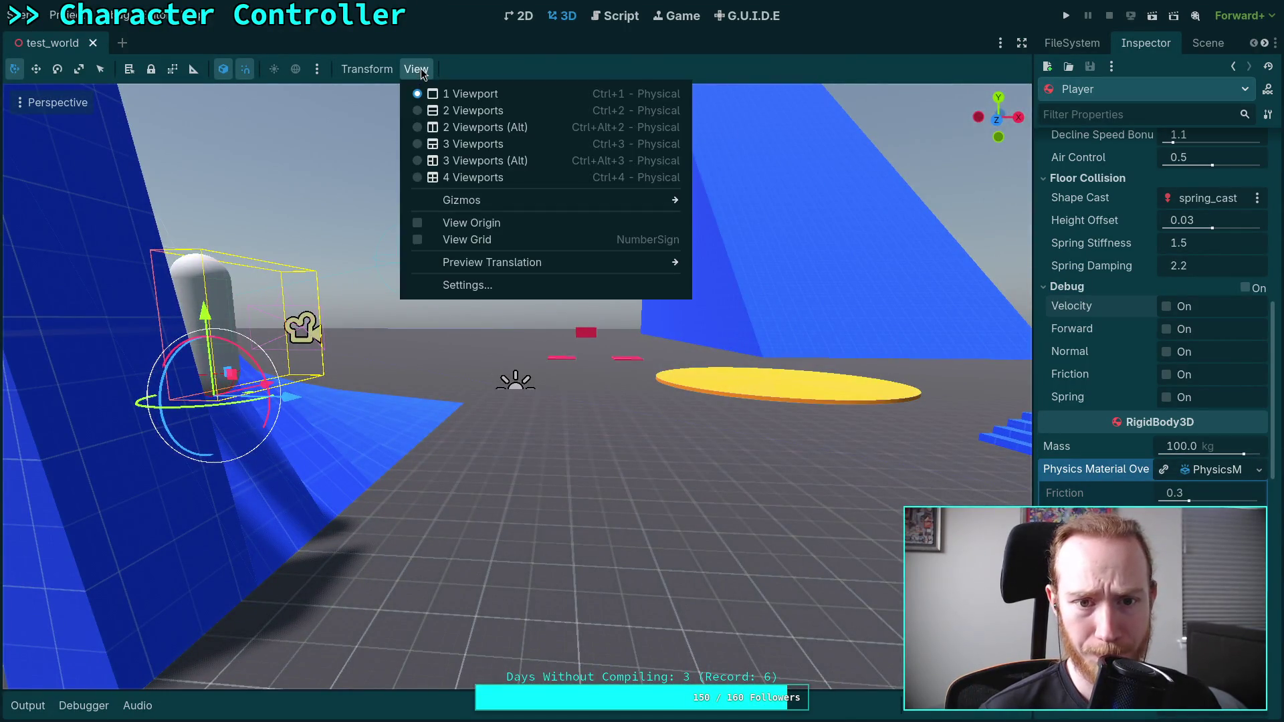
mouse_move(640, 200)
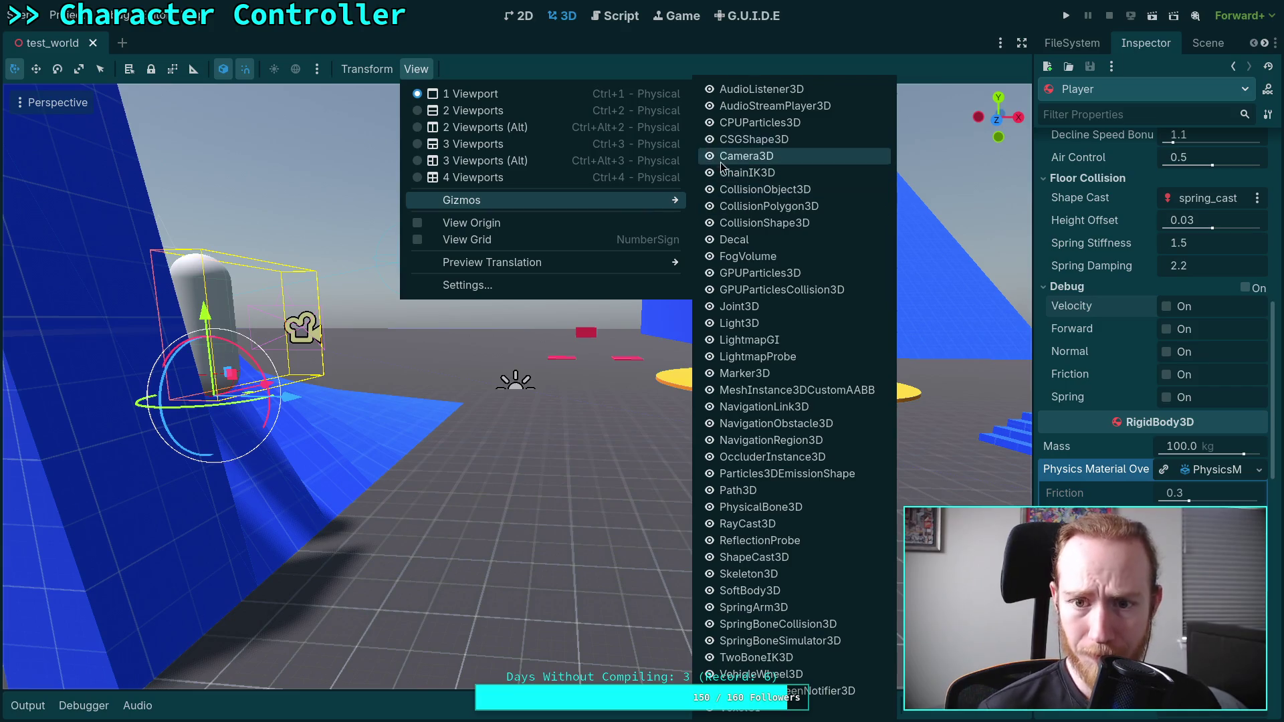
click(682, 70)
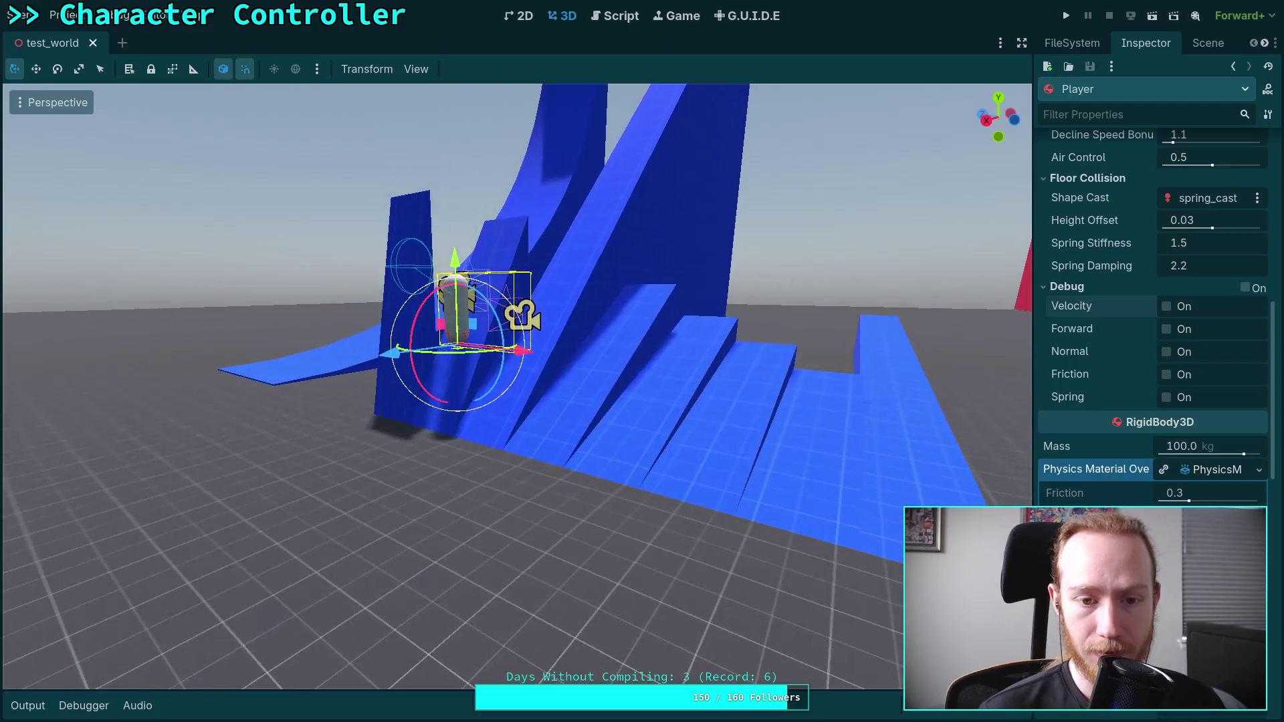
- Lower the Player about 0.2 units onto the floor, save test_world, and run the game
drag(396, 342, 357, 375)
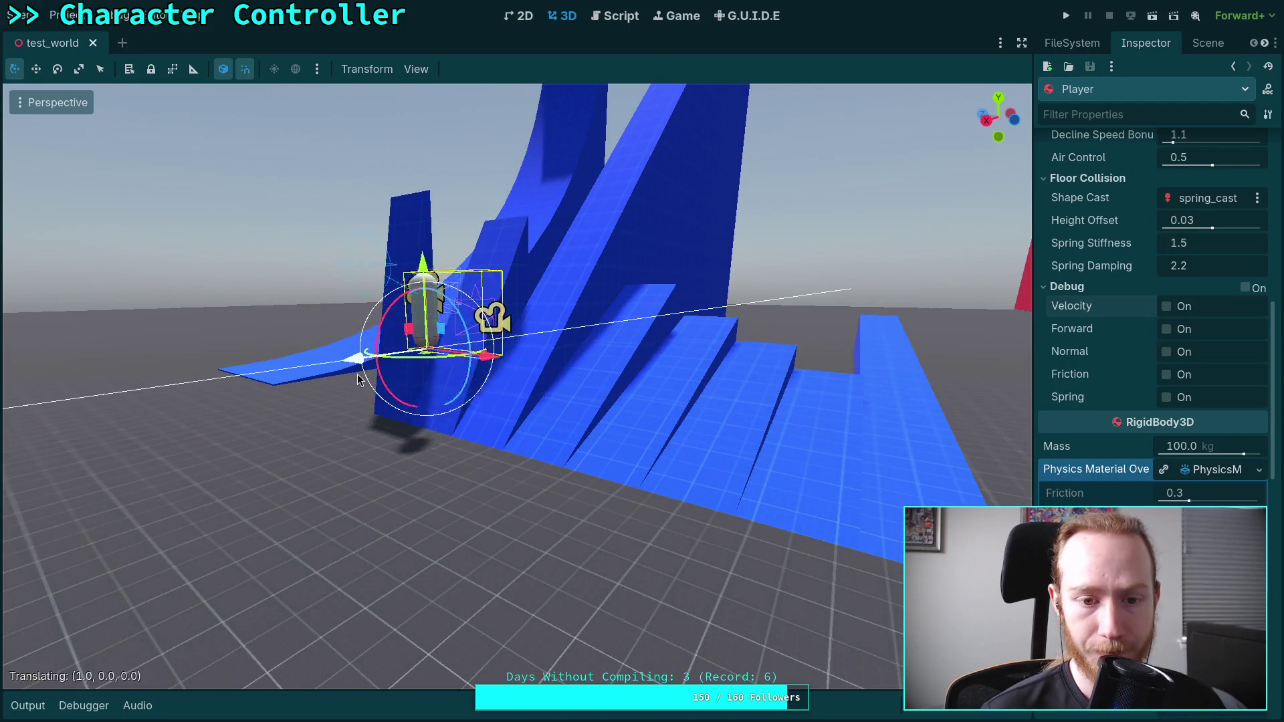
mouse_move(383, 281)
mouse_down()
mouse_move(385, 346)
mouse_move(413, 319)
mouse_up()
key(f)
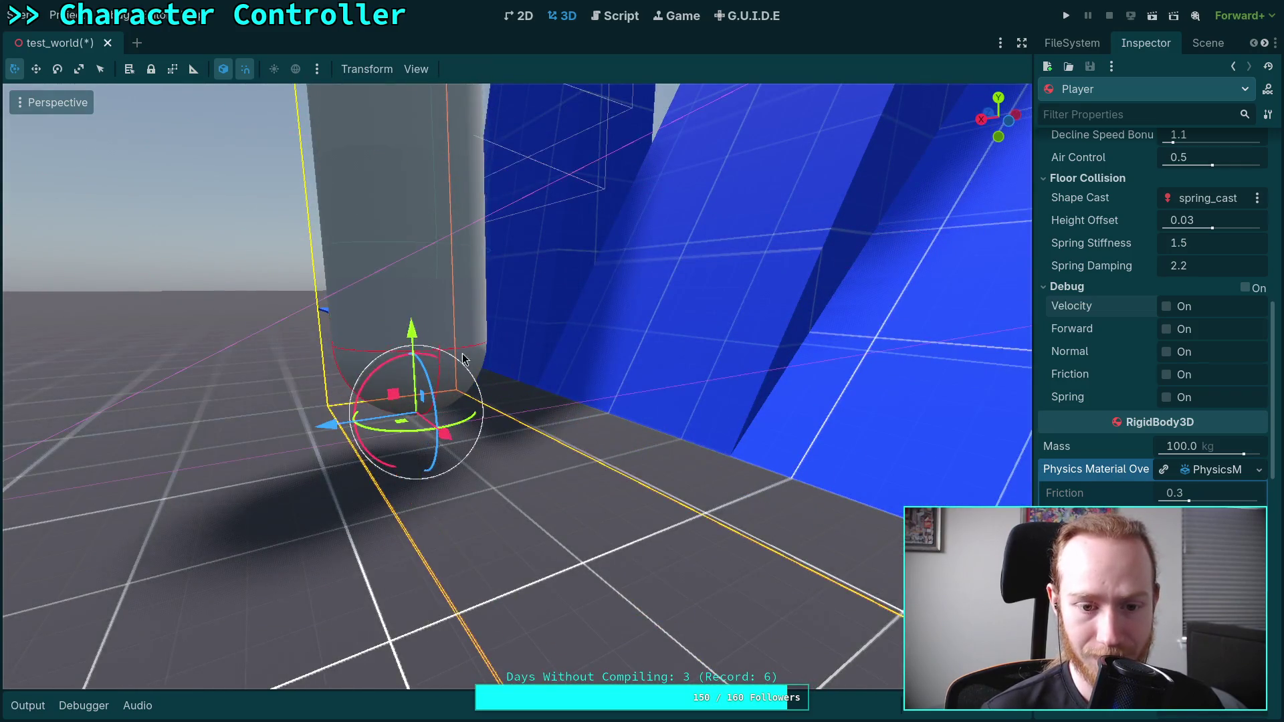
scroll(413, 318, down, 2)
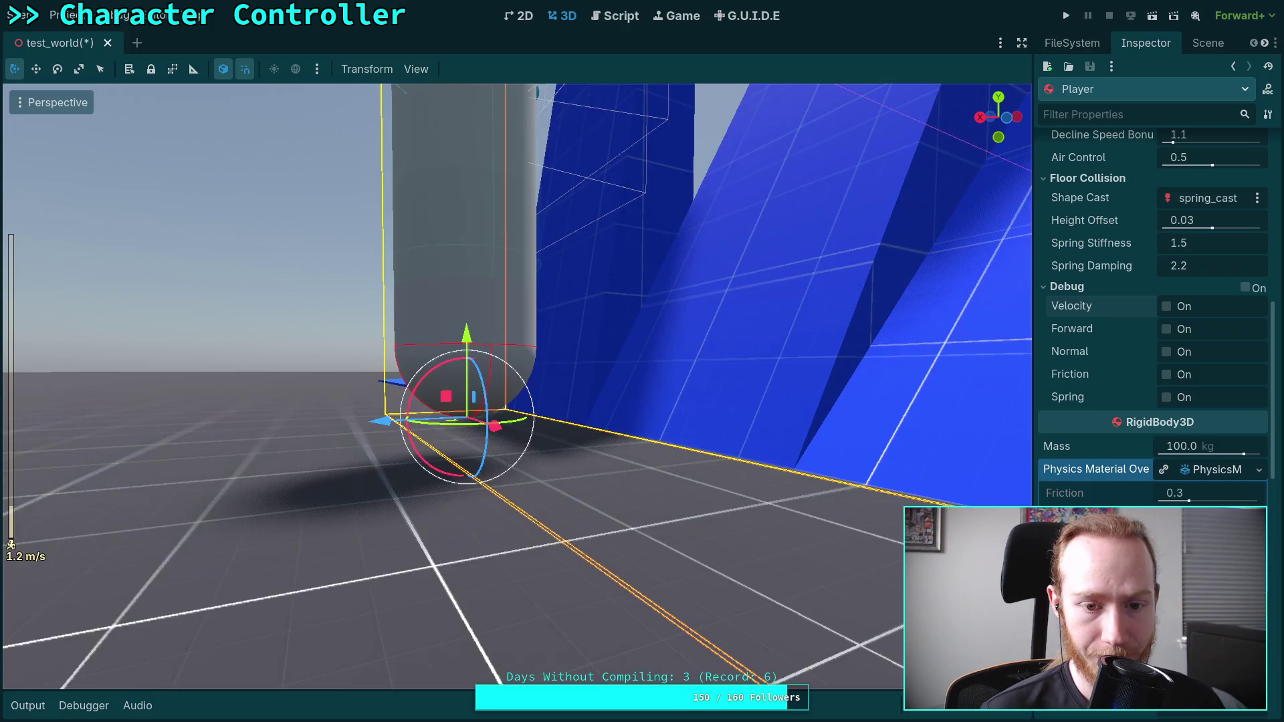
mouse_move(470, 254)
mouse_down()
mouse_move(464, 295)
mouse_move(515, 254)
mouse_move(501, 451)
mouse_up()
scroll(500, 451, up, 3)
key(ctrl+s)
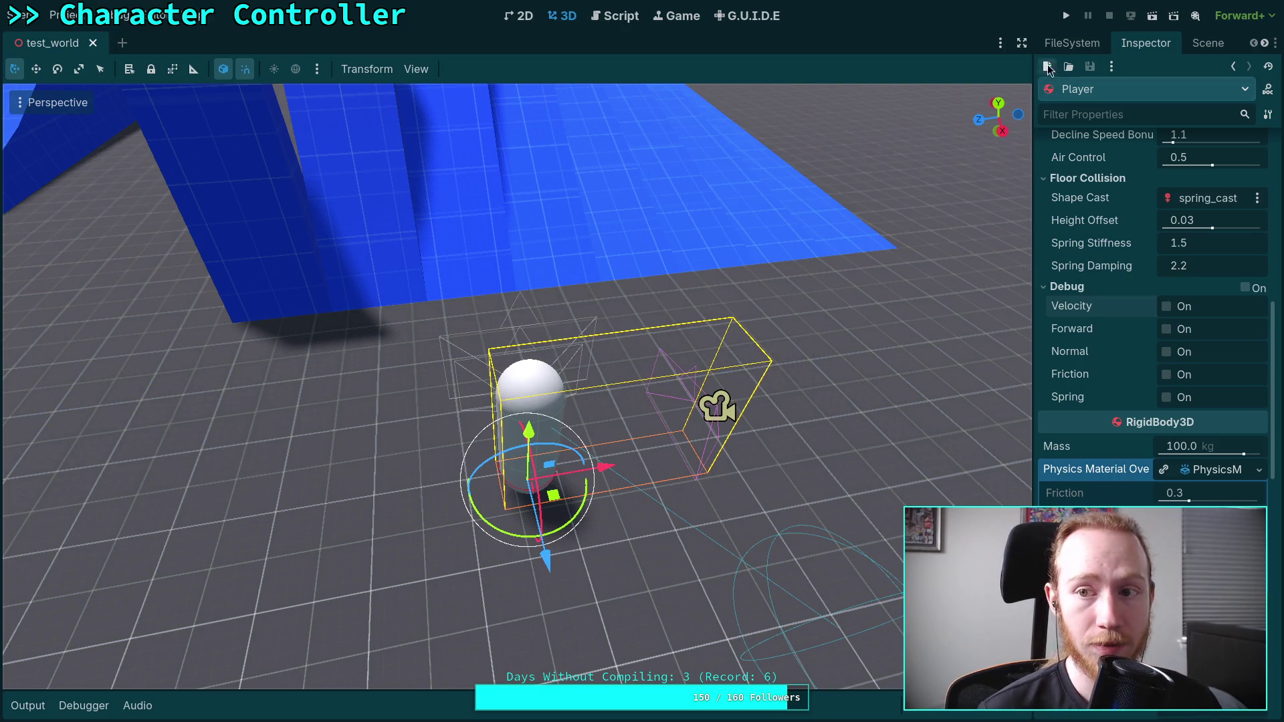
key(F5)
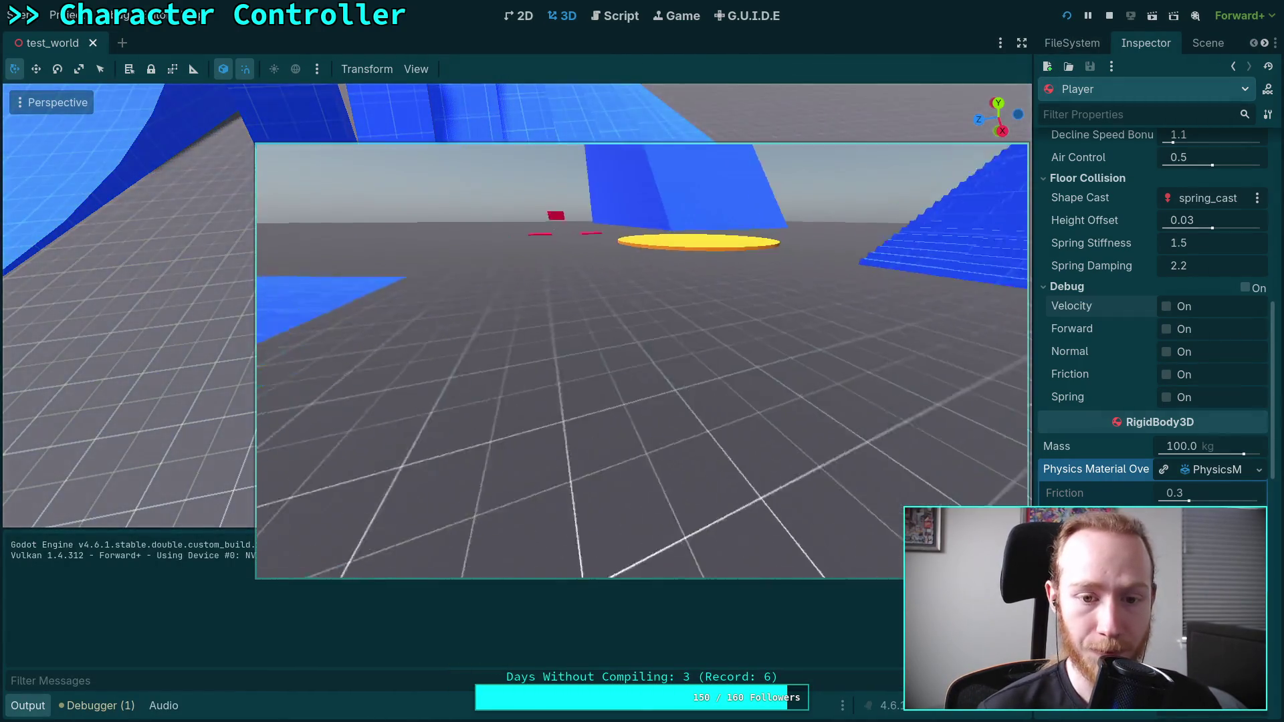